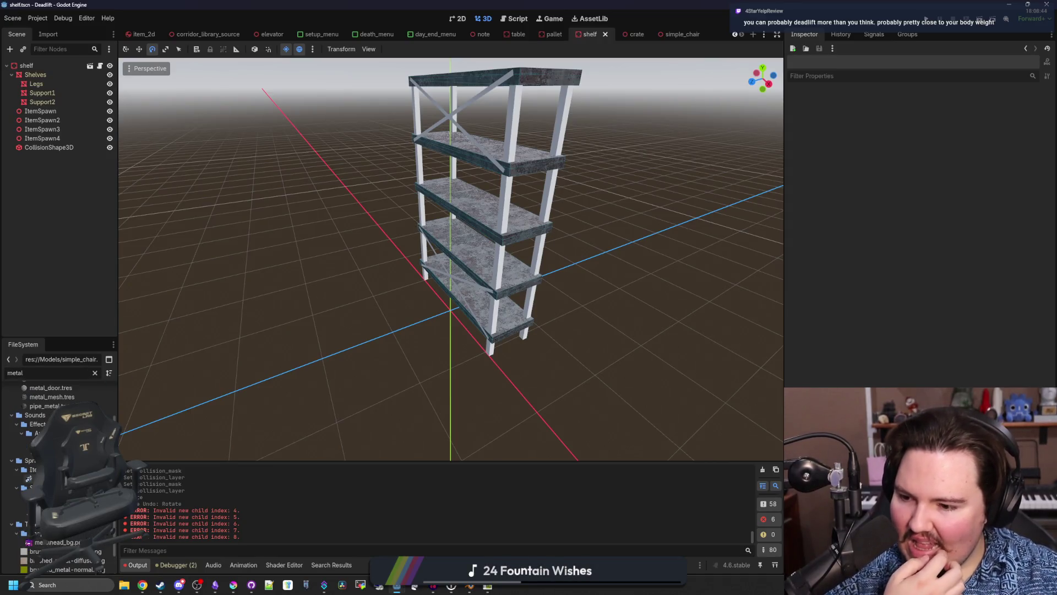
Step: Apply pipe_metal.tres to the shelf legs and top cross-brace, and another metal material to the boards
{"action": "mouse_move", "coordinate": [31, 453]}
{"action": "left_mouse_down"}
{"action": "mouse_move", "coordinate": [512, 201]}
{"action": "mouse_move", "coordinate": [498, 212]}
{"action": "left_mouse_up"}
{"action": "left_click_drag", "start_coordinate": [30, 453], "coordinate": [425, 167]}
{"action": "left_click_drag", "start_coordinate": [447, 120], "coordinate": [447, 120]}
{"action": "mouse_move", "coordinate": [30, 453]}
{"action": "left_mouse_down"}
{"action": "mouse_move", "coordinate": [463, 286]}
{"action": "mouse_move", "coordinate": [444, 319]}
{"action": "left_mouse_up"}
Step: Select the Shelves mesh node, collapse its children, and bring up its context menu
{"action": "left_click_drag", "start_coordinate": [580, 321], "coordinate": [554, 314]}
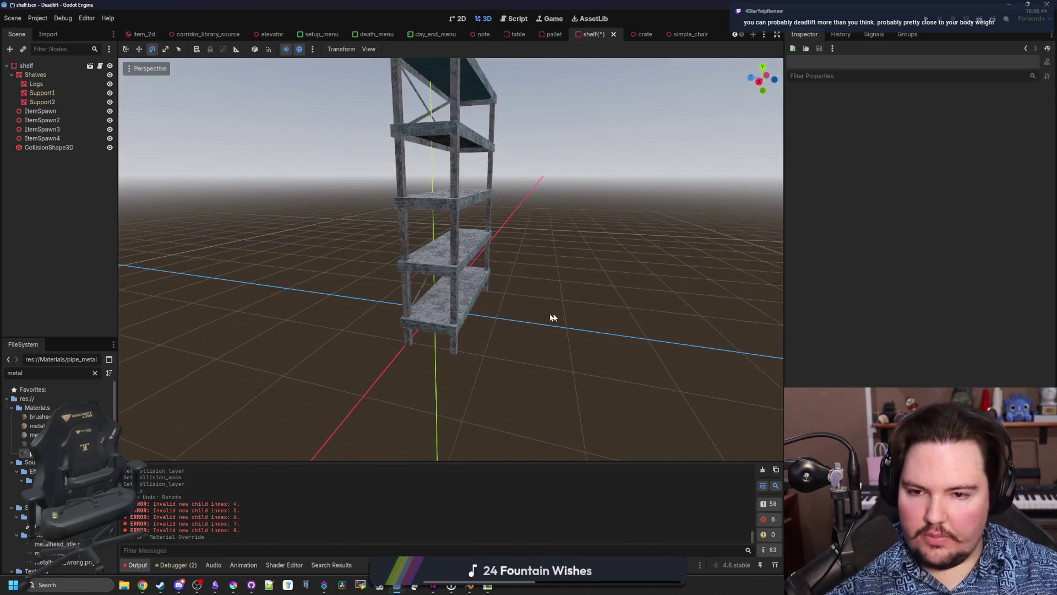
{"action": "left_click", "coordinate": [17, 75]}
{"action": "left_click", "coordinate": [11, 75]}
{"action": "mouse_move", "coordinate": [435, 336]}
{"action": "left_mouse_down"}
{"action": "mouse_move", "coordinate": [469, 341]}
{"action": "mouse_move", "coordinate": [514, 316]}
{"action": "mouse_move", "coordinate": [643, 365]}
{"action": "mouse_move", "coordinate": [327, 248]}
{"action": "mouse_move", "coordinate": [58, 78]}
{"action": "left_mouse_up"}
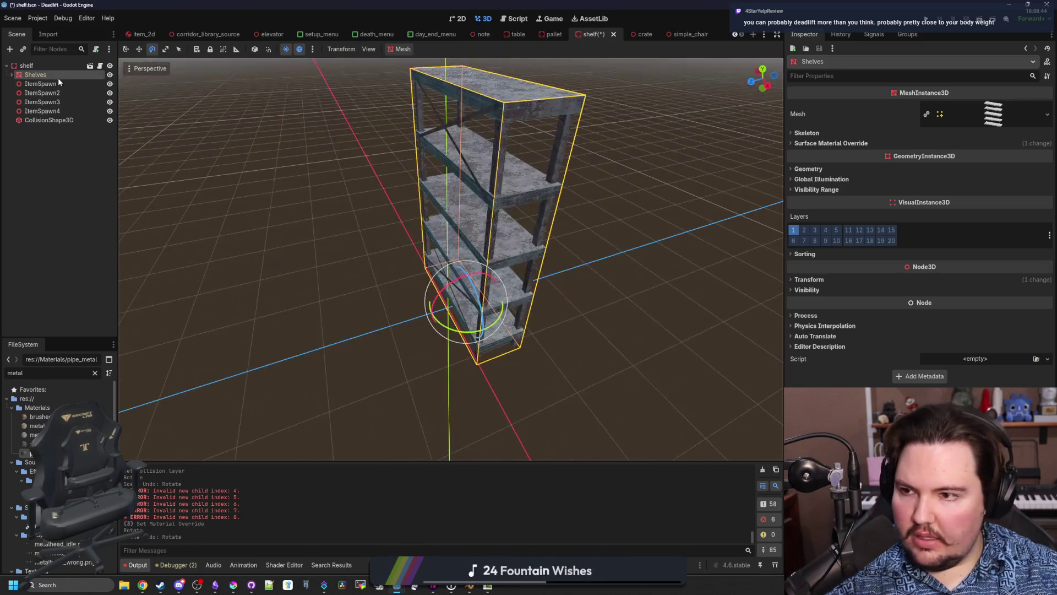
{"action": "right_click", "coordinate": [48, 76]}
Step: Add a StaticBody3D child node under Shelves
{"action": "left_click", "coordinate": [84, 97]}
{"action": "type", "text": "static"}
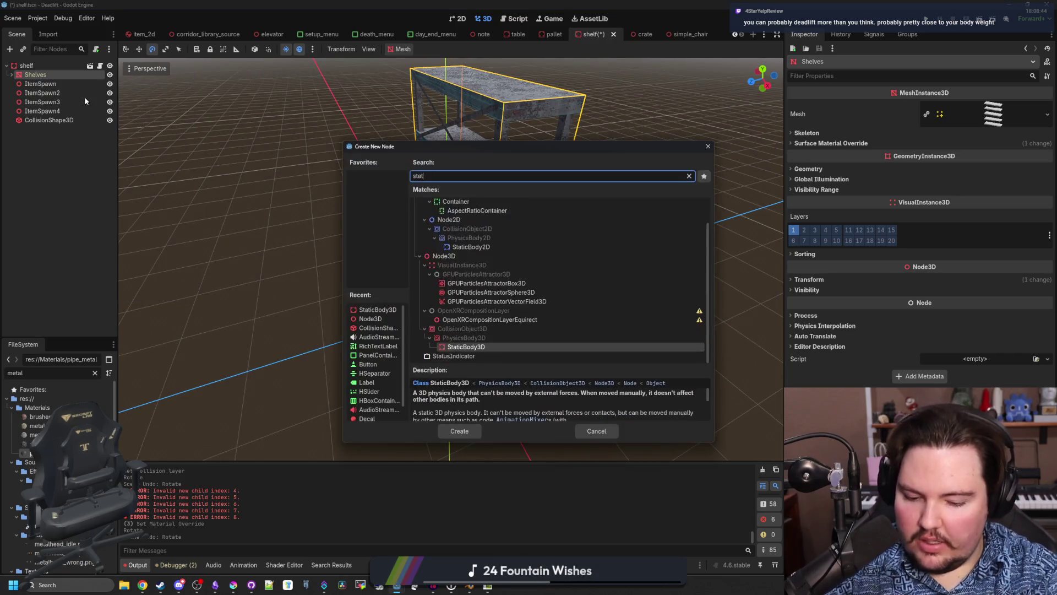
{"action": "key", "text": "Return"}
Step: Reimport shelf.blend with its root type changed to Node3D
{"action": "double_click", "coordinate": [83, 373]}
{"action": "type", "text": "shelf"}
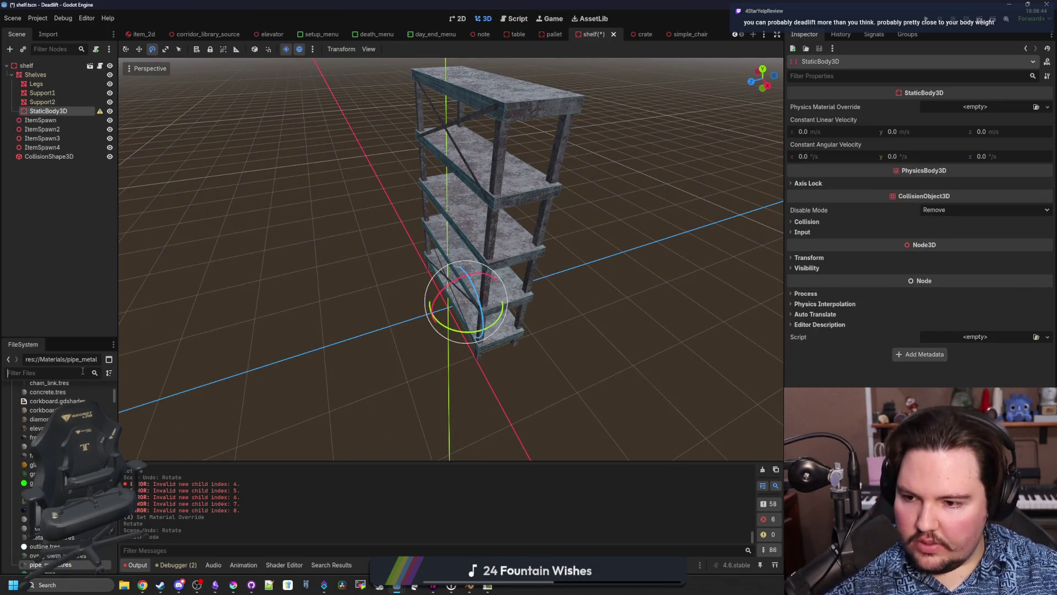
{"action": "double_click", "coordinate": [38, 417]}
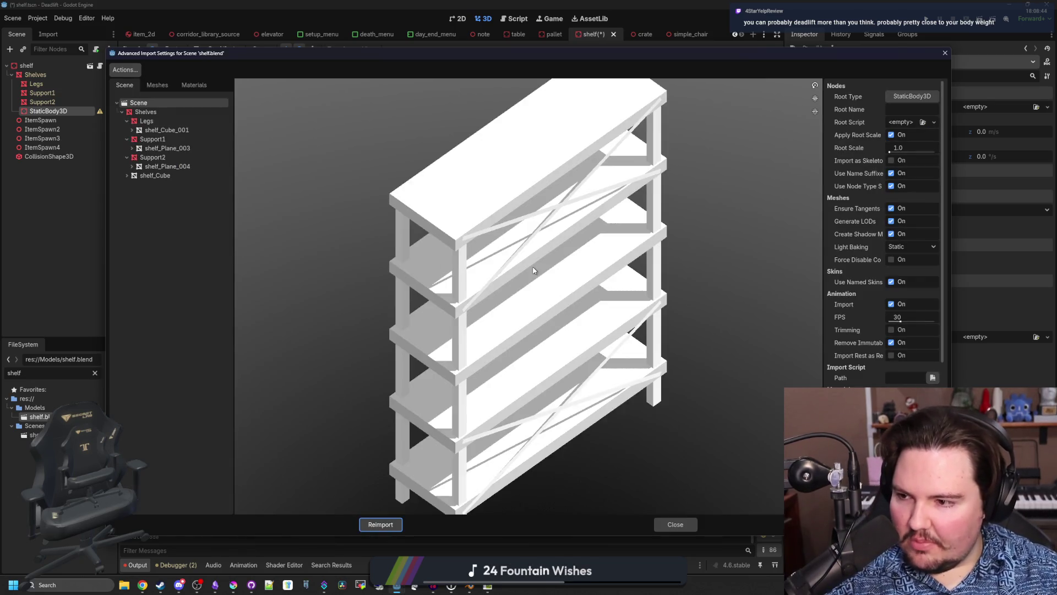
{"action": "left_click", "coordinate": [925, 97]}
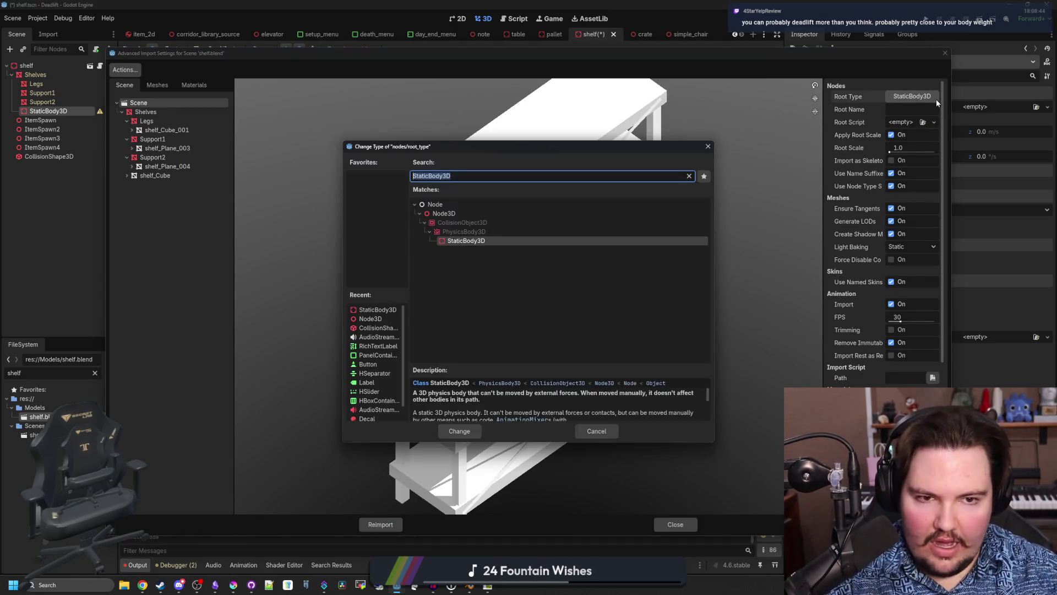
{"action": "double_click", "coordinate": [452, 215]}
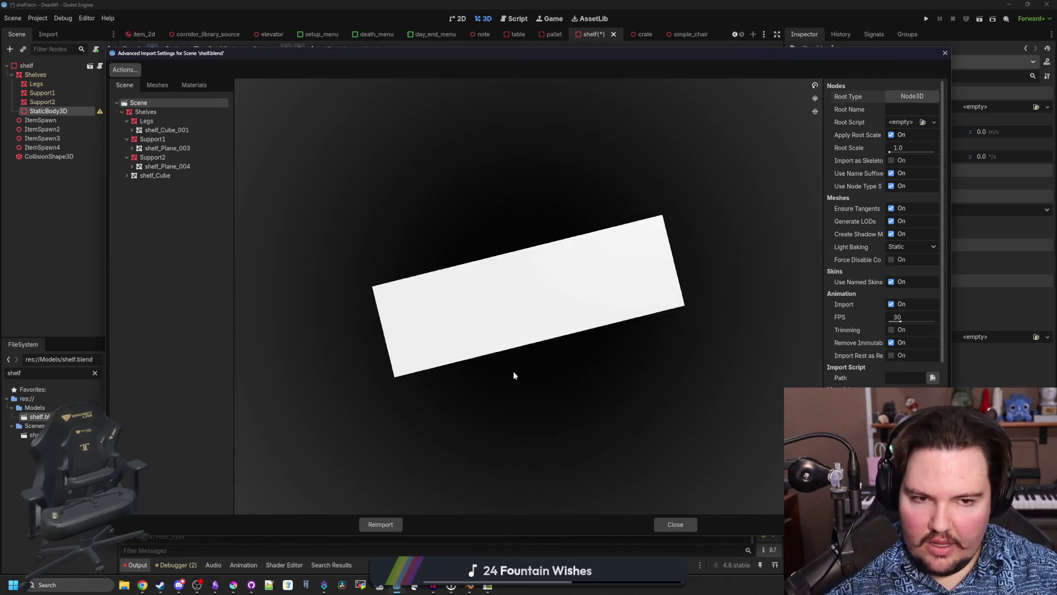
{"action": "left_click", "coordinate": [381, 525]}
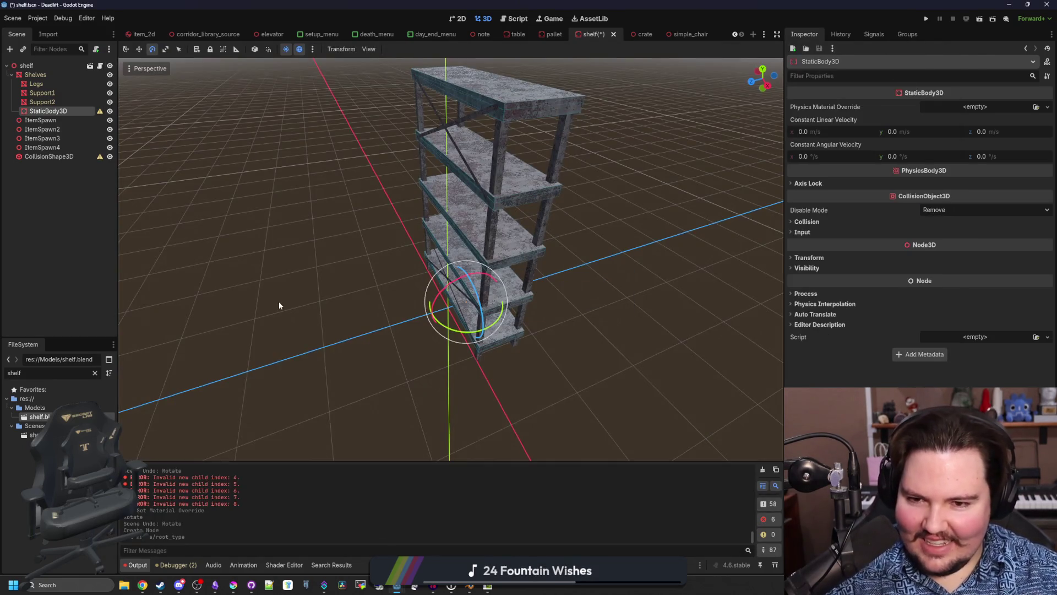
Step: Nest CollisionShape3D under StaticBody3D, set collision layer 6 with the mask cleared, and save
{"action": "left_click_drag", "start_coordinate": [44, 157], "coordinate": [49, 110]}
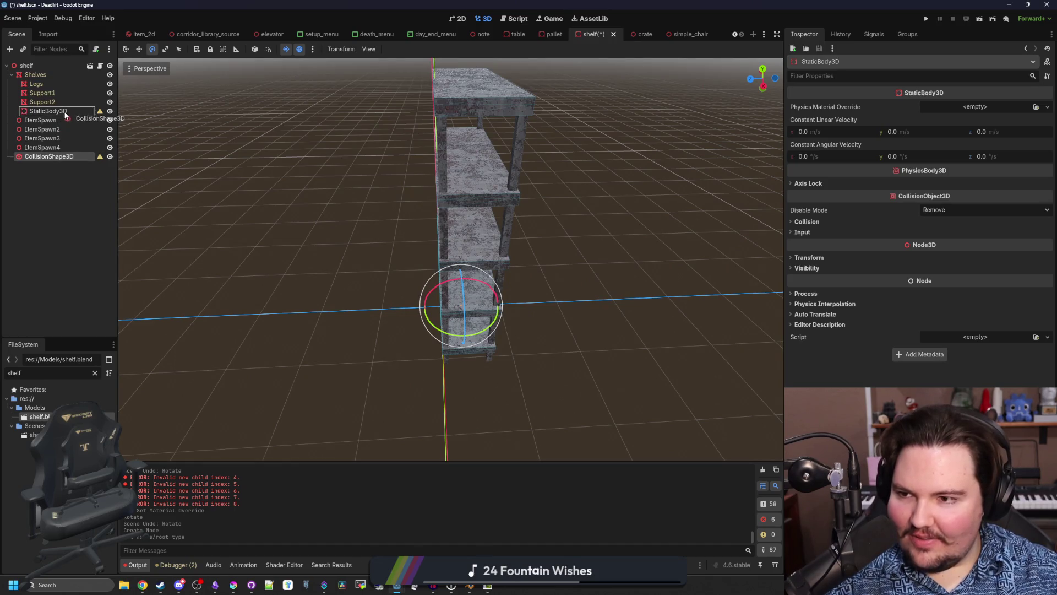
{"action": "left_click", "coordinate": [799, 221]}
{"action": "left_click", "coordinate": [798, 284]}
{"action": "left_click", "coordinate": [831, 257]}
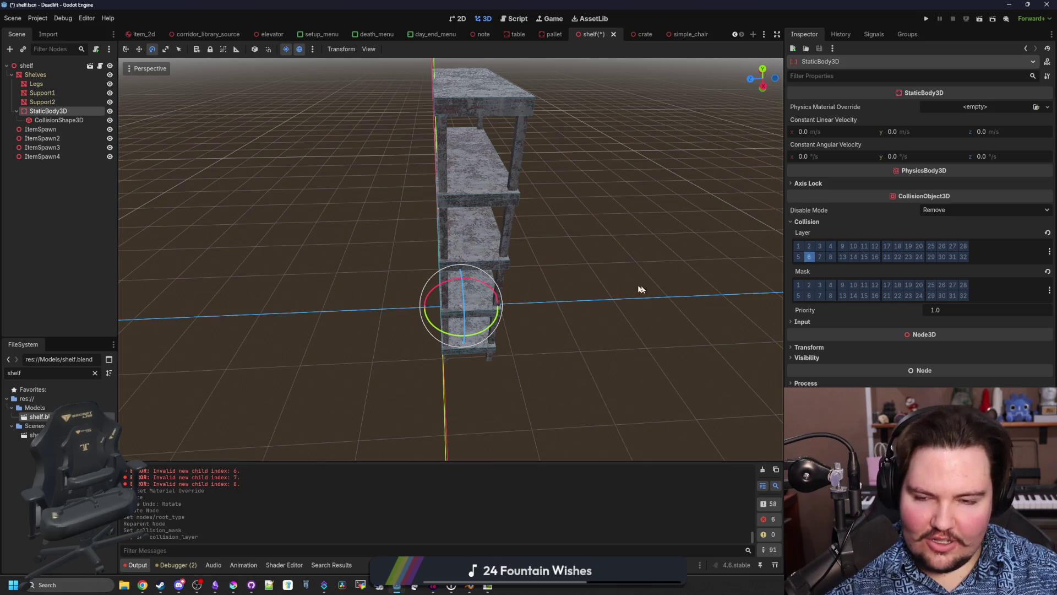
{"action": "key", "text": "ctrl+s"}
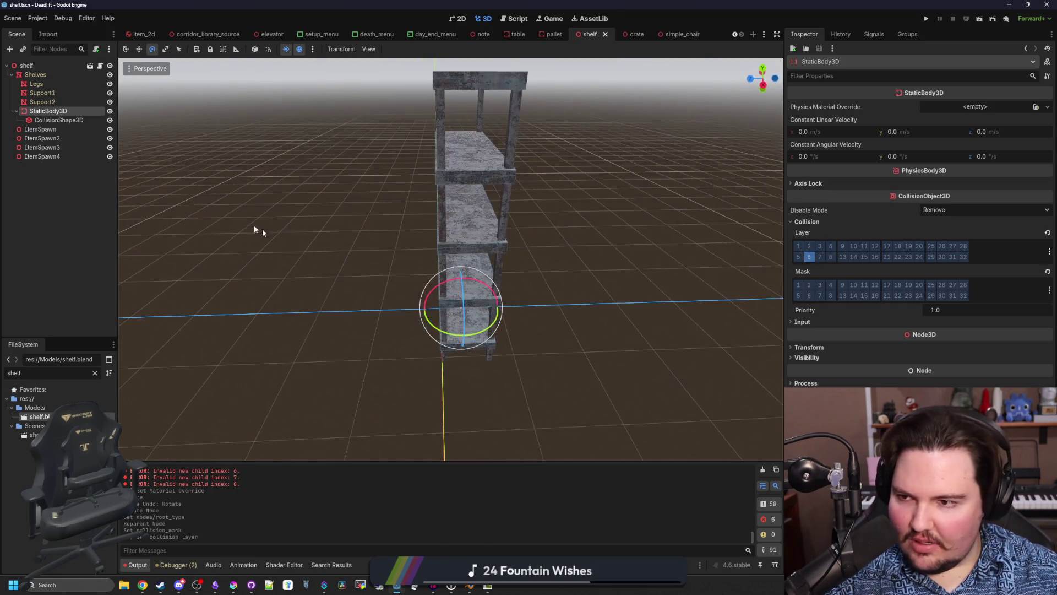
Step: Undo an accidental rotation of Shelves and select all four ItemSpawn points
{"action": "left_click", "coordinate": [36, 74]}
{"action": "mouse_move", "coordinate": [479, 332]}
{"action": "left_mouse_down"}
{"action": "mouse_move", "coordinate": [462, 332]}
{"action": "mouse_move", "coordinate": [541, 384]}
{"action": "mouse_move", "coordinate": [215, 268]}
{"action": "mouse_move", "coordinate": [165, 220]}
{"action": "left_mouse_up"}
{"action": "key", "text": "ctrl+z"}
{"action": "left_click", "coordinate": [40, 129]}
{"action": "left_click", "coordinate": [42, 157], "text": "shift"}
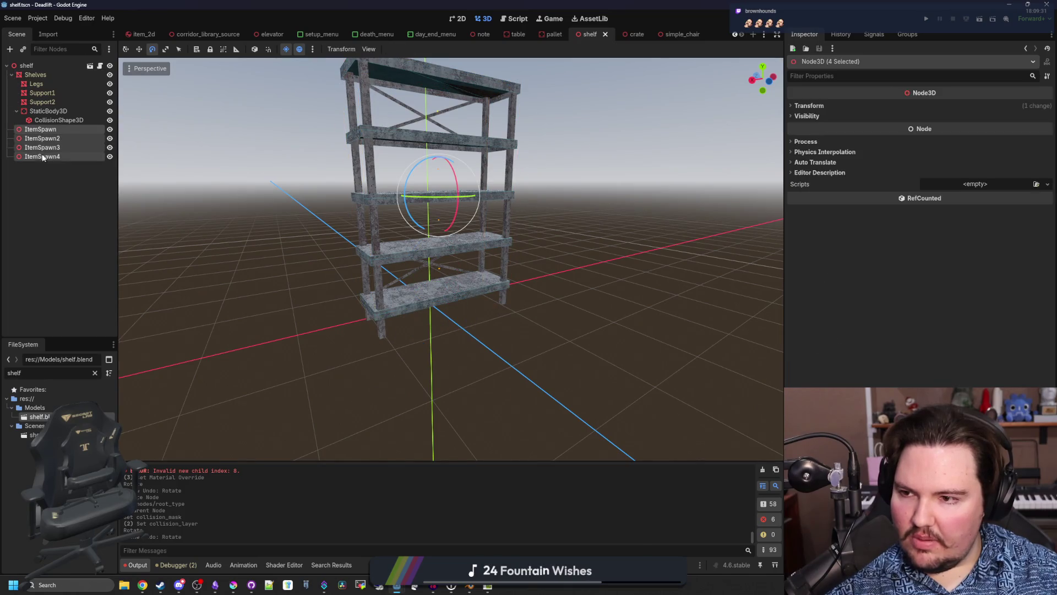
Step: Move the four ItemSpawn points under Shelves, assign Shelves as the root's Mesh, and save
{"action": "left_click_drag", "start_coordinate": [48, 132], "coordinate": [48, 74]}
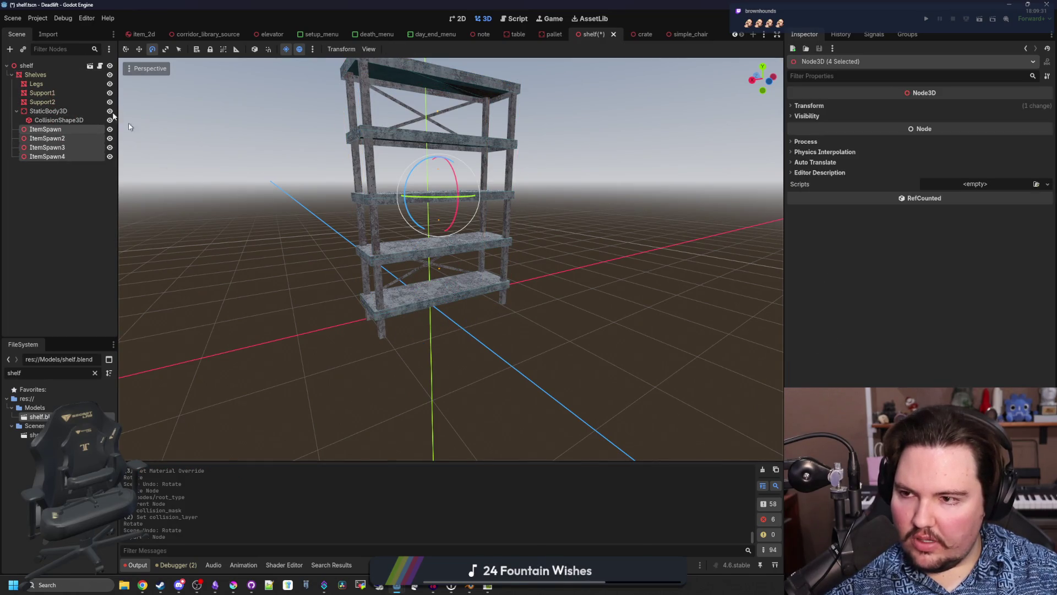
{"action": "left_click", "coordinate": [51, 66]}
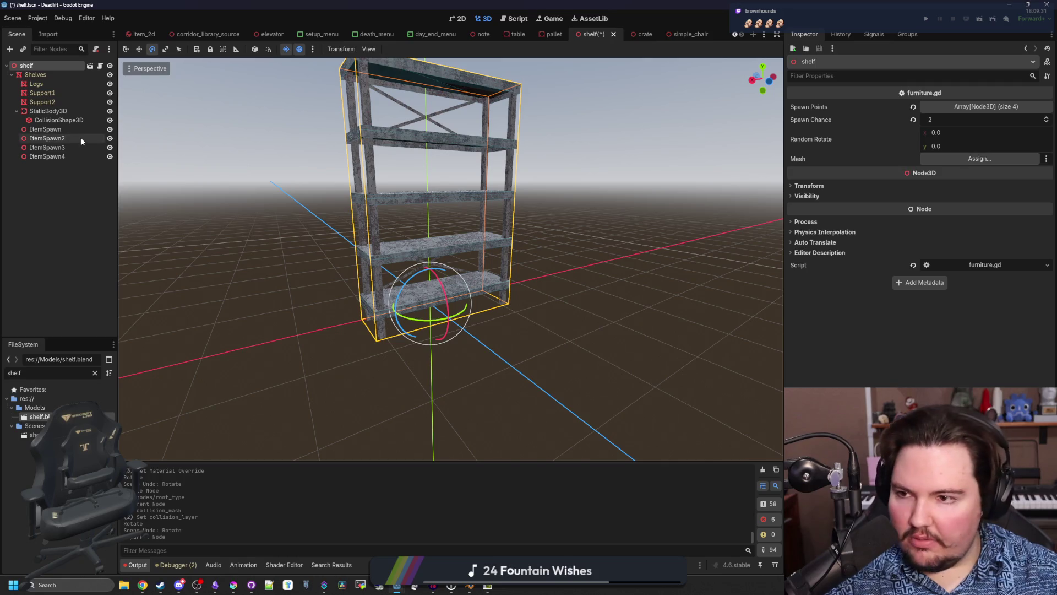
{"action": "left_click_drag", "start_coordinate": [49, 76], "coordinate": [983, 160]}
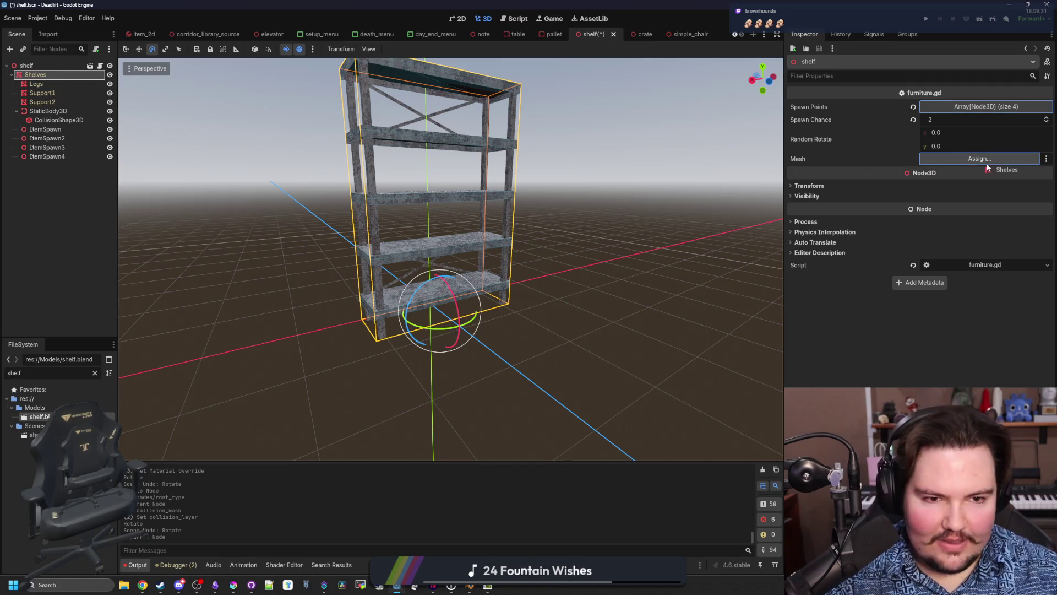
{"action": "left_click", "coordinate": [1000, 106]}
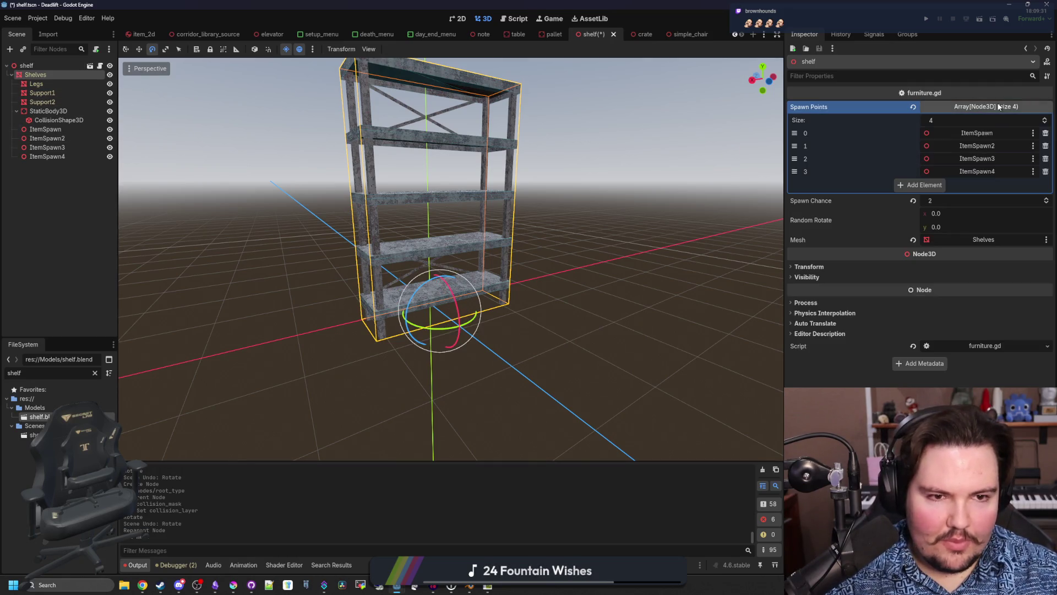
{"action": "left_click", "coordinate": [650, 299]}
{"action": "scroll", "coordinate": [606, 306], "scroll_direction": "up", "scroll_amount": 3}
{"action": "key", "text": "ctrl+s"}
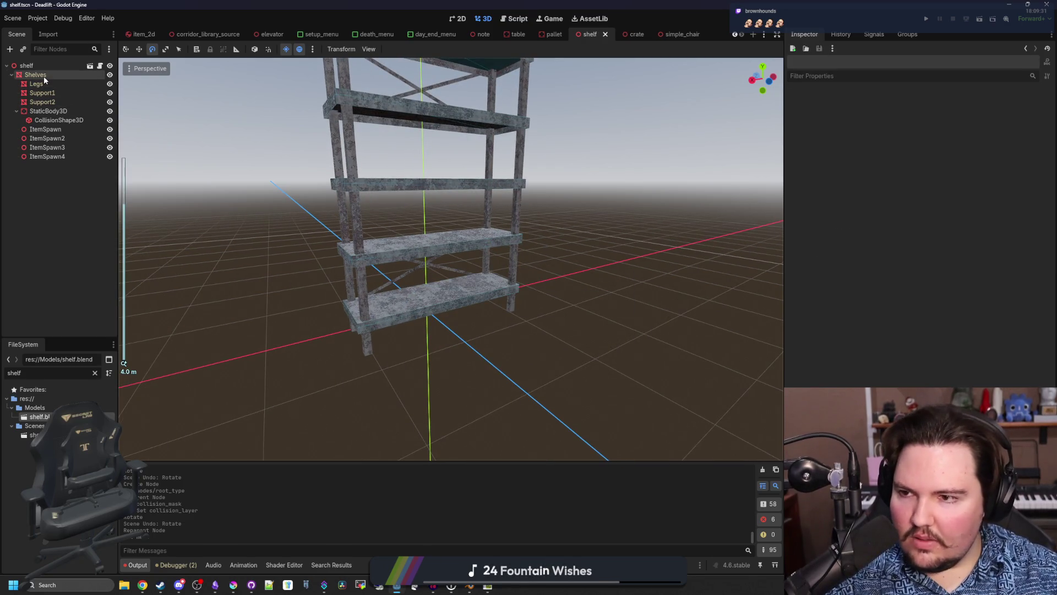
Step: Set the random rotation range to -10/10, turn the shelf slightly, and save
{"action": "left_click", "coordinate": [83, 66]}
{"action": "left_click", "coordinate": [946, 133]}
{"action": "type", "text": "10"}
{"action": "key", "text": "Return"}
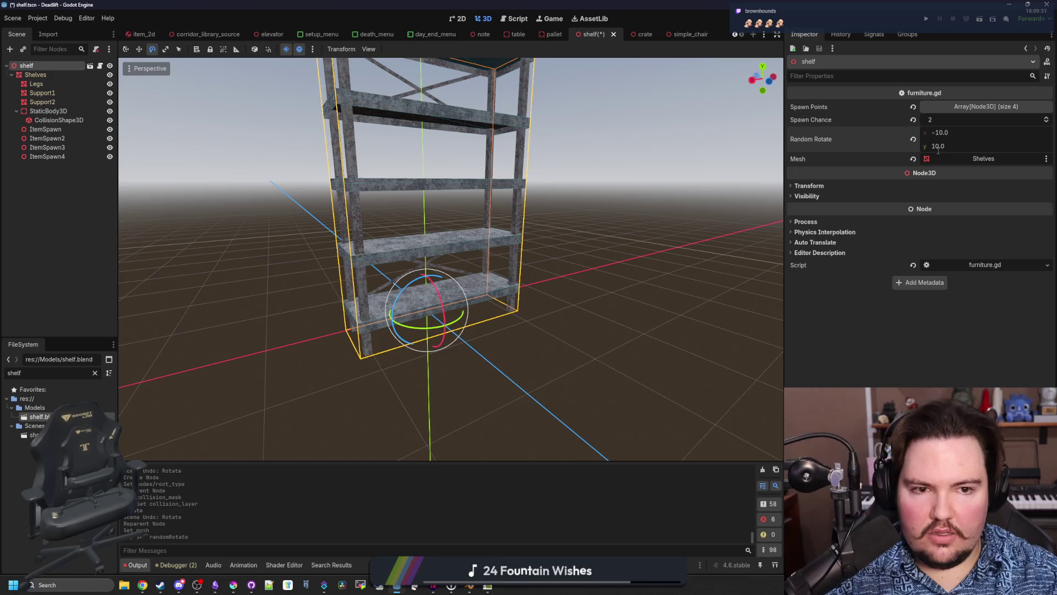
{"action": "mouse_move", "coordinate": [429, 330]}
{"action": "left_mouse_down"}
{"action": "mouse_move", "coordinate": [340, 277]}
{"action": "mouse_move", "coordinate": [359, 252]}
{"action": "mouse_move", "coordinate": [357, 226]}
{"action": "left_mouse_up"}
{"action": "left_click", "coordinate": [316, 331]}
{"action": "scroll", "coordinate": [386, 325], "scroll_direction": "up", "scroll_amount": 4}
{"action": "key", "text": "ctrl+s"}
Step: Nudge the Shelves mesh slightly along X with the Move tool and save the shelf scene
{"action": "scroll", "coordinate": [356, 226], "scroll_direction": "up", "scroll_amount": 2}
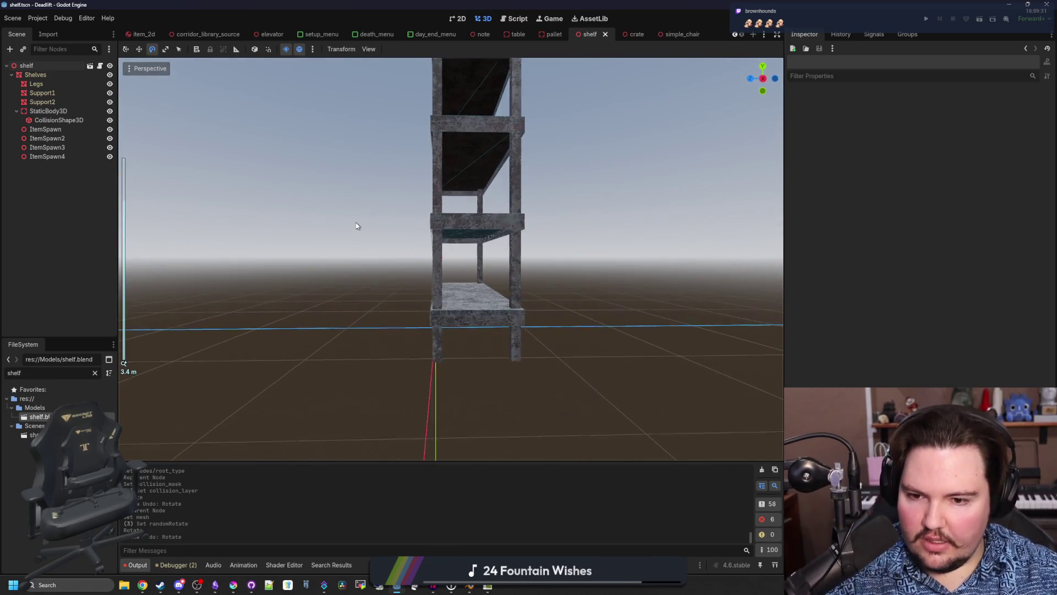
{"action": "left_click", "coordinate": [57, 75]}
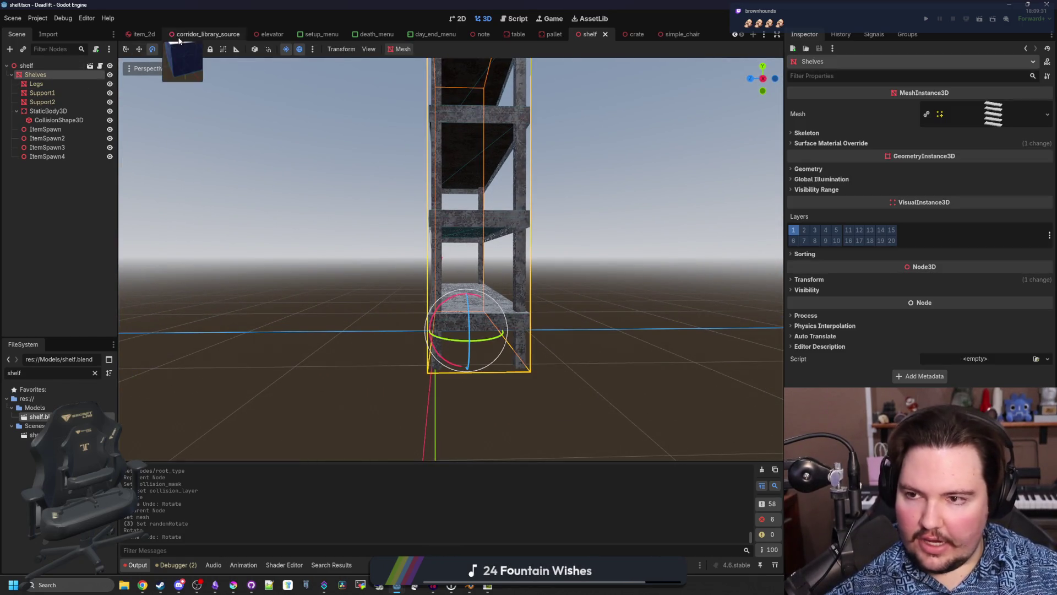
{"action": "left_click", "coordinate": [139, 49]}
{"action": "left_click_drag", "start_coordinate": [418, 331], "coordinate": [429, 340]}
{"action": "left_click", "coordinate": [371, 309]}
{"action": "scroll", "coordinate": [370, 309], "scroll_direction": "down", "scroll_amount": 5}
{"action": "left_click_drag", "start_coordinate": [378, 307], "coordinate": [318, 363]}
{"action": "key", "text": "ctrl+s"}
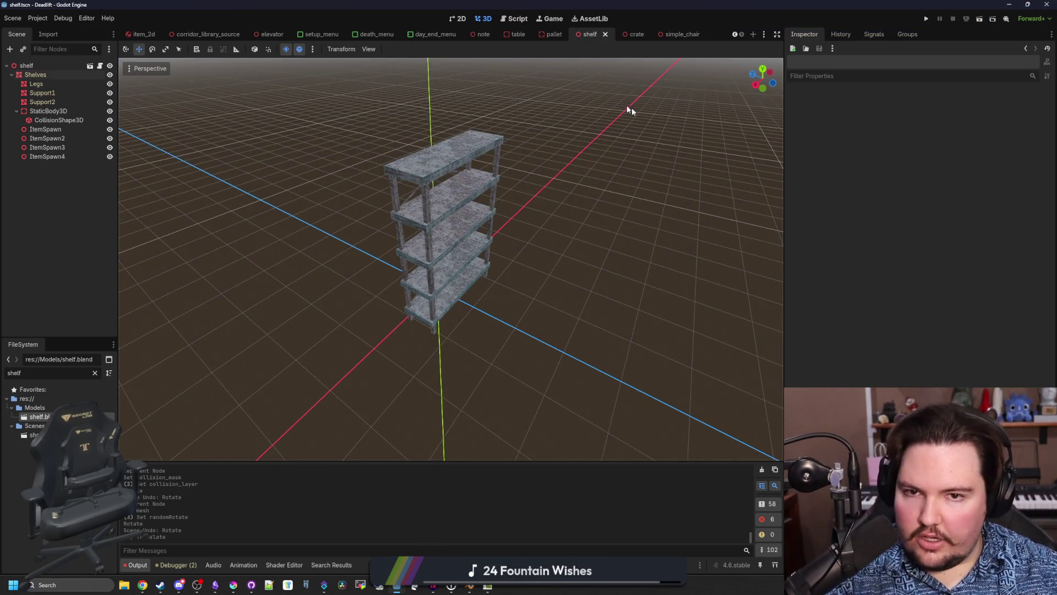
{"action": "left_click", "coordinate": [636, 34]}
Step: In the pallet scene, reimport pallet.blend with Node3D as its root type
{"action": "left_click", "coordinate": [677, 34]}
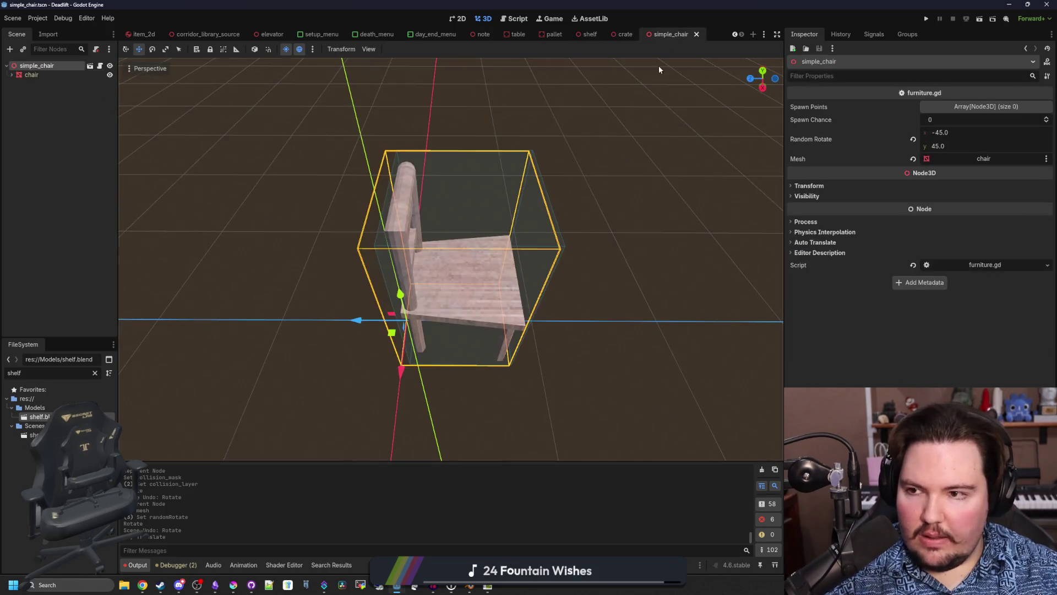
{"action": "left_click", "coordinate": [555, 35]}
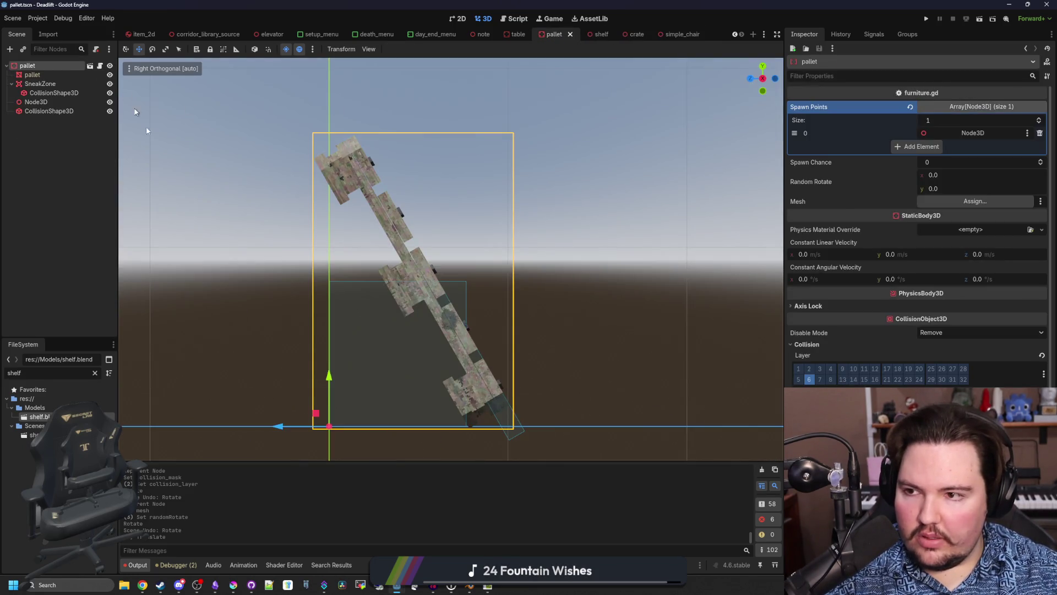
{"action": "left_click", "coordinate": [95, 372]}
{"action": "type", "text": "pal"}
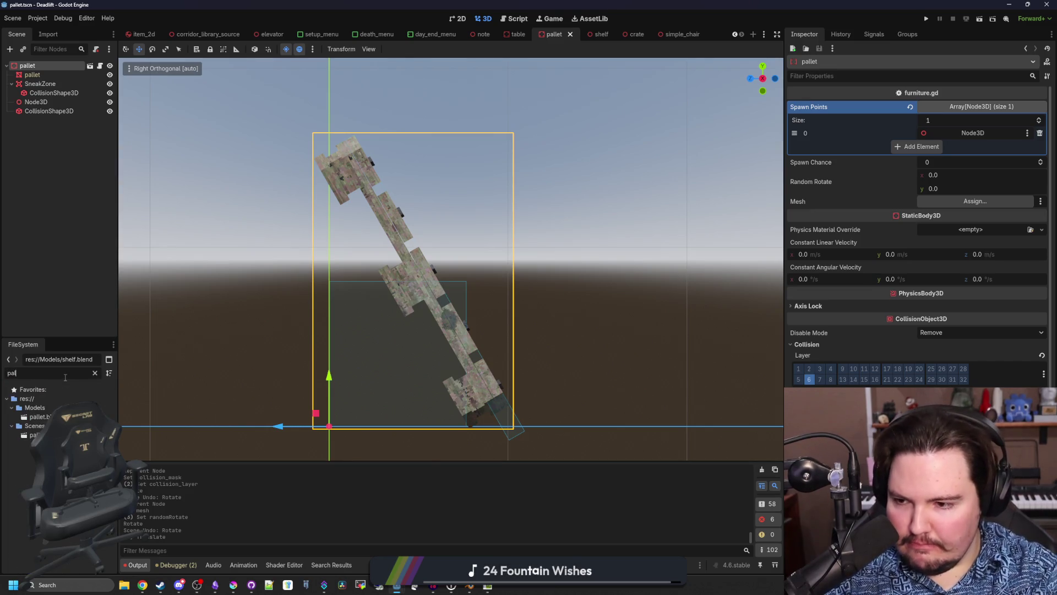
{"action": "double_click", "coordinate": [39, 416]}
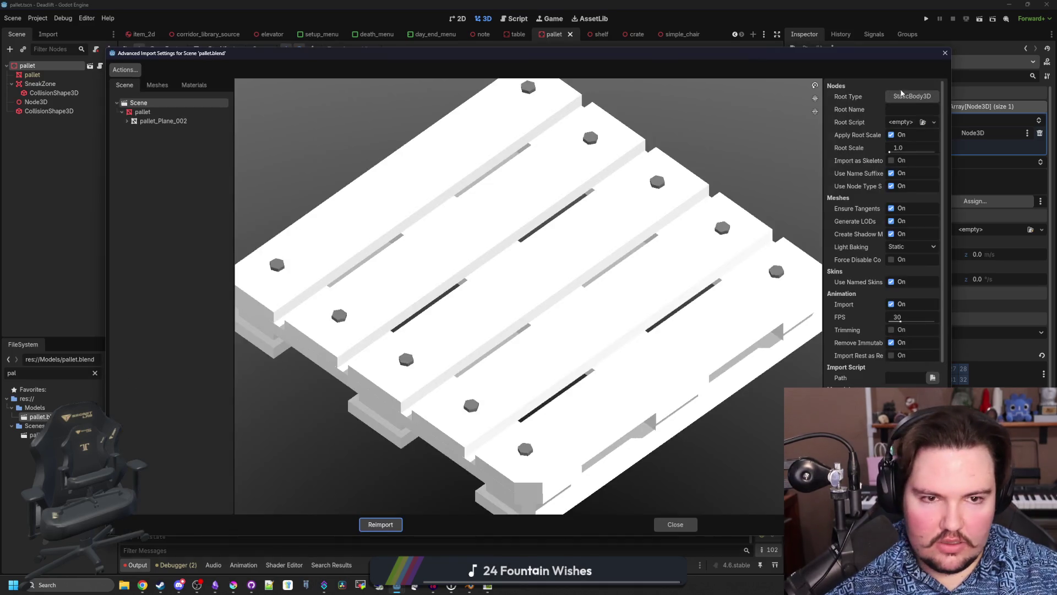
{"action": "left_click", "coordinate": [901, 95]}
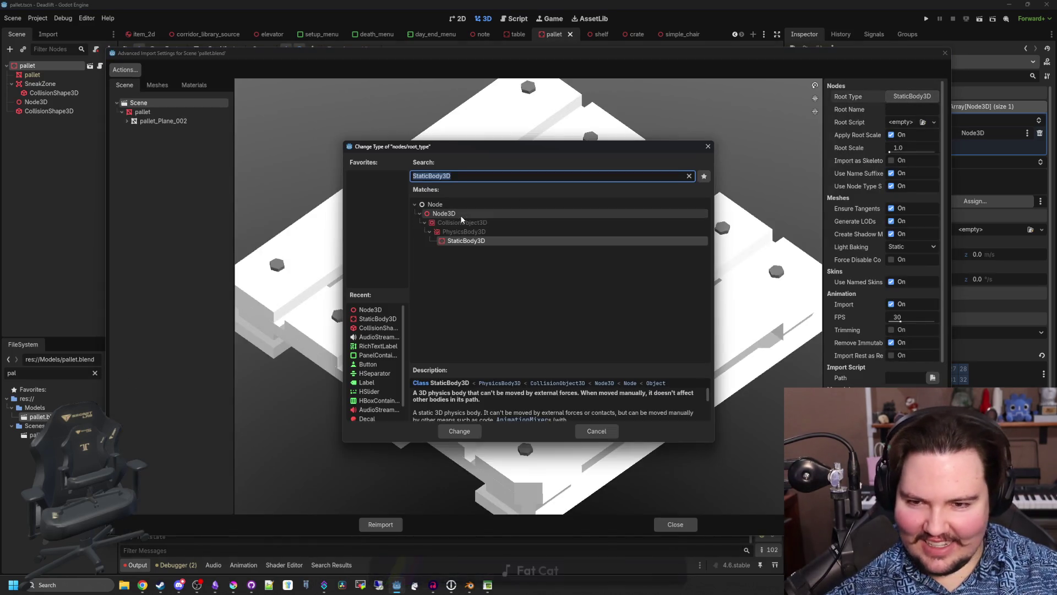
{"action": "double_click", "coordinate": [462, 218]}
{"action": "left_click", "coordinate": [380, 524]}
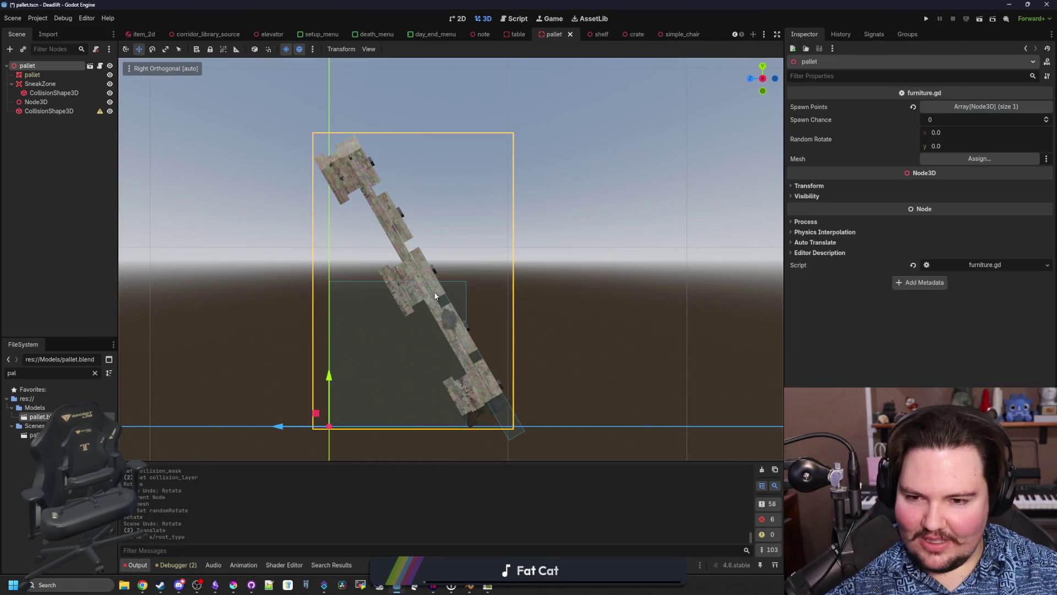
Step: Assign the pallet mesh node to the root pallet's Mesh property
{"action": "left_click", "coordinate": [50, 74]}
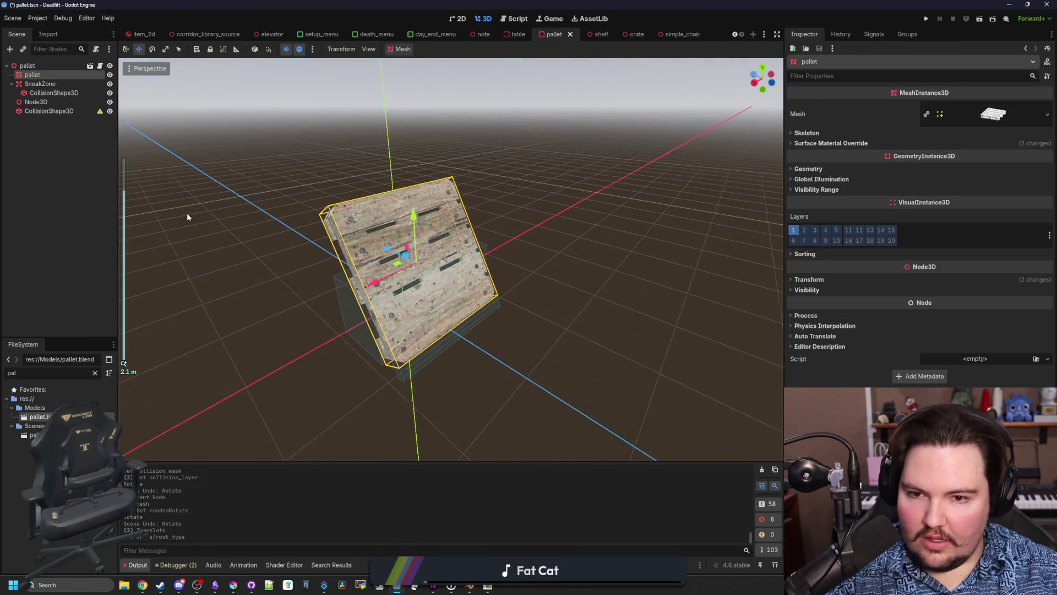
{"action": "left_click", "coordinate": [57, 67]}
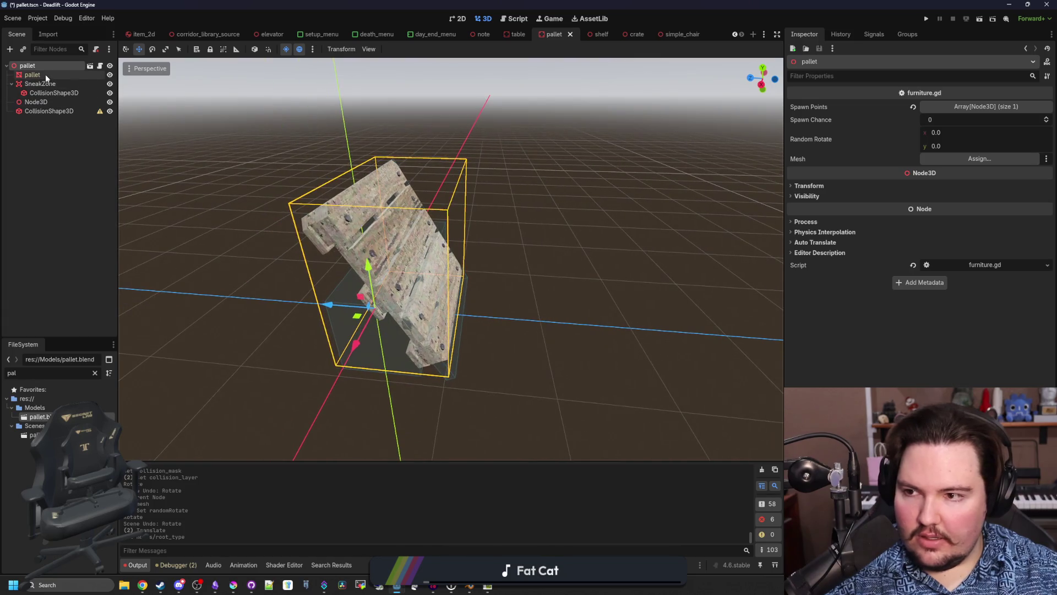
{"action": "mouse_move", "coordinate": [46, 74]}
{"action": "left_mouse_down"}
{"action": "mouse_move", "coordinate": [847, 173]}
{"action": "mouse_move", "coordinate": [981, 161]}
{"action": "left_mouse_up"}
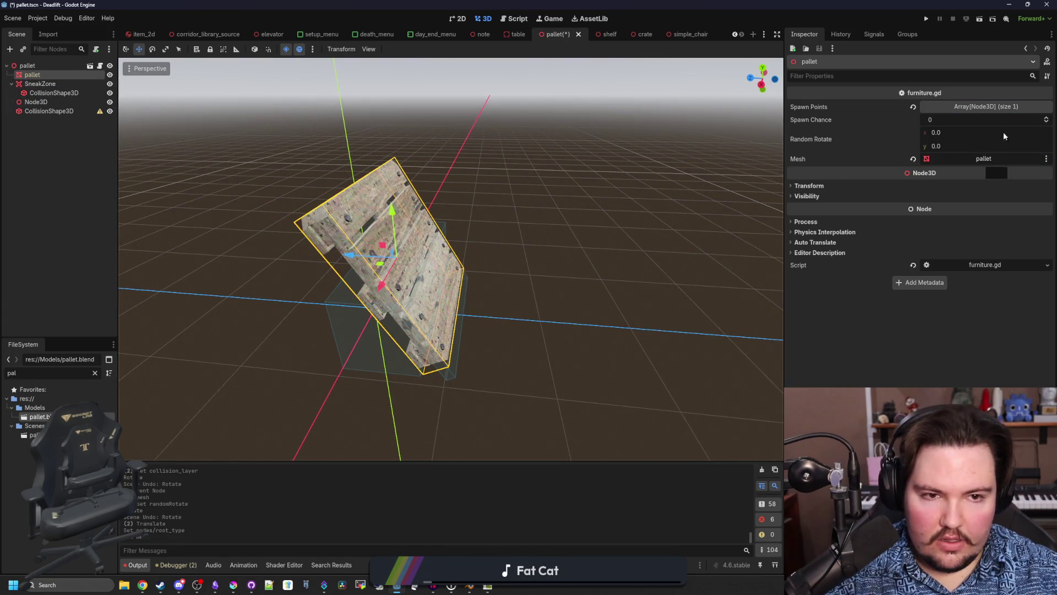
{"action": "left_click", "coordinate": [1011, 110]}
{"action": "left_click", "coordinate": [1011, 107]}
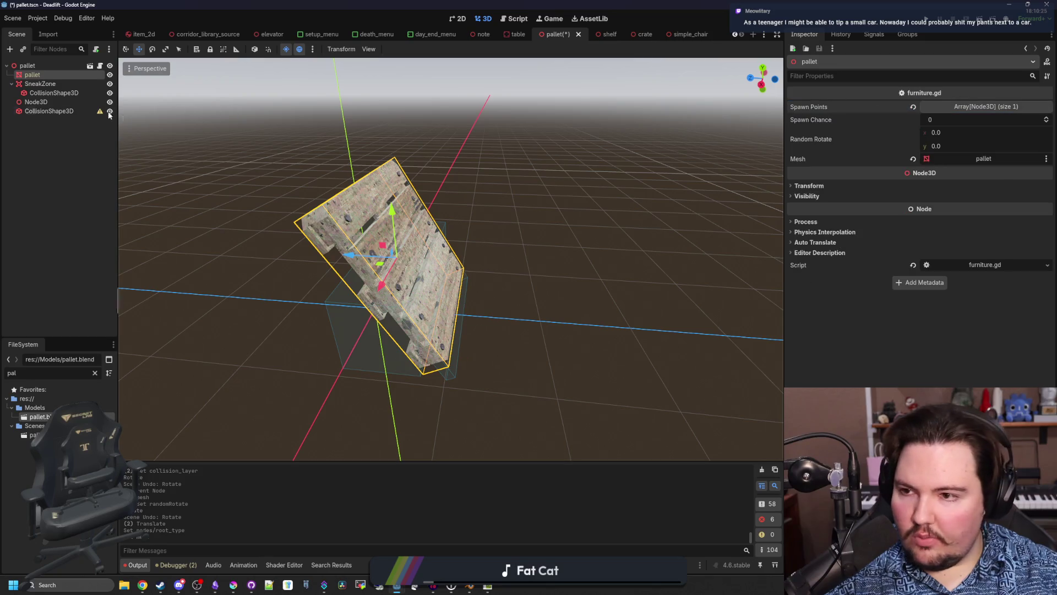
{"action": "mouse_move", "coordinate": [207, 210]}
{"action": "left_mouse_down"}
{"action": "mouse_move", "coordinate": [231, 208]}
{"action": "mouse_move", "coordinate": [253, 187]}
{"action": "mouse_move", "coordinate": [220, 209]}
{"action": "left_mouse_up"}
Step: Move SneakZone, Node3D and CollisionShape3D under the pallet mesh node
{"action": "left_click", "coordinate": [39, 84]}
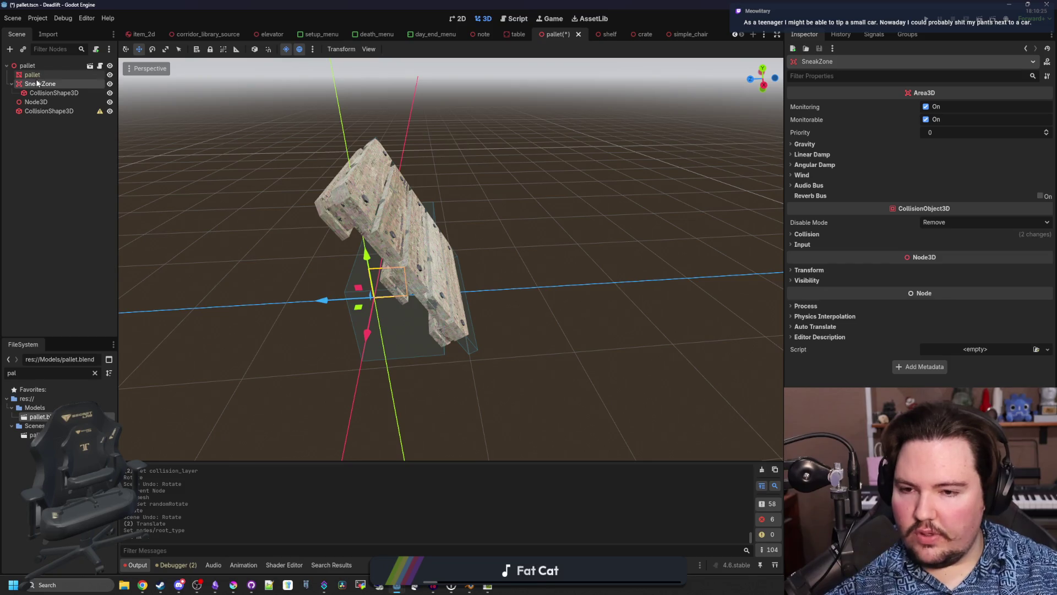
{"action": "left_click_drag", "start_coordinate": [47, 79], "coordinate": [46, 76]}
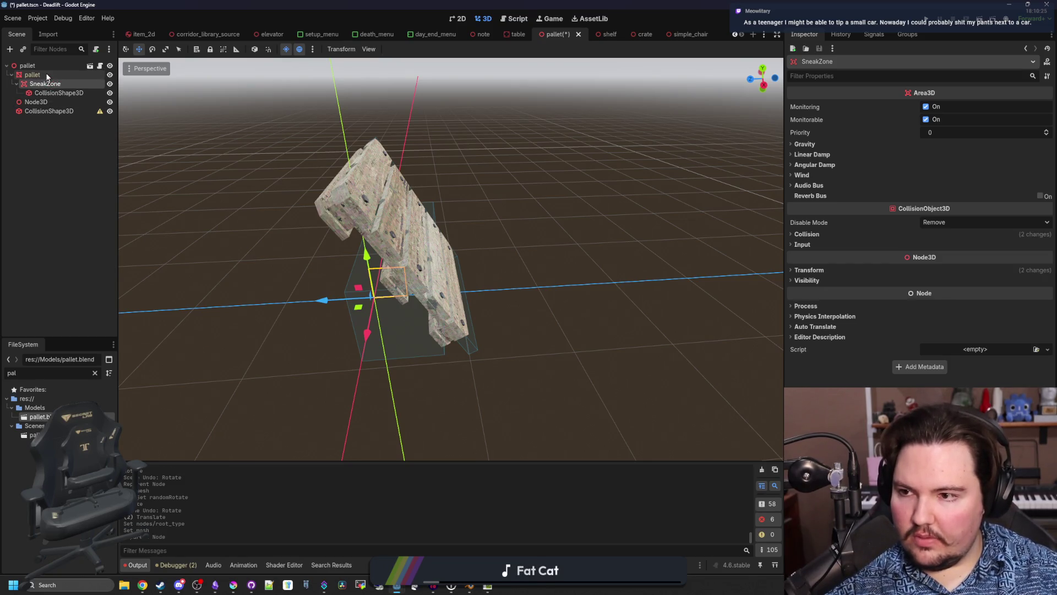
{"action": "left_click", "coordinate": [36, 102]}
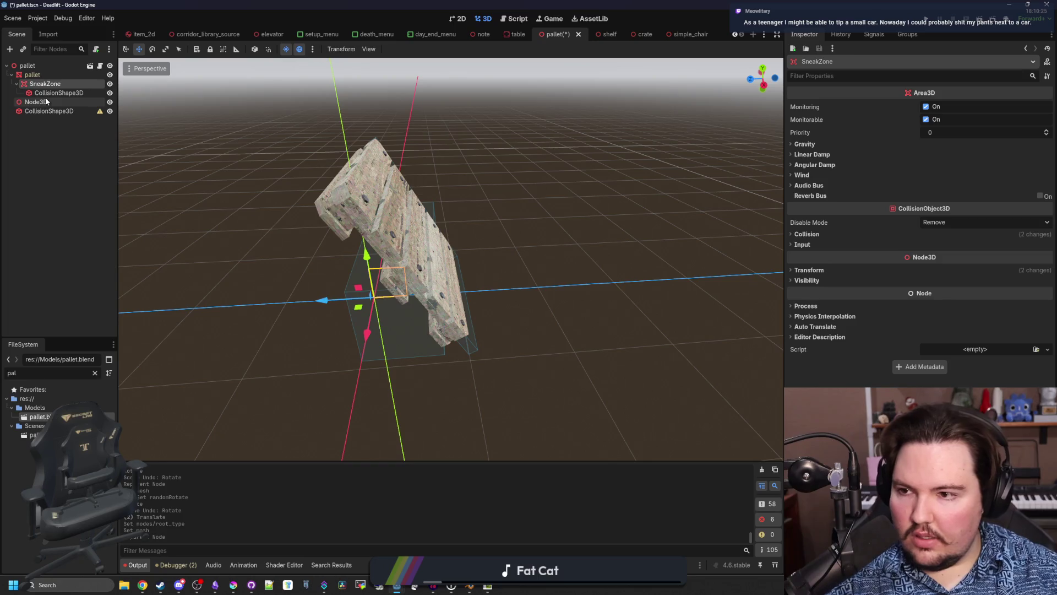
{"action": "left_click", "coordinate": [42, 112], "text": "shift"}
{"action": "left_click_drag", "start_coordinate": [42, 111], "coordinate": [39, 75]}
Step: Add a StaticBody3D under pallet and move CollisionShape3D into it
{"action": "right_click", "coordinate": [39, 75]}
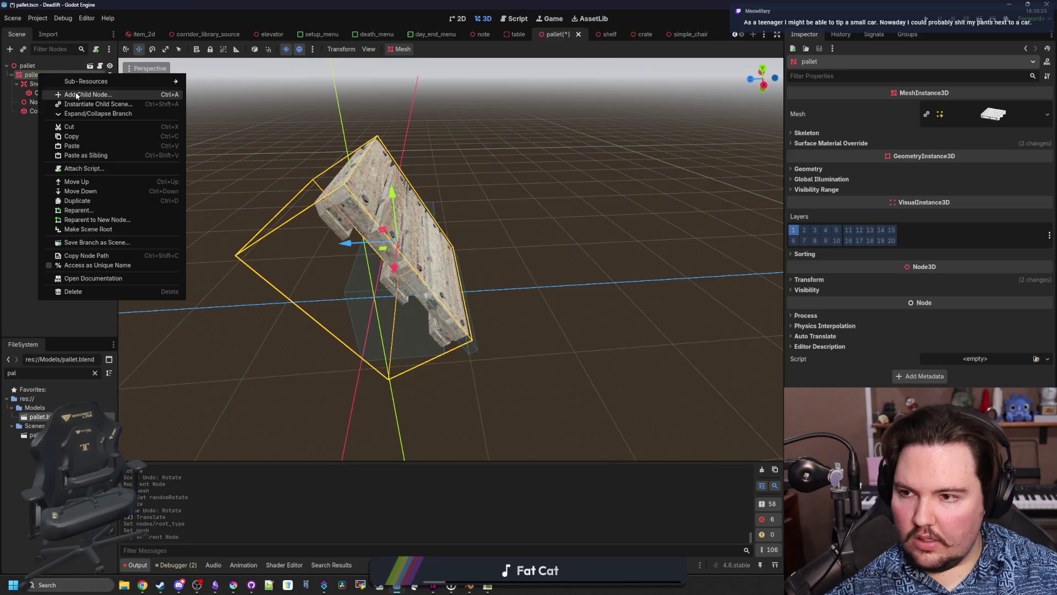
{"action": "left_click", "coordinate": [75, 92]}
{"action": "type", "text": "static"}
{"action": "key", "text": "Return"}
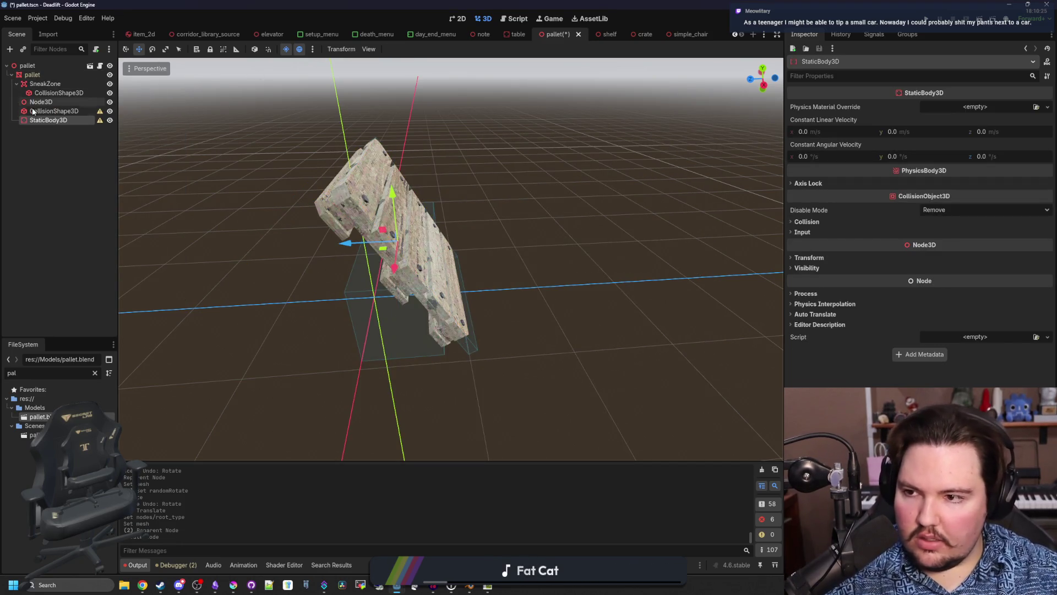
{"action": "left_click_drag", "start_coordinate": [50, 112], "coordinate": [50, 120]}
Step: Turn off collision layer bit 1 and mask bit 1 on the StaticBody3D, then save
{"action": "left_click", "coordinate": [51, 113]}
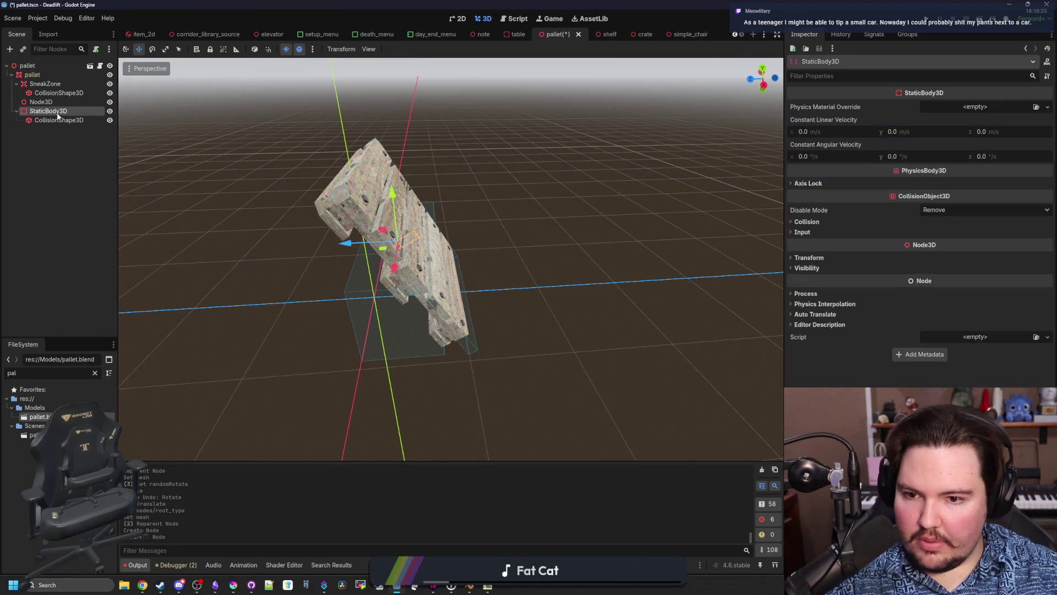
{"action": "key", "text": "Down"}
{"action": "left_click_drag", "start_coordinate": [490, 245], "coordinate": [491, 214]}
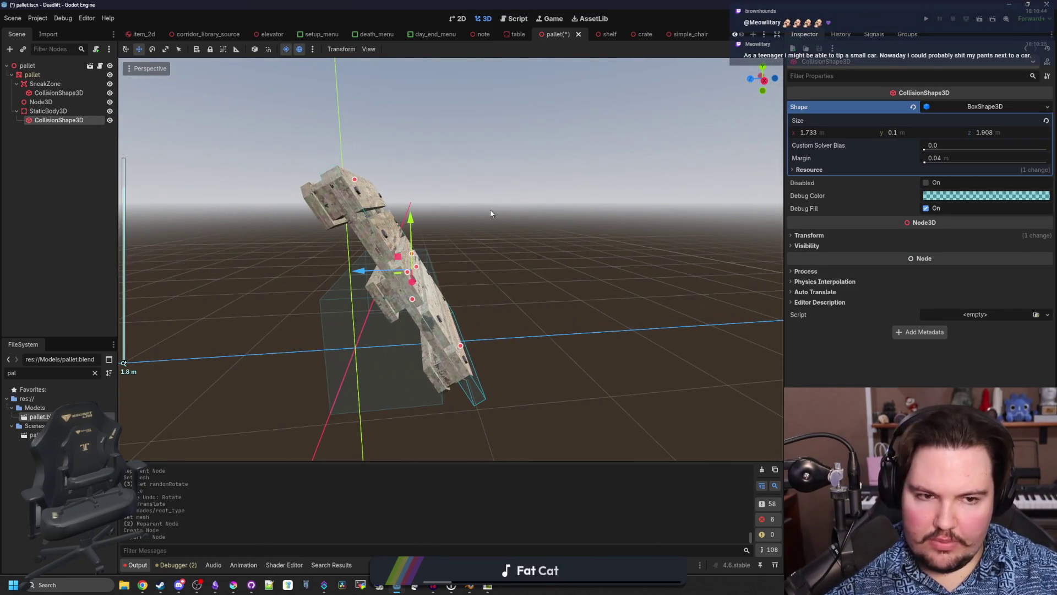
{"action": "left_click", "coordinate": [49, 111]}
{"action": "left_click", "coordinate": [821, 222]}
{"action": "left_click", "coordinate": [799, 285]}
{"action": "left_click", "coordinate": [798, 246]}
{"action": "key", "text": "ctrl+s"}
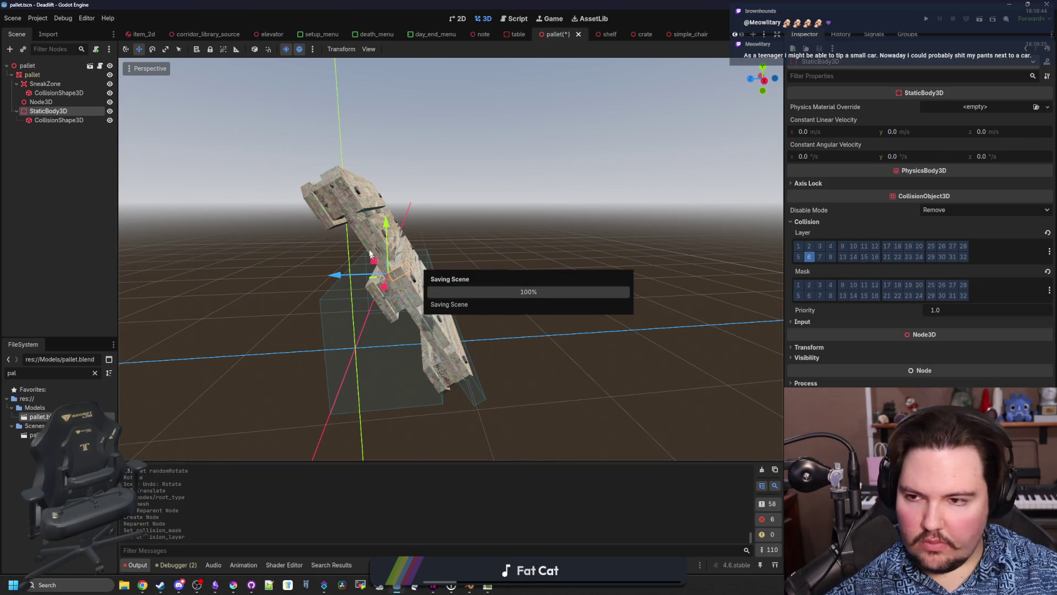
Step: Set the pallet mesh as the root's Mesh again and save pallet.tscn
{"action": "left_click", "coordinate": [12, 74]}
{"action": "left_click_drag", "start_coordinate": [32, 74], "coordinate": [237, 106]}
{"action": "left_click_drag", "start_coordinate": [947, 162], "coordinate": [944, 162]}
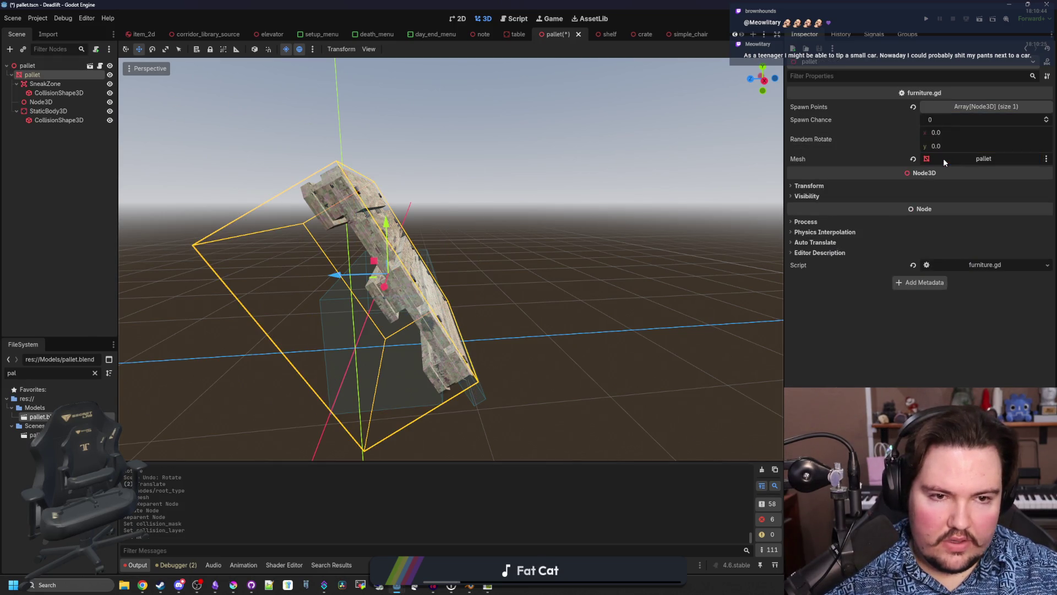
{"action": "left_click", "coordinate": [560, 236]}
{"action": "scroll", "coordinate": [561, 236], "scroll_direction": "up", "scroll_amount": 5}
{"action": "mouse_move", "coordinate": [449, 237]}
{"action": "left_mouse_down"}
{"action": "mouse_move", "coordinate": [242, 271]}
{"action": "mouse_move", "coordinate": [158, 307]}
{"action": "mouse_move", "coordinate": [307, 269]}
{"action": "mouse_move", "coordinate": [252, 304]}
{"action": "mouse_move", "coordinate": [390, 288]}
{"action": "mouse_move", "coordinate": [337, 323]}
{"action": "mouse_move", "coordinate": [365, 297]}
{"action": "left_mouse_up"}
{"action": "scroll", "coordinate": [252, 303], "scroll_direction": "down", "scroll_amount": 3}
{"action": "key", "text": "ctrl+s"}
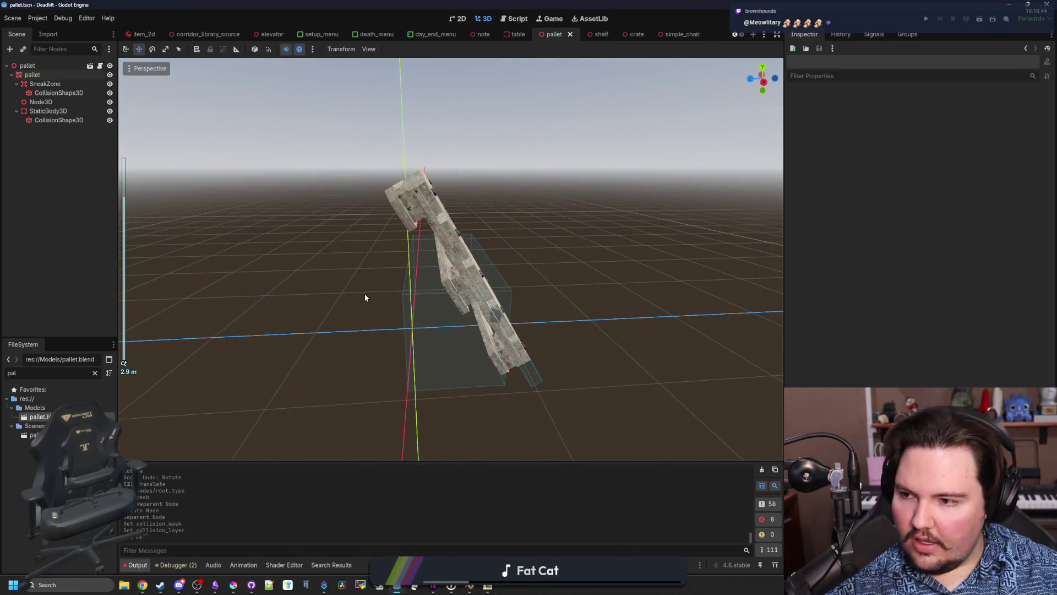
{"action": "scroll", "coordinate": [365, 297], "scroll_direction": "up", "scroll_amount": 2}
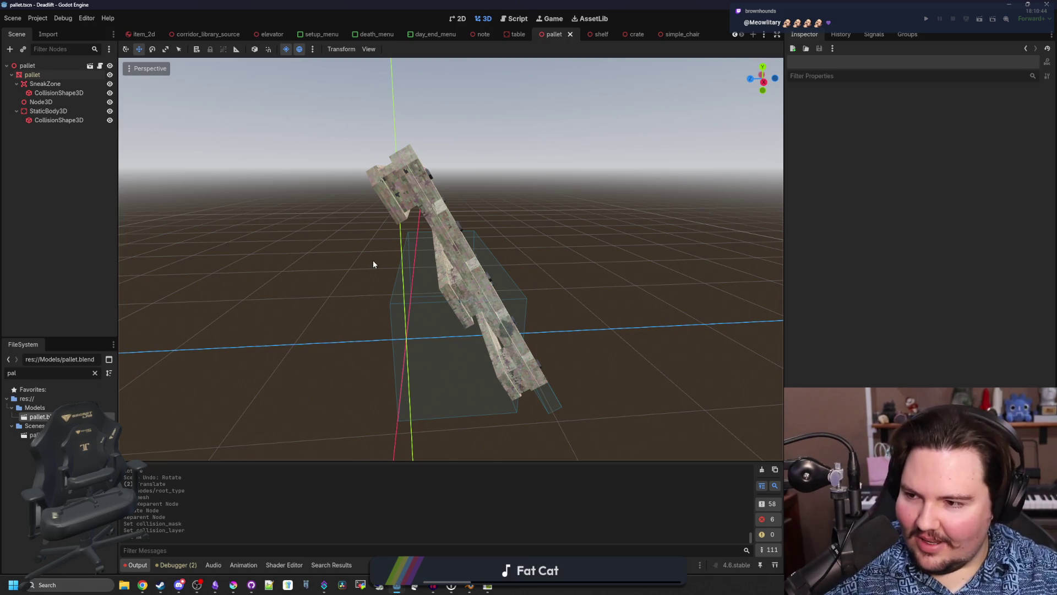
{"action": "key", "text": "ctrl+s"}
{"action": "left_click_drag", "start_coordinate": [373, 265], "coordinate": [368, 292]}
{"action": "key", "text": "ctrl+s"}
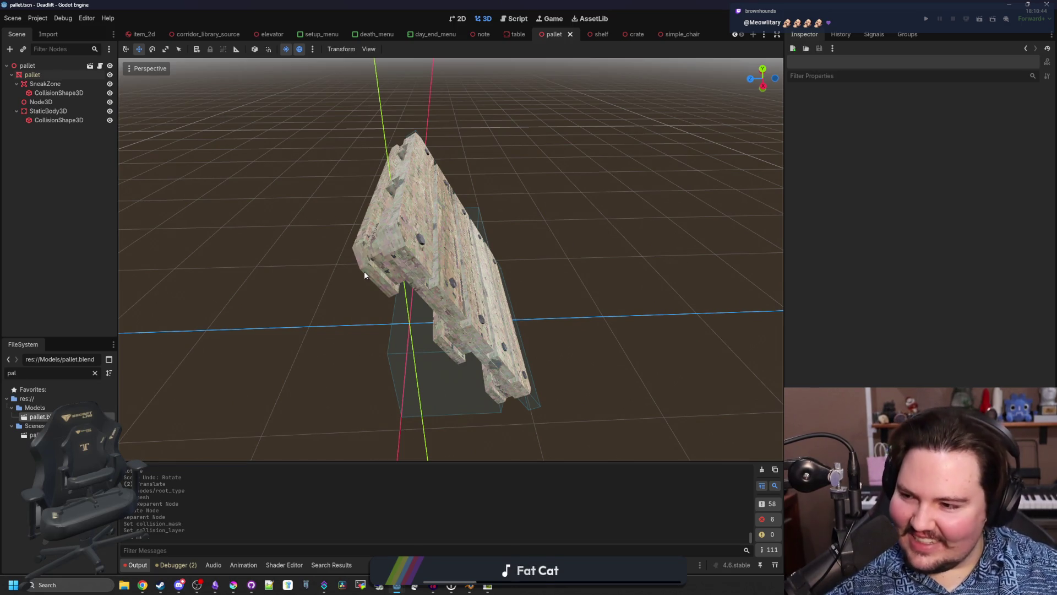
Step: Undo the last mesh assignment and save the pallet scene
{"action": "left_click_drag", "start_coordinate": [552, 252], "coordinate": [541, 201]}
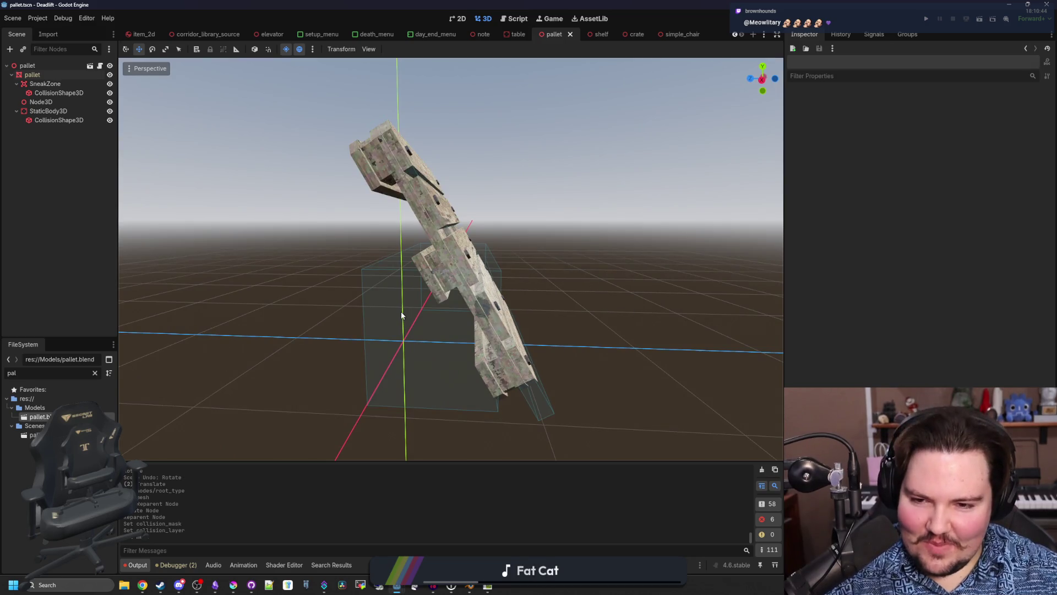
{"action": "left_click", "coordinate": [365, 276]}
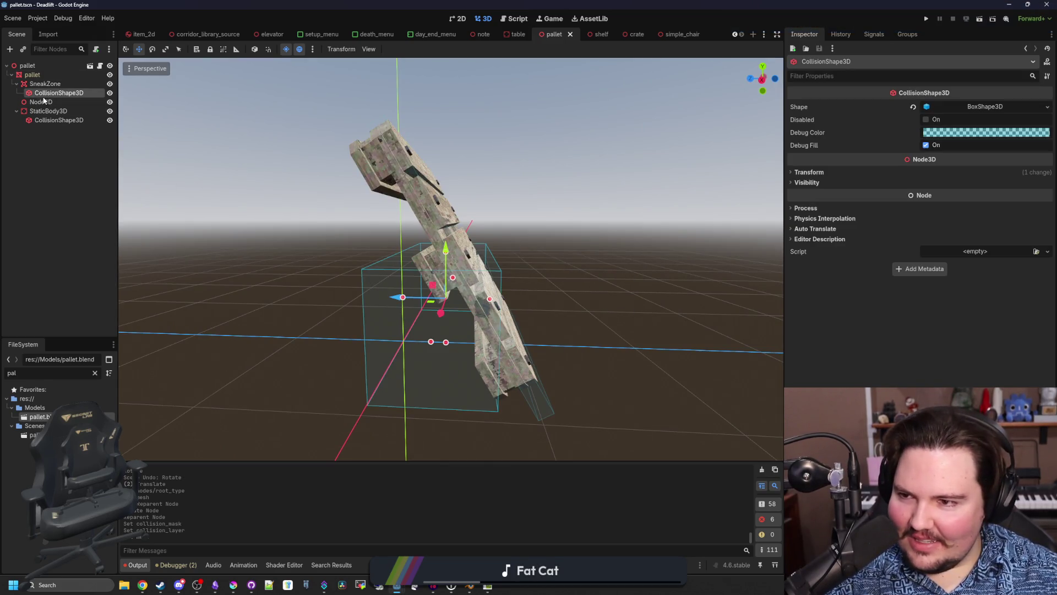
{"action": "key", "text": "ctrl+z"}
{"action": "left_click", "coordinate": [266, 215]}
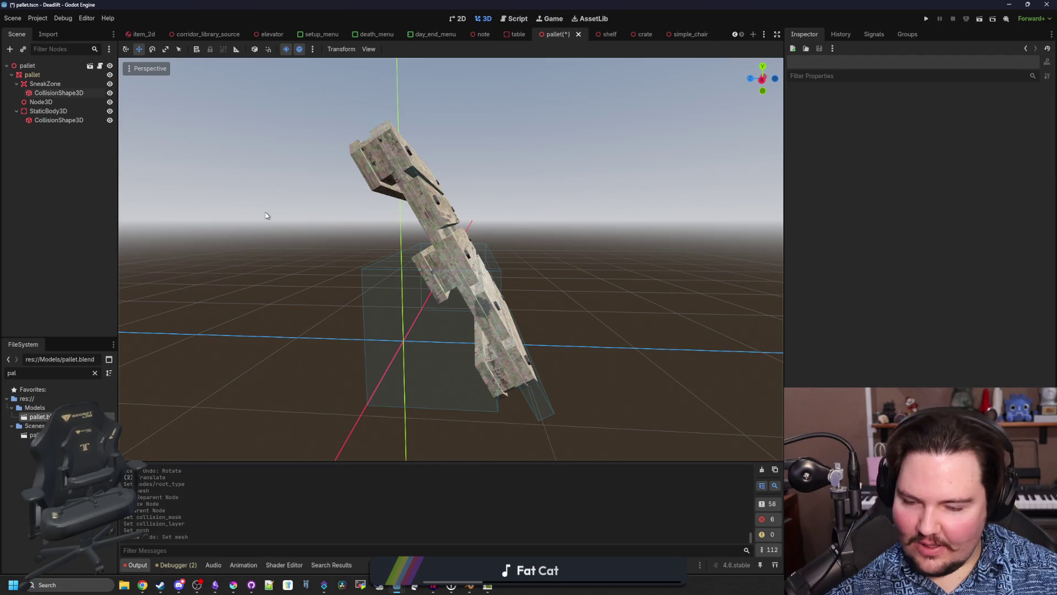
{"action": "left_click", "coordinate": [32, 75]}
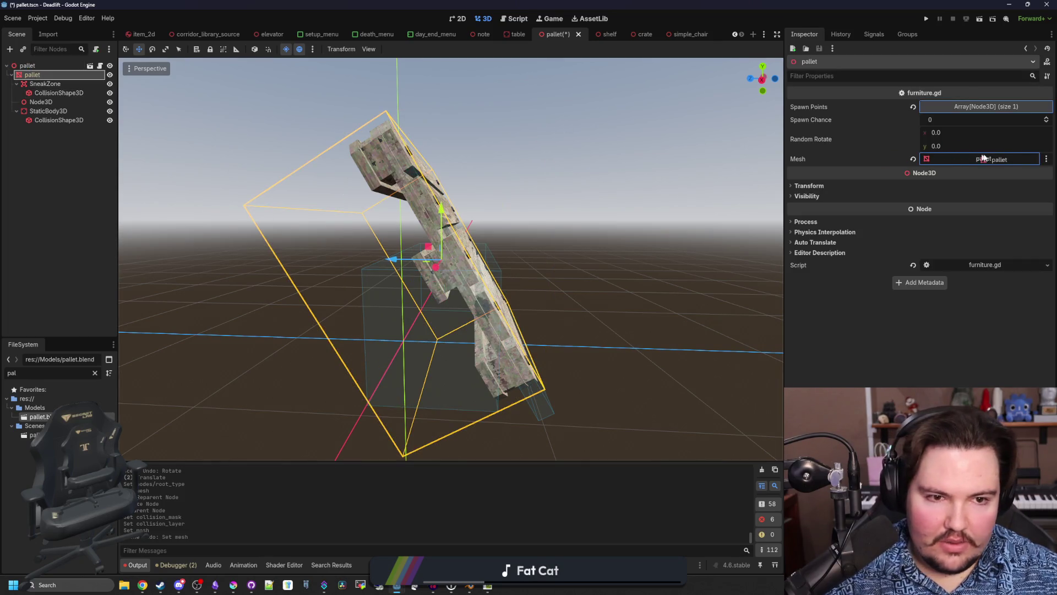
{"action": "left_click", "coordinate": [568, 166]}
{"action": "key", "text": "ctrl+s"}
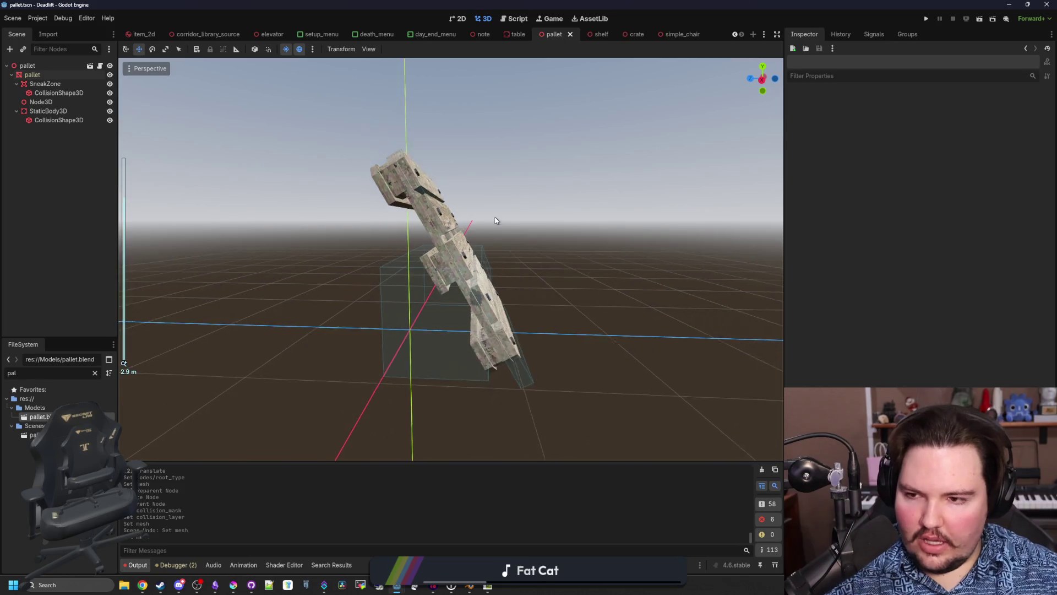
{"action": "scroll", "coordinate": [606, 110], "scroll_direction": "up", "scroll_amount": 2}
{"action": "left_click", "coordinate": [593, 39]}
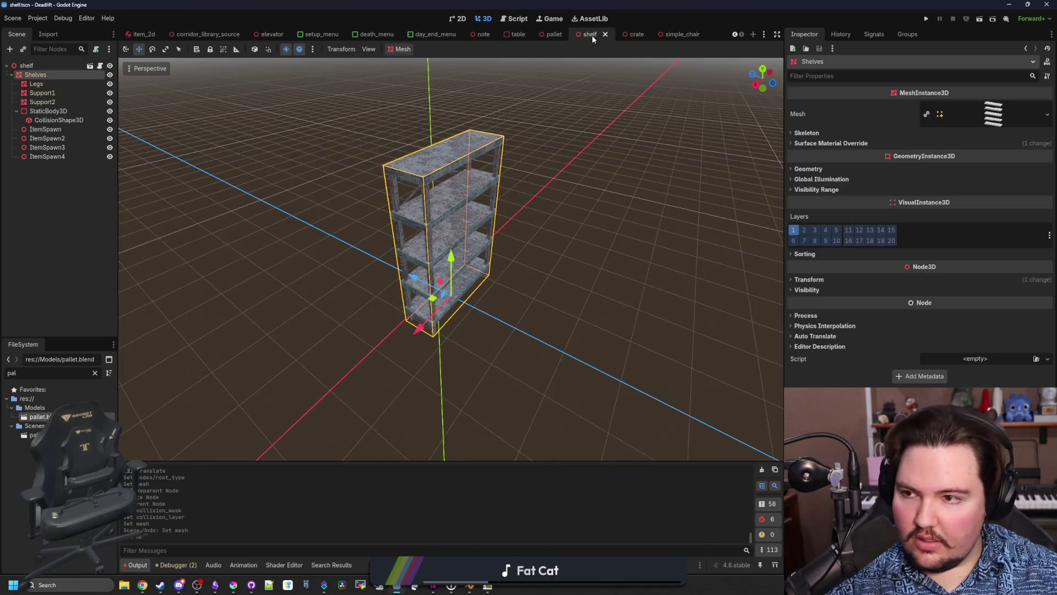
Step: Select and save the shelf's StaticBody3D, then select the crate's StaticBody3D
{"action": "left_click", "coordinate": [647, 166]}
{"action": "left_click", "coordinate": [48, 111]}
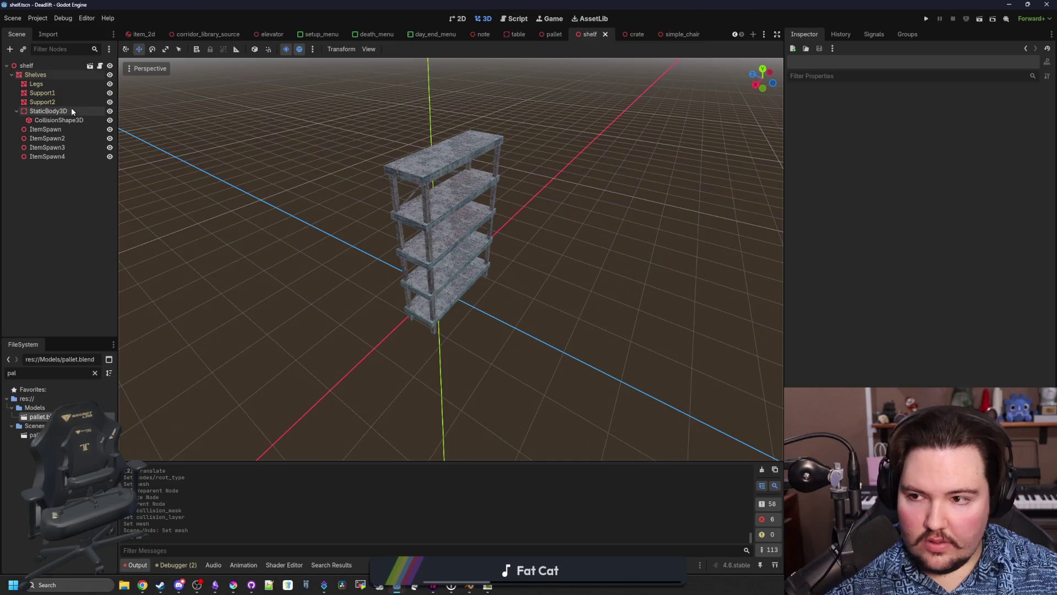
{"action": "key", "text": "ctrl+s"}
{"action": "left_click", "coordinate": [626, 35]}
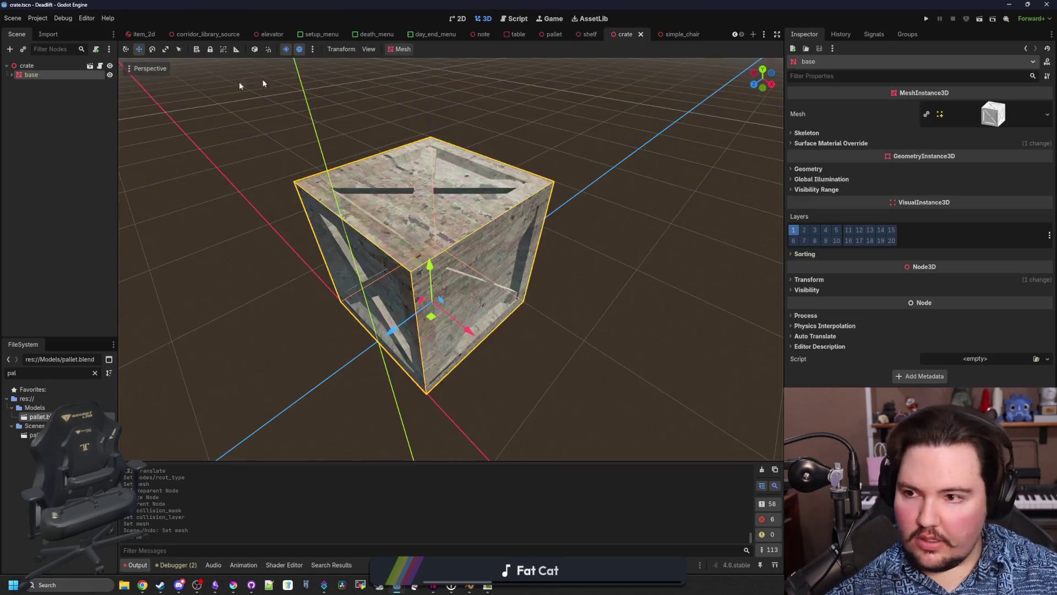
{"action": "left_click", "coordinate": [12, 74]}
{"action": "left_click", "coordinate": [49, 84]}
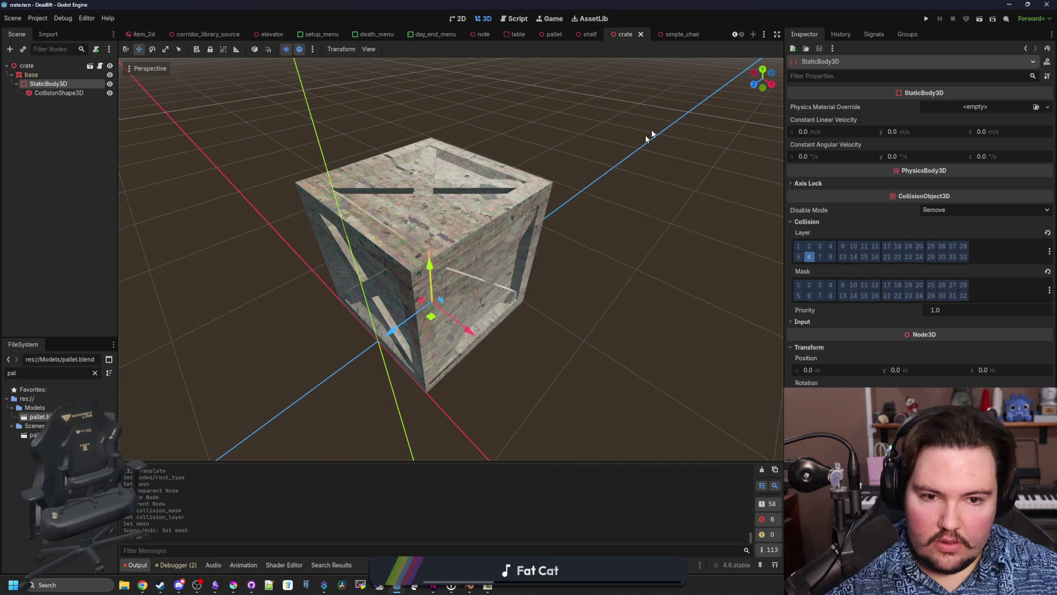
Step: Select the simple_chair's StaticBody3D and filter the file list by 'tab'
{"action": "left_click", "coordinate": [675, 34]}
{"action": "left_click", "coordinate": [11, 74]}
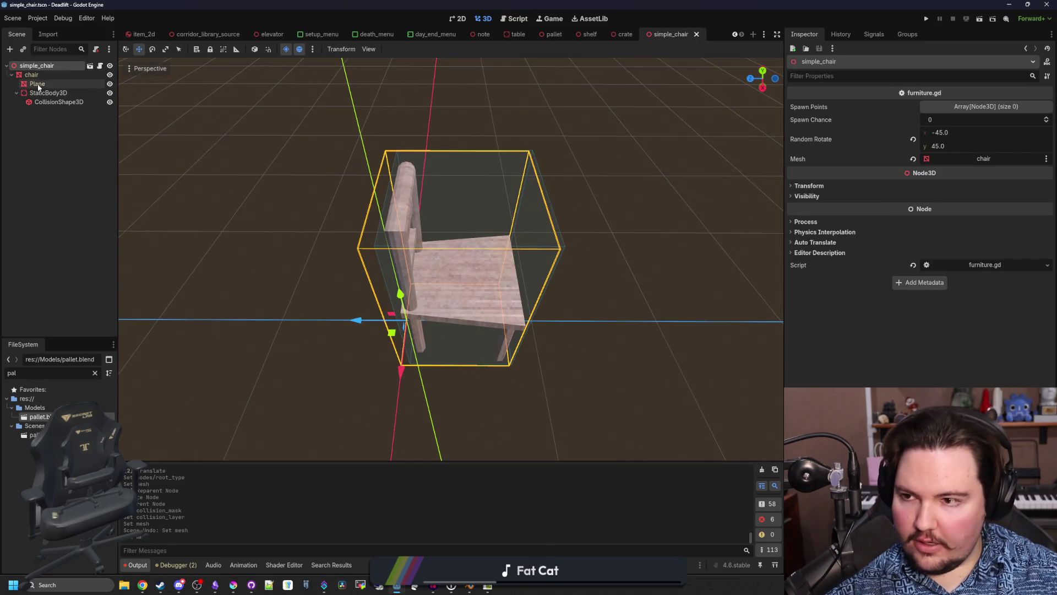
{"action": "left_click", "coordinate": [48, 92]}
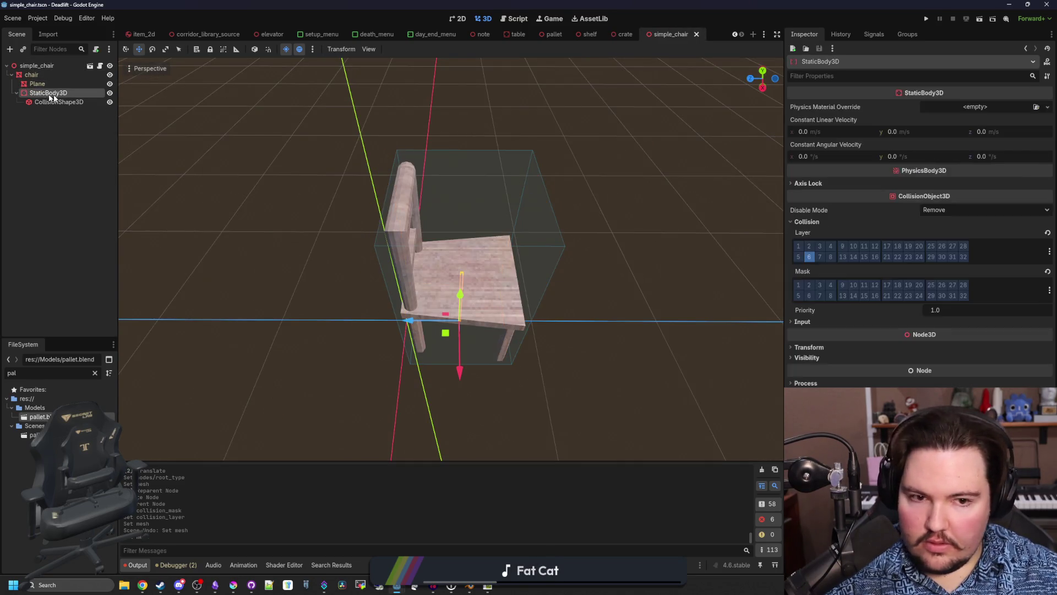
{"action": "left_click", "coordinate": [96, 373]}
{"action": "type", "text": "table"}
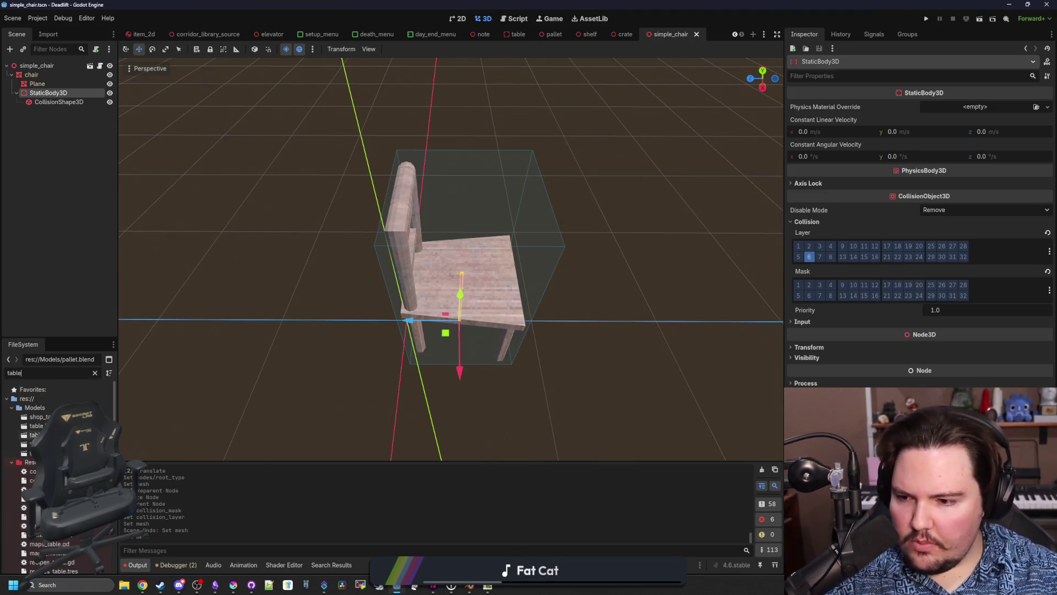
Step: Reimport table.blend with Node3D as its root type
{"action": "double_click", "coordinate": [36, 426]}
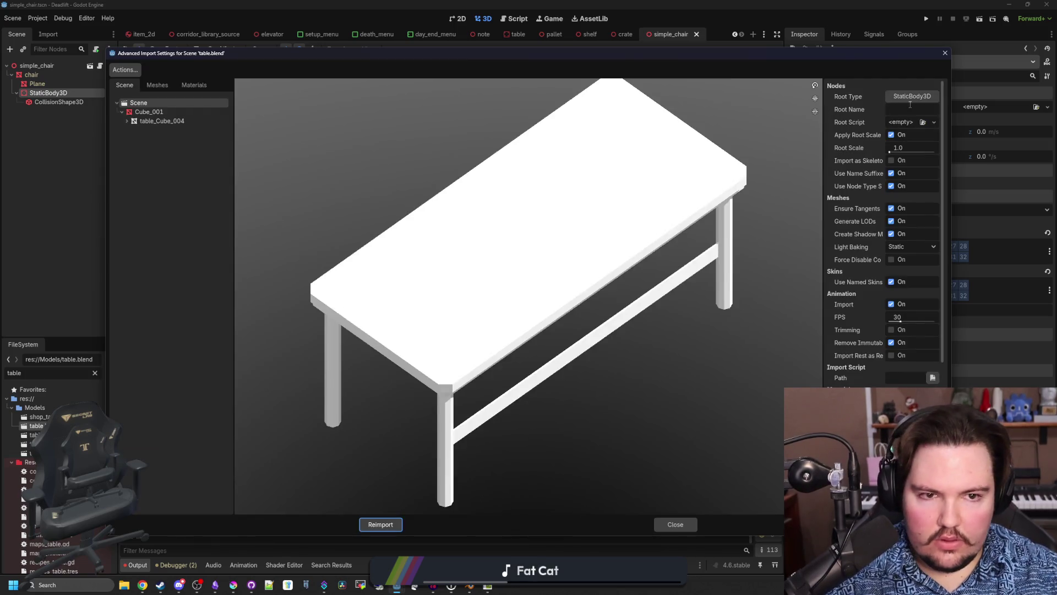
{"action": "left_click", "coordinate": [912, 96]}
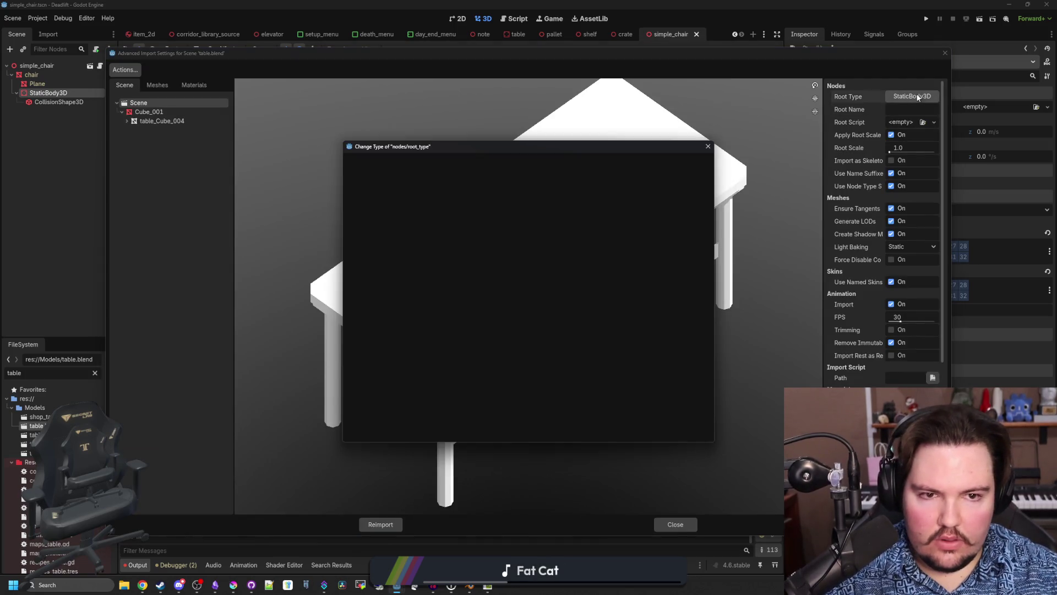
{"action": "type", "text": "Node3D"}
{"action": "key", "text": "Return"}
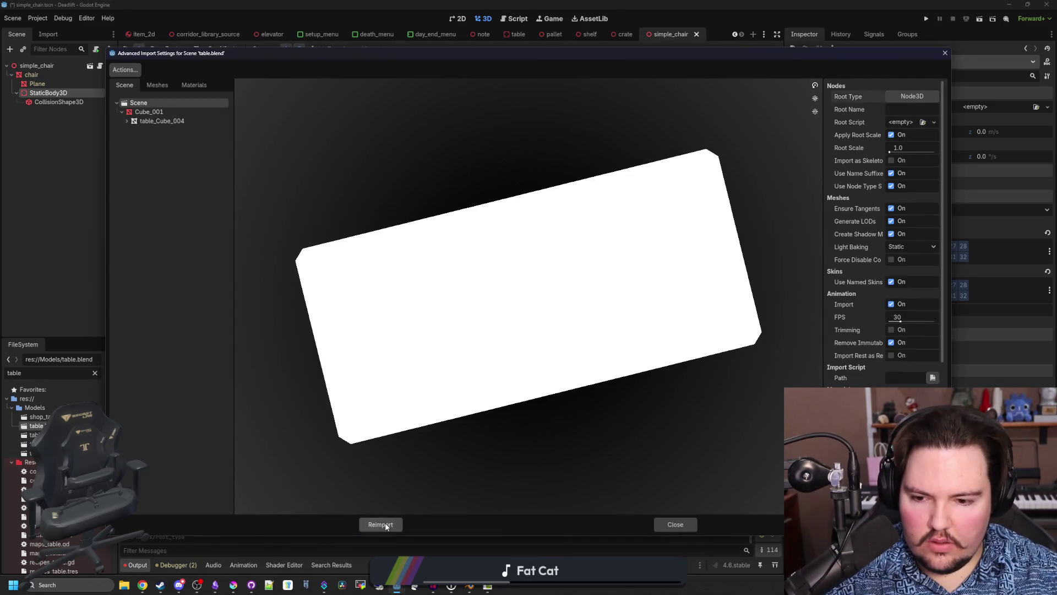
{"action": "left_click", "coordinate": [386, 524]}
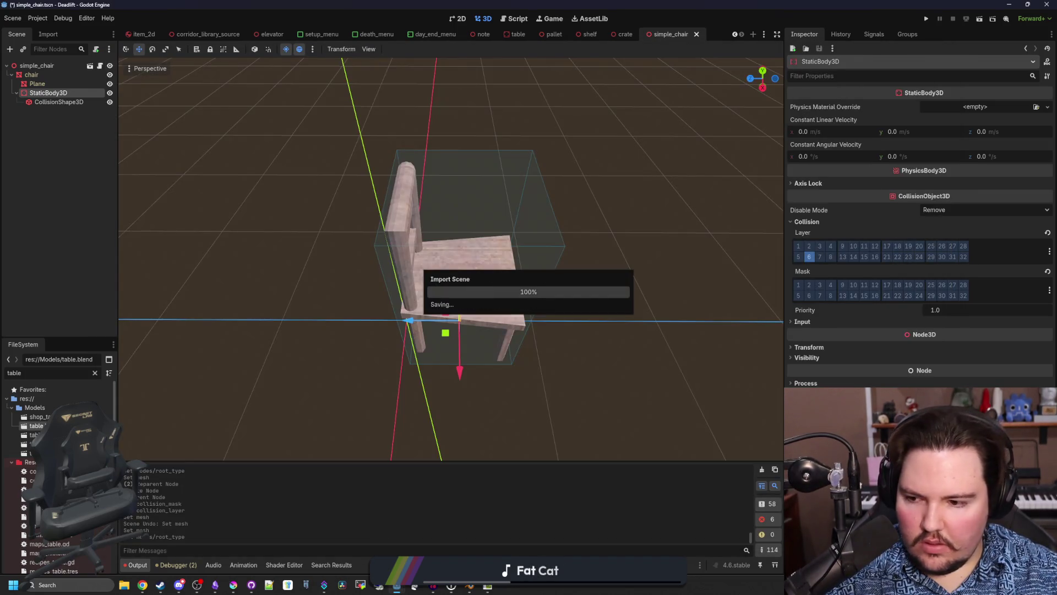
Step: Open table.tscn from the FileSystem dock
{"action": "left_click", "coordinate": [86, 373]}
{"action": "key", "text": "BackSpace"}
{"action": "key", "text": "BackSpace"}
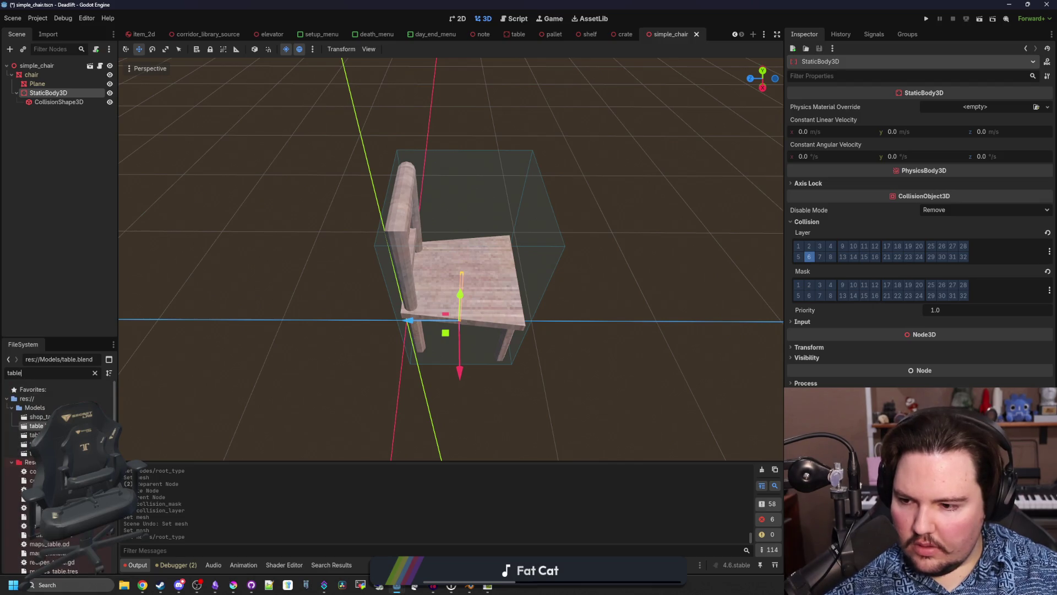
{"action": "scroll", "coordinate": [57, 474], "scroll_direction": "down", "scroll_amount": 4}
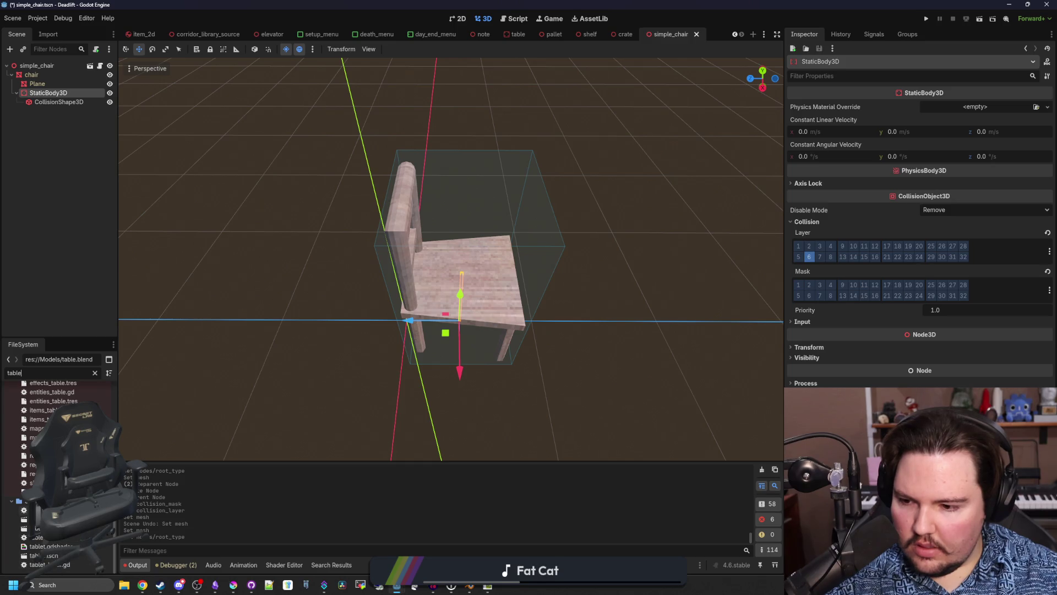
{"action": "double_click", "coordinate": [44, 556]}
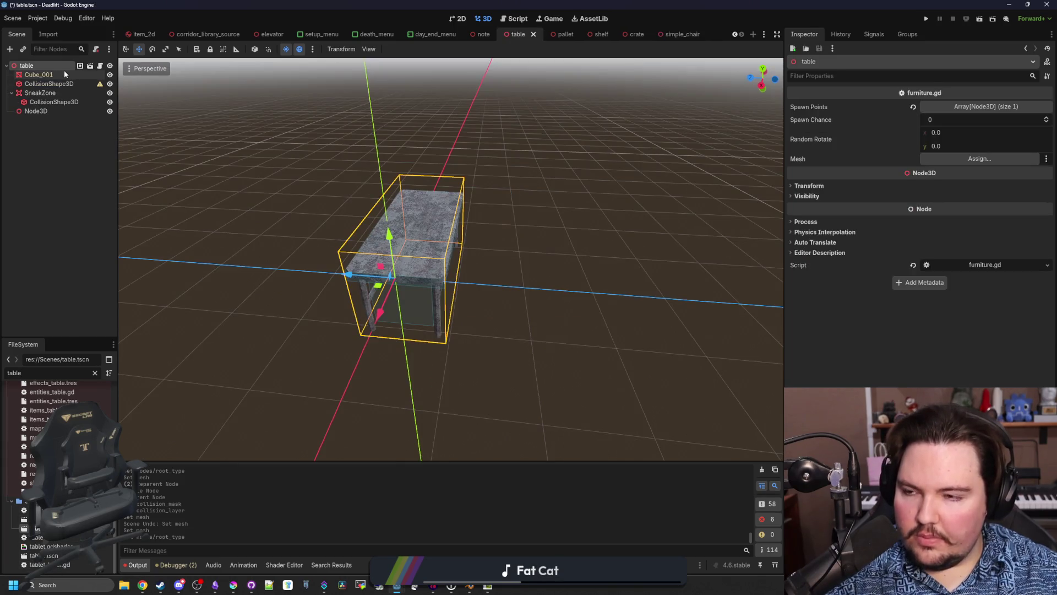
Step: Add a StaticBody3D child node to the Cube_001 mesh
{"action": "left_click", "coordinate": [58, 71]}
{"action": "right_click", "coordinate": [58, 71]}
{"action": "left_click", "coordinate": [99, 92]}
{"action": "type", "text": "static"}
{"action": "key", "text": "Return"}
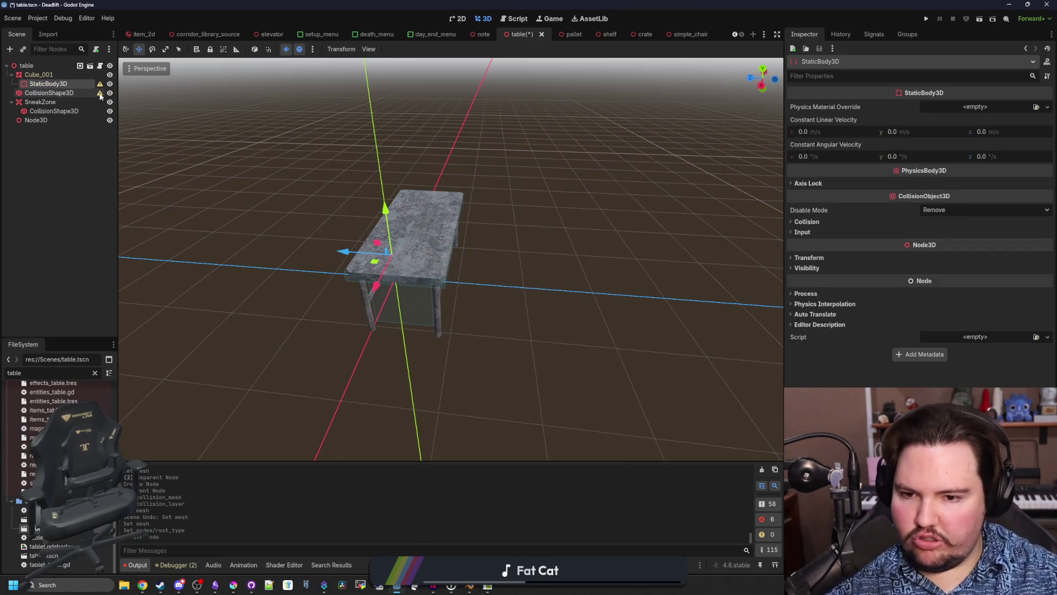
Step: Turn off collision layer 1 and mask 1, and move CollisionShape3D under the StaticBody3D
{"action": "left_click", "coordinate": [808, 222]}
{"action": "left_click", "coordinate": [798, 285]}
{"action": "left_click", "coordinate": [799, 246]}
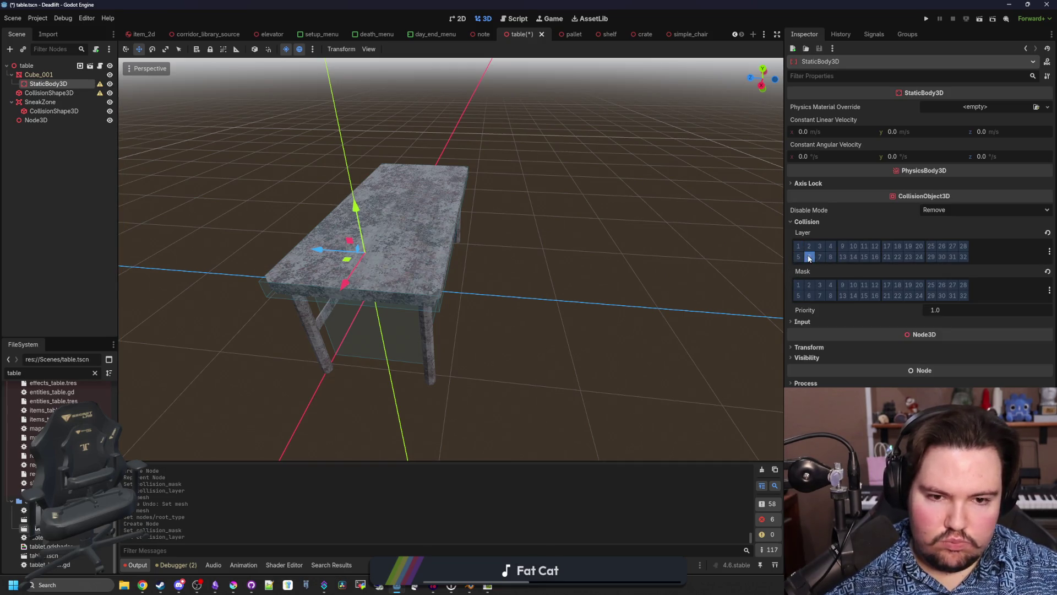
{"action": "scroll", "coordinate": [199, 208], "scroll_direction": "up", "scroll_amount": 3}
{"action": "mouse_move", "coordinate": [45, 94]}
{"action": "left_mouse_down"}
{"action": "mouse_move", "coordinate": [38, 75]}
{"action": "mouse_move", "coordinate": [980, 159]}
{"action": "left_mouse_up"}
Step: Inspect the table root's Spawn Points list and save the table scene
{"action": "left_click", "coordinate": [39, 102]}
{"action": "left_click", "coordinate": [34, 118], "text": "shift"}
{"action": "left_click", "coordinate": [34, 65]}
{"action": "scroll", "coordinate": [700, 163], "scroll_direction": "down", "scroll_amount": 3}
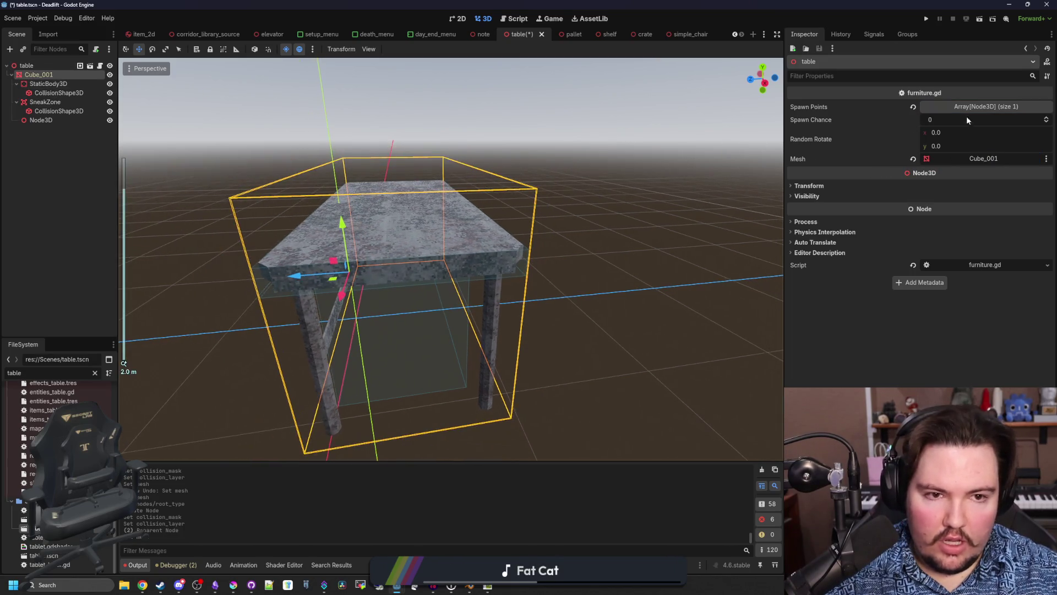
{"action": "left_click", "coordinate": [980, 106]}
{"action": "left_click", "coordinate": [648, 194]}
{"action": "key", "text": "ctrl+s"}
{"action": "left_click_drag", "start_coordinate": [648, 195], "coordinate": [573, 220]}
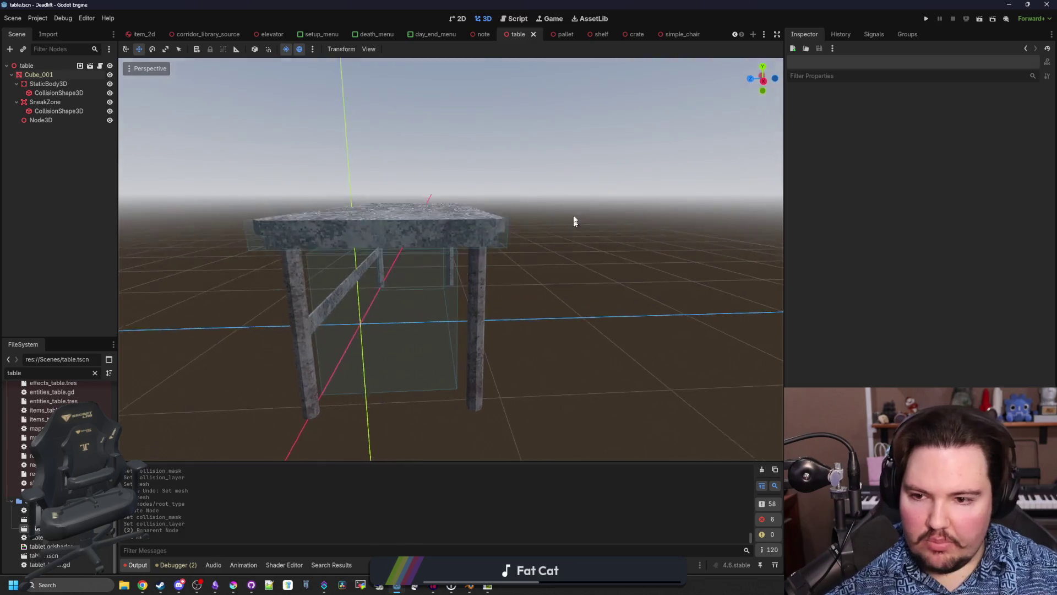
Step: Set the table's Random Rotate to -10 and 10, save the scene, and run the game
{"action": "left_click", "coordinate": [37, 63]}
{"action": "left_click", "coordinate": [975, 175]}
{"action": "type", "text": "-10"}
{"action": "key", "text": "Return"}
{"action": "type", "text": "10"}
{"action": "key", "text": "Return"}
{"action": "key", "text": "ctrl+s"}
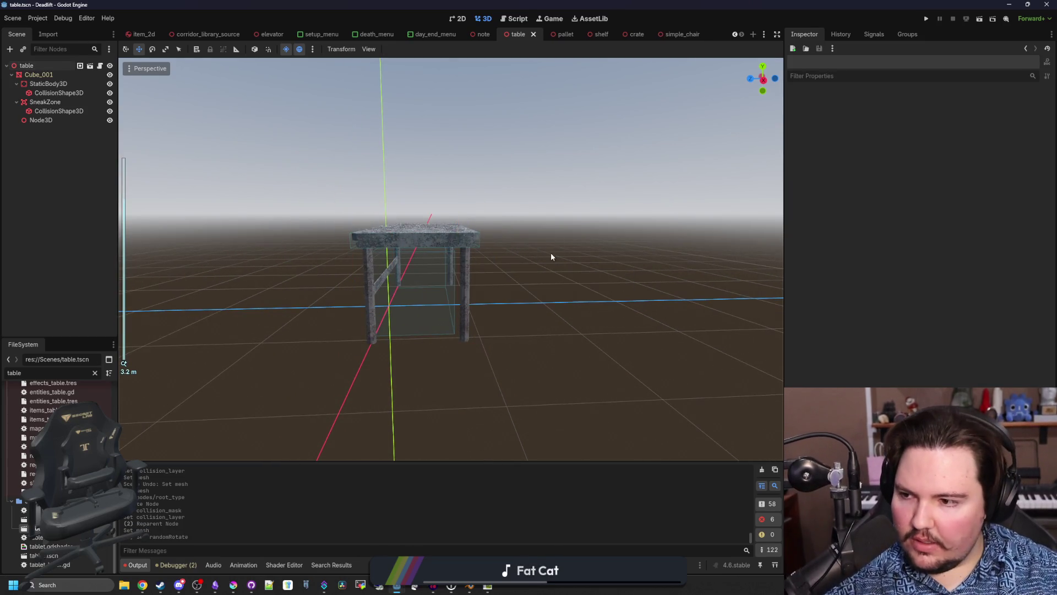
{"action": "key", "text": "ctrl+s"}
{"action": "mouse_move", "coordinate": [583, 257]}
{"action": "left_mouse_down"}
{"action": "mouse_move", "coordinate": [421, 275]}
{"action": "mouse_move", "coordinate": [501, 272]}
{"action": "mouse_move", "coordinate": [240, 248]}
{"action": "left_mouse_up"}
{"action": "key", "text": "ctrl+s"}
{"action": "key", "text": "ctrl+s"}
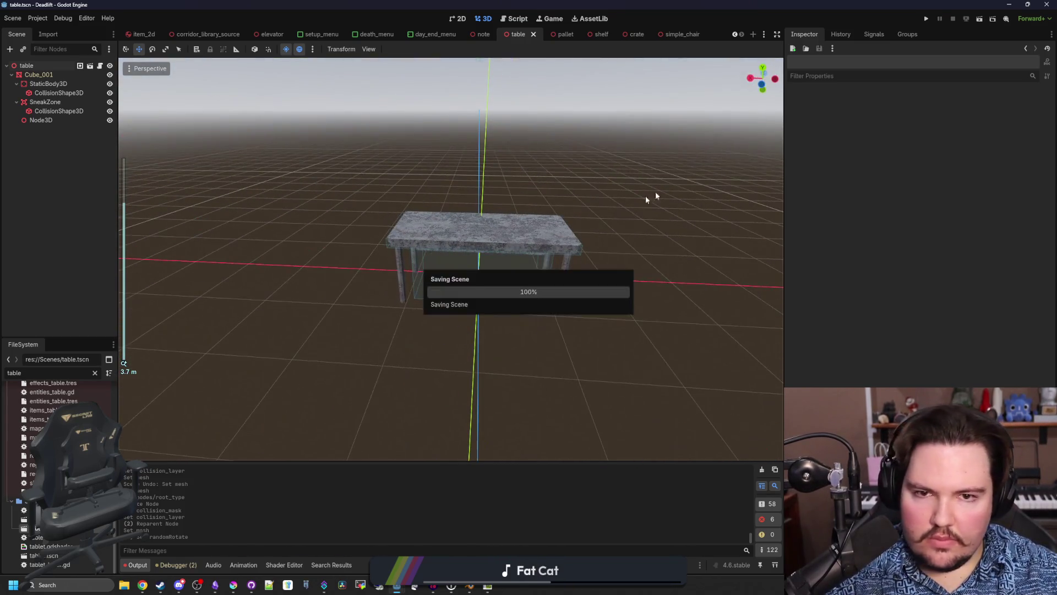
{"action": "left_click", "coordinate": [926, 19]}
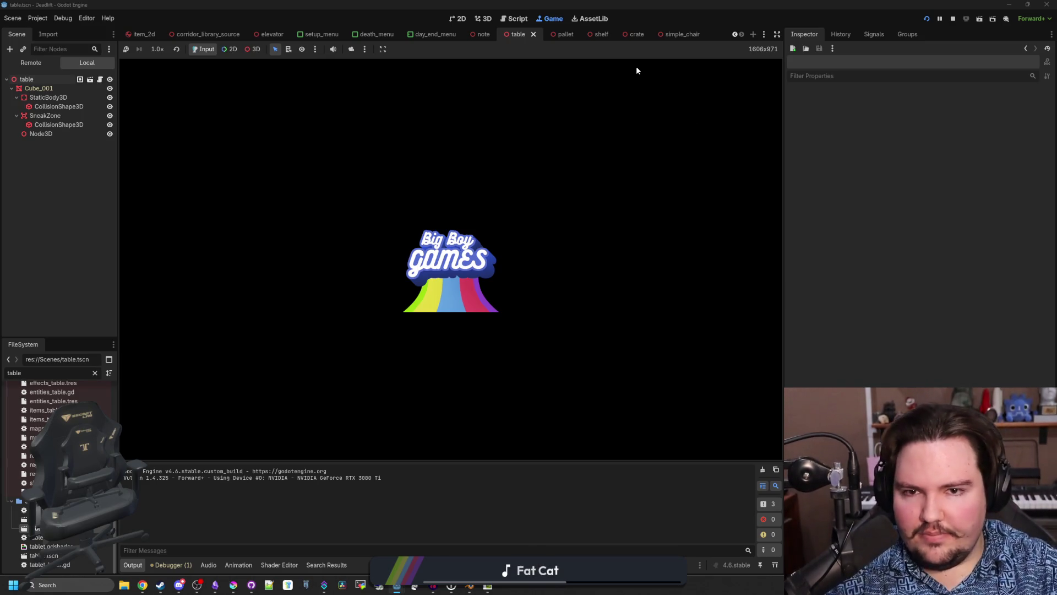
Step: Switch to the pallet scene and open the running game's Setup panel from the main menu
{"action": "left_click", "coordinate": [565, 35]}
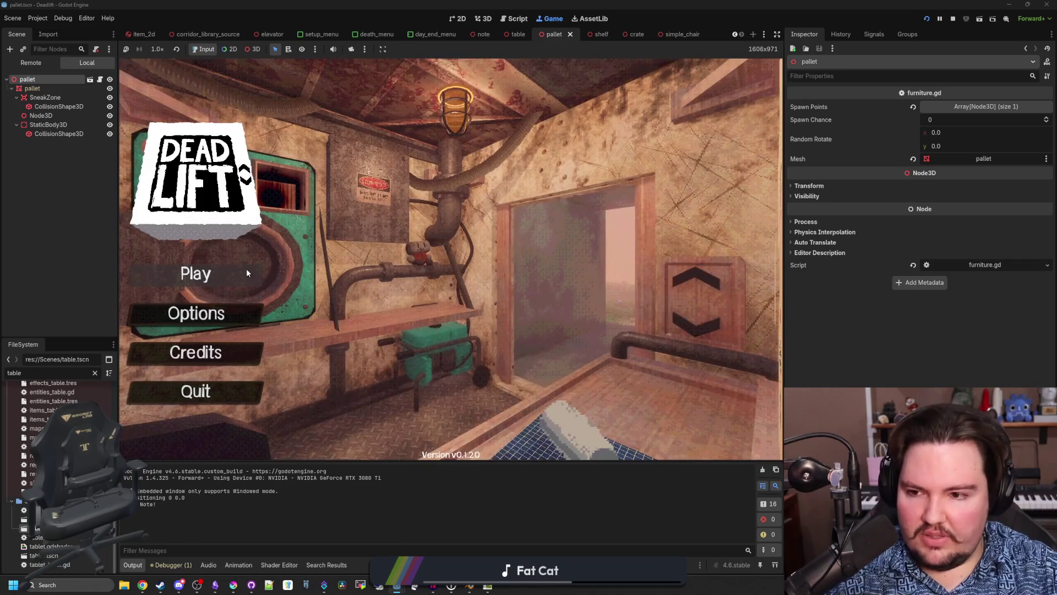
{"action": "left_click", "coordinate": [246, 273]}
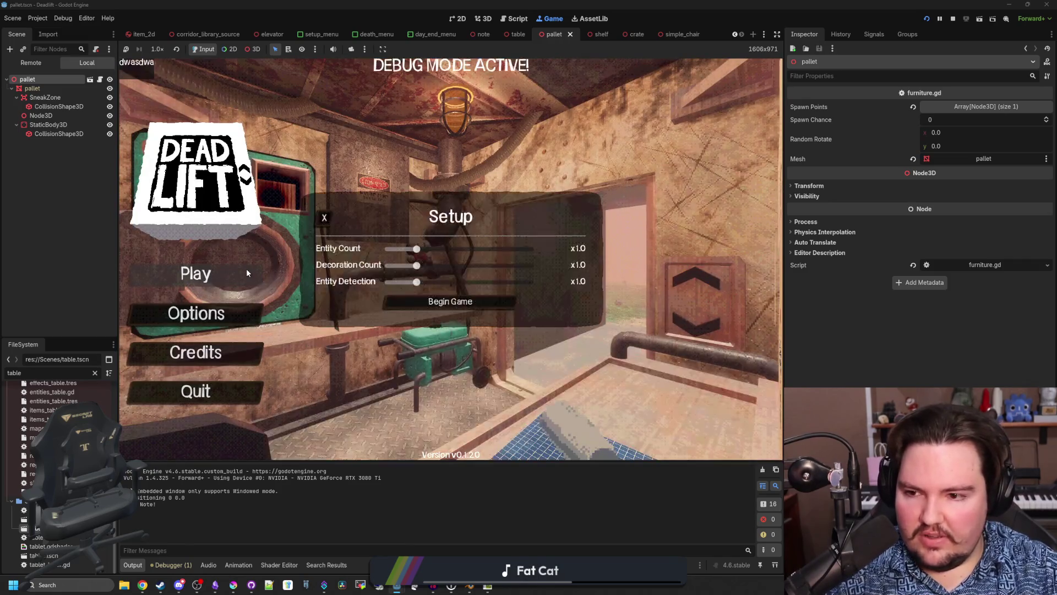
Step: Begin a game session and walk through the breakroom past the pallet and figurine table
{"action": "left_click", "coordinate": [418, 301]}
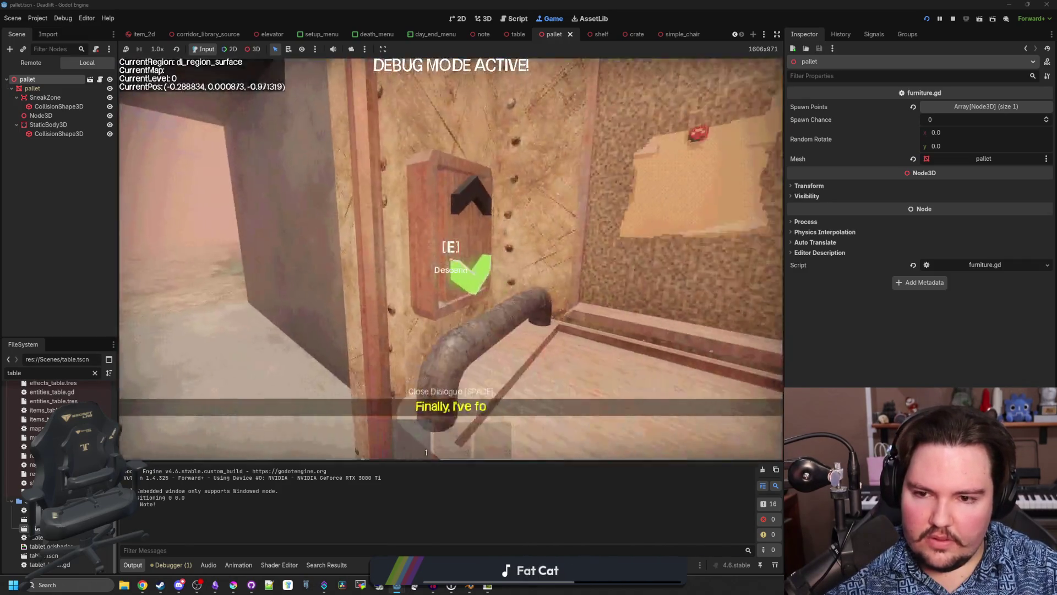
{"action": "key", "text": "w"}
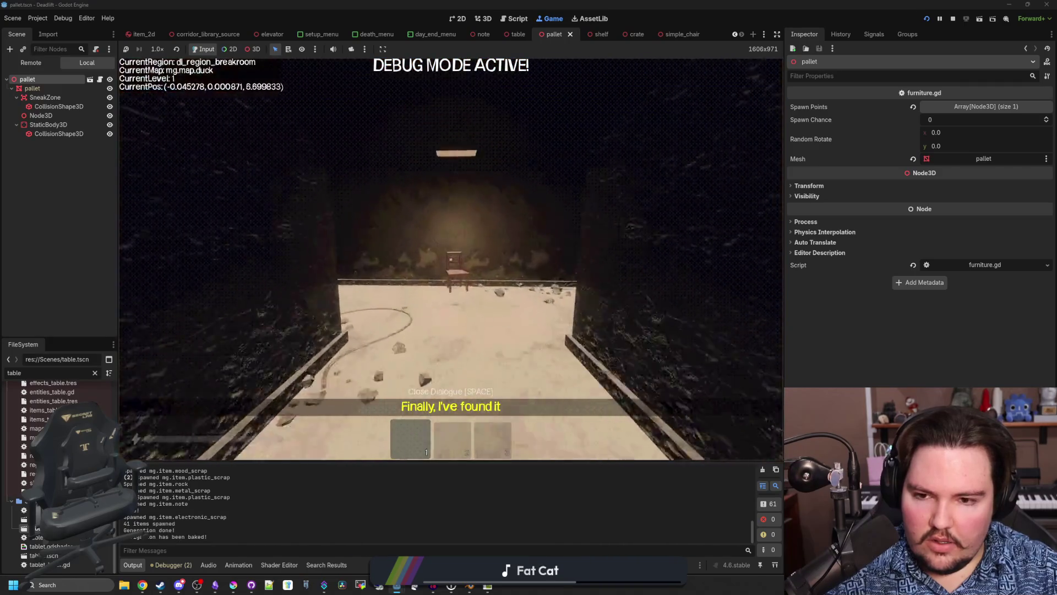
{"action": "key", "text": "w"}
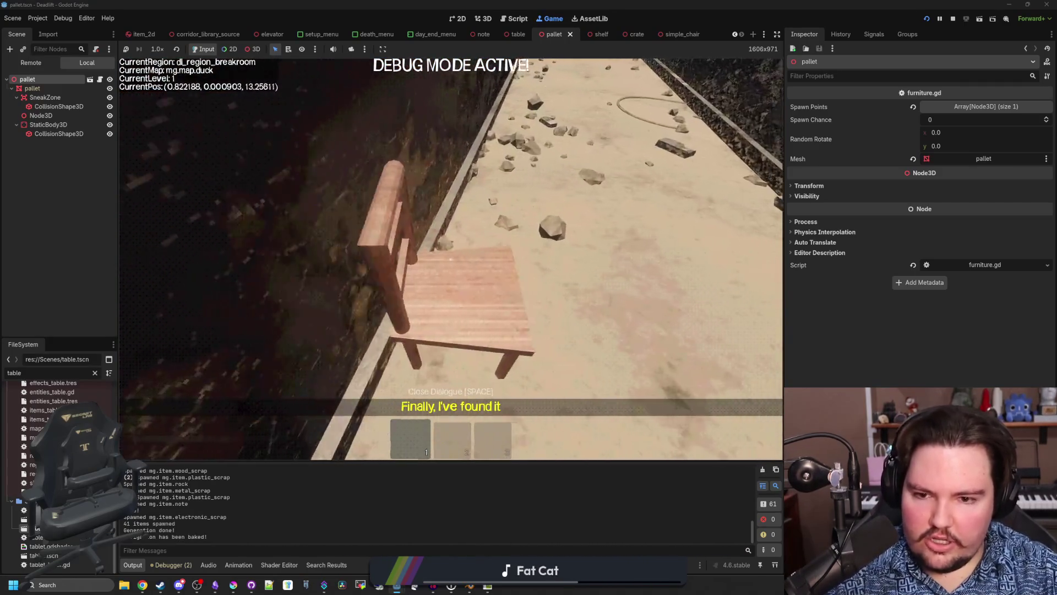
{"action": "key", "text": "w"}
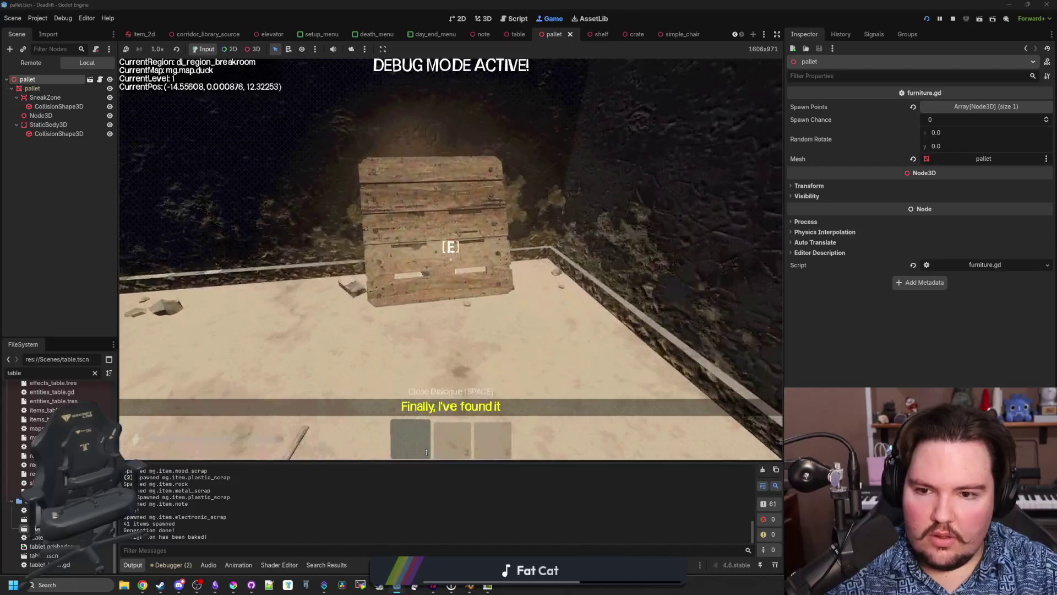
{"action": "key", "text": "w"}
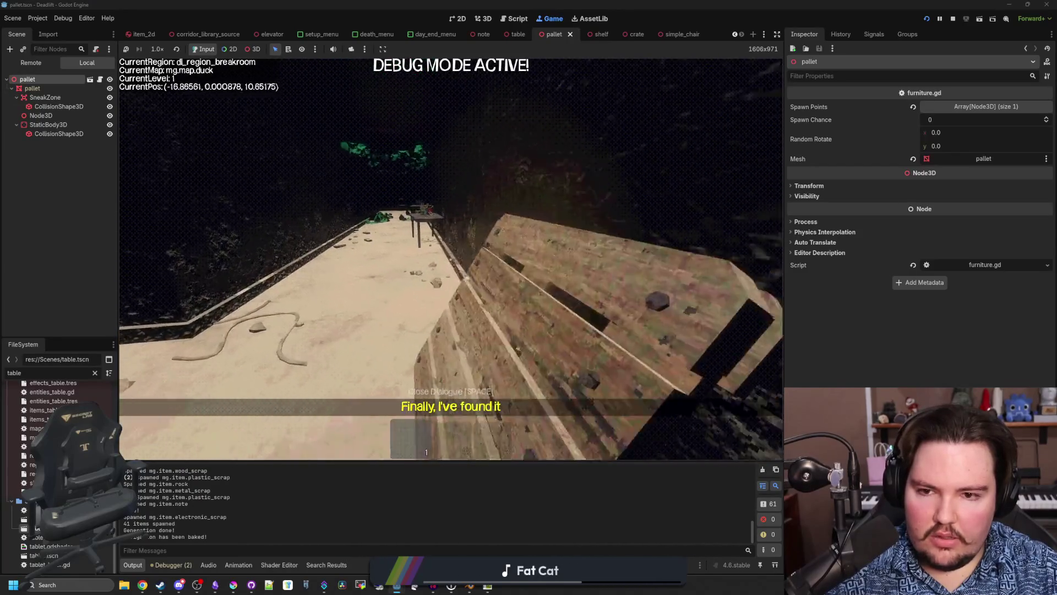
{"action": "key", "text": "w"}
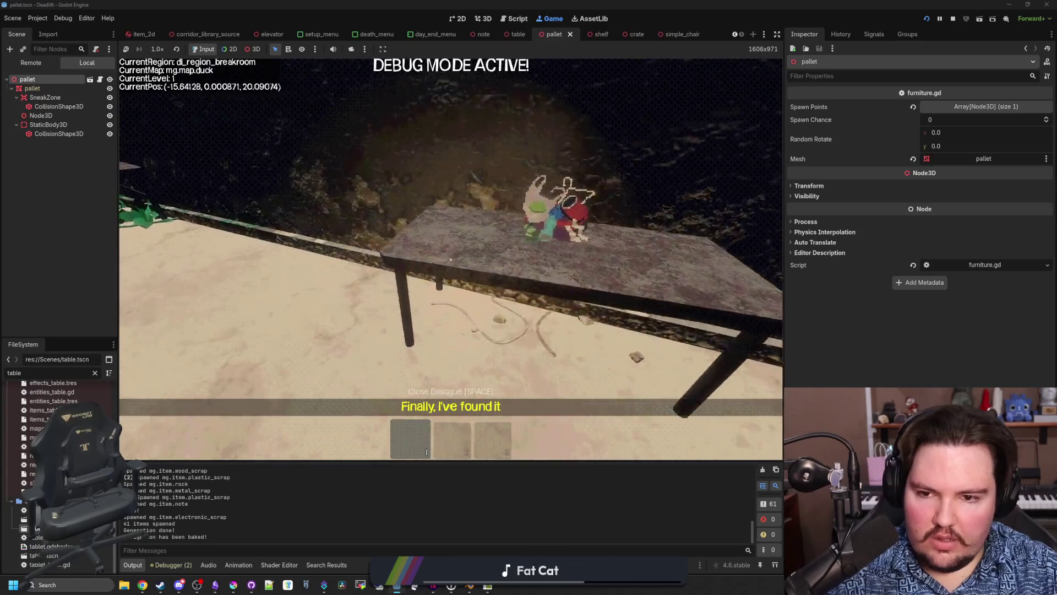
{"action": "key", "text": "w"}
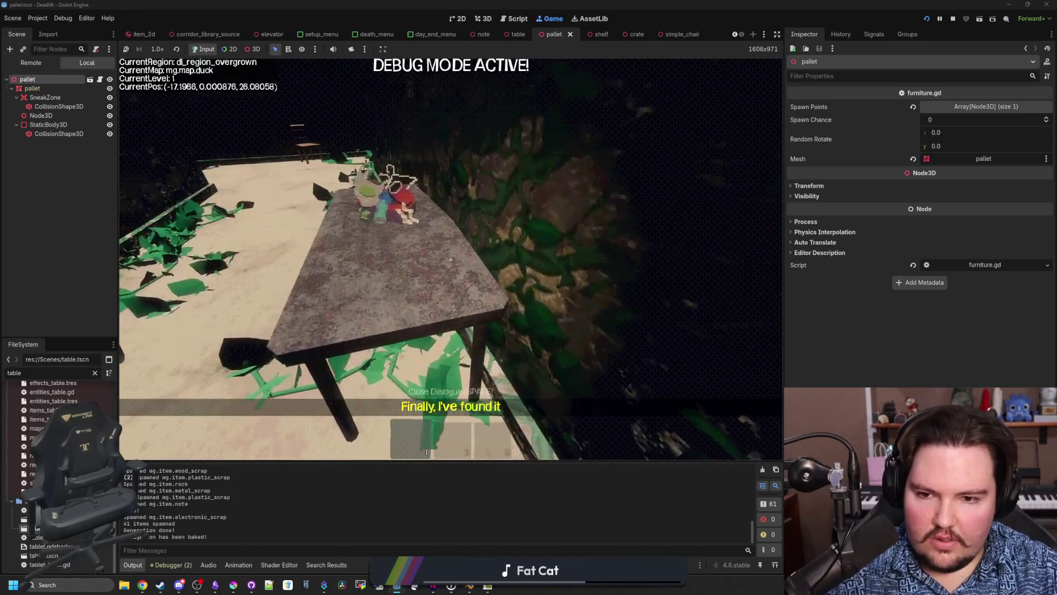
{"action": "key", "text": "w"}
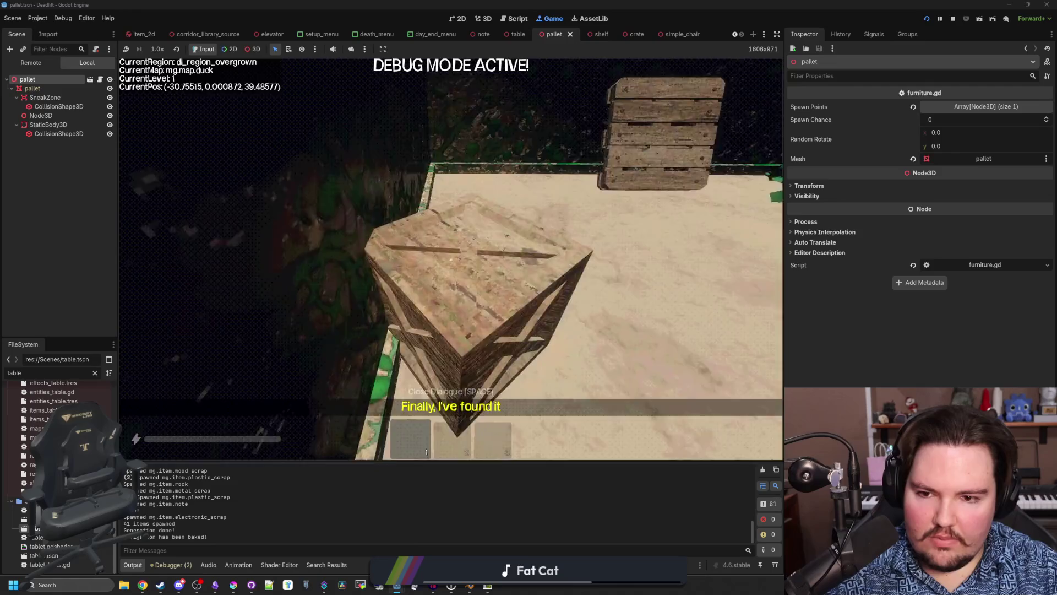
{"action": "key", "text": "w"}
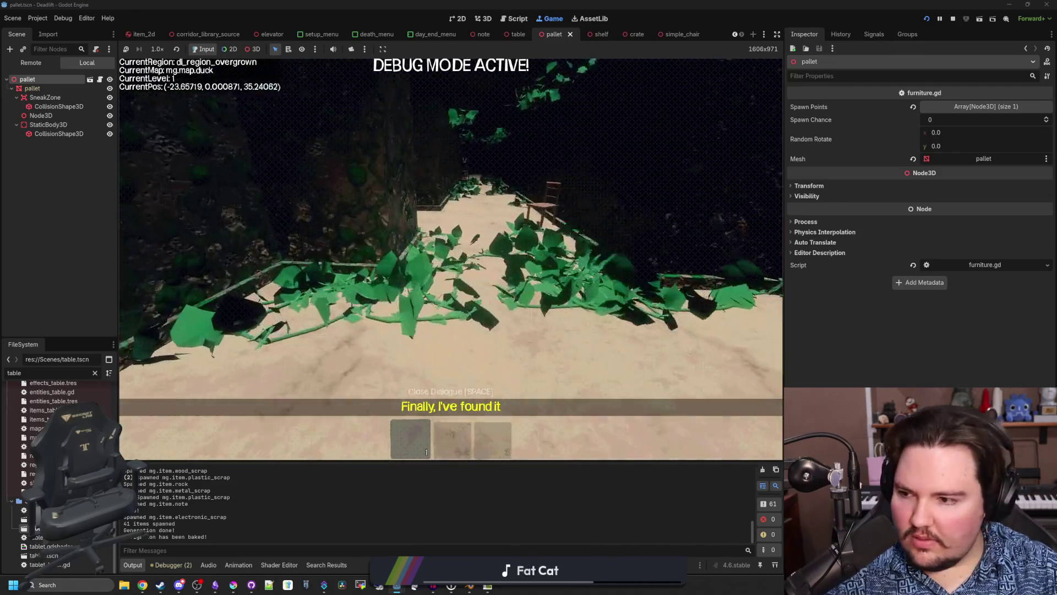
Step: Continue down the corridors past shelves and tables, then pause and stop the game
{"action": "key", "text": "w"}
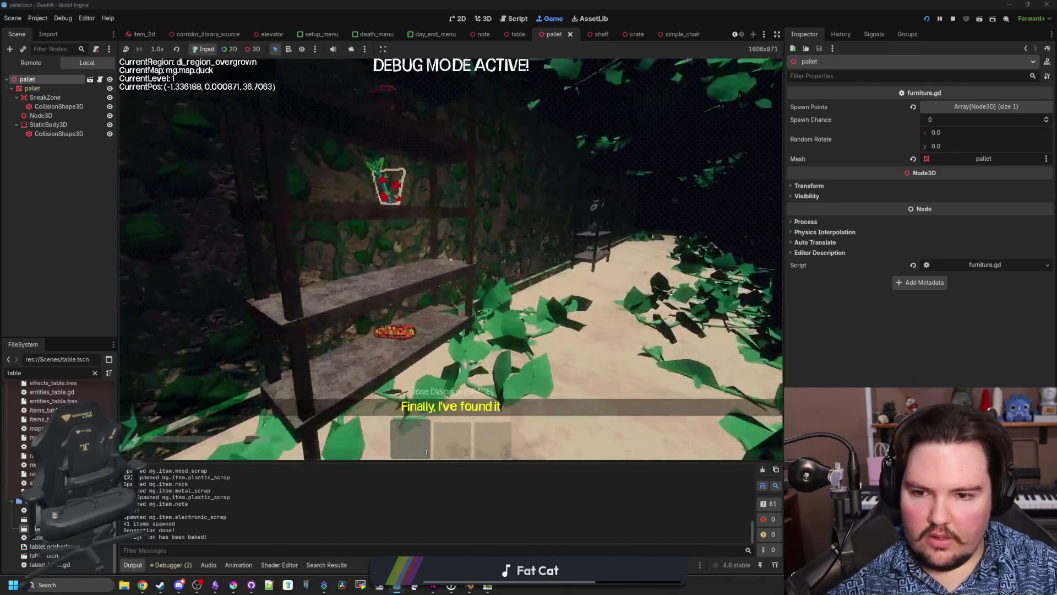
{"action": "key", "text": "w"}
{"action": "key", "text": "w"}
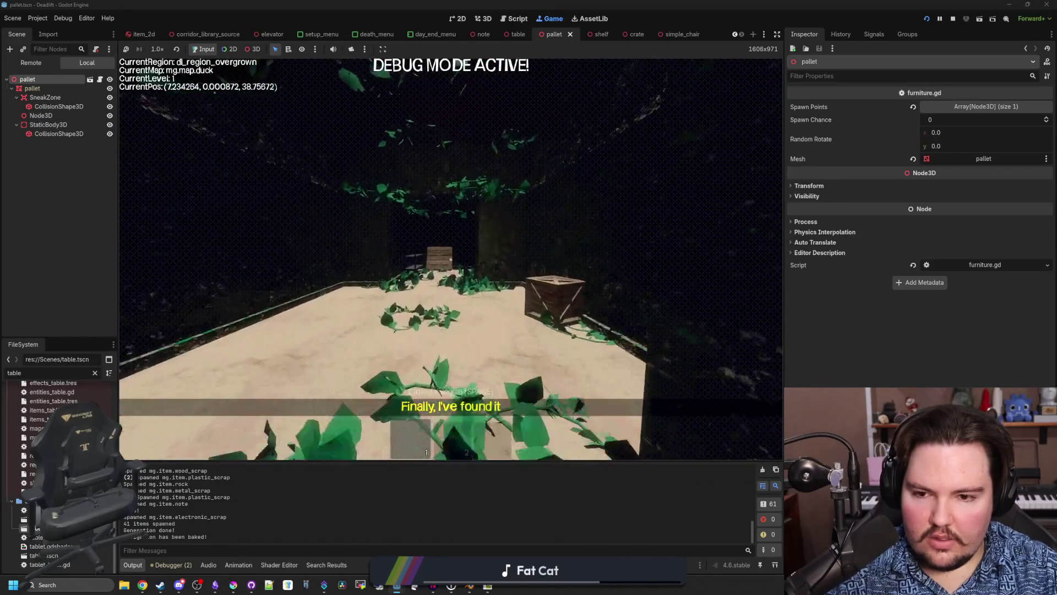
{"action": "key", "text": "w"}
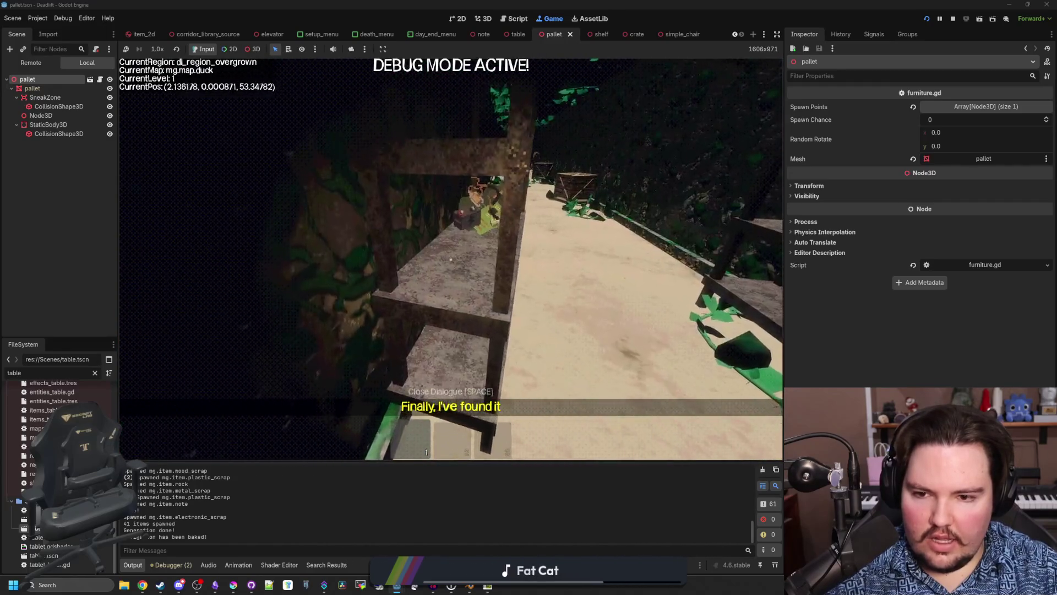
{"action": "key", "text": "w"}
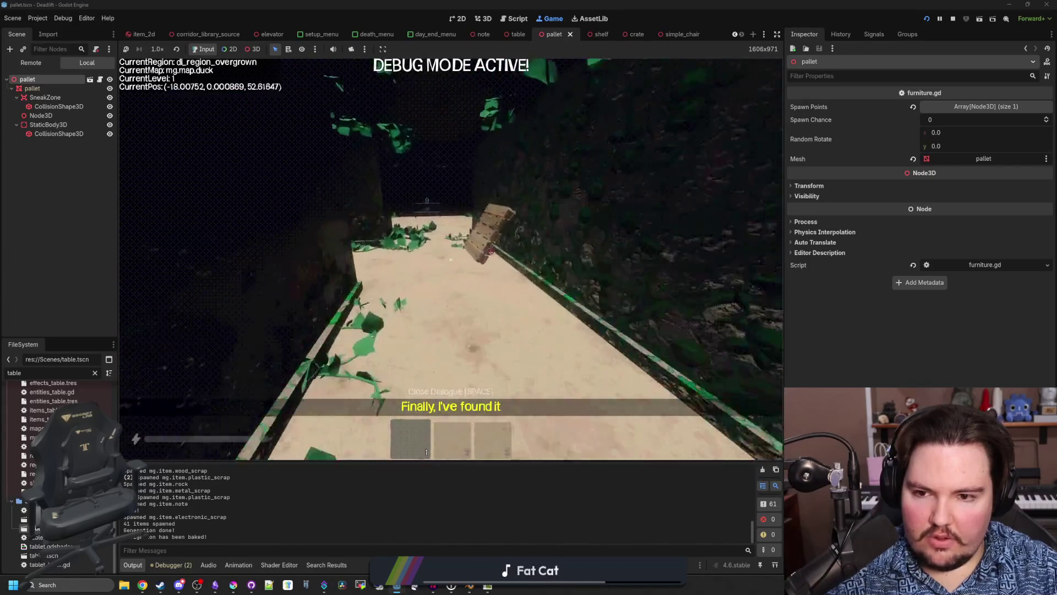
{"action": "key", "text": "w"}
{"action": "key", "text": "w"}
{"action": "key", "text": "w"}
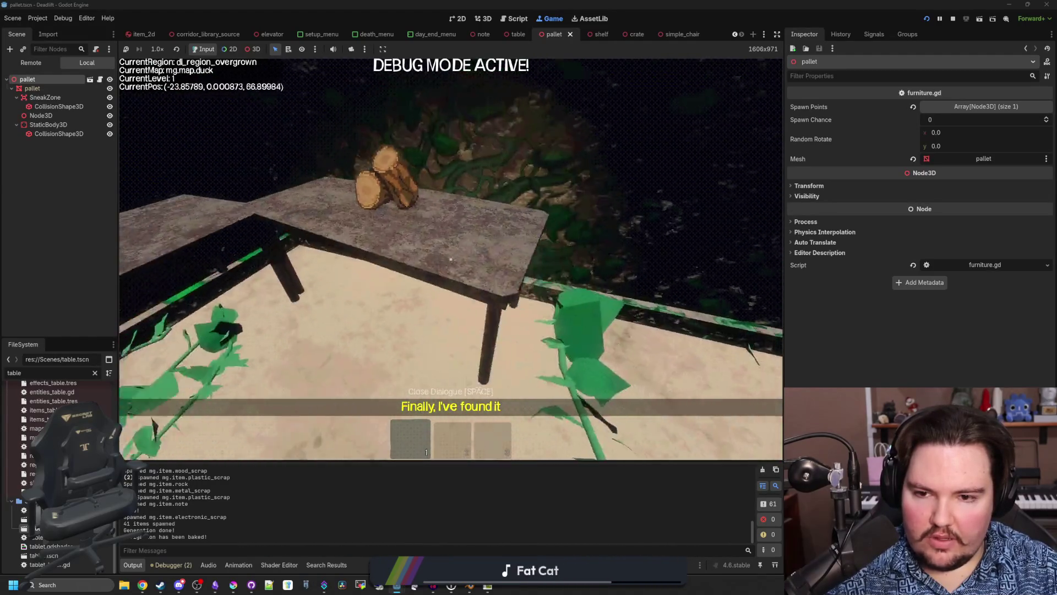
{"action": "key", "text": "a"}
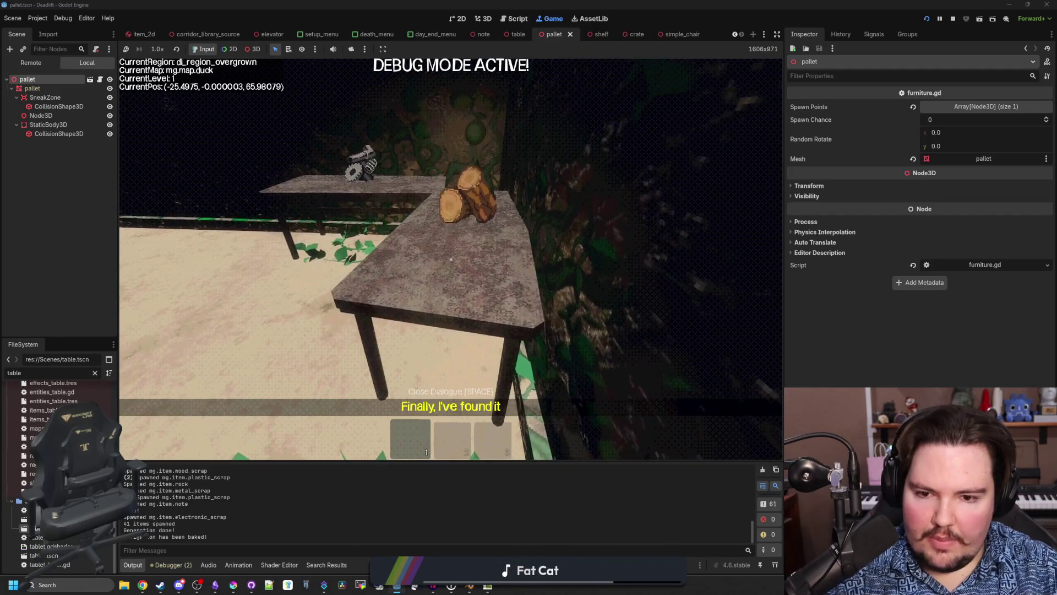
{"action": "key", "text": "w"}
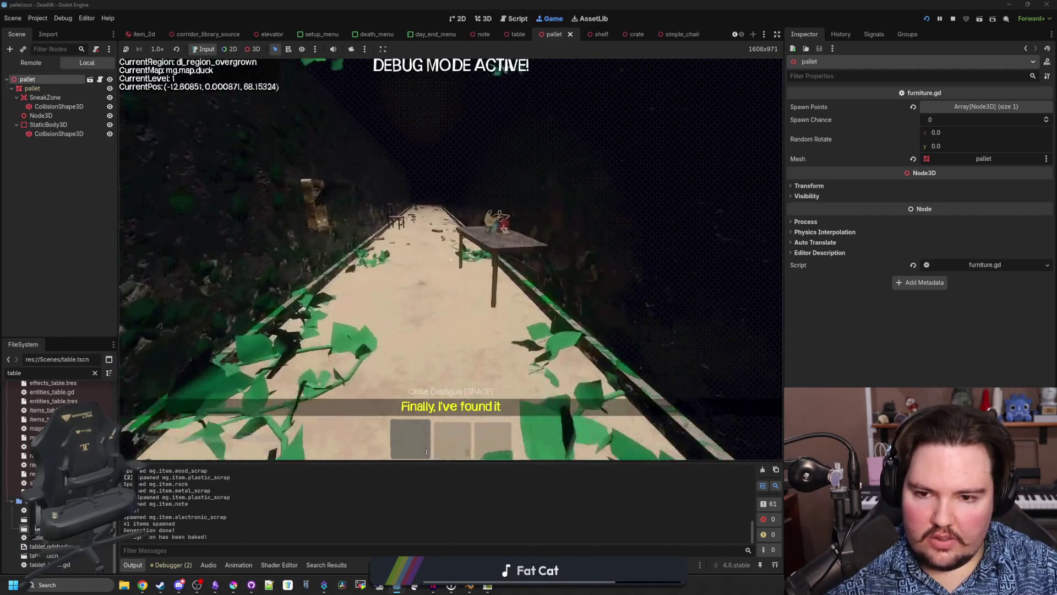
{"action": "key", "text": "w"}
{"action": "key", "text": "w"}
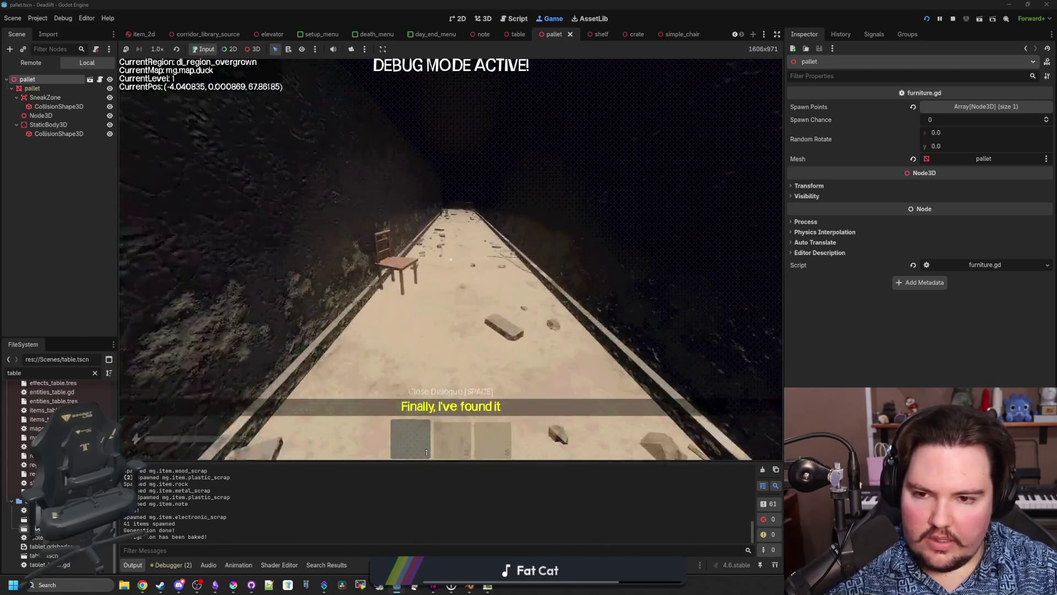
{"action": "key", "text": "w"}
{"action": "key", "text": "w"}
{"action": "key", "text": "Escape"}
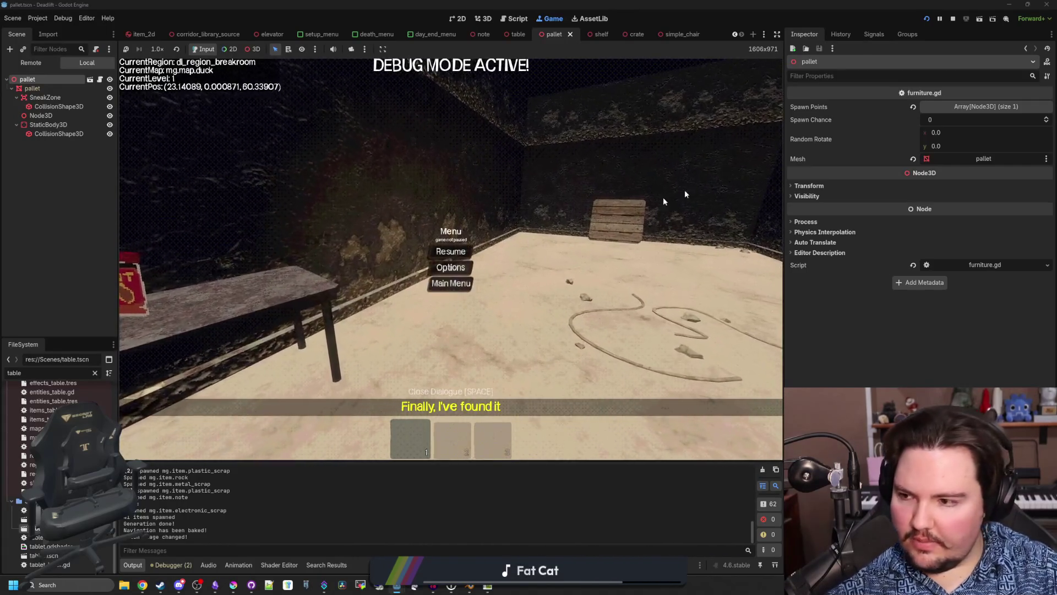
{"action": "left_click", "coordinate": [953, 19]}
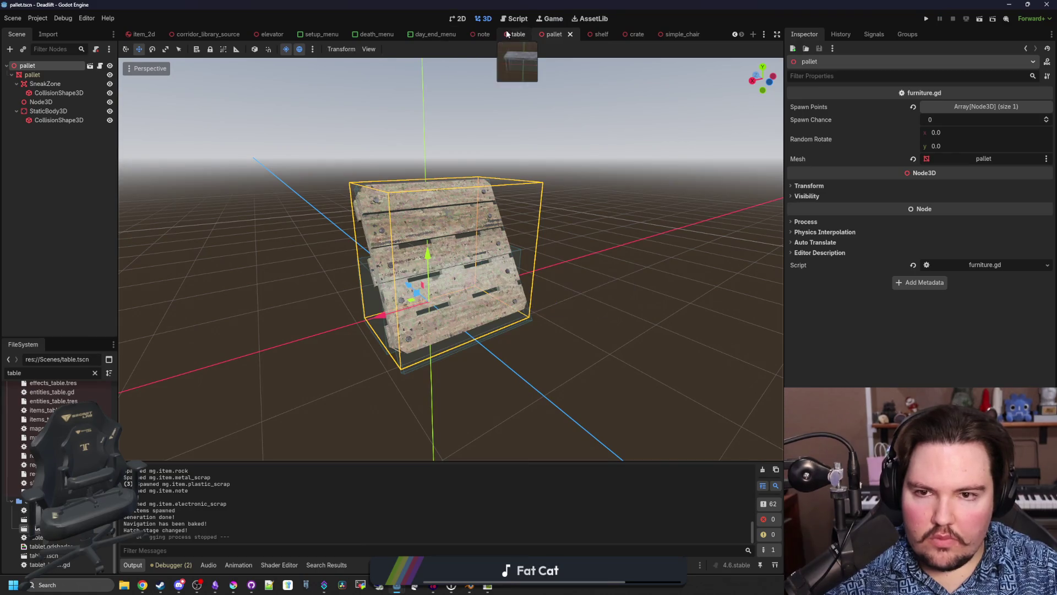
Step: In the table scene, set Random Rotate to -5 and 5, then relaunch with F5
{"action": "left_click", "coordinate": [507, 35]}
{"action": "mouse_move", "coordinate": [464, 145]}
{"action": "left_mouse_down"}
{"action": "mouse_move", "coordinate": [303, 181]}
{"action": "mouse_move", "coordinate": [538, 317]}
{"action": "mouse_move", "coordinate": [510, 326]}
{"action": "mouse_move", "coordinate": [530, 342]}
{"action": "mouse_move", "coordinate": [535, 328]}
{"action": "mouse_move", "coordinate": [500, 314]}
{"action": "mouse_move", "coordinate": [510, 325]}
{"action": "left_mouse_up"}
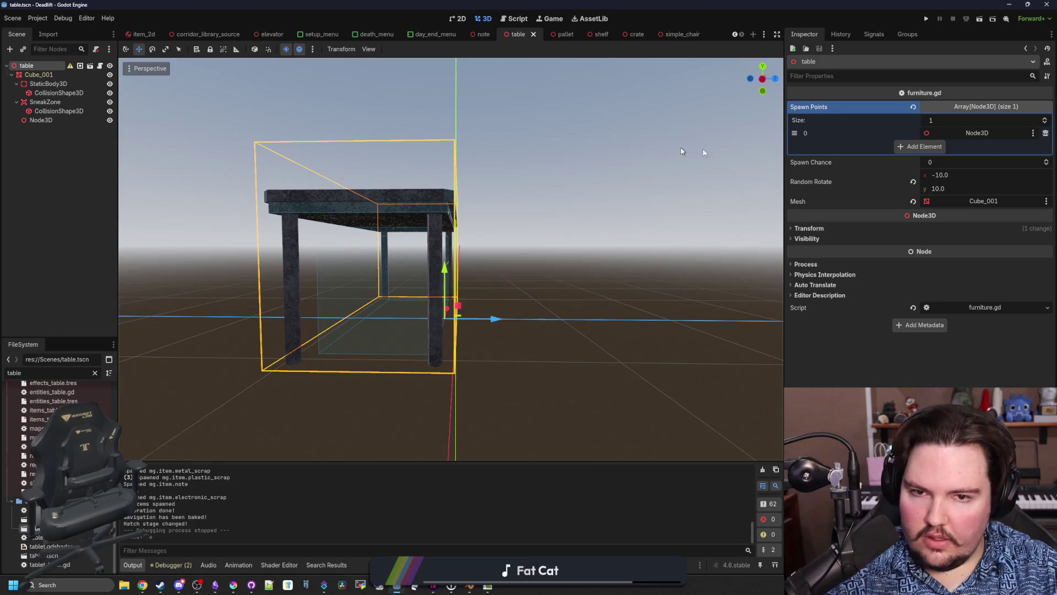
{"action": "left_click", "coordinate": [940, 175]}
{"action": "type", "text": "-5"}
{"action": "key", "text": "Return"}
{"action": "left_click", "coordinate": [950, 185]}
{"action": "type", "text": "5"}
{"action": "key", "text": "Return"}
{"action": "key", "text": "F5"}
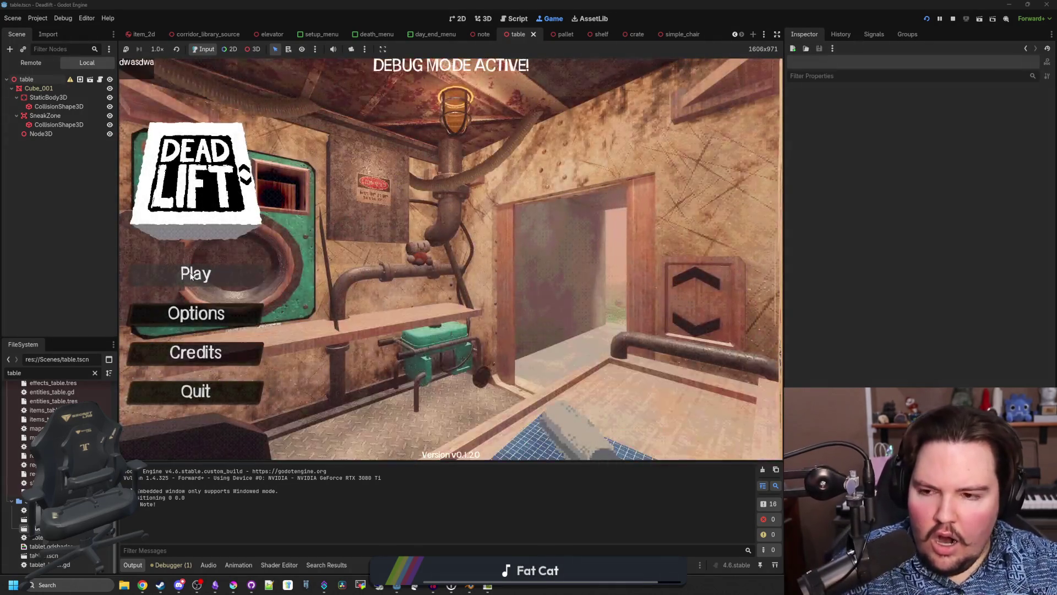
Step: Open the Setup panel from the Dead Lift main menu and begin a new game
{"action": "left_click", "coordinate": [191, 276]}
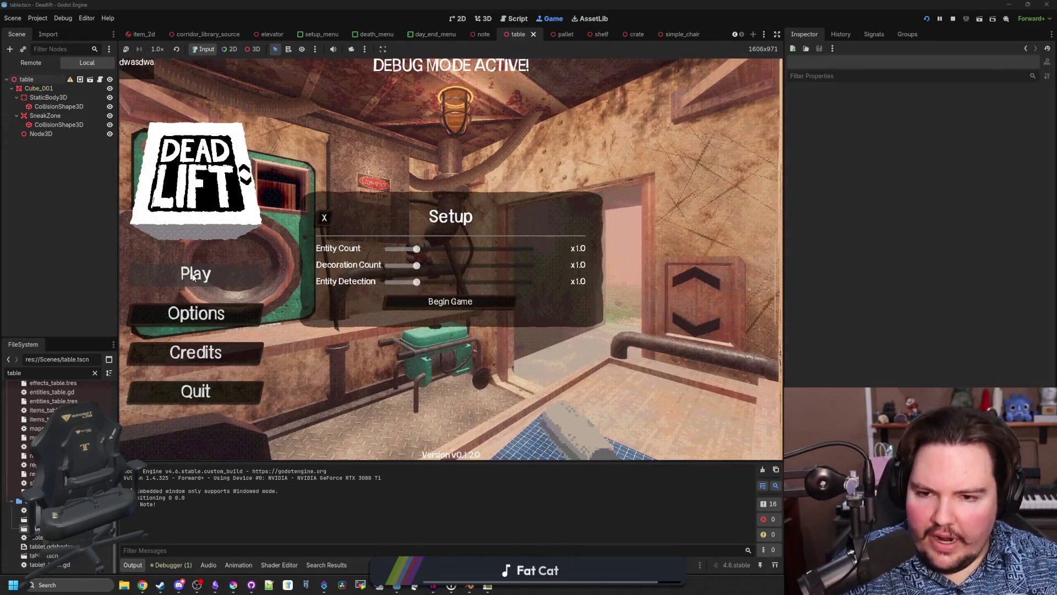
{"action": "left_click", "coordinate": [451, 301]}
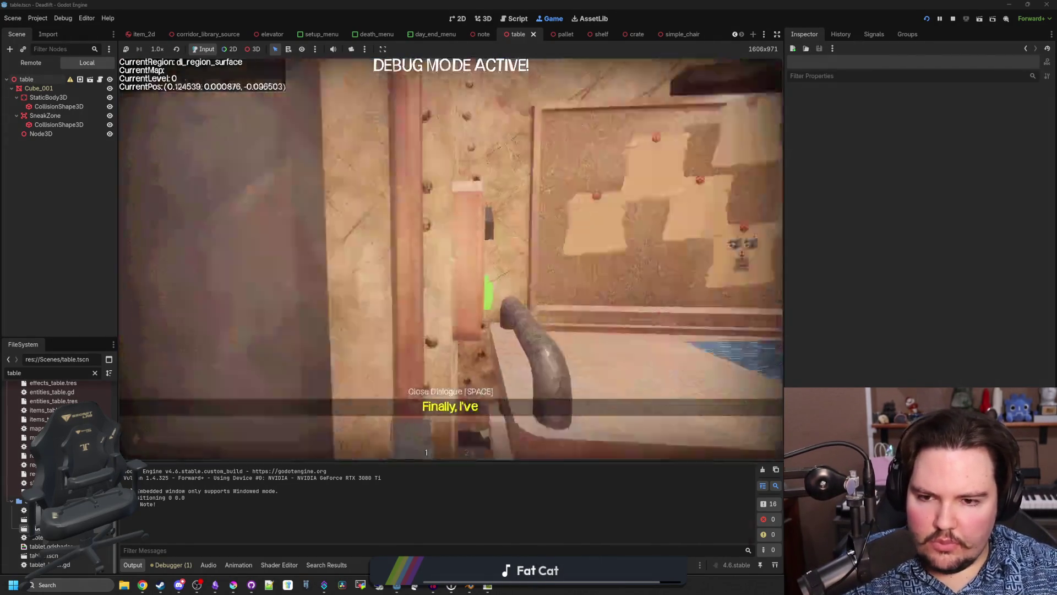
Step: Walk from the elevator past the bottle table and down the rocky corridor into the overgrown region
{"action": "key", "text": "w"}
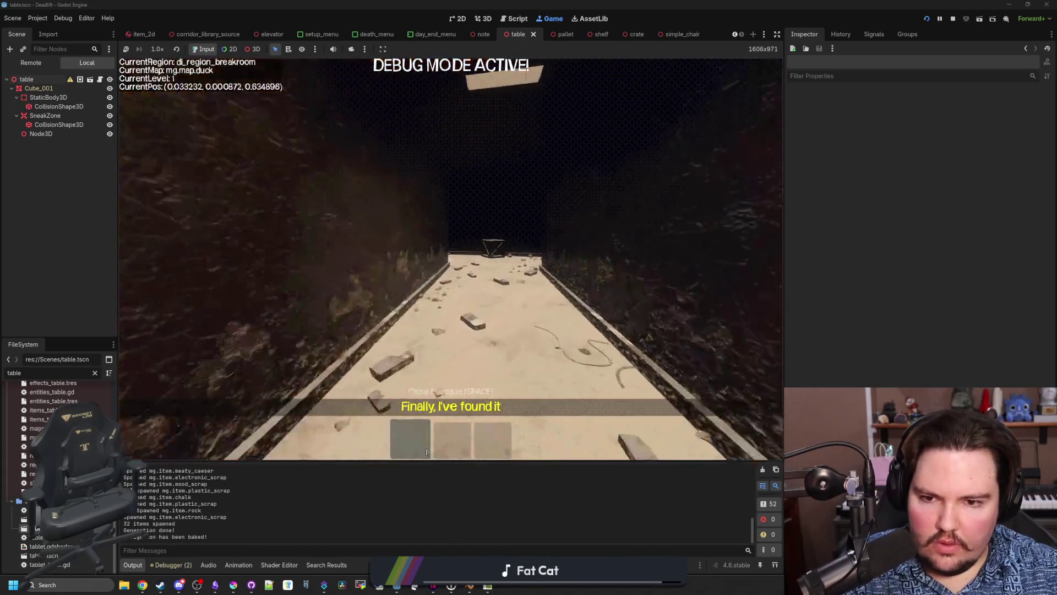
{"action": "key", "text": "w"}
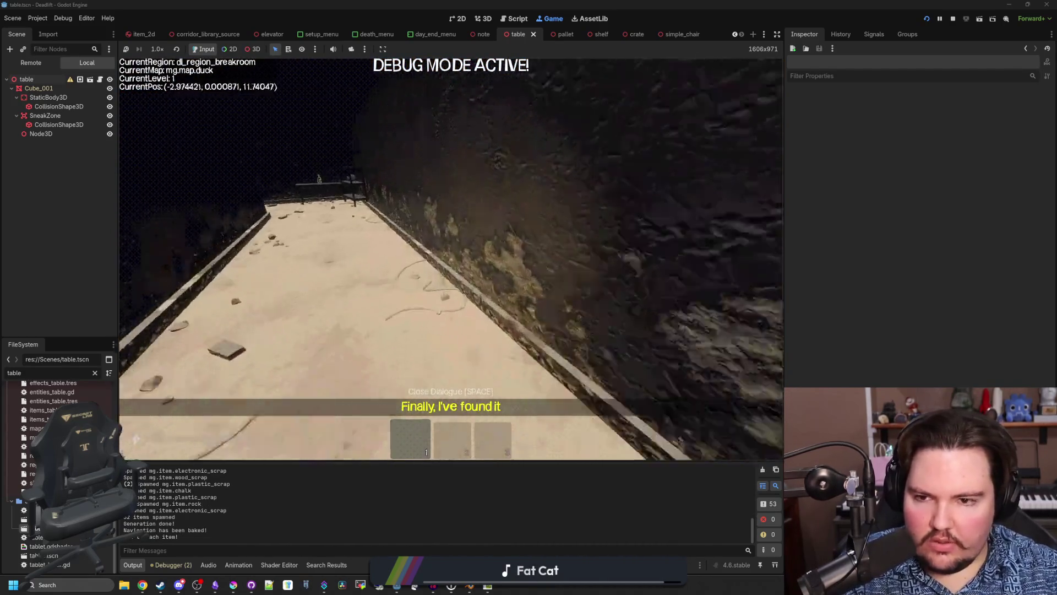
{"action": "key", "text": "w"}
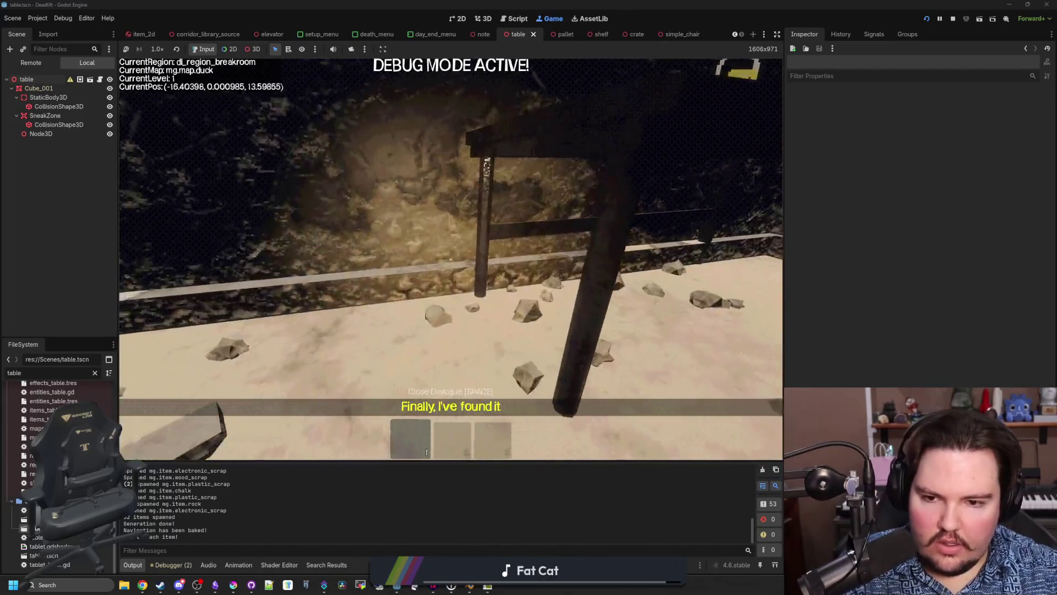
{"action": "key", "text": "w"}
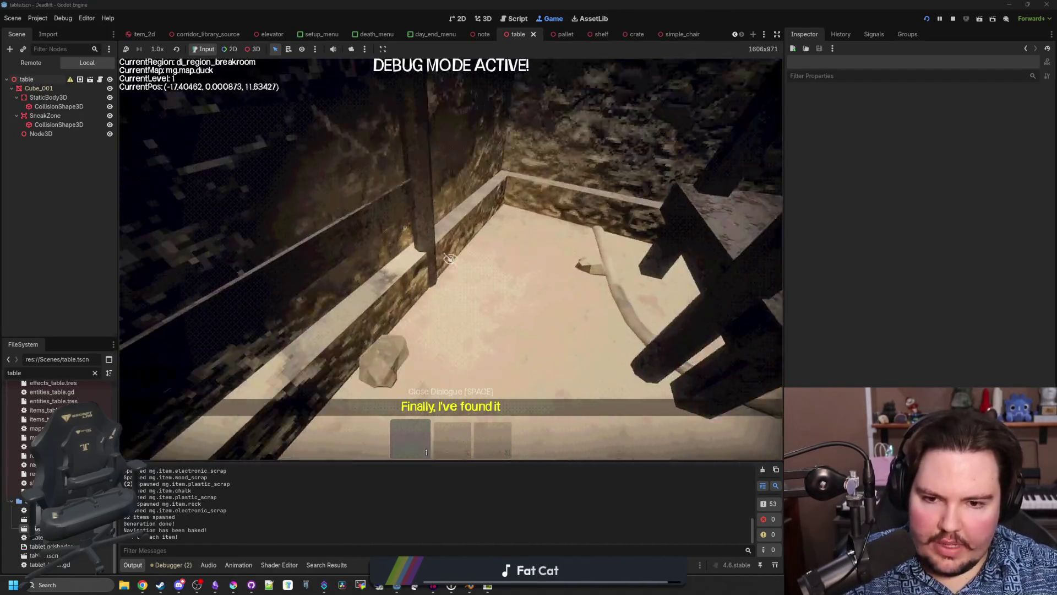
{"action": "key", "text": "w"}
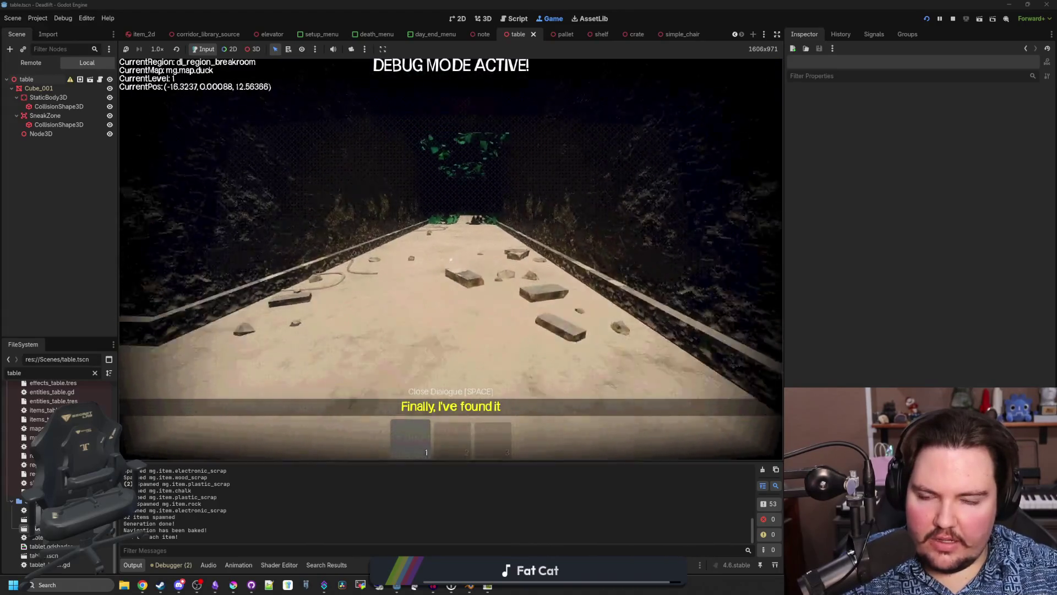
{"action": "key", "text": "w"}
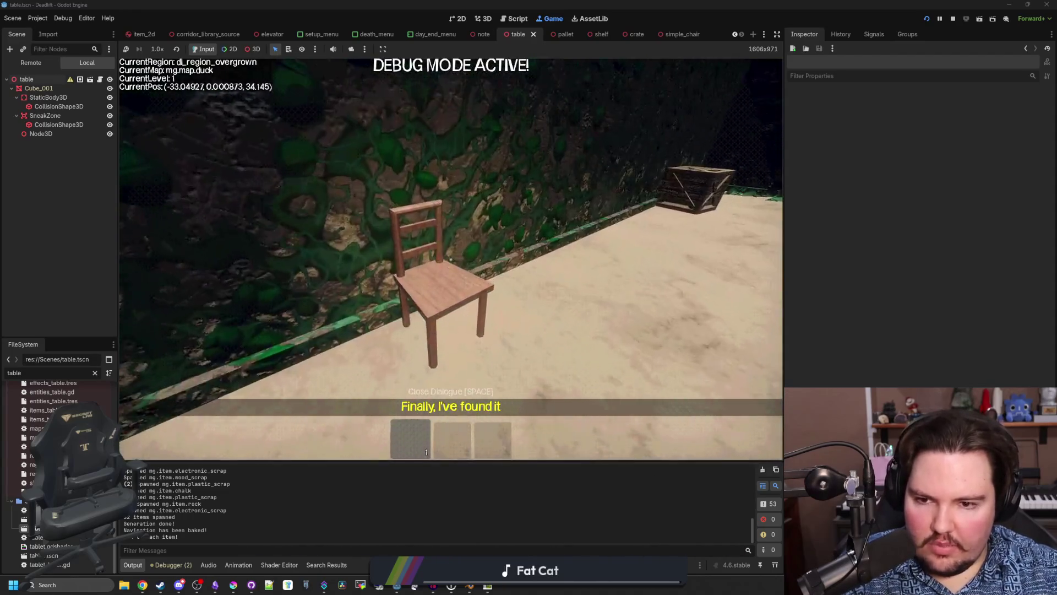
{"action": "key", "text": "w"}
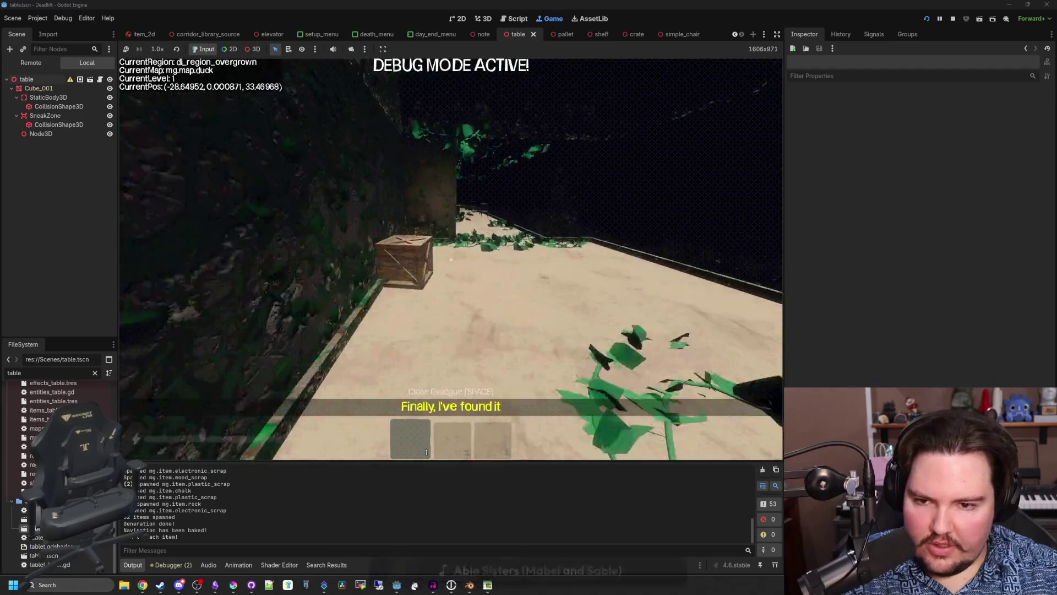
{"action": "key", "text": "w"}
{"action": "key", "text": "w"}
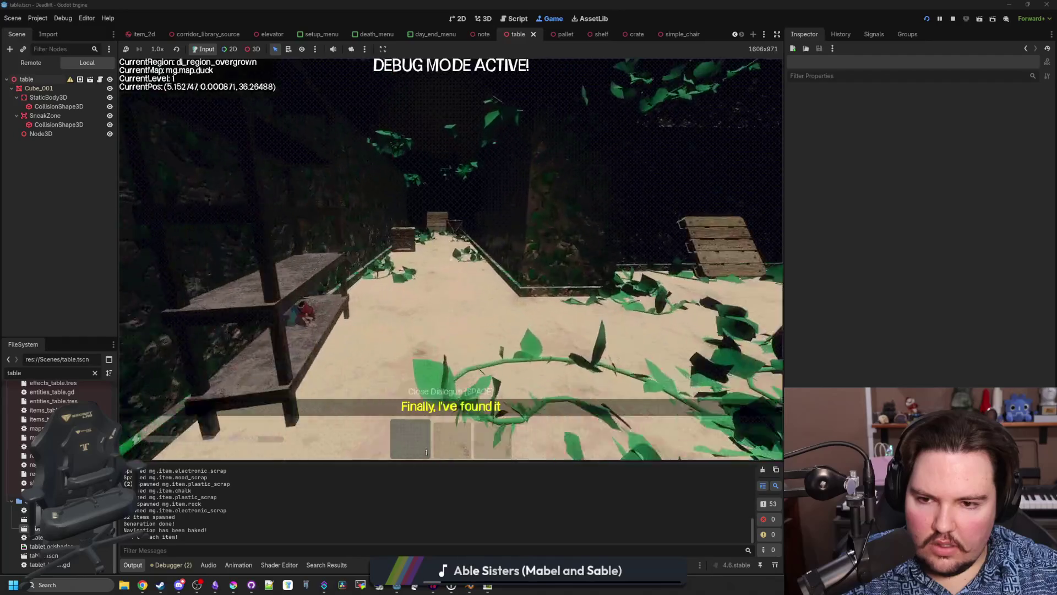
{"action": "key", "text": "w"}
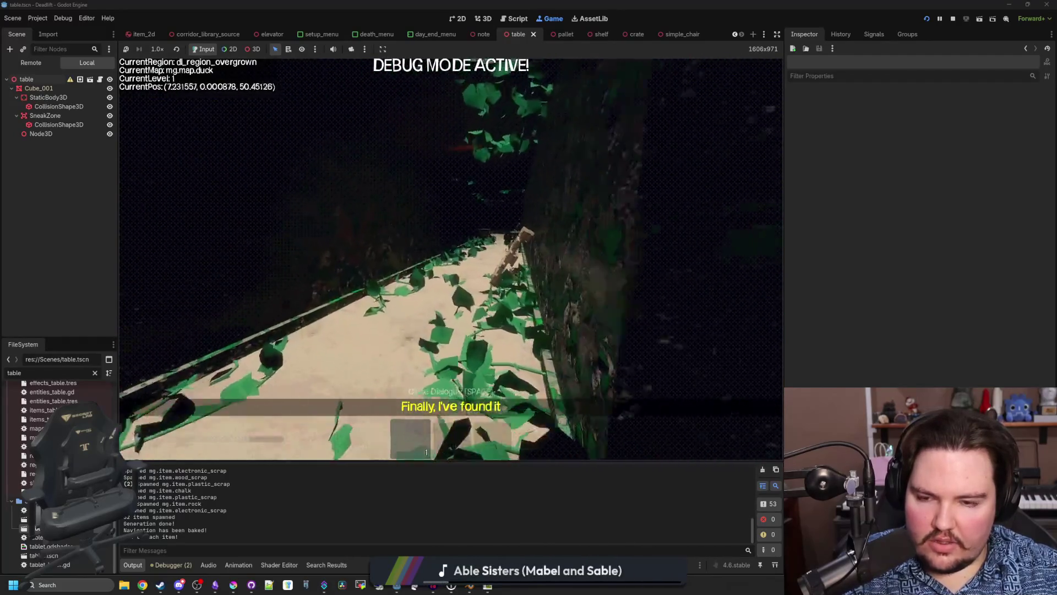
{"action": "key", "text": "w"}
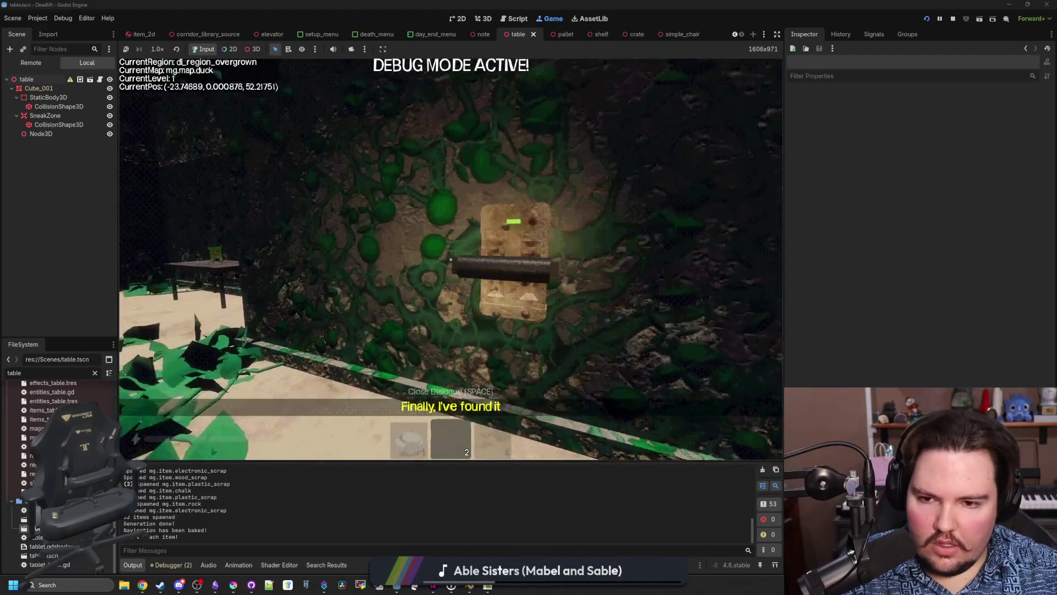
Step: Collect items, switch to hotbar slot 3, and walk back holding the compass
{"action": "key", "text": "w"}
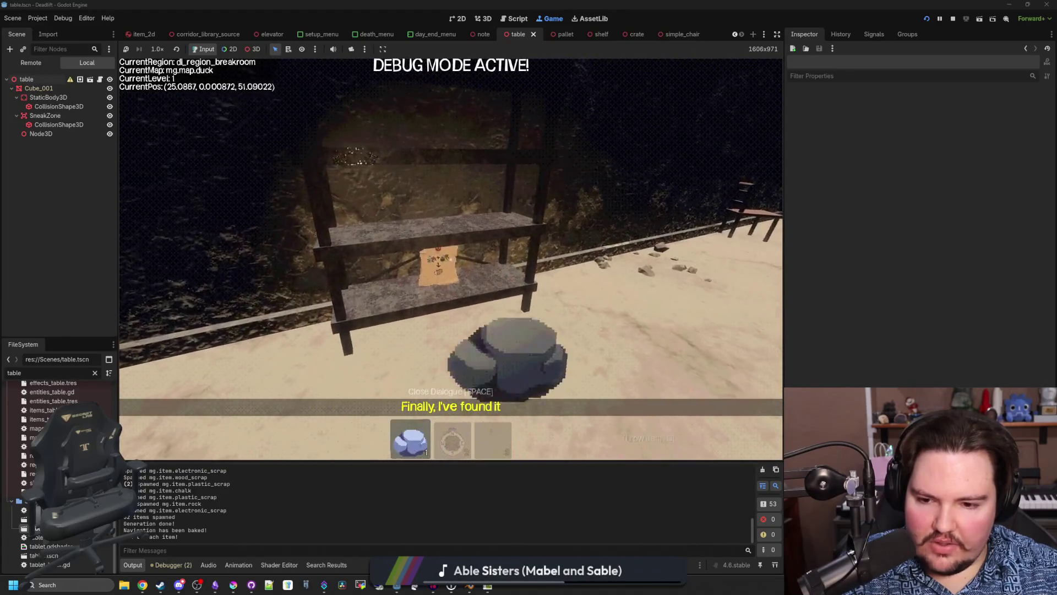
{"action": "key", "text": "3"}
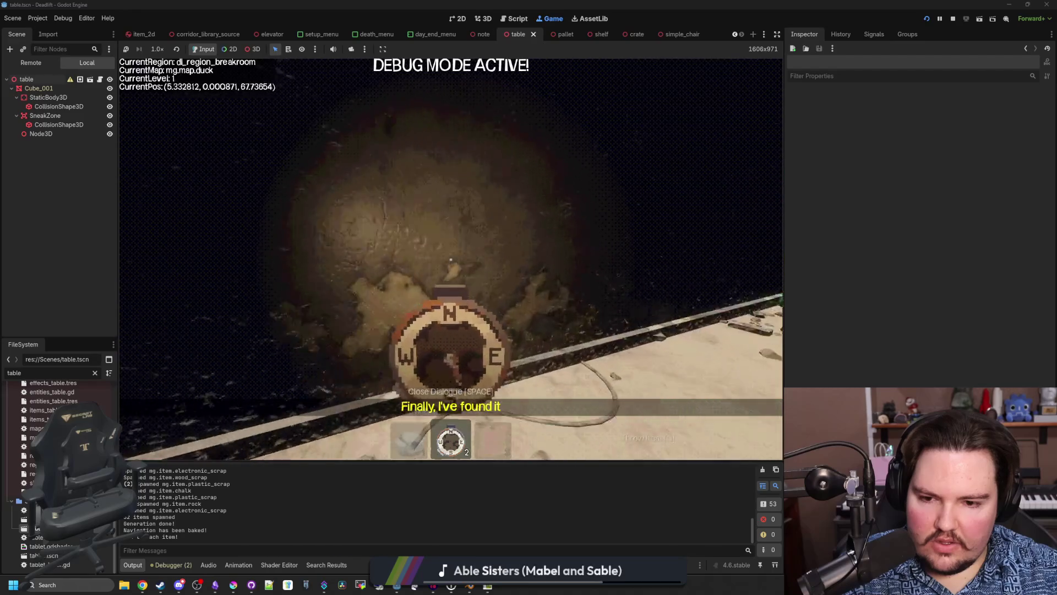
{"action": "key", "text": "w"}
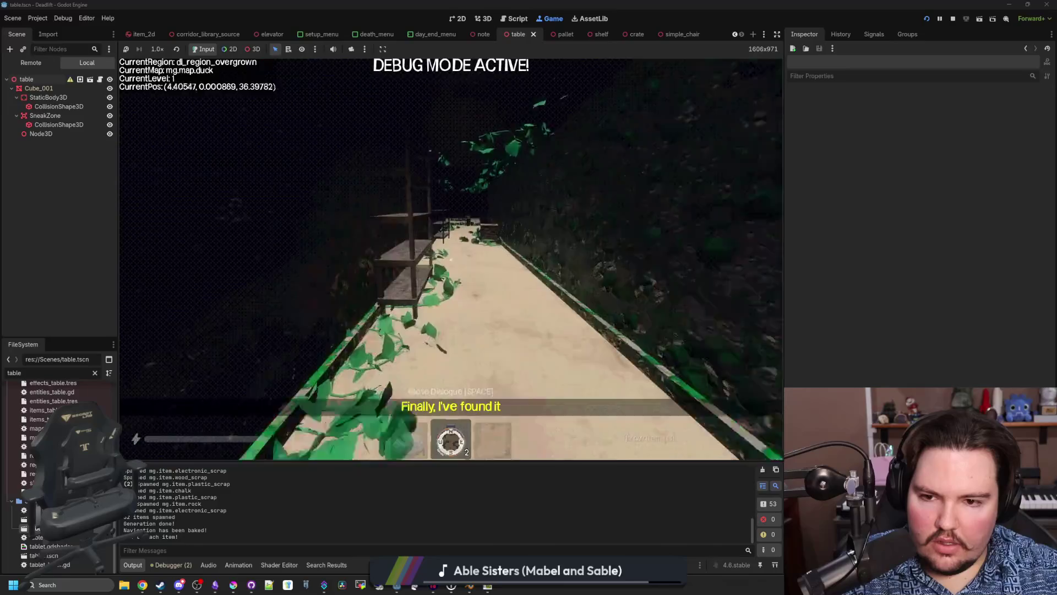
{"action": "key", "text": "w"}
{"action": "key", "text": "w"}
{"action": "key", "text": "w"}
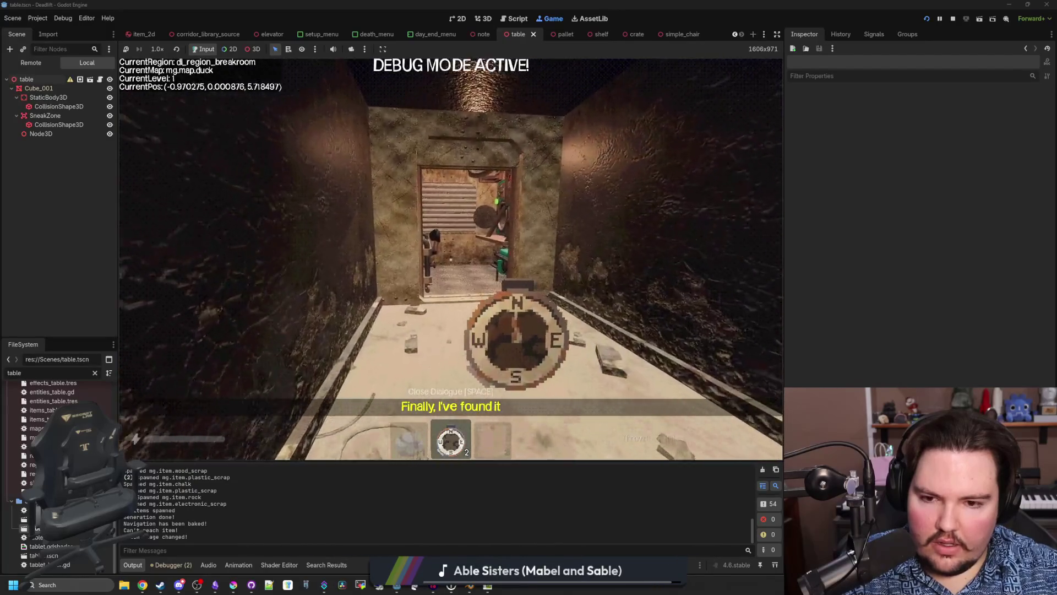
Step: Set the compass on the elevator-room table, pick it back up, and switch to slot 2
{"action": "key", "text": "w"}
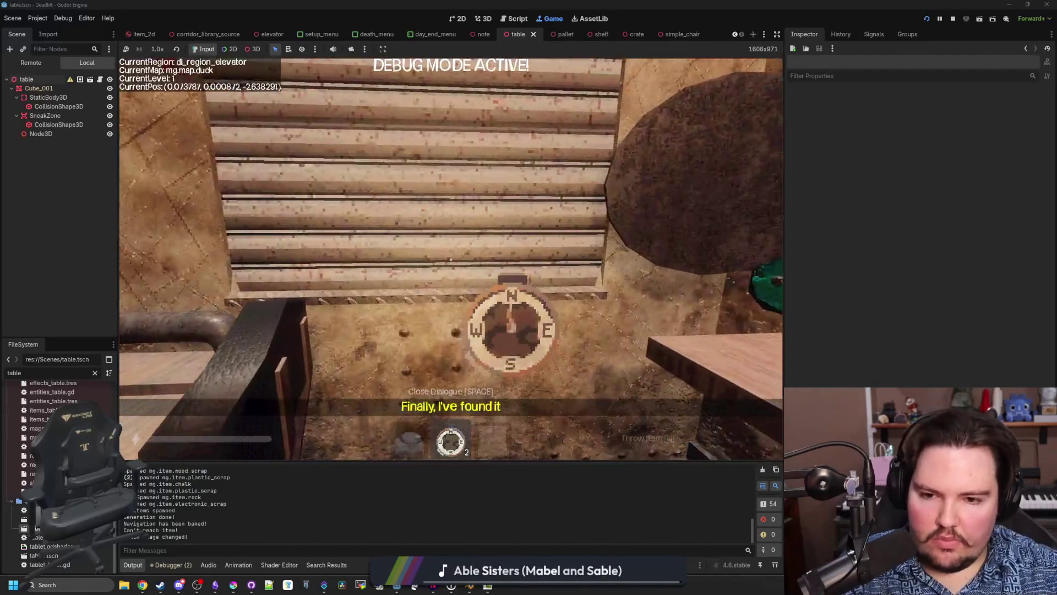
{"action": "key", "text": "w"}
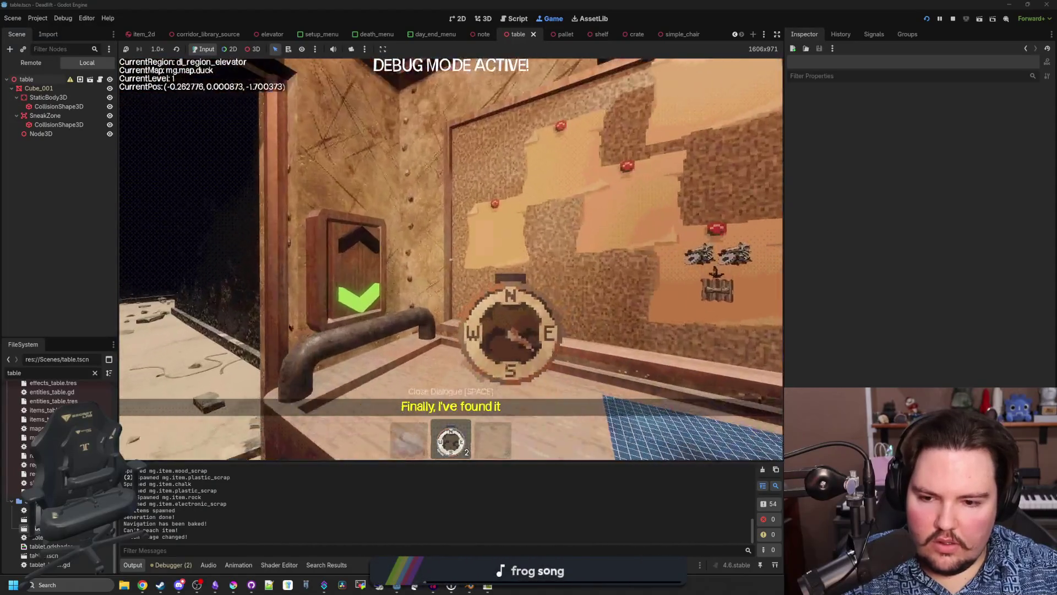
{"action": "key", "text": "w"}
{"action": "key", "text": "w"}
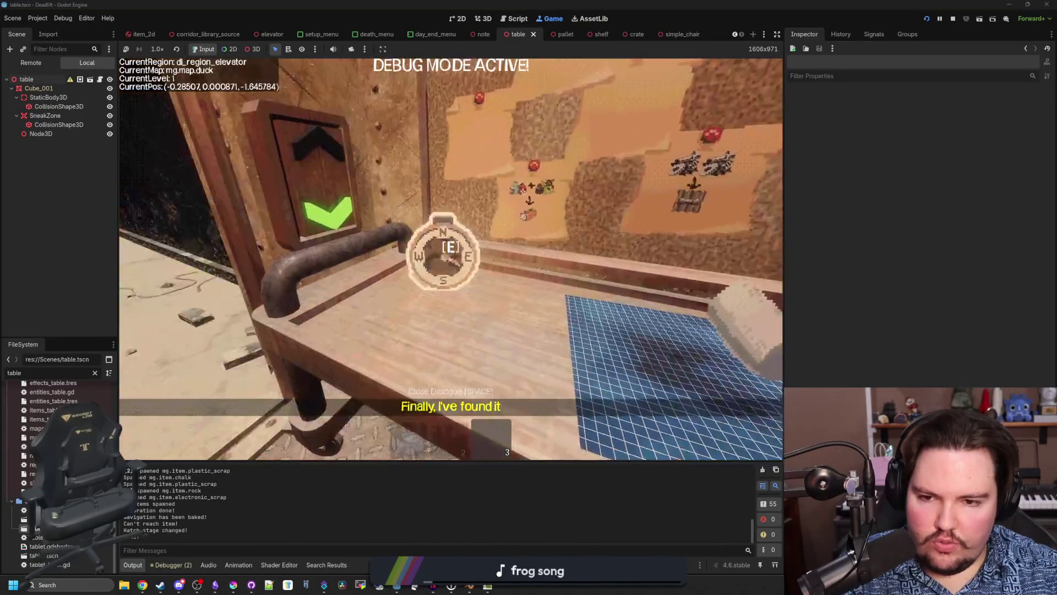
{"action": "key", "text": "e"}
{"action": "key", "text": "w"}
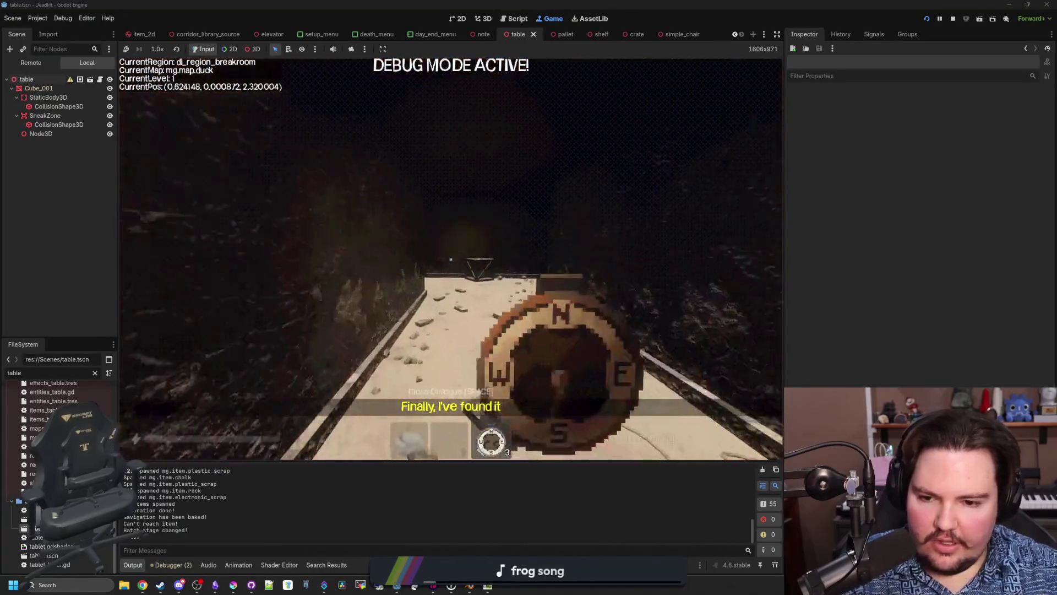
{"action": "key", "text": "2"}
Step: Walk down the breakroom corridor and take an item from the shelf into slot 1
{"action": "key", "text": "w"}
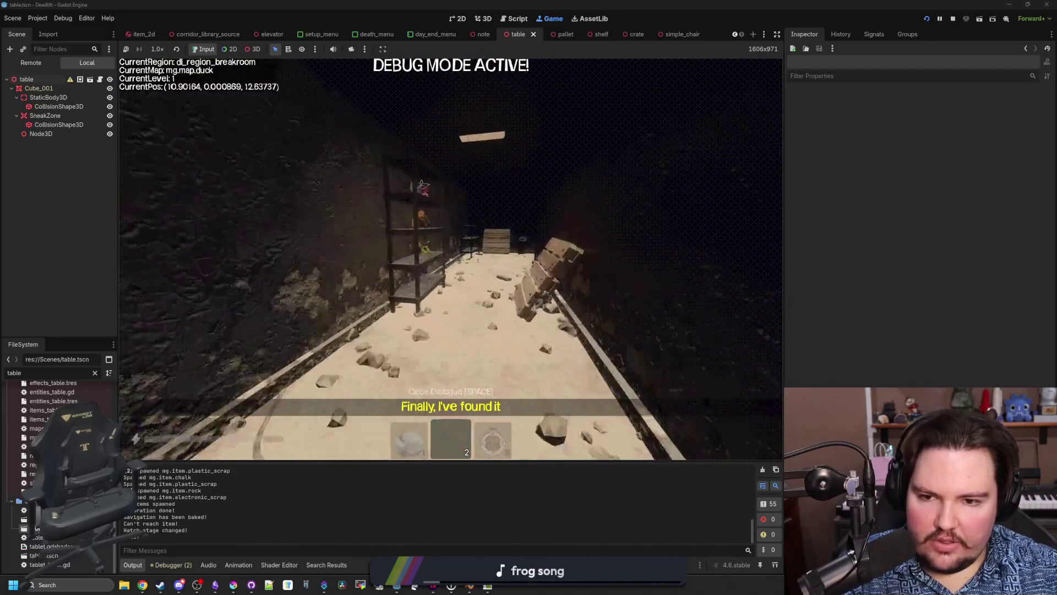
{"action": "key", "text": "w"}
{"action": "key", "text": "1"}
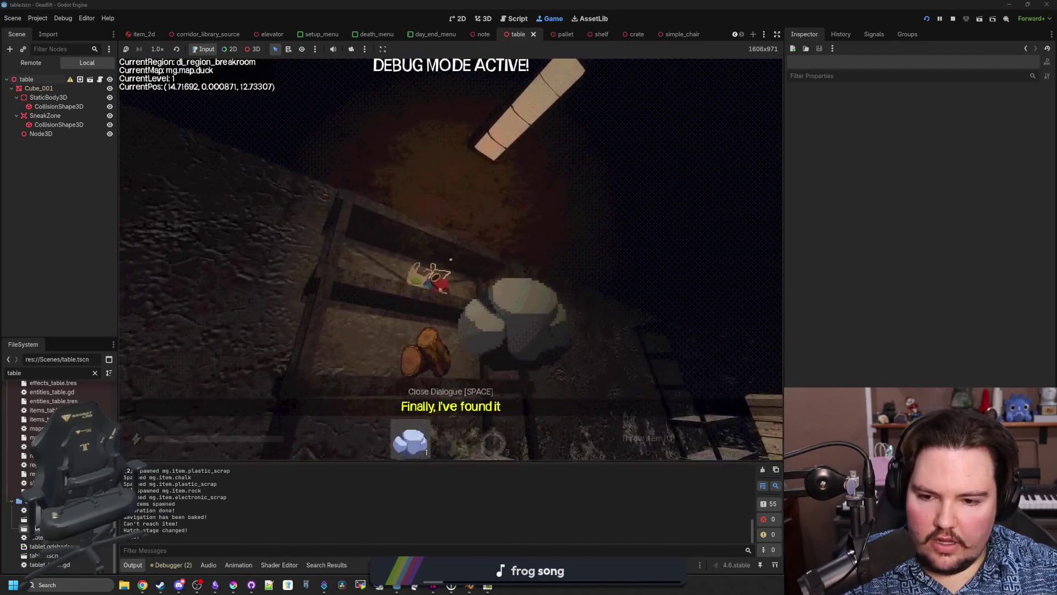
{"action": "key", "text": "e"}
{"action": "key", "text": "w"}
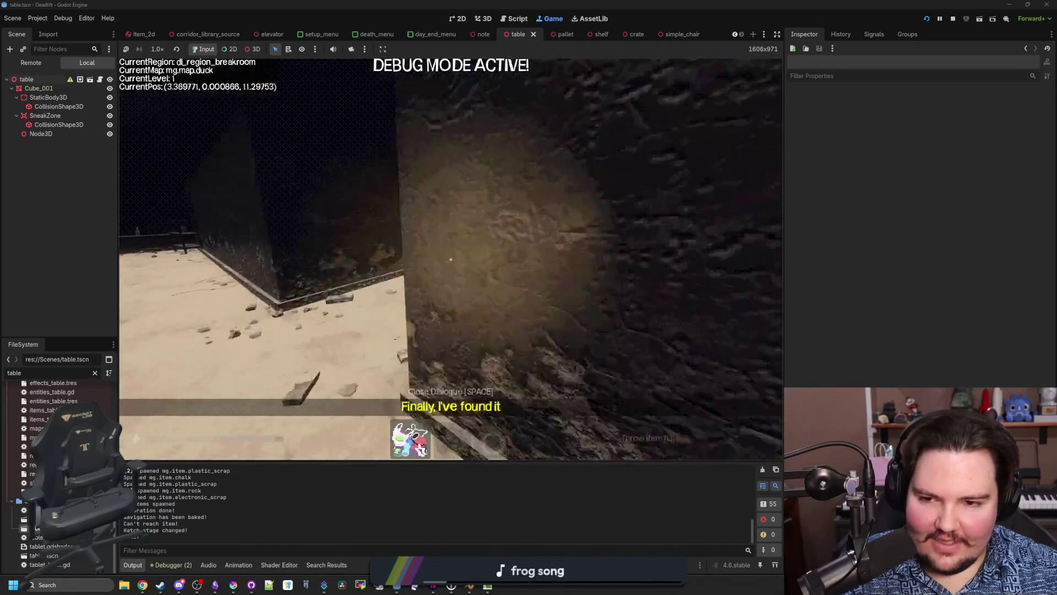
{"action": "key", "text": "w"}
{"action": "key", "text": "w"}
Step: Drop the held item and slot 2's item into the Craft-O-Matic drum
{"action": "key", "text": "e"}
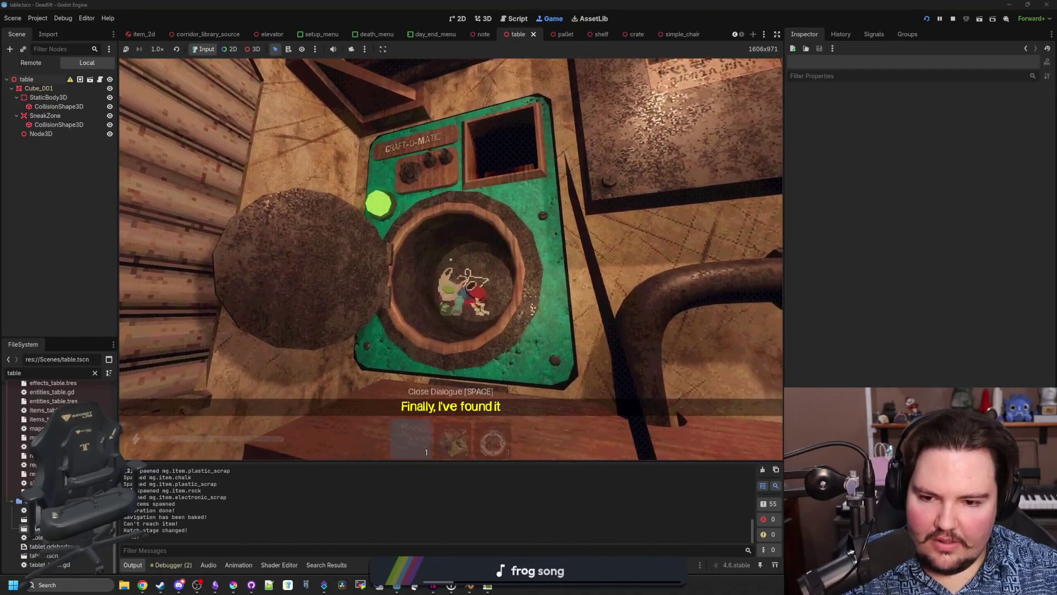
{"action": "key", "text": "2"}
{"action": "key", "text": "e"}
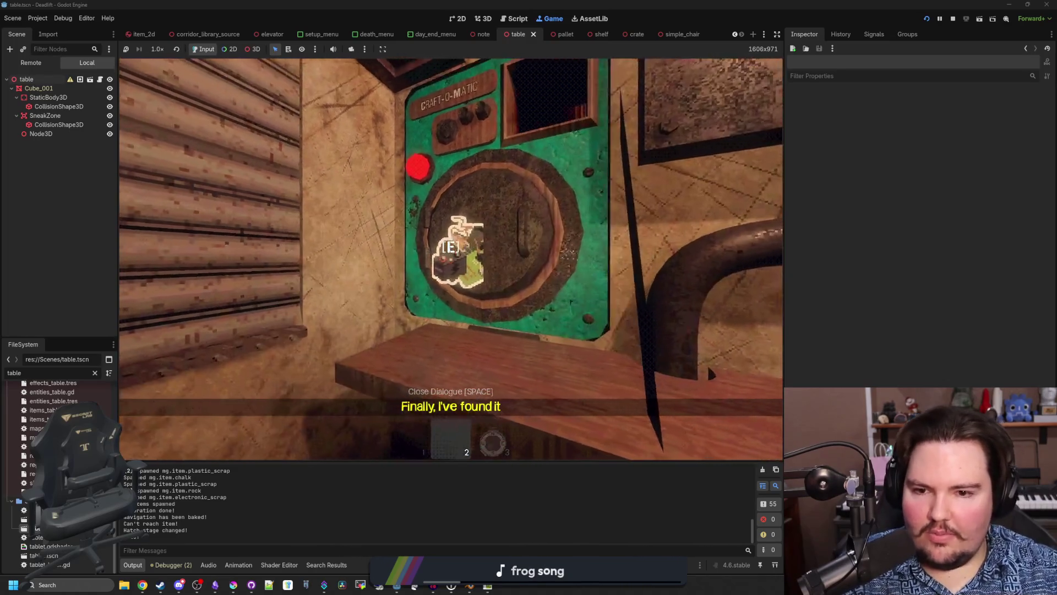
{"action": "key", "text": "s"}
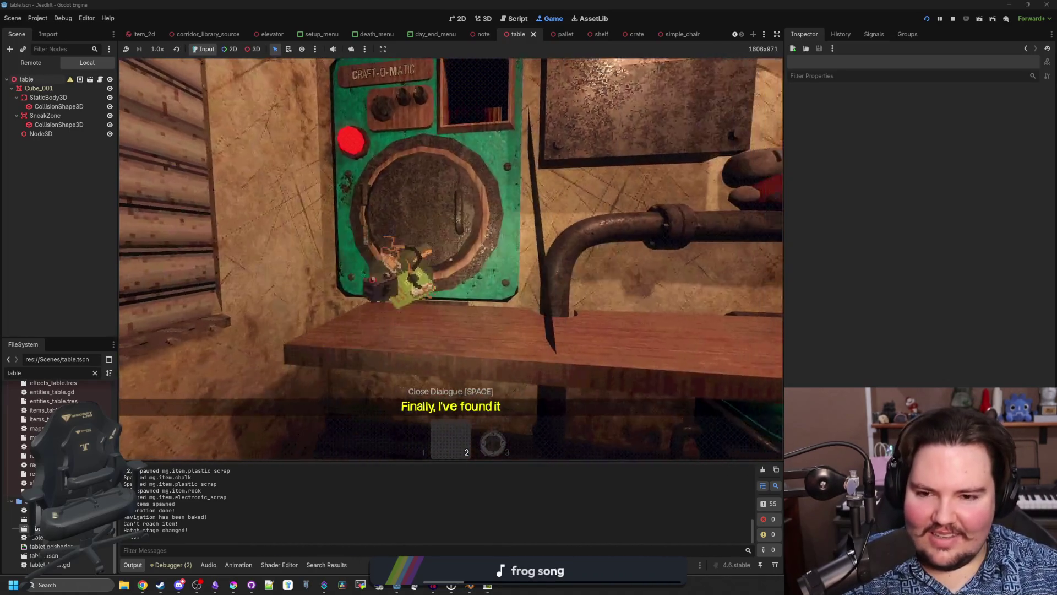
{"action": "key", "text": "a"}
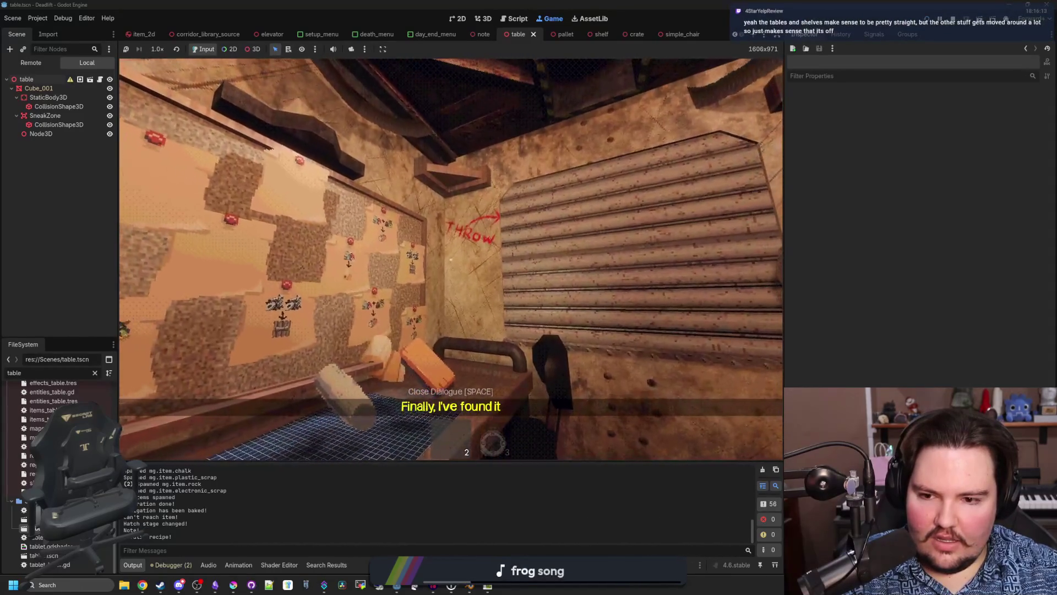
Step: Pick up and throw the chalk eraser, then sprint into the dark corridor with debug mode on
{"action": "key", "text": "w"}
{"action": "key", "text": "e"}
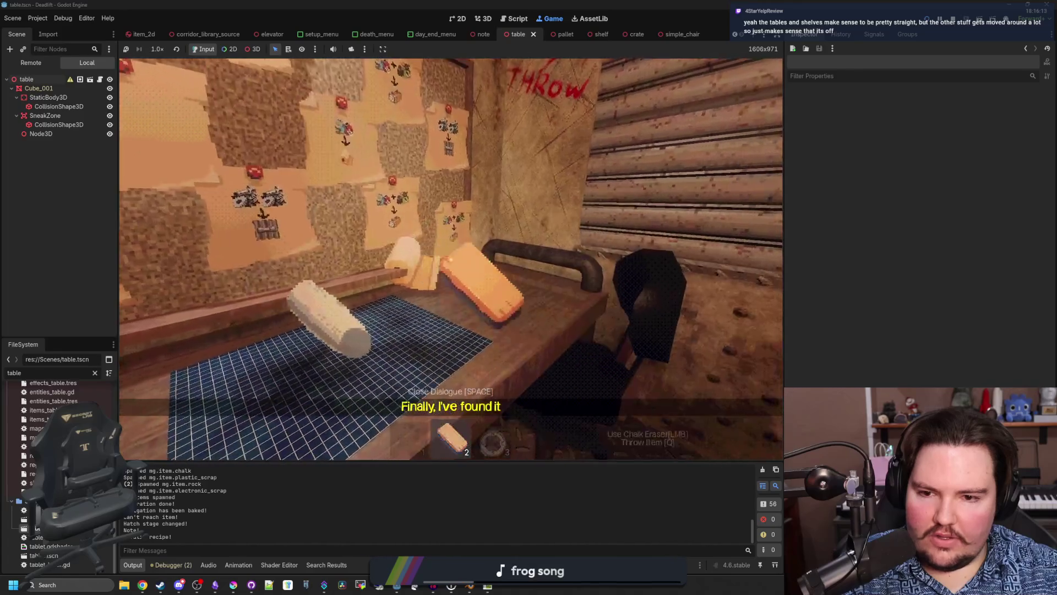
{"action": "key", "text": "q"}
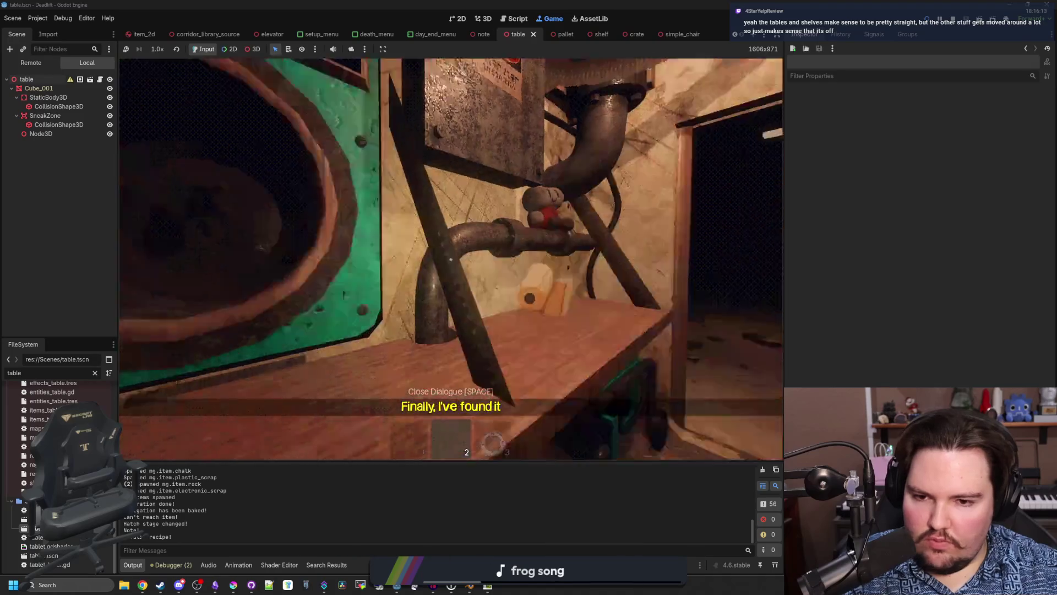
{"action": "key", "text": "shift+w"}
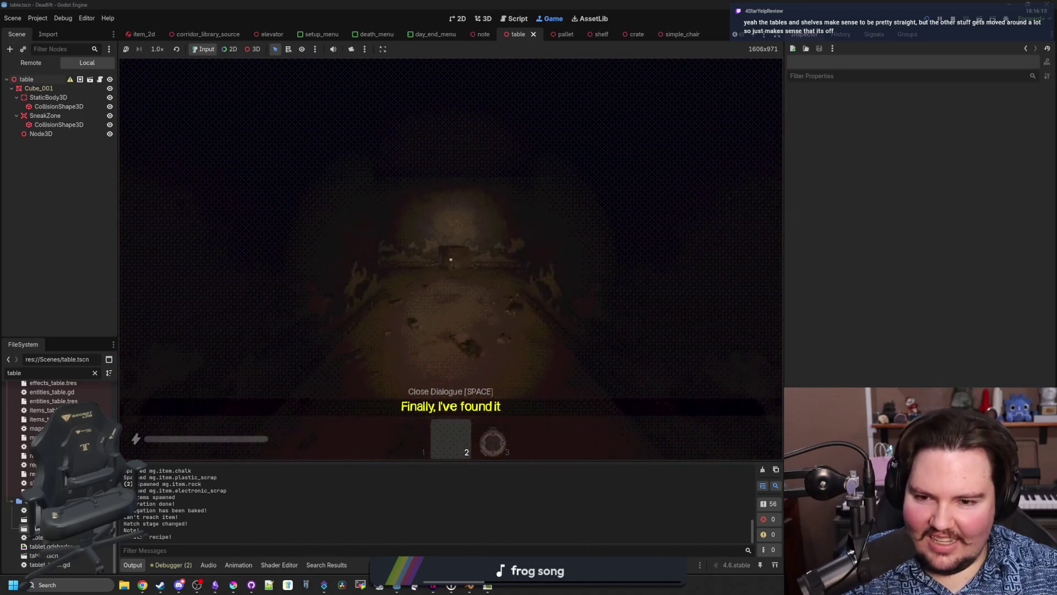
{"action": "key", "text": "F1"}
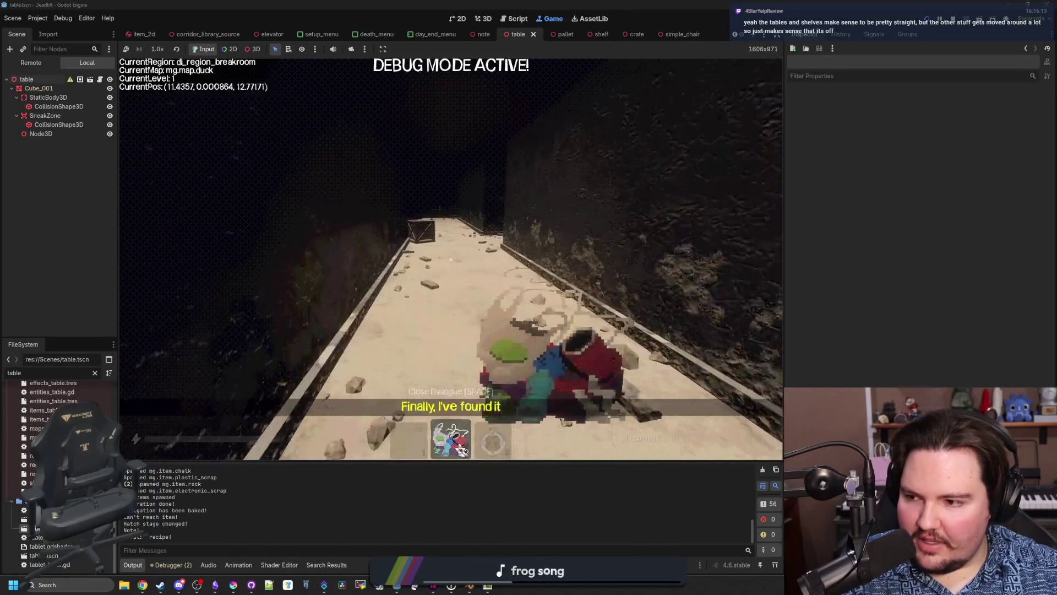
Step: Return to the Craft-O-Matic, close its hatch, and attempt crafting for an Invalid recipe result
{"action": "key", "text": "w"}
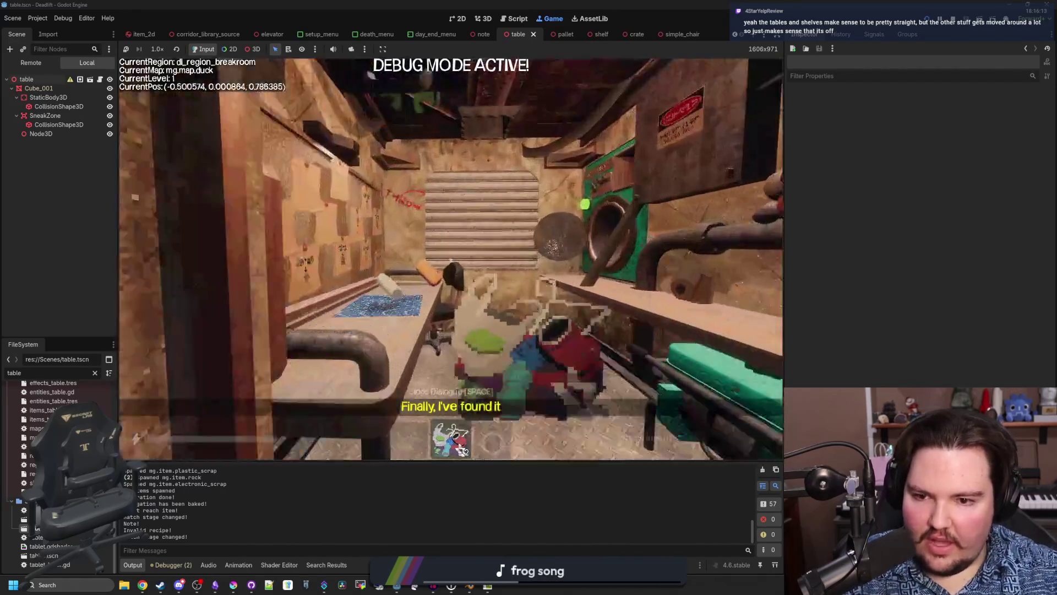
{"action": "key", "text": "w"}
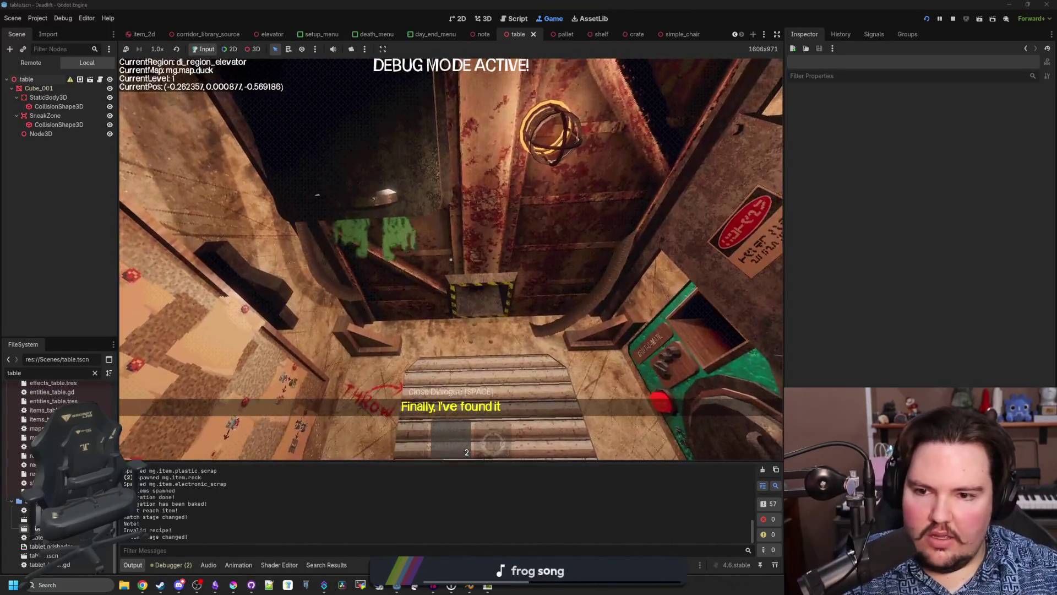
{"action": "key", "text": "e"}
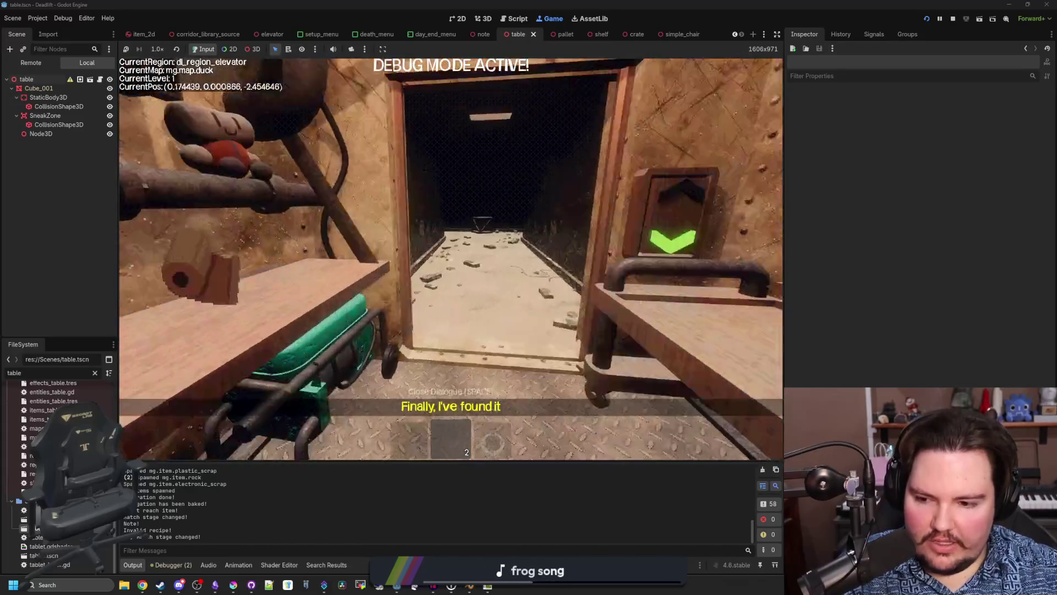
{"action": "key", "text": "w"}
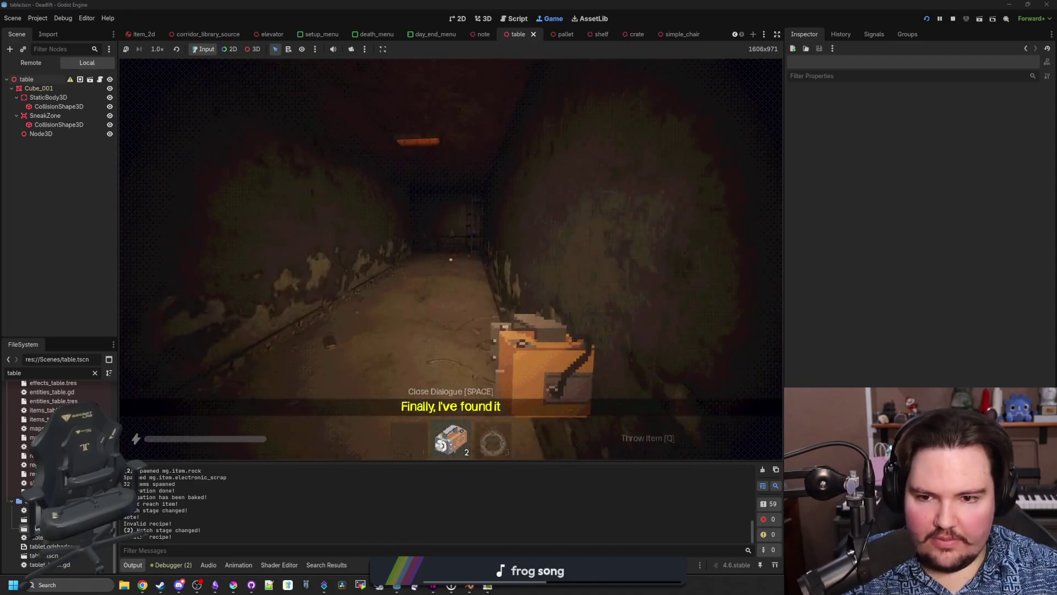
{"action": "key", "text": "w"}
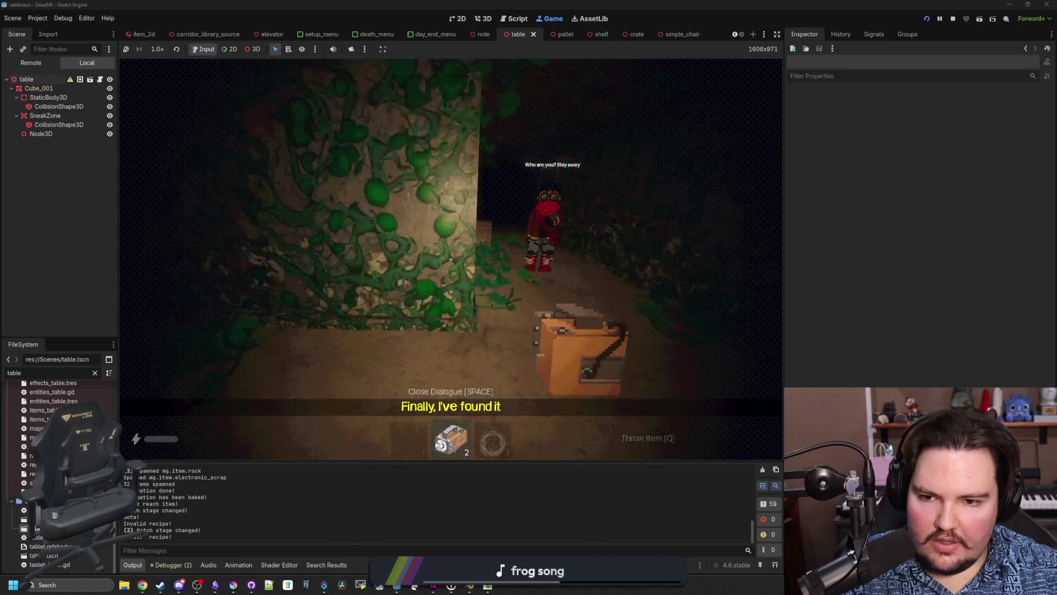
{"action": "key", "text": "w"}
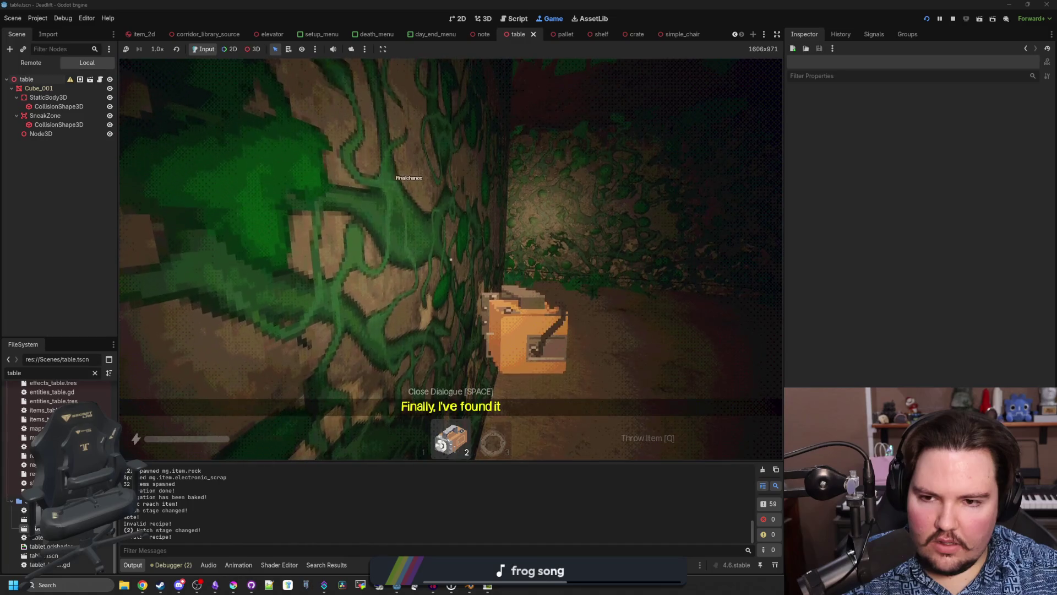
{"action": "key", "text": "w"}
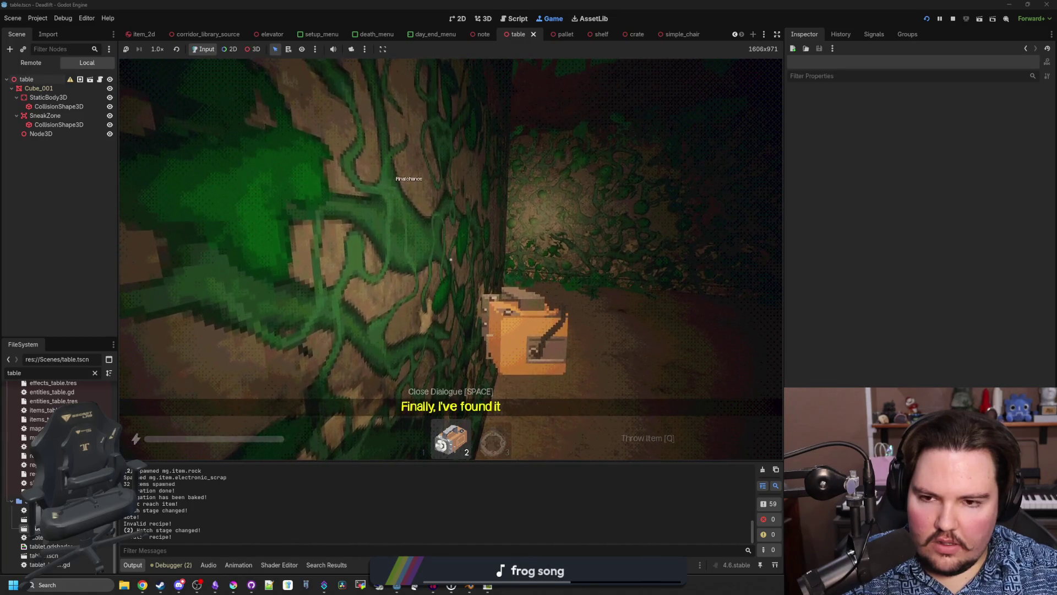
{"action": "key", "text": "shift+w"}
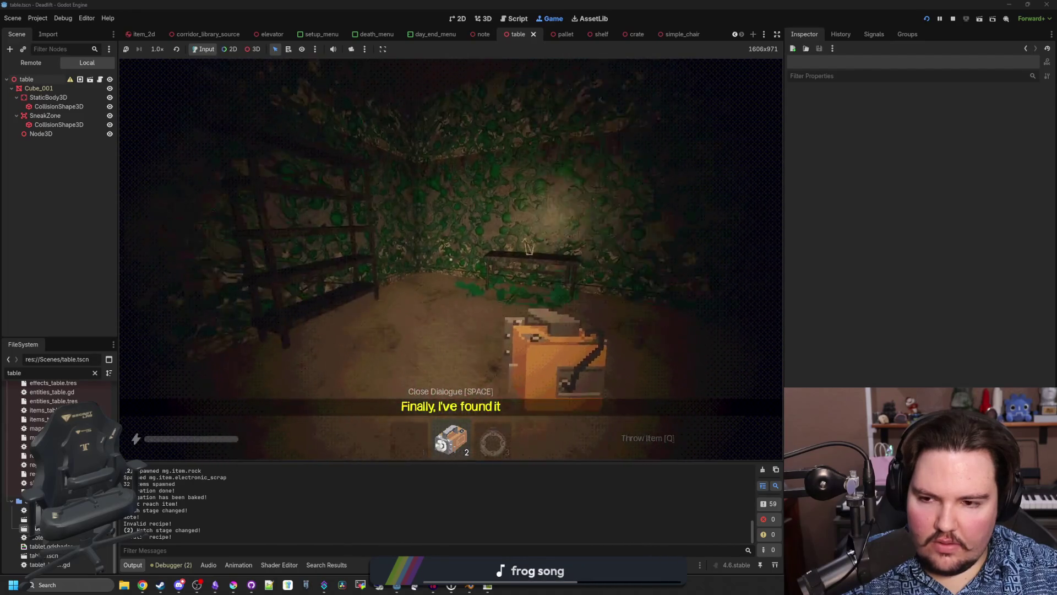
{"action": "key", "text": "shift+w"}
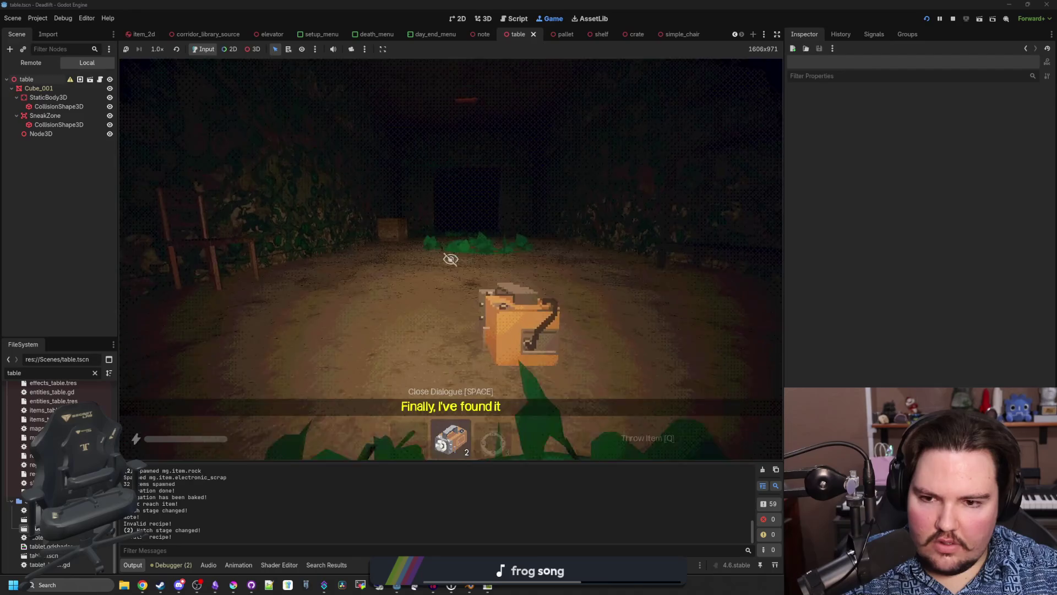
{"action": "key", "text": "w"}
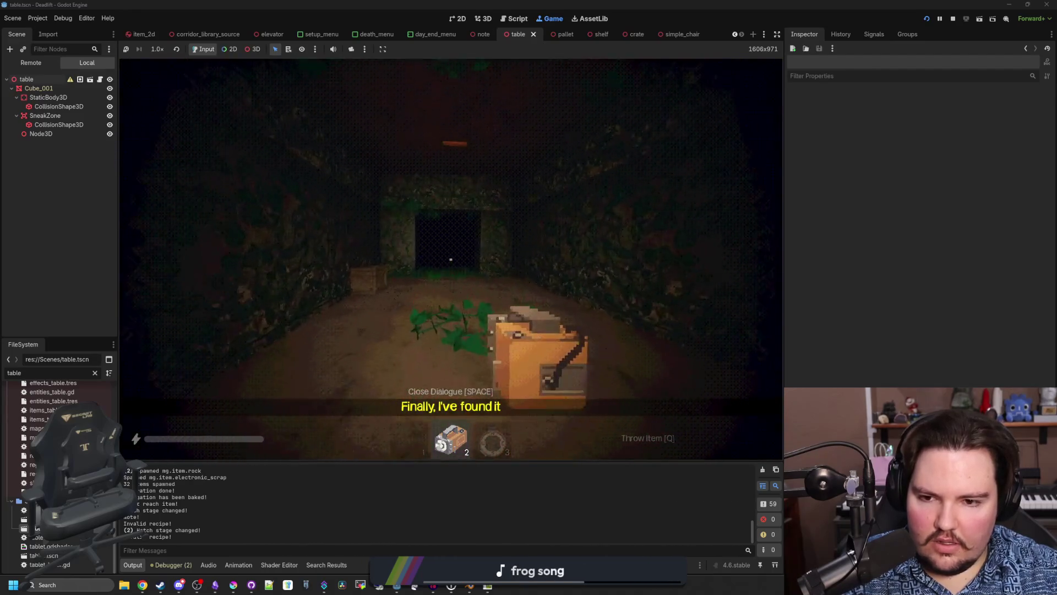
{"action": "key", "text": "shift+w"}
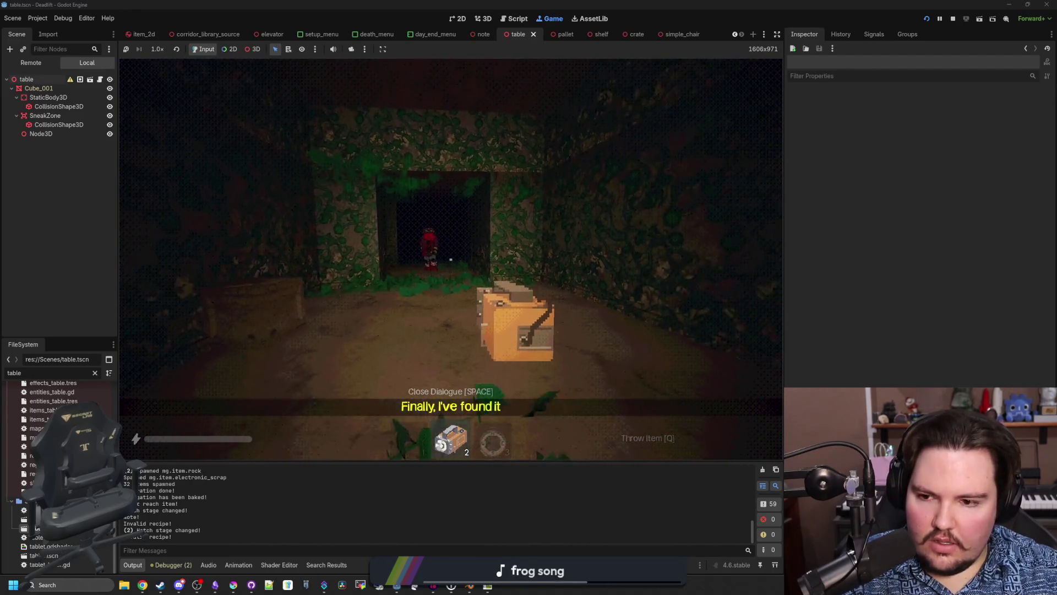
{"action": "key", "text": "s"}
{"action": "key", "text": "a"}
{"action": "key", "text": "d"}
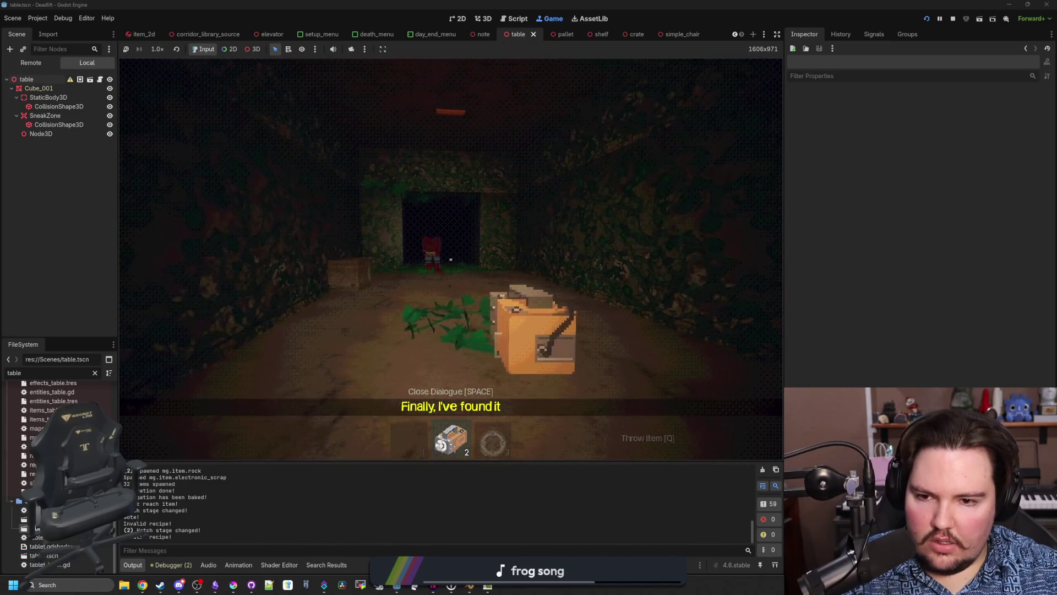
{"action": "key", "text": "shift+w"}
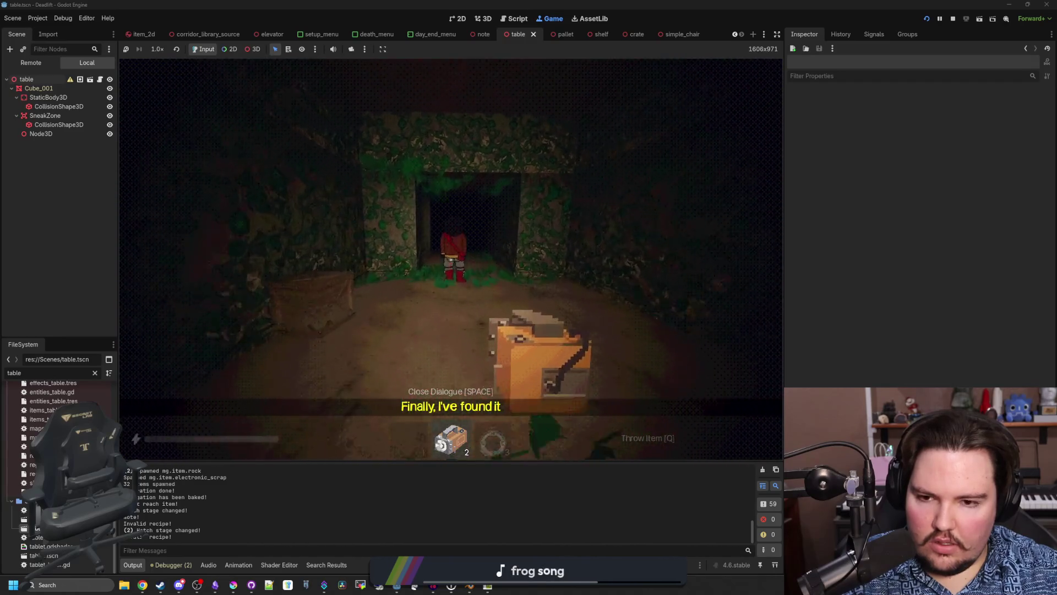
{"action": "key", "text": "w"}
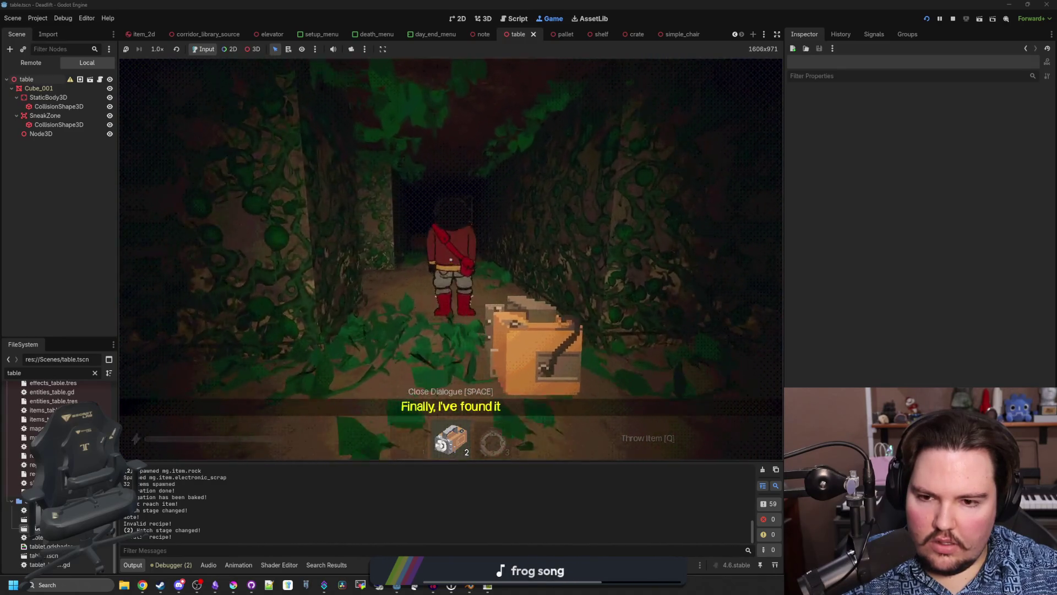
{"action": "key", "text": "w"}
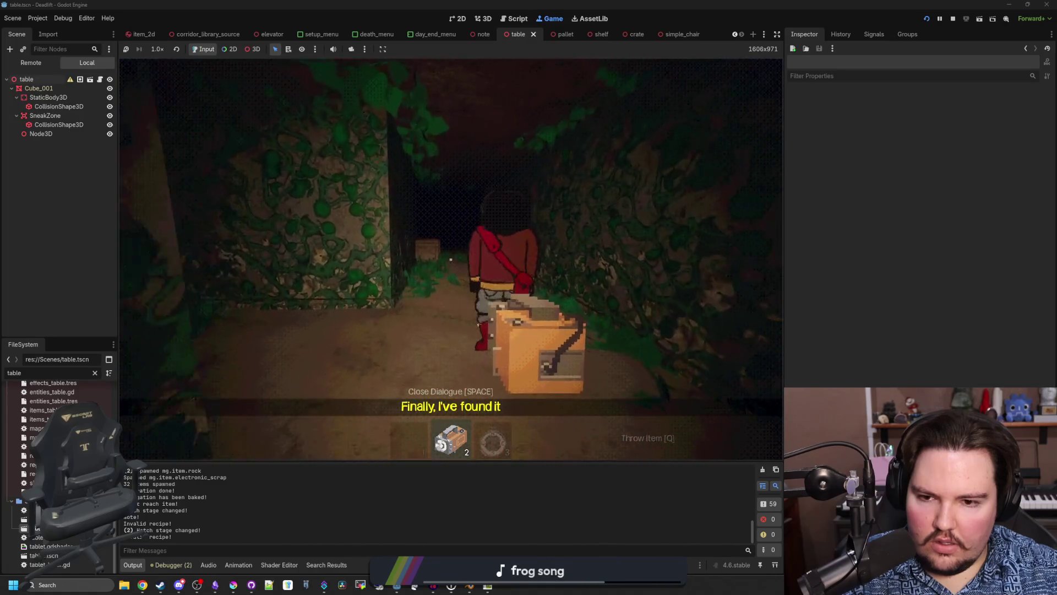
{"action": "key", "text": "shift+w"}
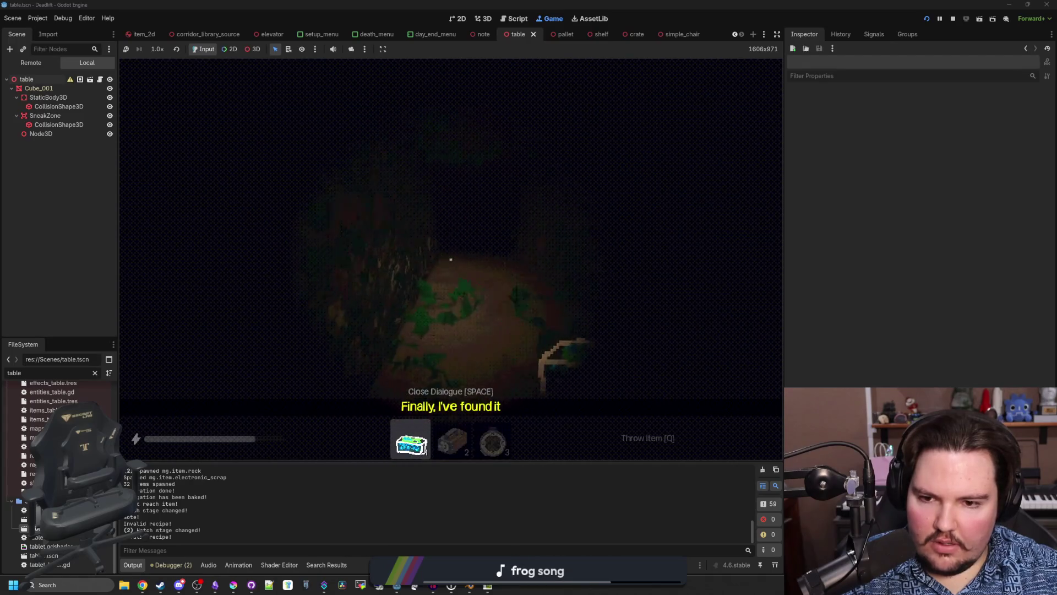
{"action": "key", "text": "2"}
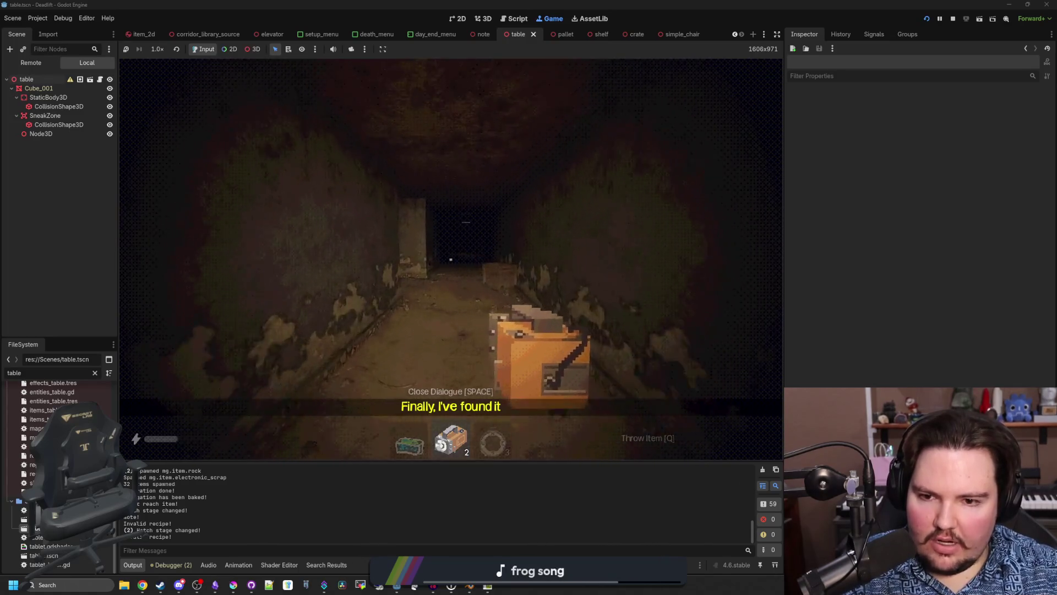
{"action": "key", "text": "w"}
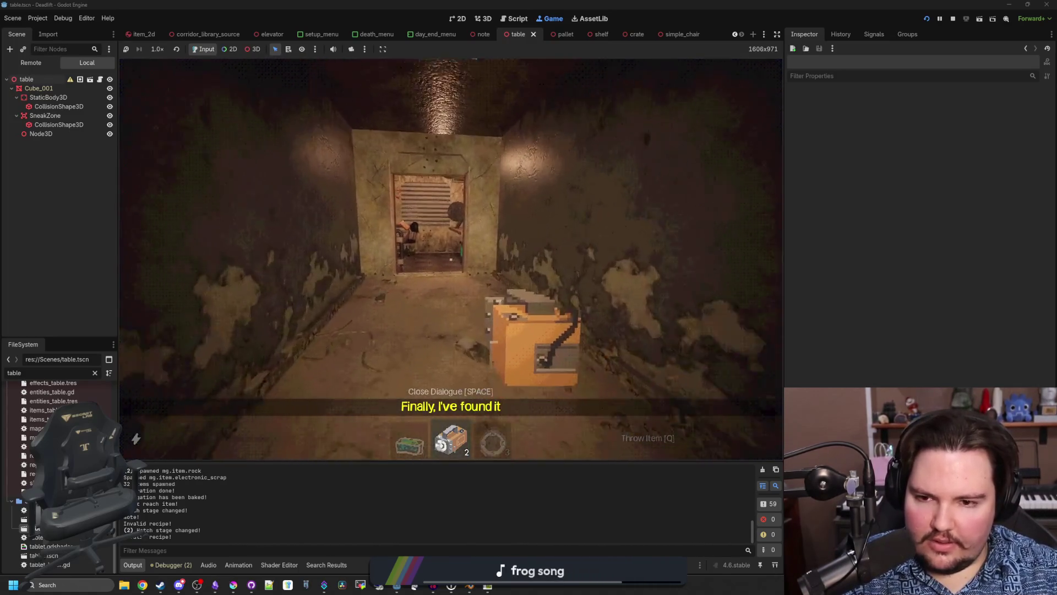
{"action": "key", "text": "1"}
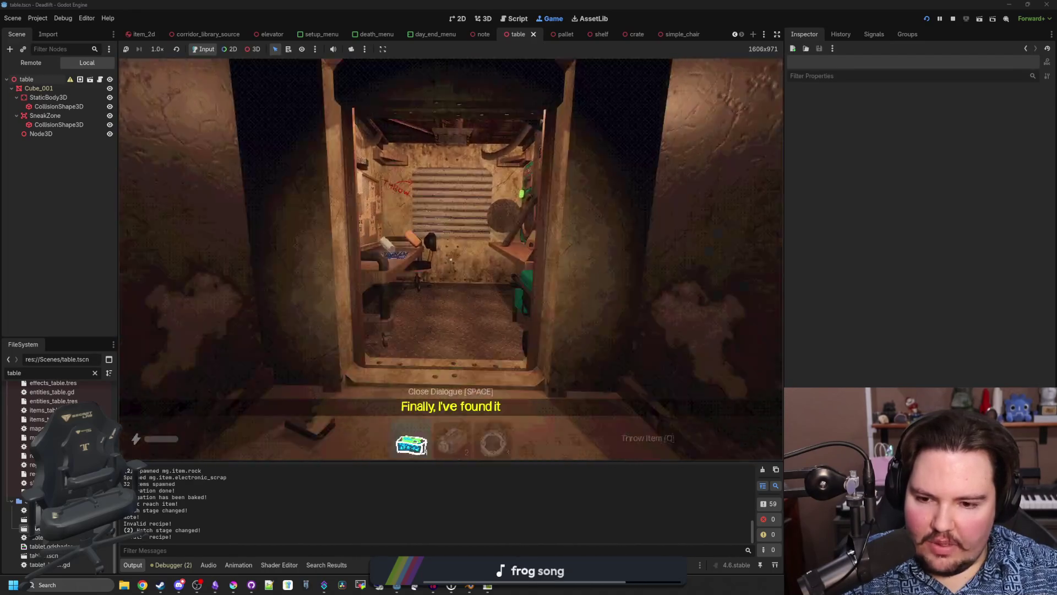
{"action": "key", "text": "q"}
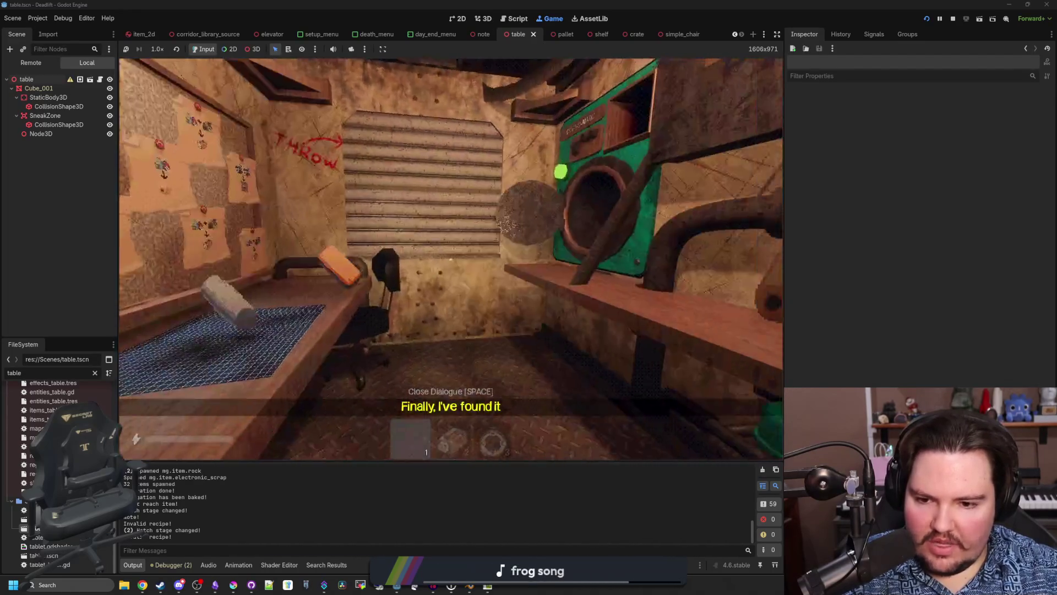
{"action": "key", "text": "w"}
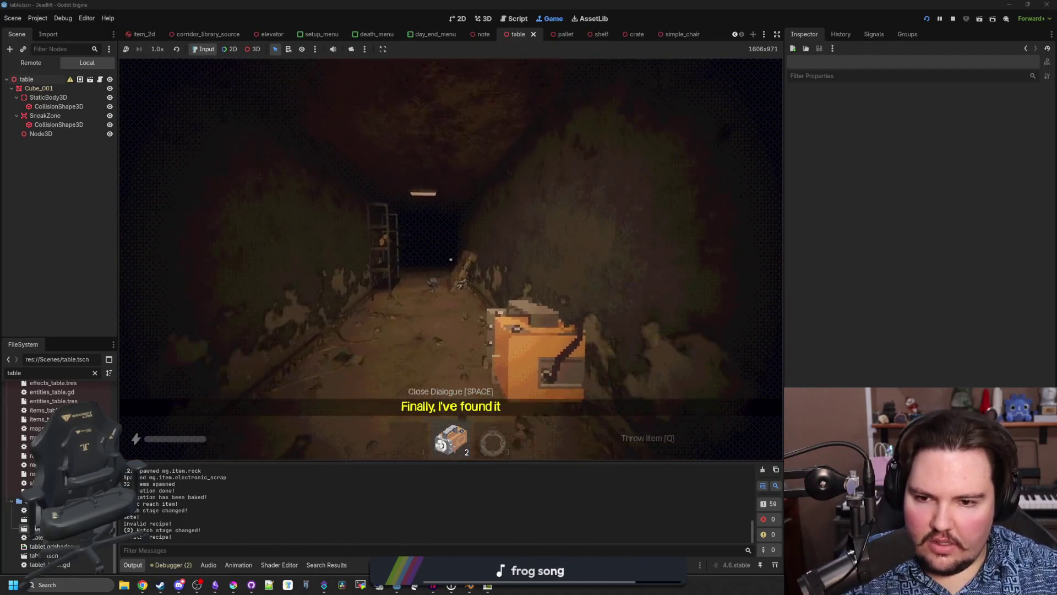
{"action": "key", "text": "w"}
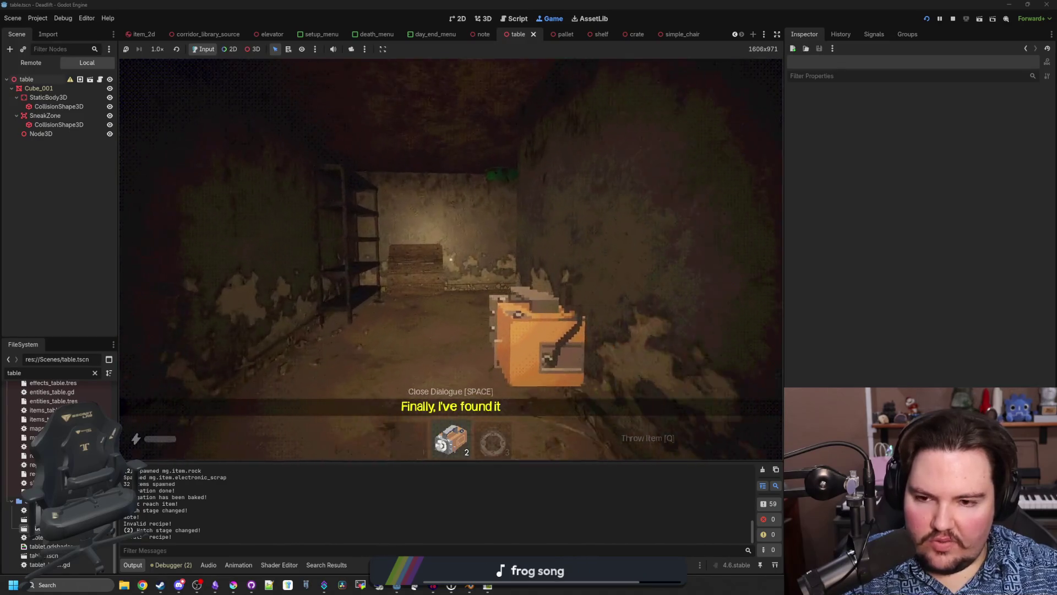
{"action": "key", "text": "w"}
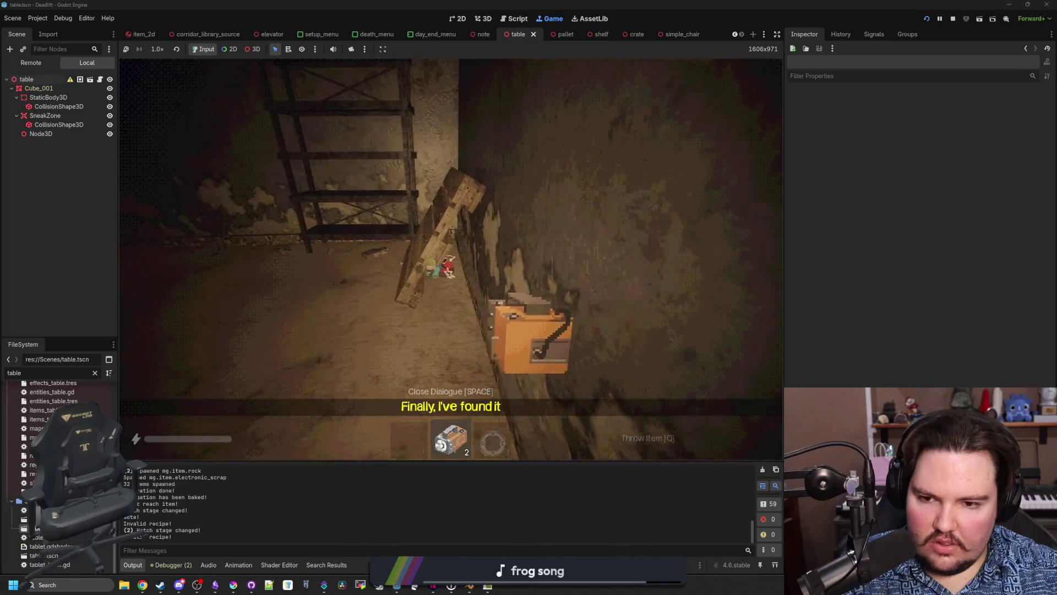
{"action": "key", "text": "w"}
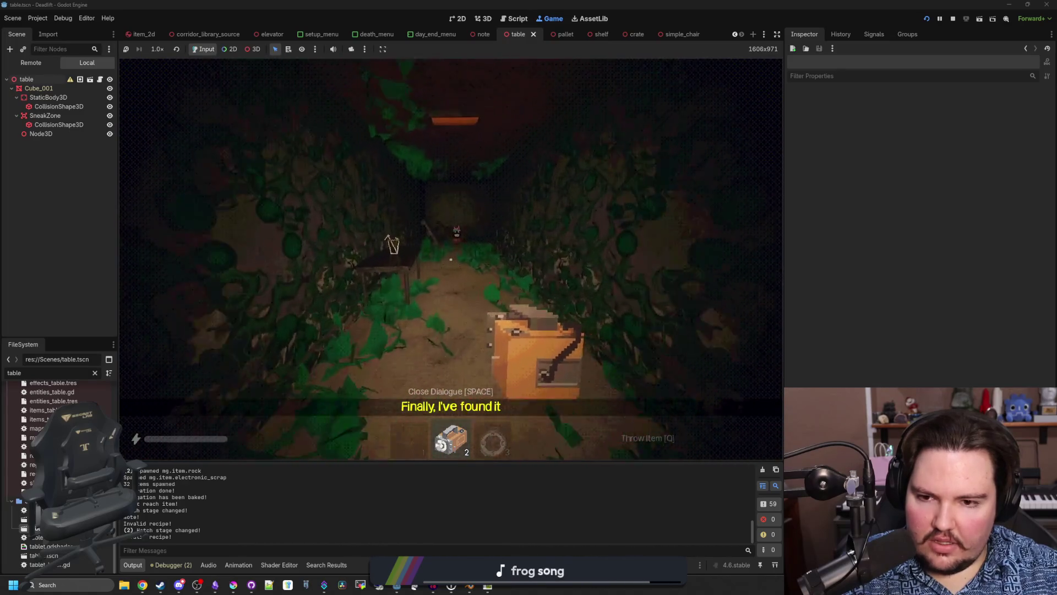
{"action": "key", "text": "w"}
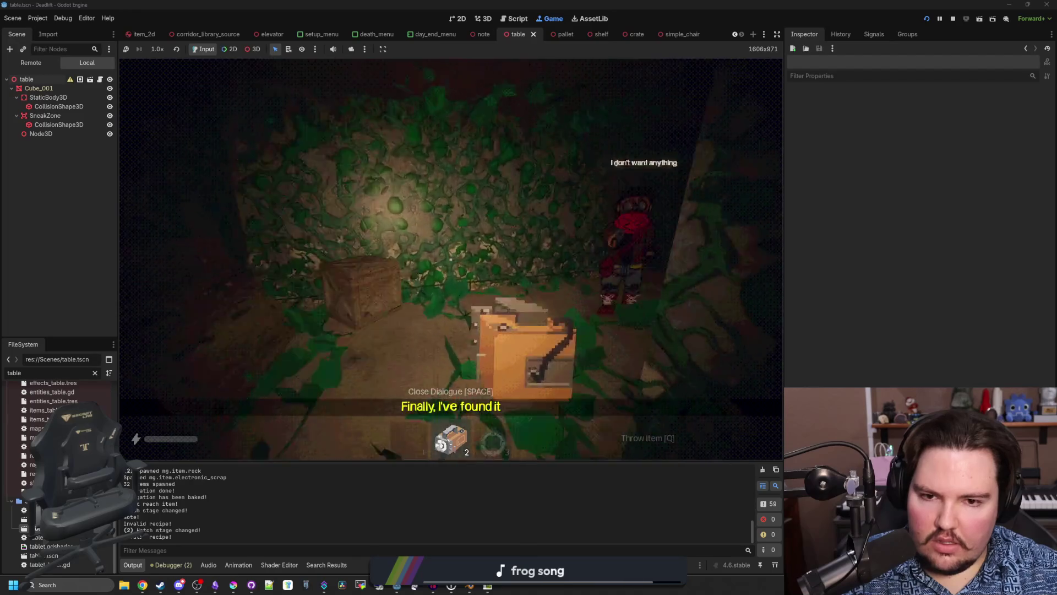
{"action": "key", "text": "w"}
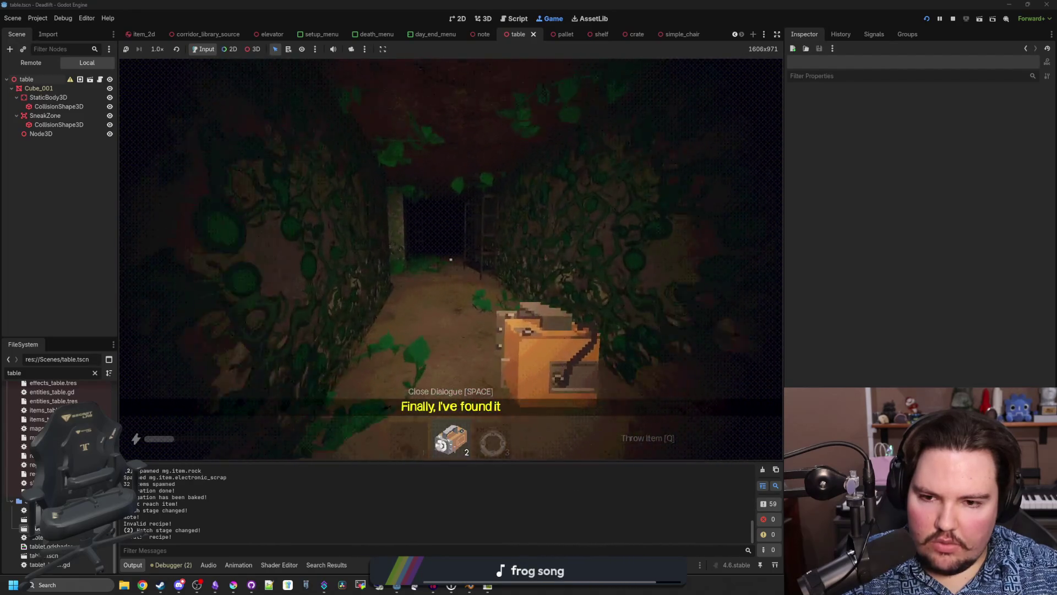
{"action": "key", "text": "w"}
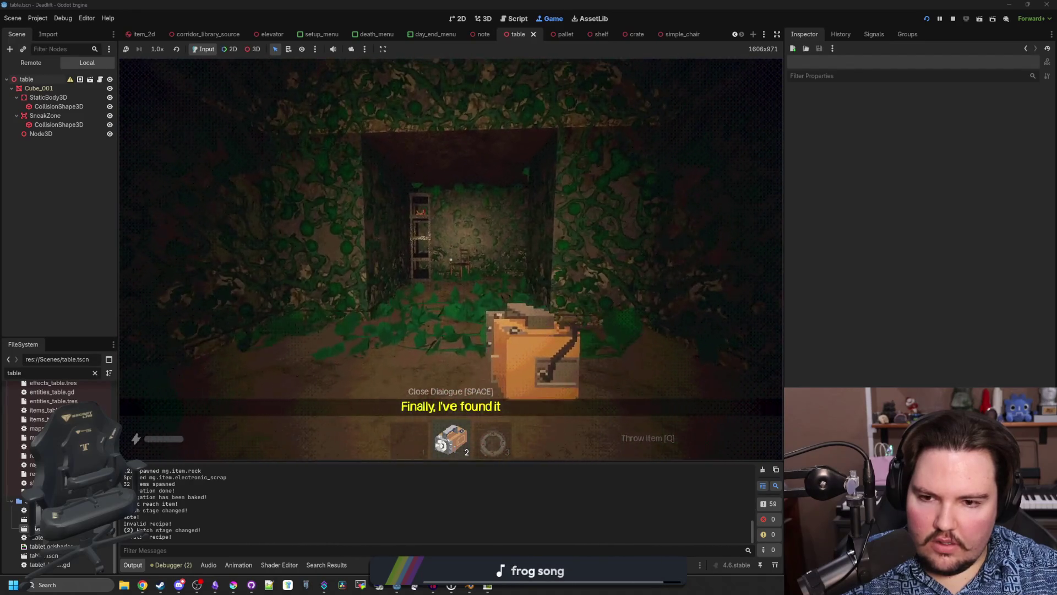
{"action": "key", "text": "w"}
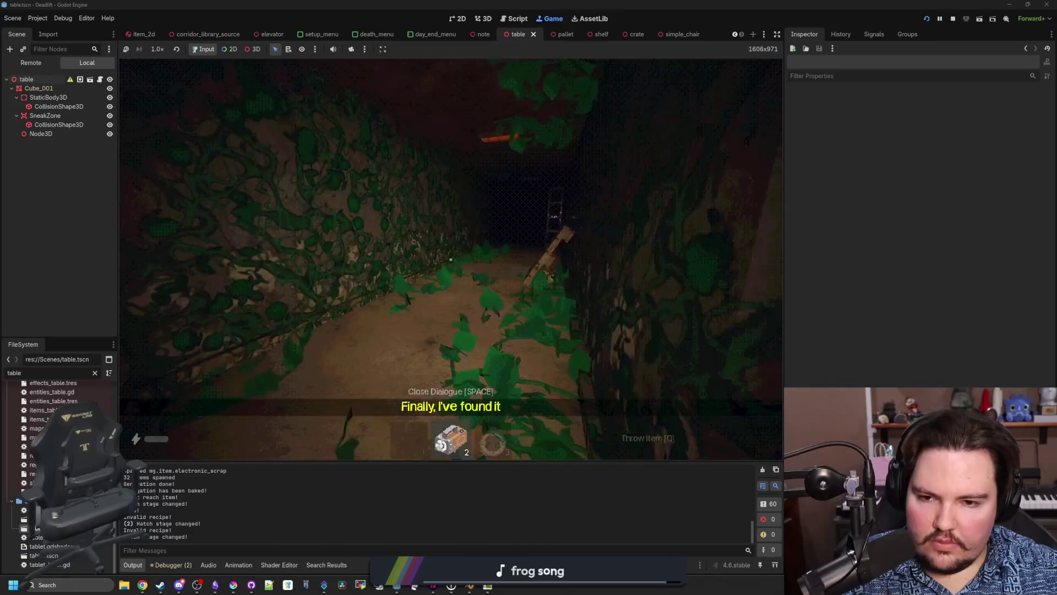
{"action": "key", "text": "w"}
{"action": "key", "text": "w"}
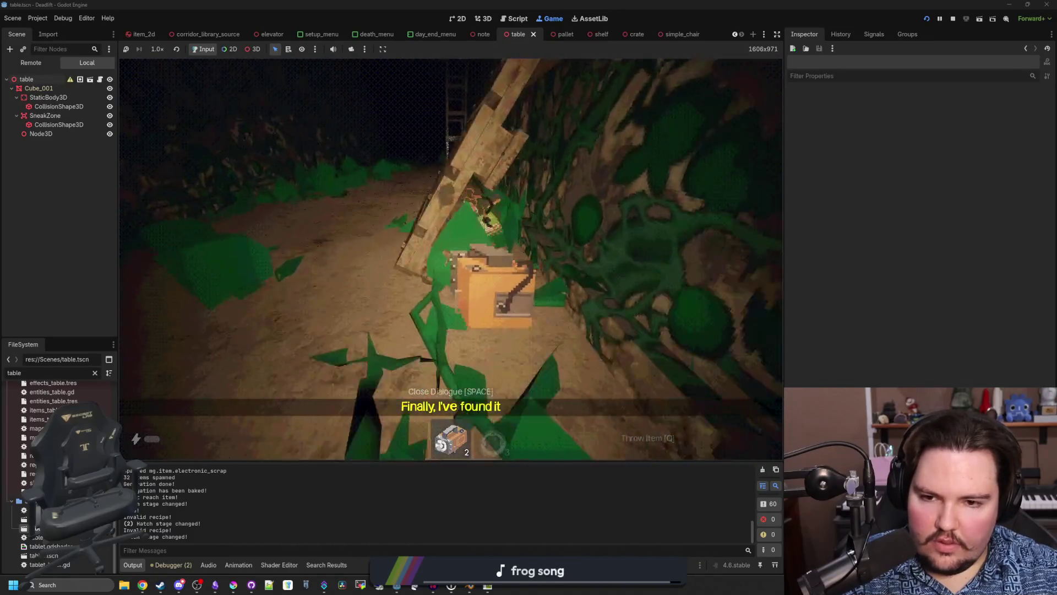
{"action": "key", "text": "w"}
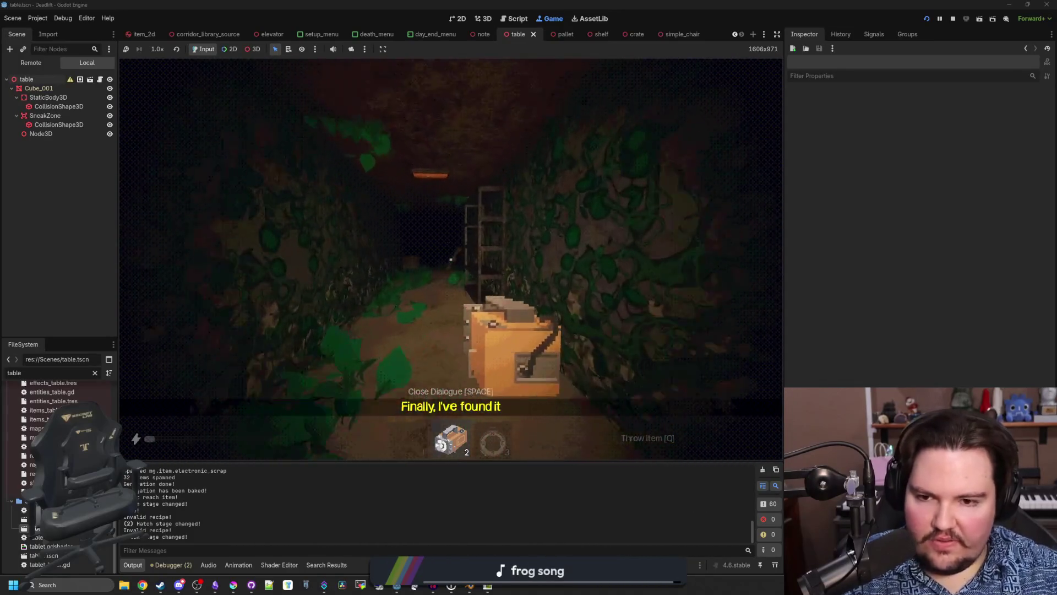
{"action": "key", "text": "w"}
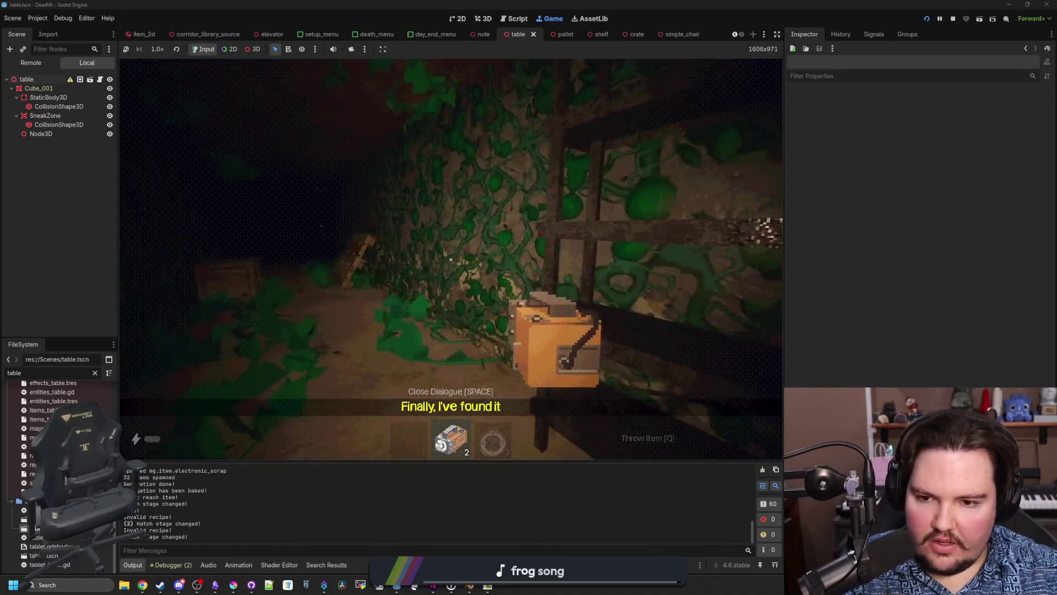
{"action": "key", "text": "w"}
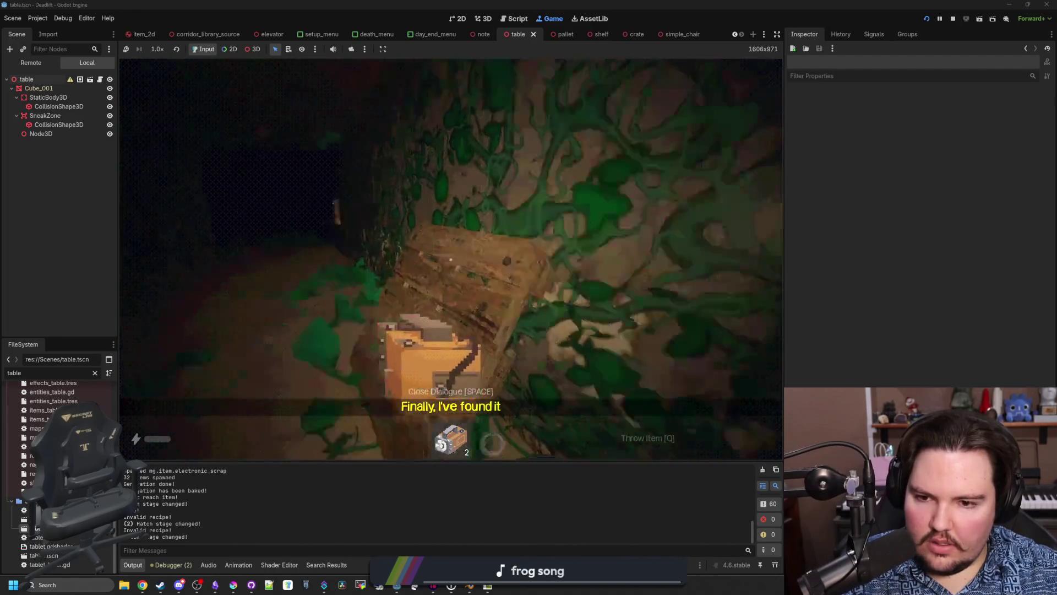
{"action": "key", "text": "w"}
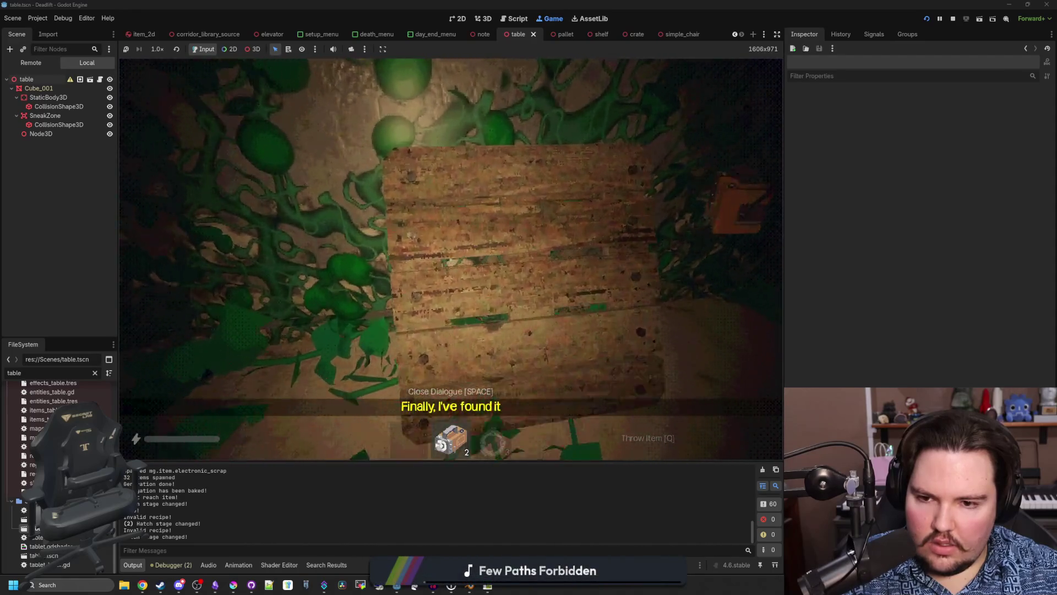
Step: Walk the player down the vine-covered corridor toward the end wall in the running game
{"action": "key", "text": "w"}
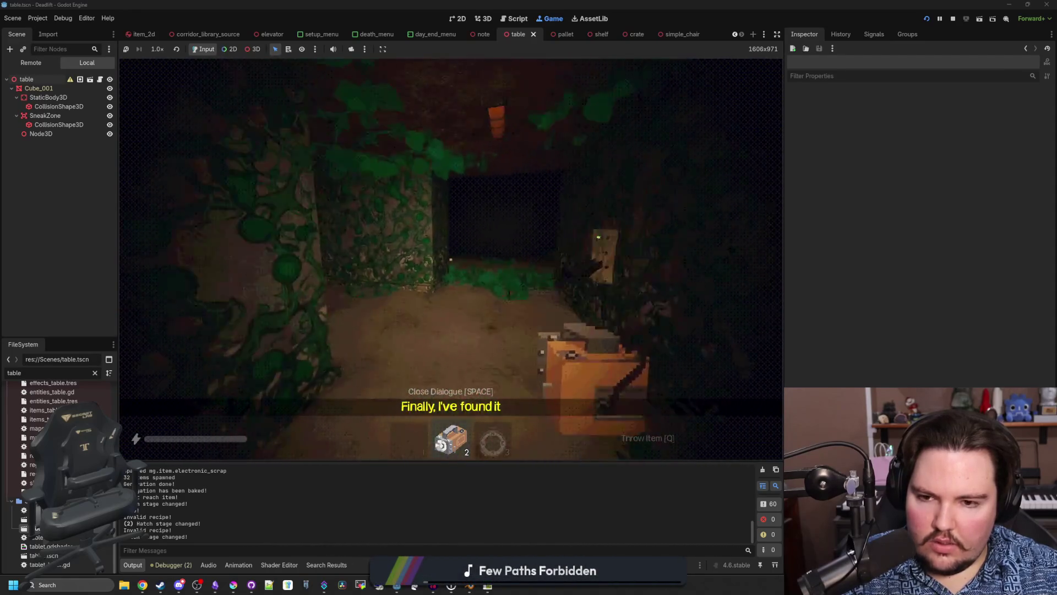
{"action": "key", "text": "w"}
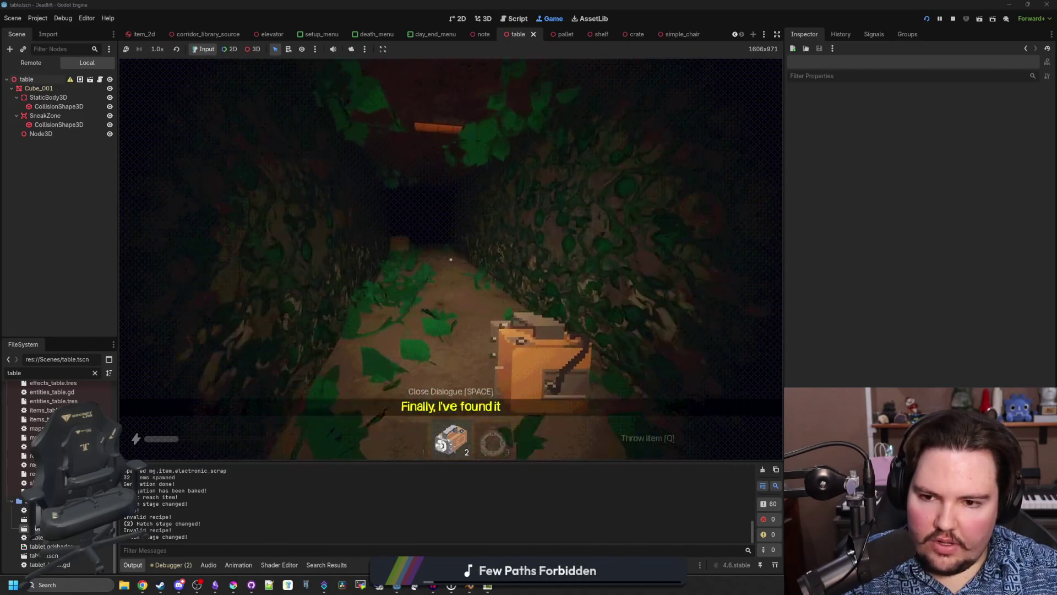
{"action": "key", "text": "w"}
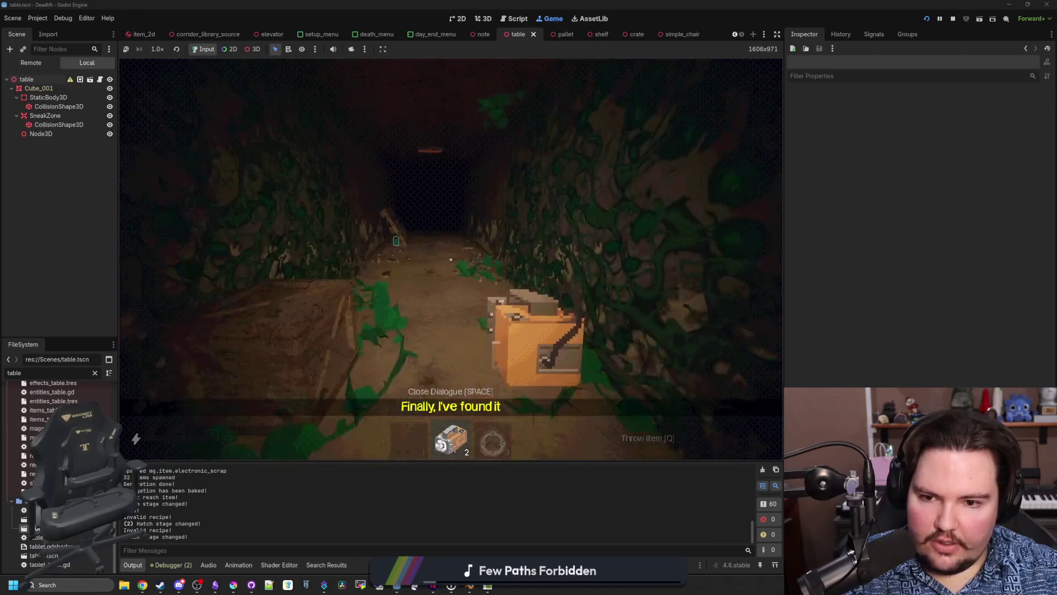
{"action": "key", "text": "w"}
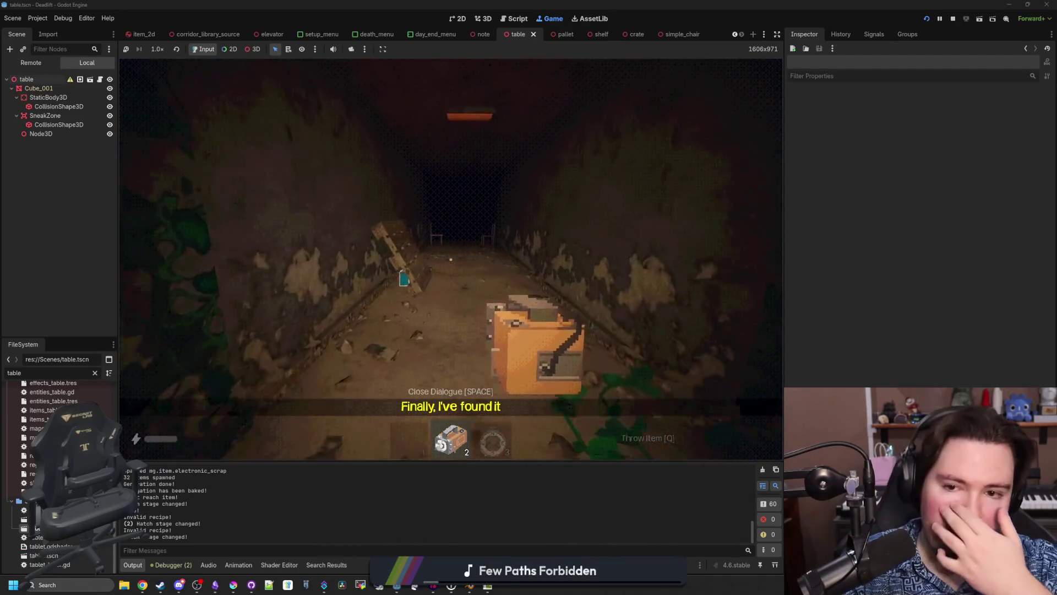
{"action": "key", "text": "w"}
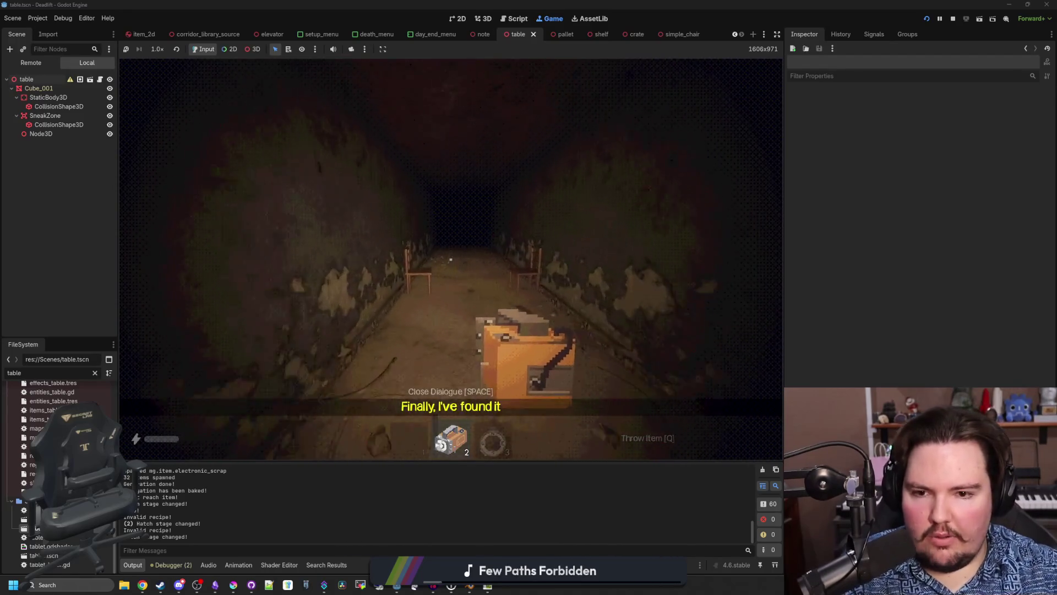
{"action": "key", "text": "w"}
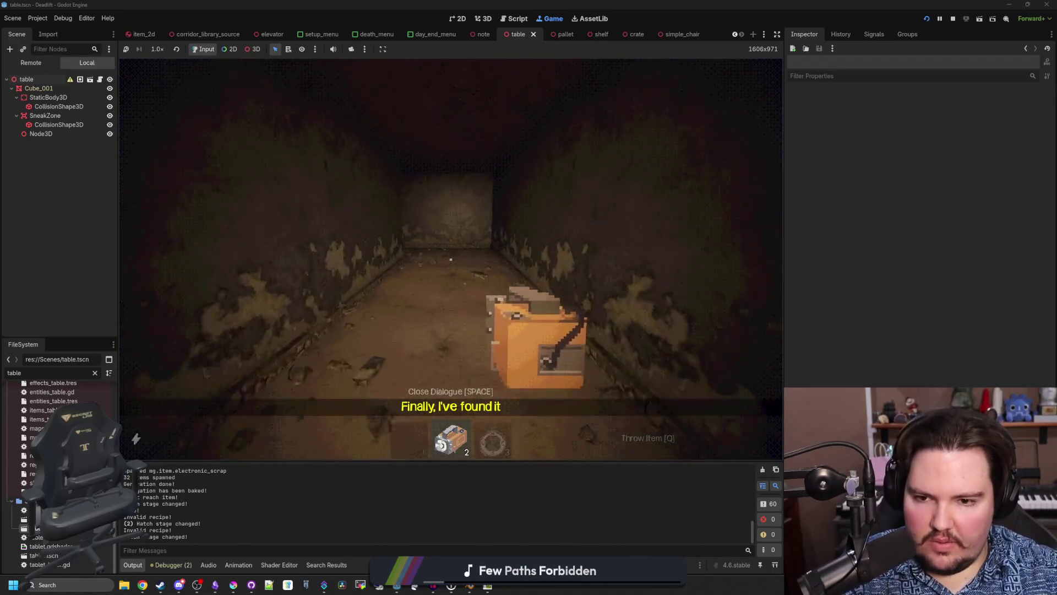
{"action": "key", "text": "w"}
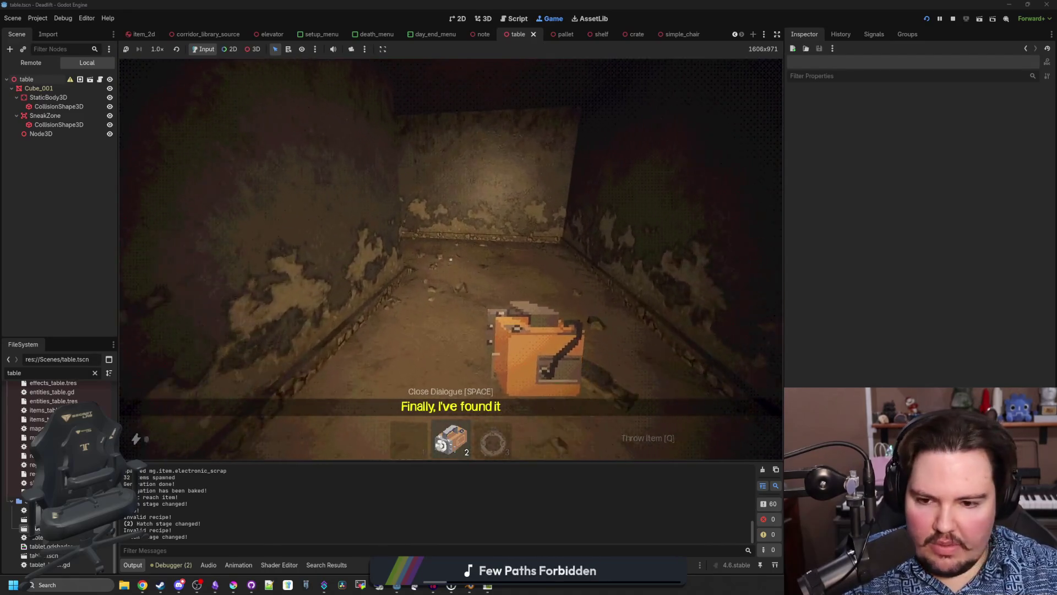
{"action": "mouse_move", "coordinate": [451, 260]}
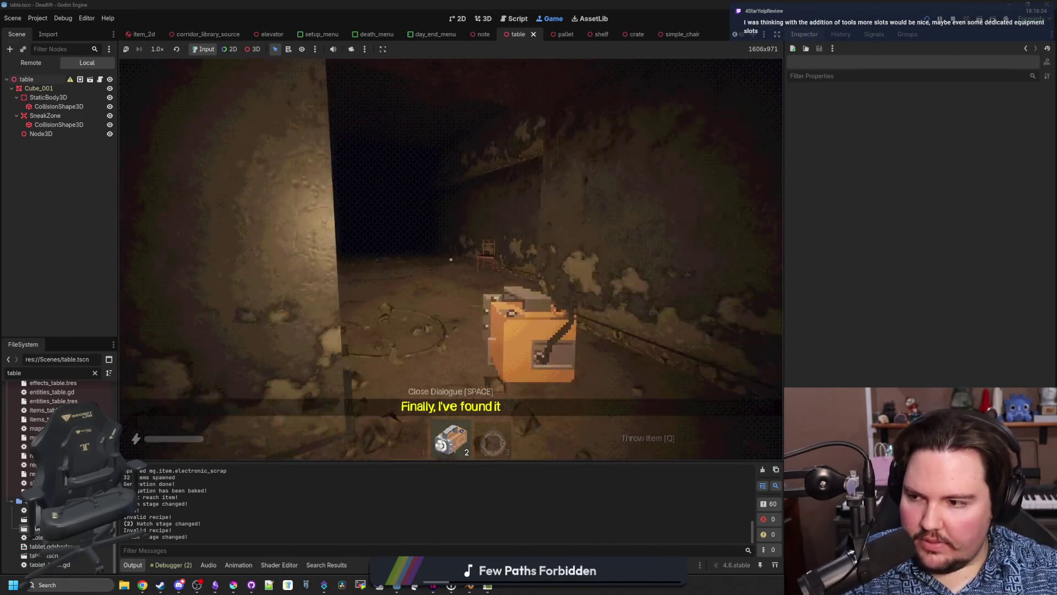
{"action": "key", "text": "w"}
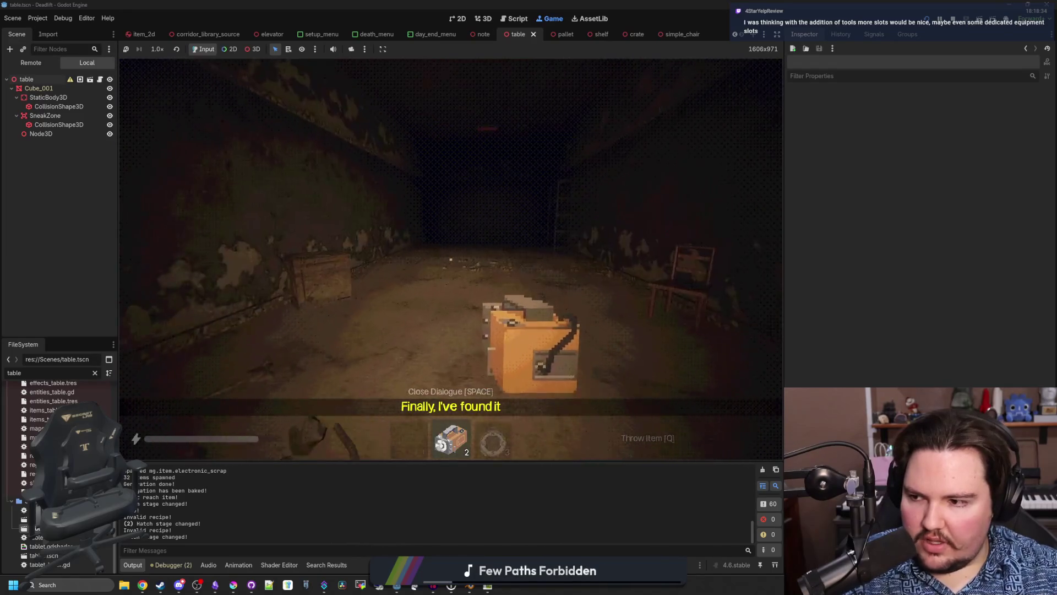
{"action": "key", "text": "w"}
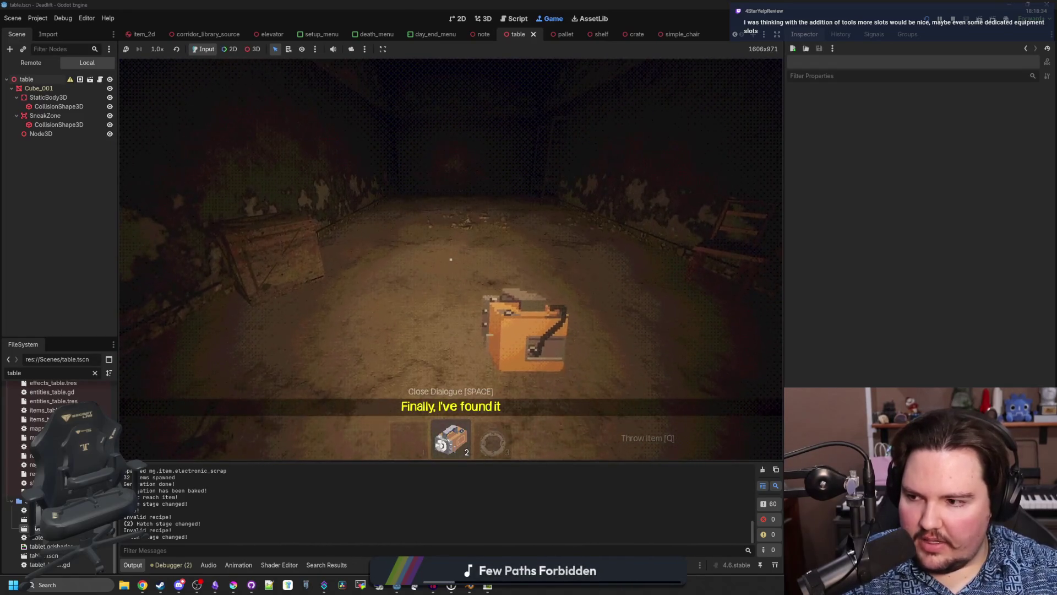
{"action": "key", "text": "w"}
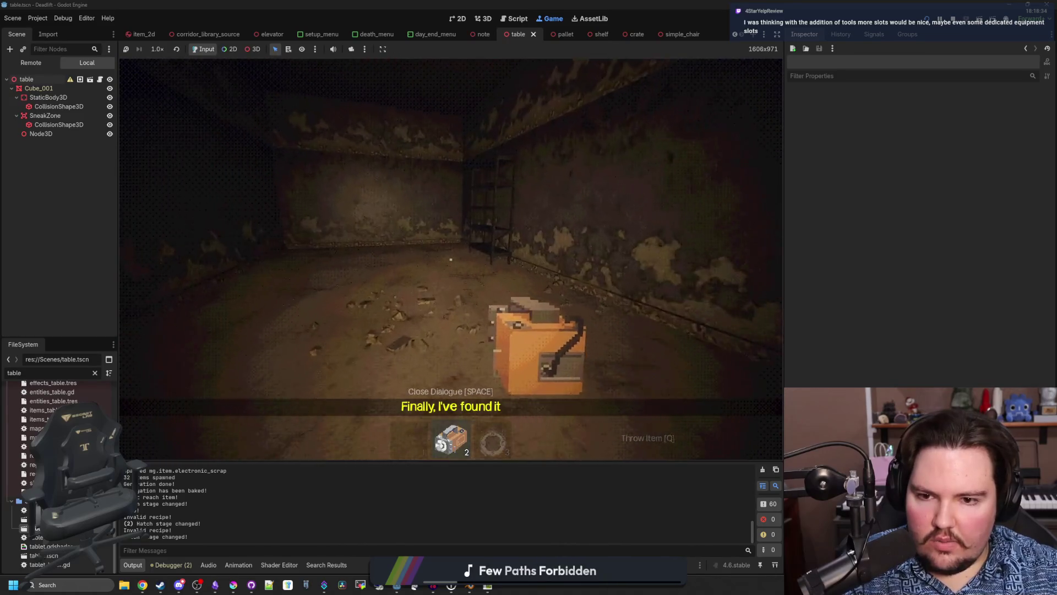
Step: Test the hotbar by switching between slots 1, 3, 2, 1 and 2
{"action": "key", "text": "w"}
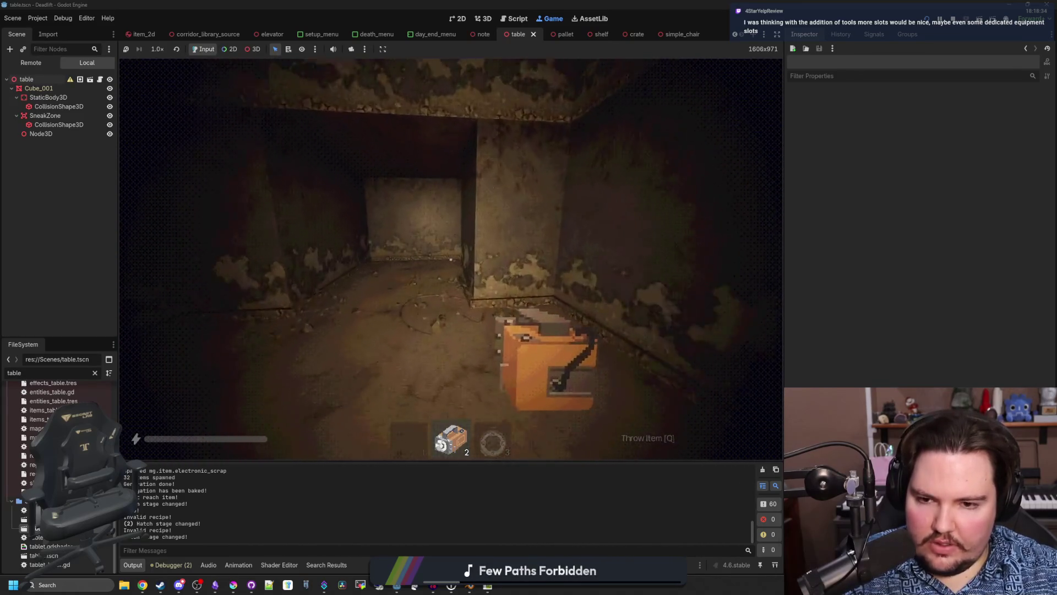
{"action": "key", "text": "1"}
{"action": "key", "text": "3"}
{"action": "key", "text": "3"}
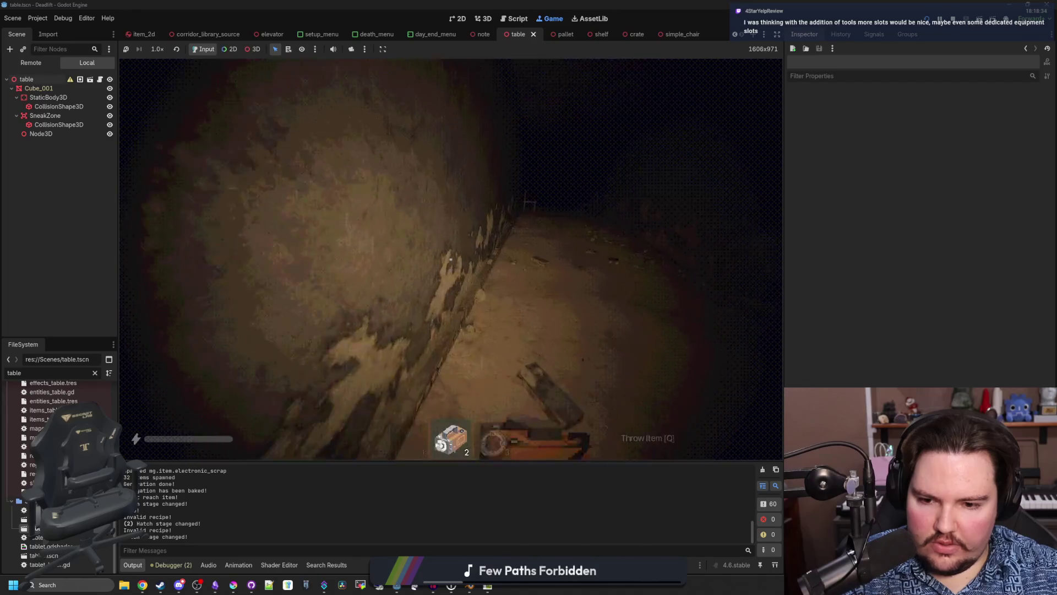
{"action": "key", "text": "2"}
{"action": "key", "text": "1"}
{"action": "key", "text": "2"}
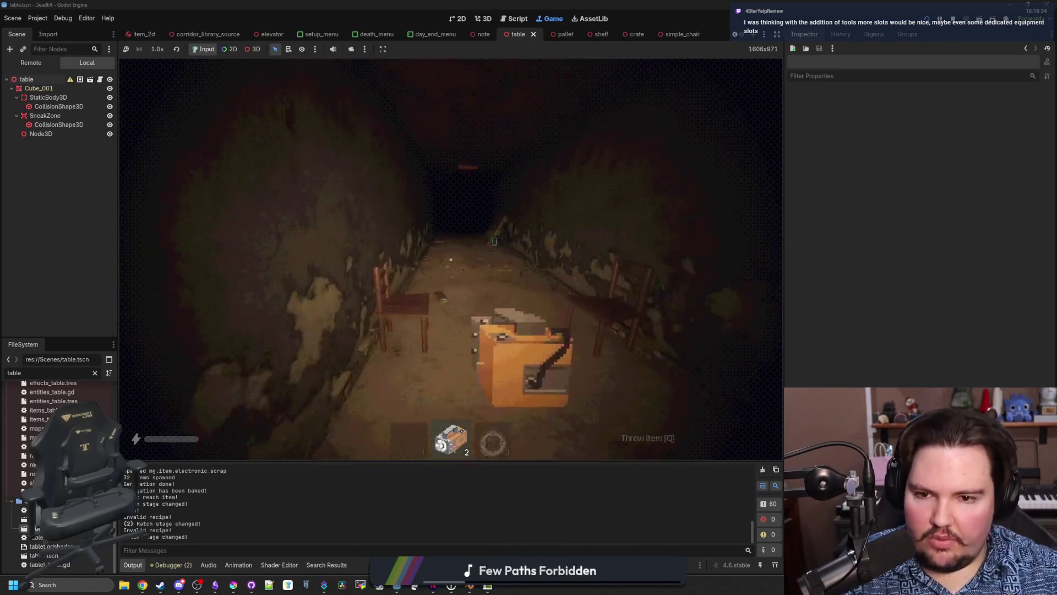
Step: Walk to the end of the vine corridor, then pause and stop the running game
{"action": "key", "text": "w"}
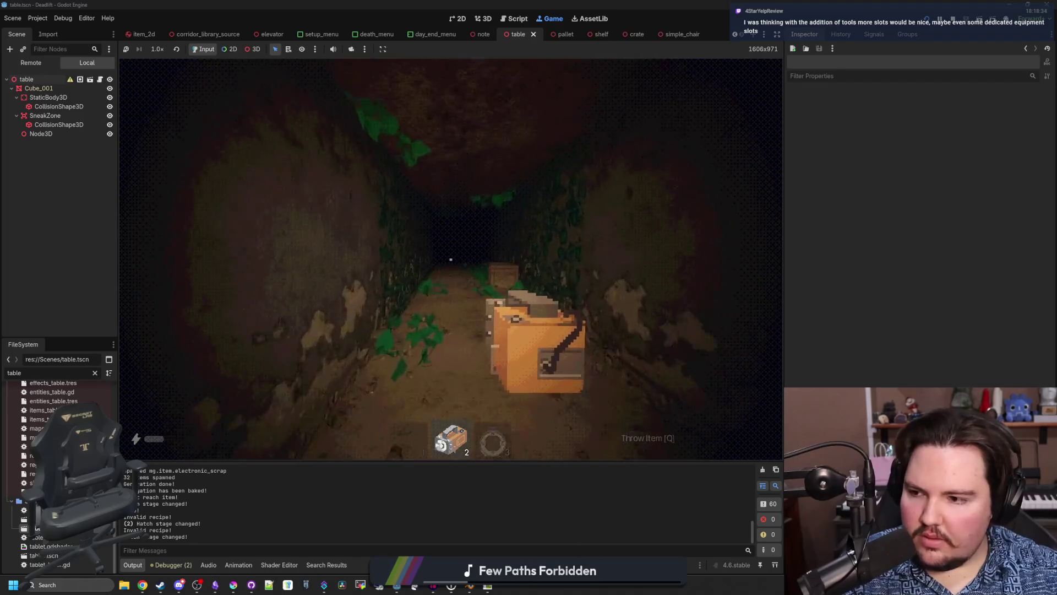
{"action": "key", "text": "shift+w"}
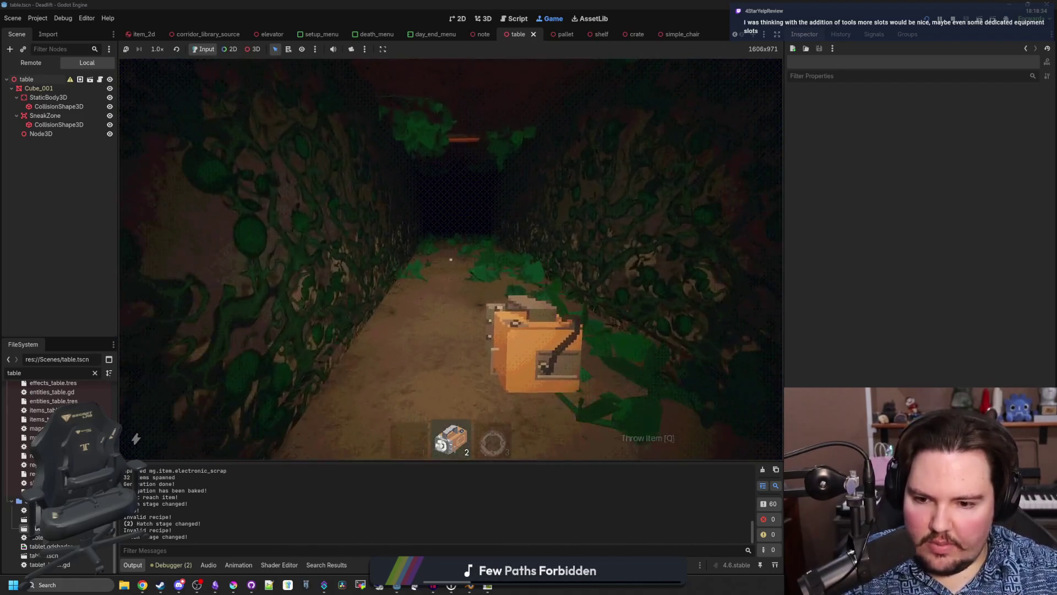
{"action": "key", "text": "shift+w"}
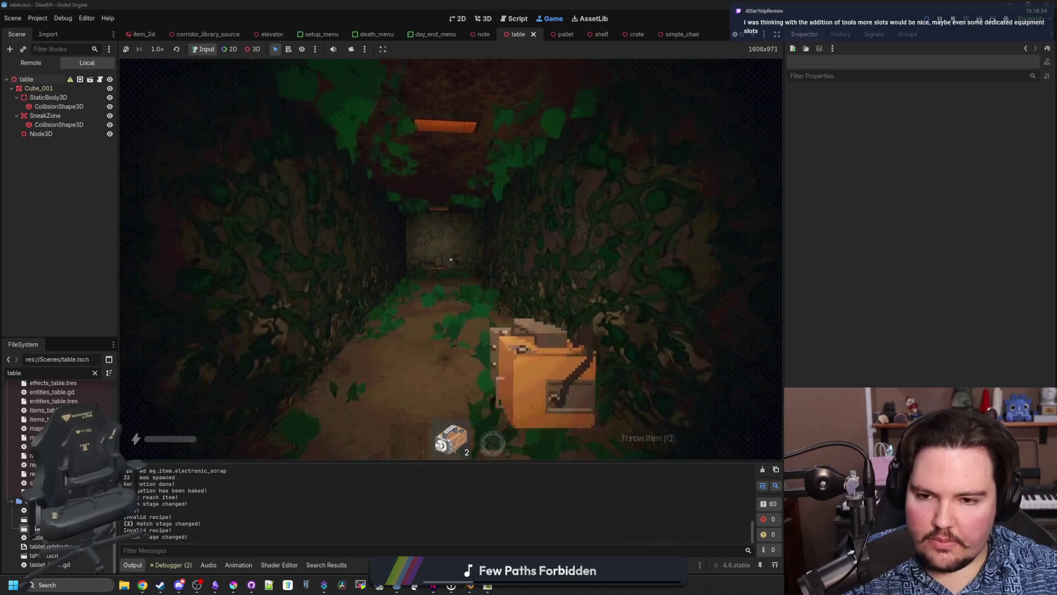
{"action": "key", "text": "w"}
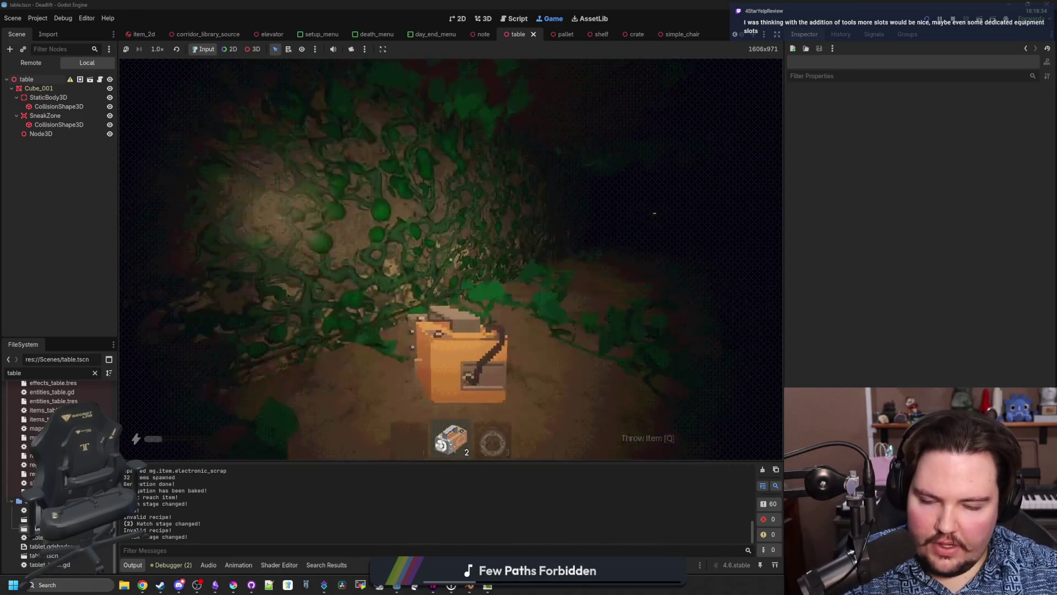
{"action": "key", "text": "shift+w"}
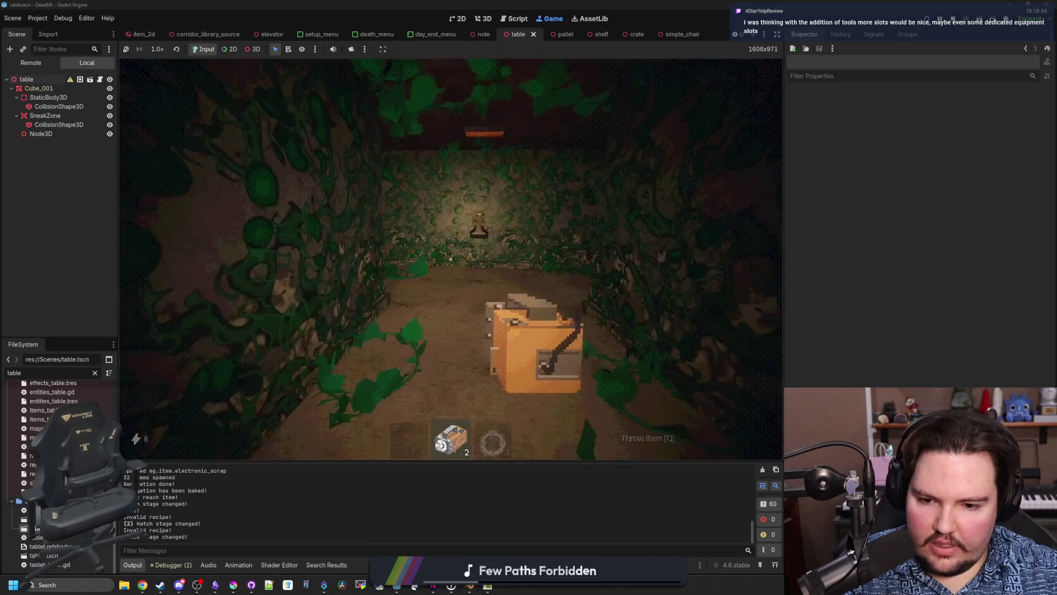
{"action": "key", "text": "w"}
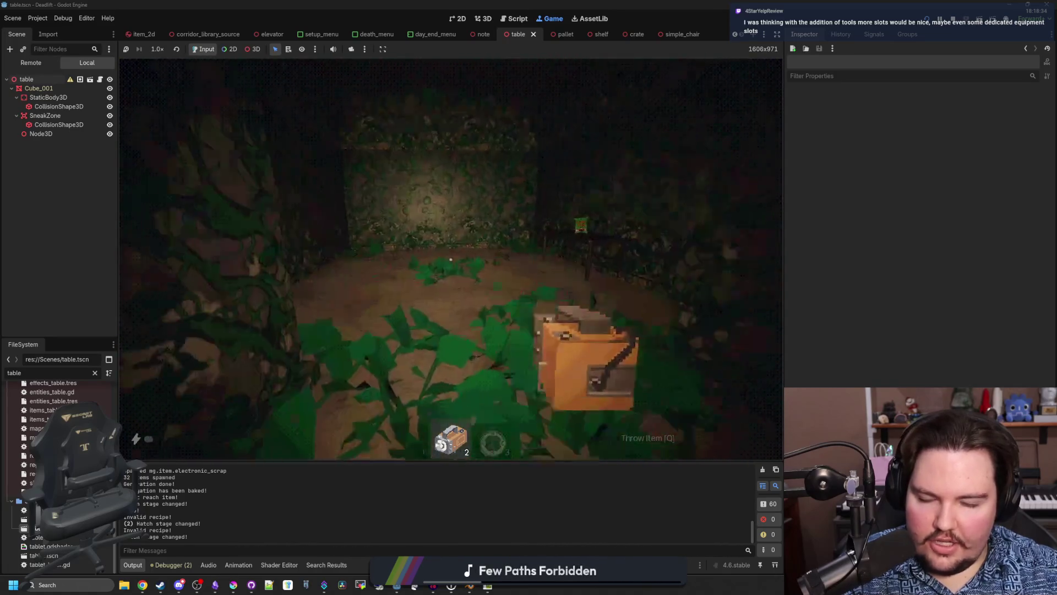
{"action": "key", "text": "shift+w"}
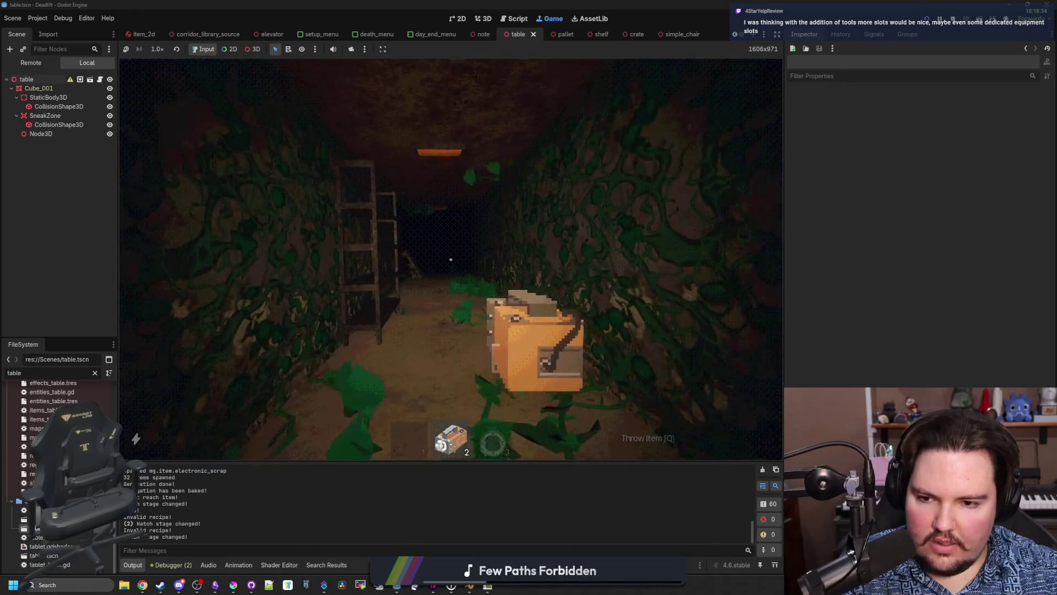
{"action": "key", "text": "1"}
{"action": "key", "text": "Escape"}
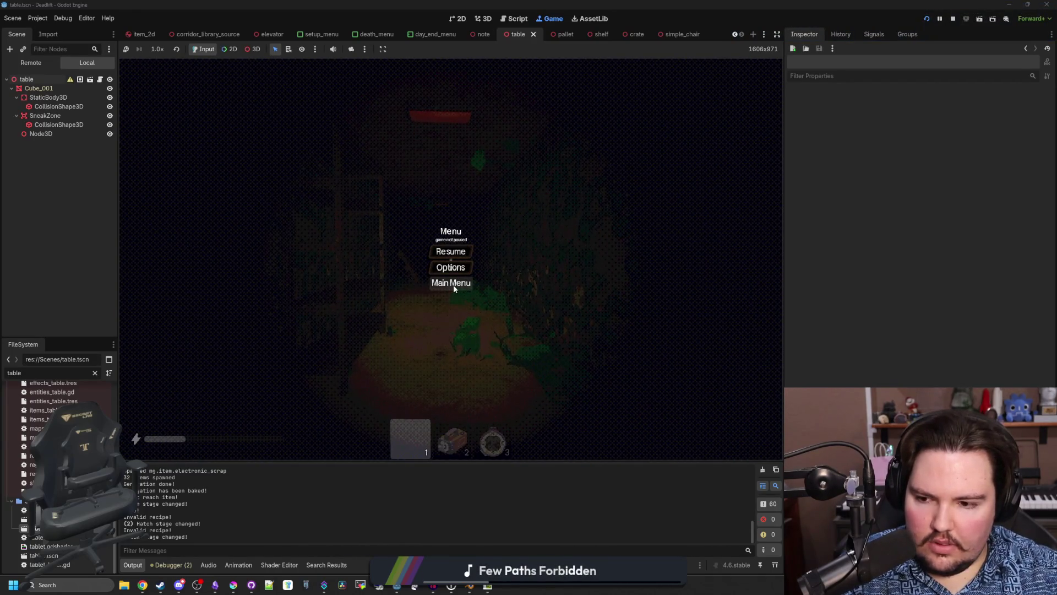
{"action": "left_click", "coordinate": [953, 19]}
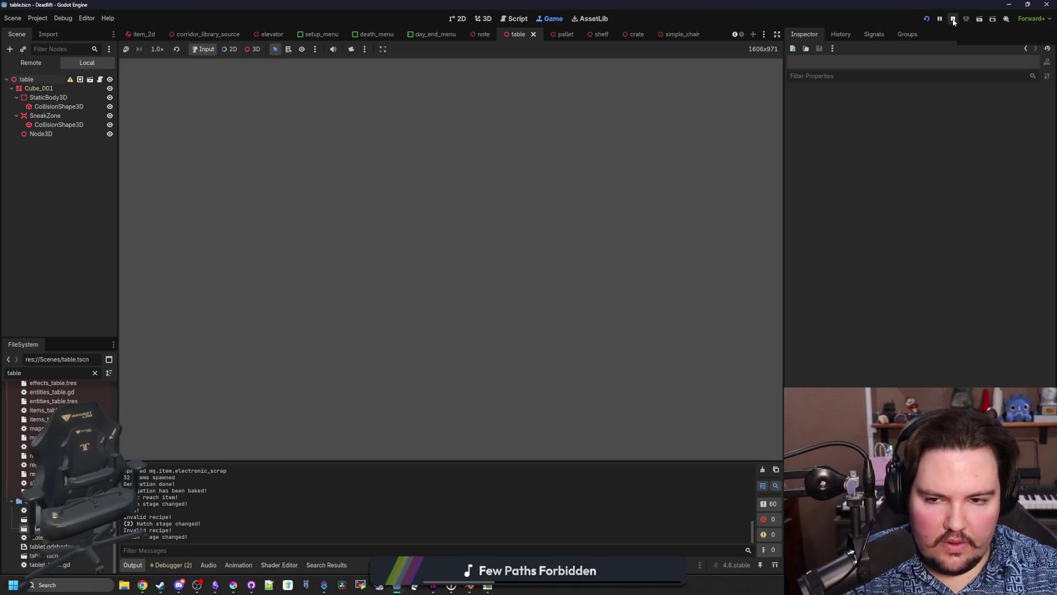
Step: Filter the FileSystem for 'player' and open player.gd and player.tscn
{"action": "left_click", "coordinate": [93, 374]}
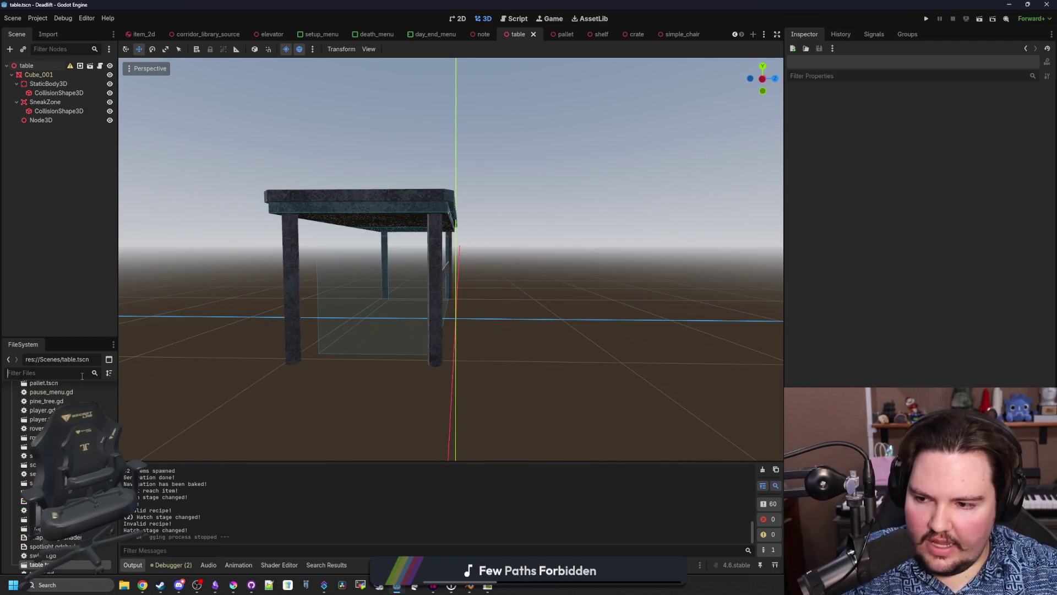
{"action": "type", "text": "player"}
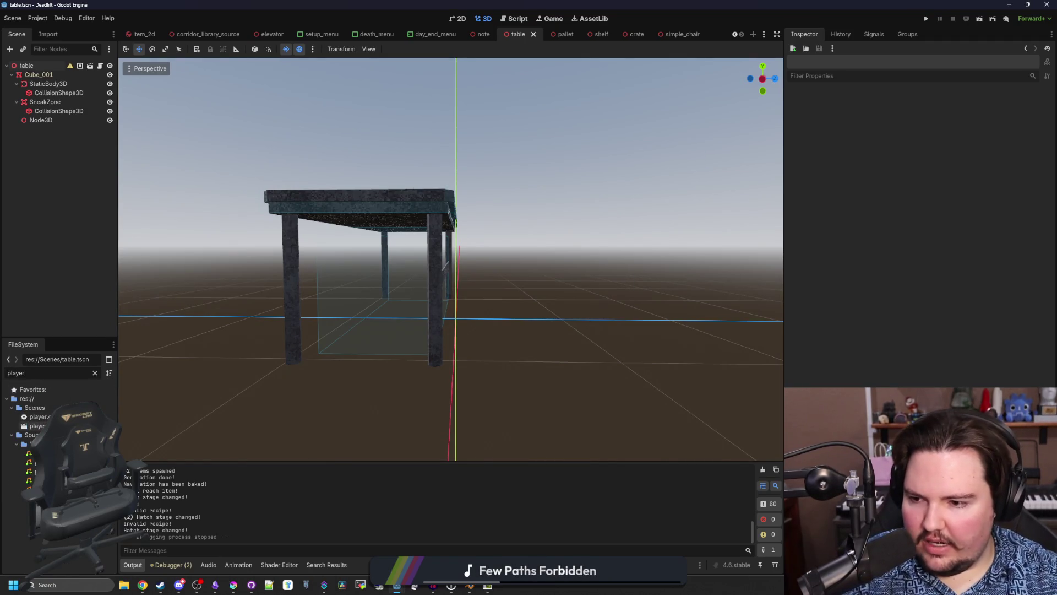
{"action": "double_click", "coordinate": [50, 417]}
{"action": "left_click", "coordinate": [429, 211]}
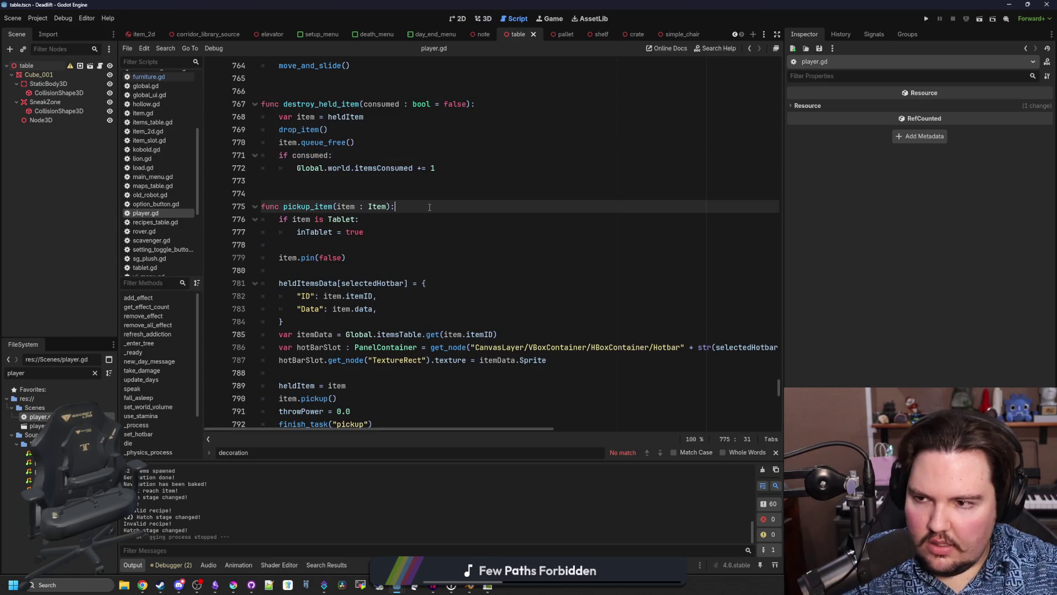
{"action": "scroll", "coordinate": [428, 211], "scroll_direction": "up", "scroll_amount": 3}
{"action": "double_click", "coordinate": [37, 426]}
{"action": "scroll", "coordinate": [103, 294], "scroll_direction": "down", "scroll_amount": 2}
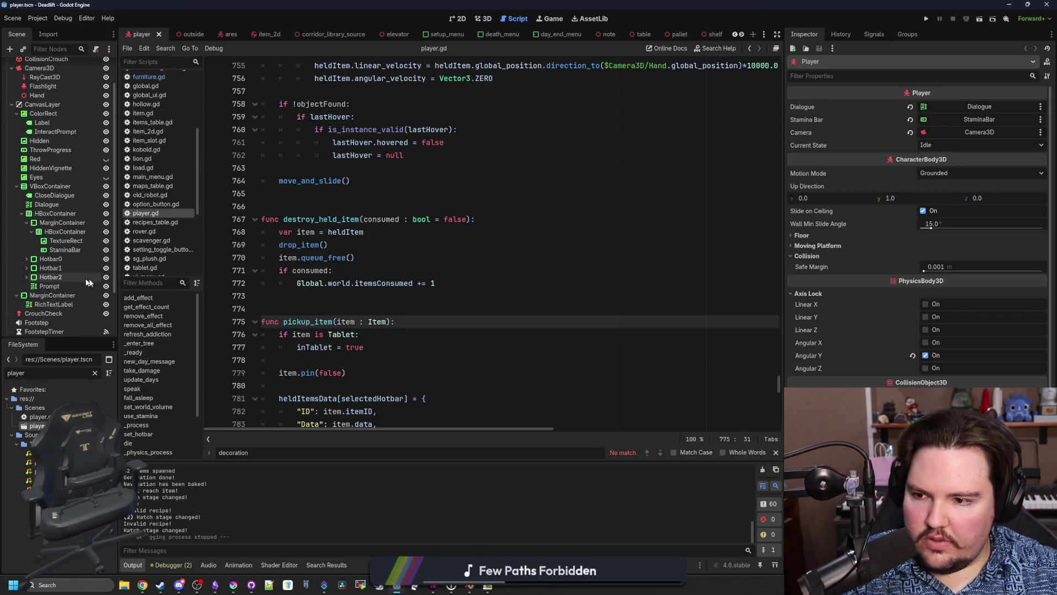
Step: Inspect the Hotbar0, Hotbar1 and Hotbar2 slots and view the HUD in the 2D workspace
{"action": "left_click", "coordinate": [75, 257]}
{"action": "left_click", "coordinate": [68, 266]}
{"action": "left_click", "coordinate": [63, 276]}
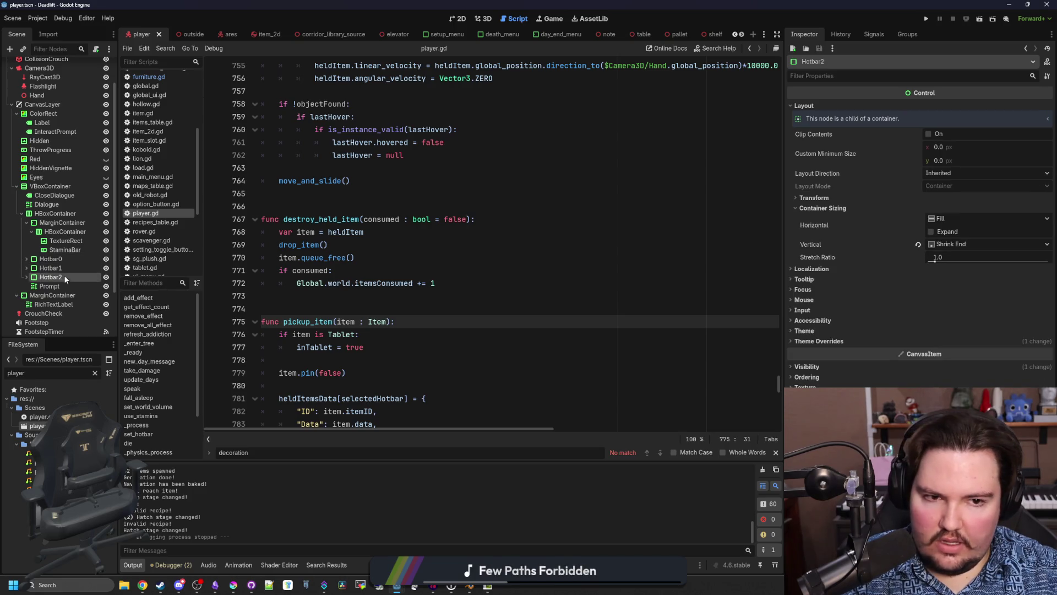
{"action": "left_click", "coordinate": [465, 18]}
{"action": "scroll", "coordinate": [260, 213], "scroll_direction": "up", "scroll_amount": 5}
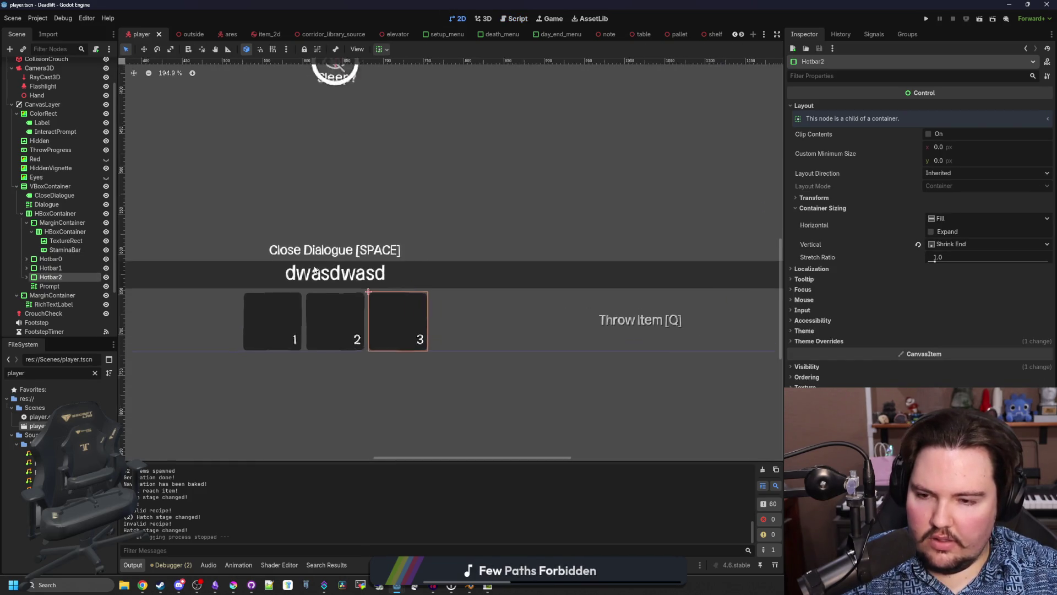
Step: Save the Hotbar0 branch as its own scene named hotbar_slot.tscn
{"action": "left_click", "coordinate": [67, 259]}
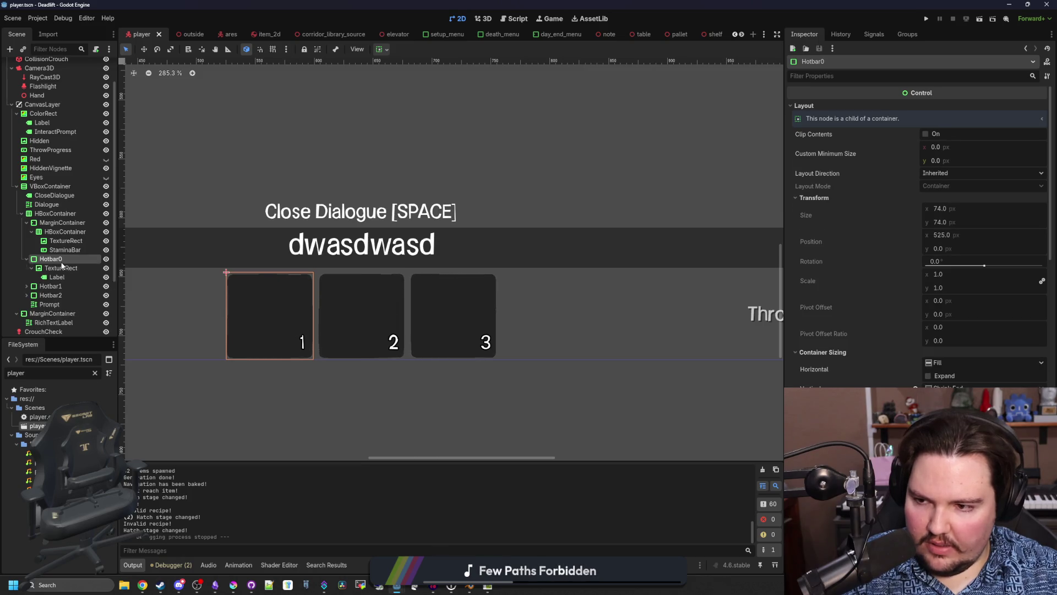
{"action": "left_click", "coordinate": [26, 259]}
{"action": "scroll", "coordinate": [62, 212], "scroll_direction": "down", "scroll_amount": 4}
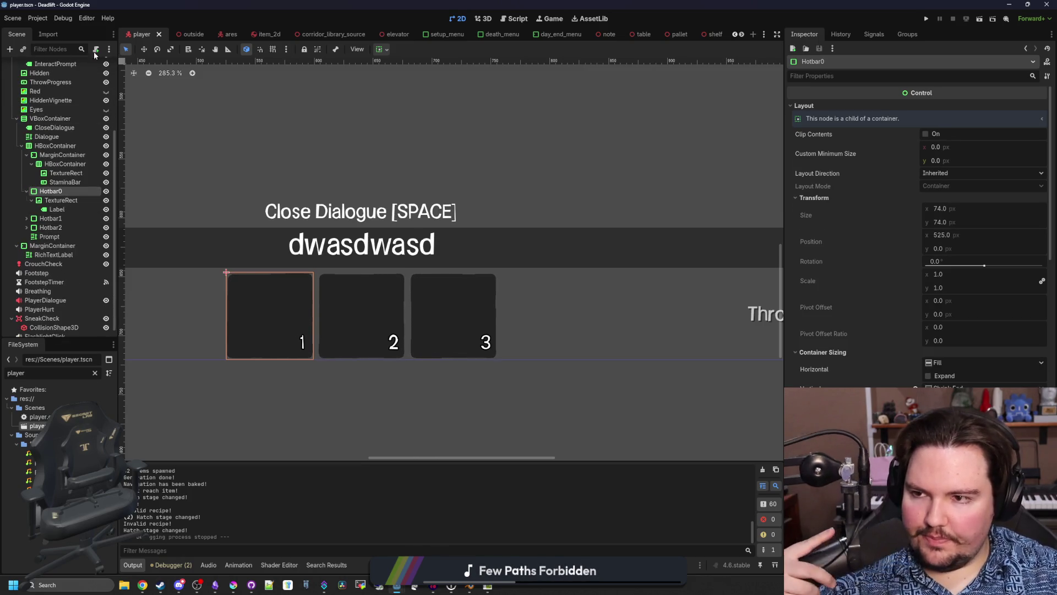
{"action": "right_click", "coordinate": [56, 194]}
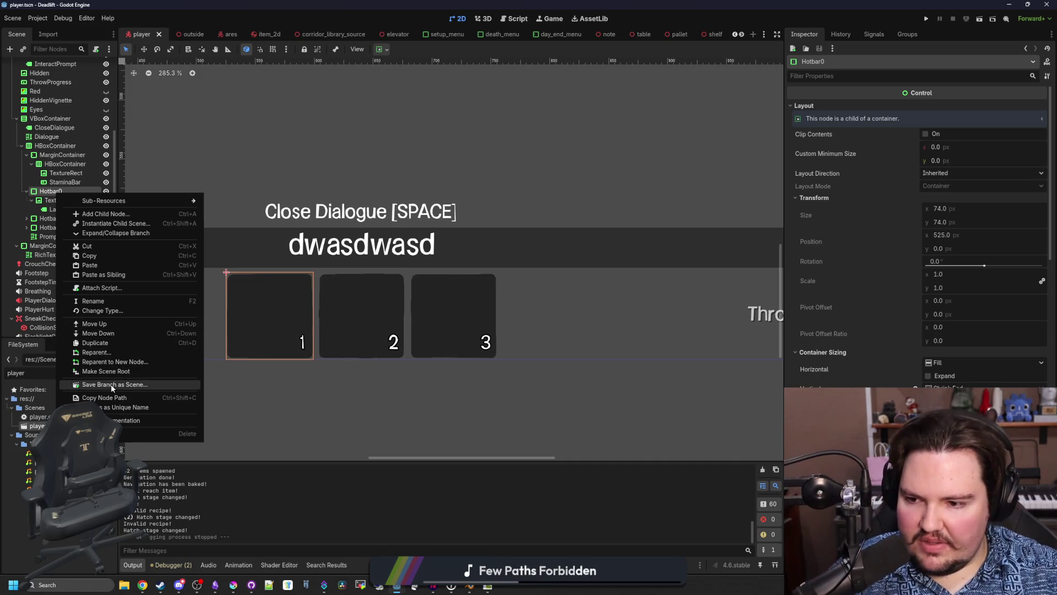
{"action": "left_click", "coordinate": [111, 385]}
{"action": "type", "text": "hotbar_slot.tscn"}
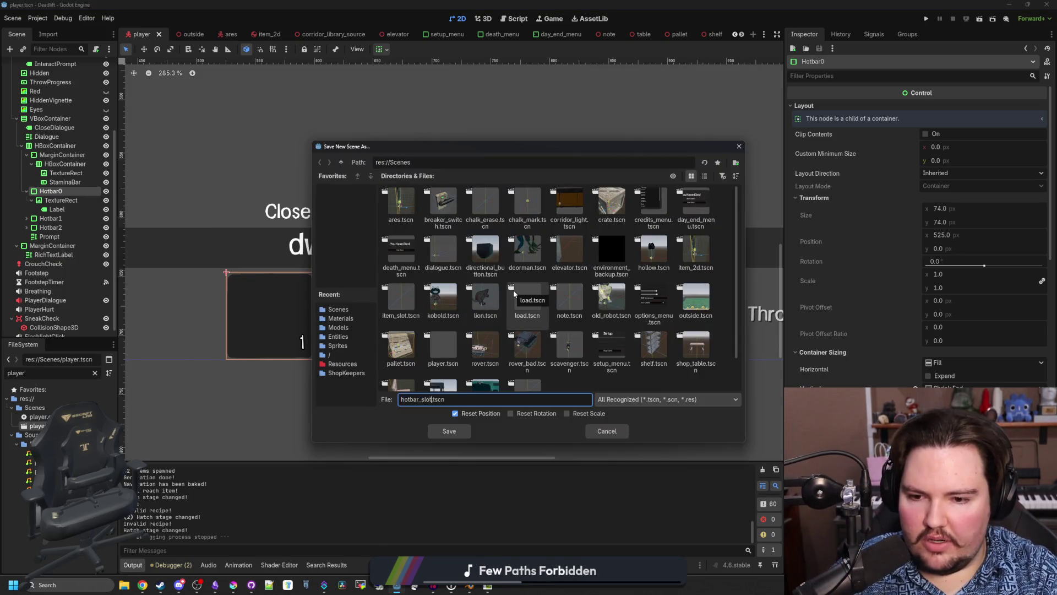
{"action": "key", "text": "Return"}
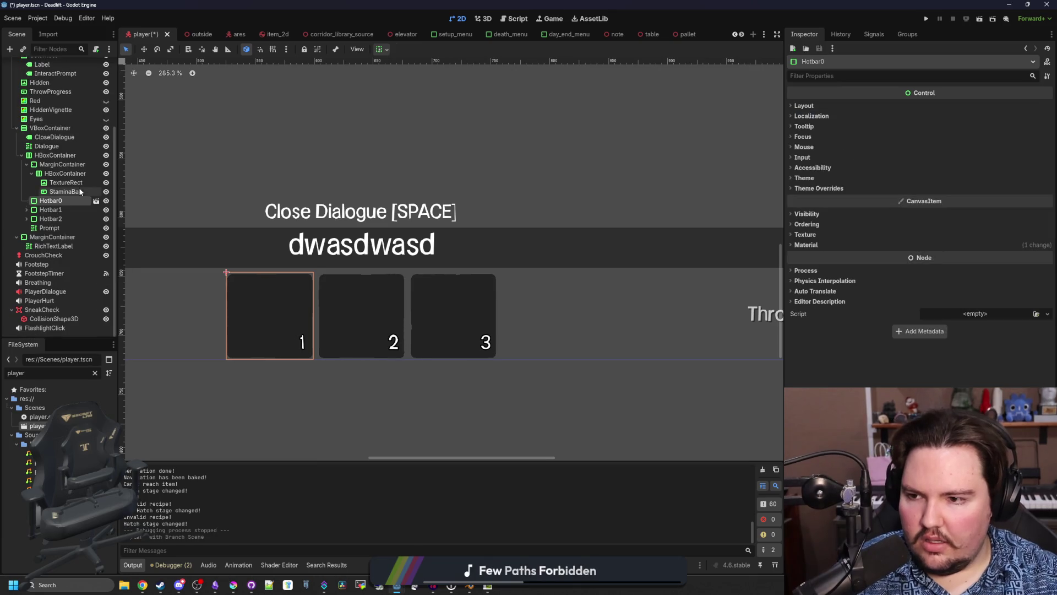
Step: Select all three hotbar slots, then cancel the delete prompt so they stay in the HUD
{"action": "left_click", "coordinate": [50, 219]}
{"action": "left_click", "coordinate": [62, 204], "text": "ctrl"}
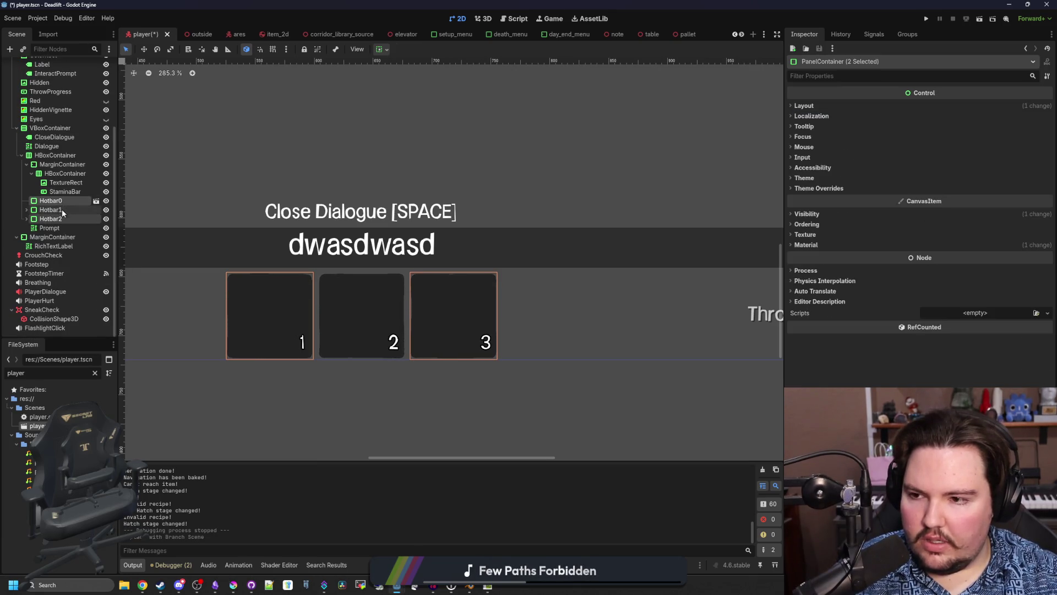
{"action": "left_click", "coordinate": [62, 209], "text": "ctrl"}
{"action": "key", "text": "Delete"}
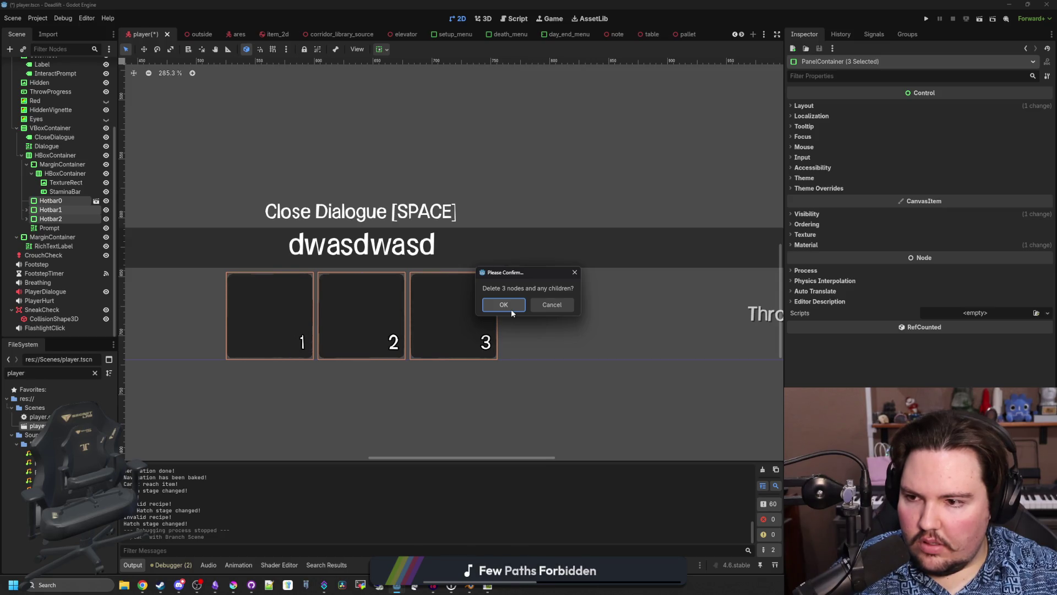
{"action": "key", "text": "Escape"}
{"action": "scroll", "coordinate": [272, 295], "scroll_direction": "down", "scroll_amount": 3}
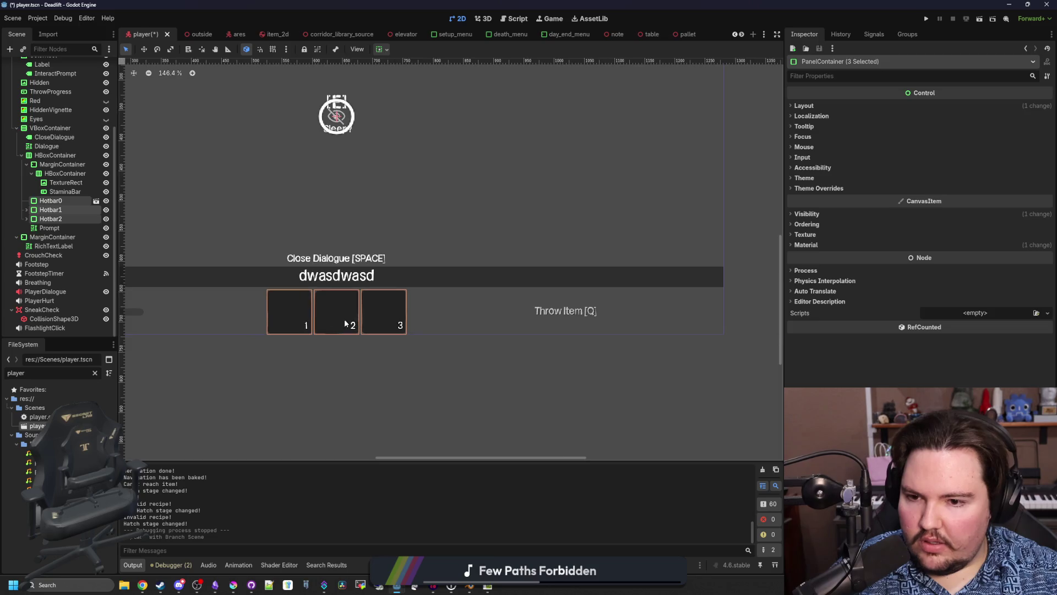
{"action": "scroll", "coordinate": [286, 314], "scroll_direction": "up", "scroll_amount": 2}
Step: Add a child HBoxContainer named Slots and move Hotbar0–Hotbar2 into it
{"action": "right_click", "coordinate": [46, 155]}
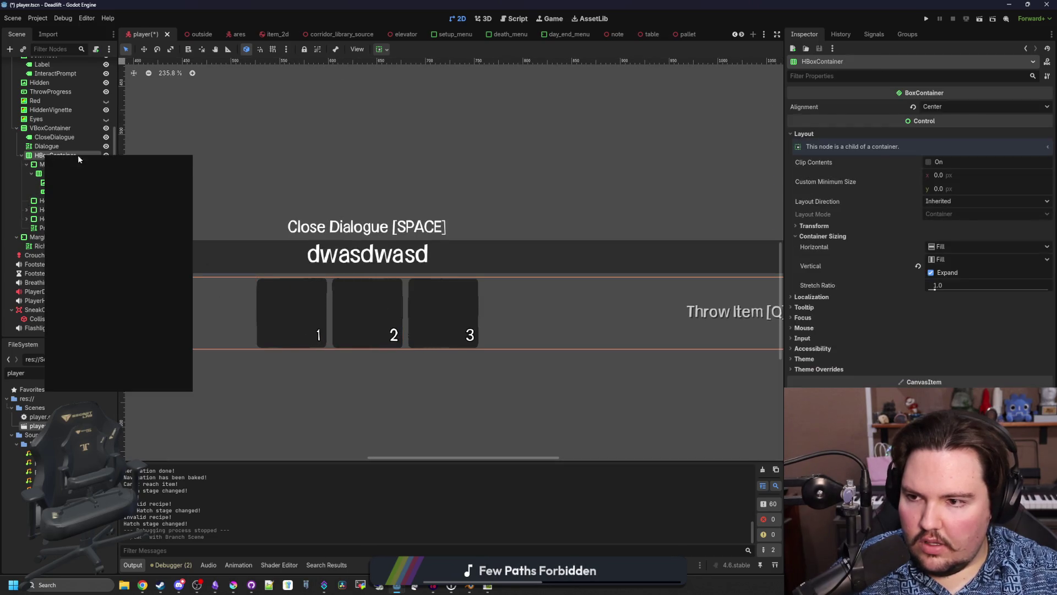
{"action": "left_click", "coordinate": [87, 162]}
{"action": "type", "text": "hbox"}
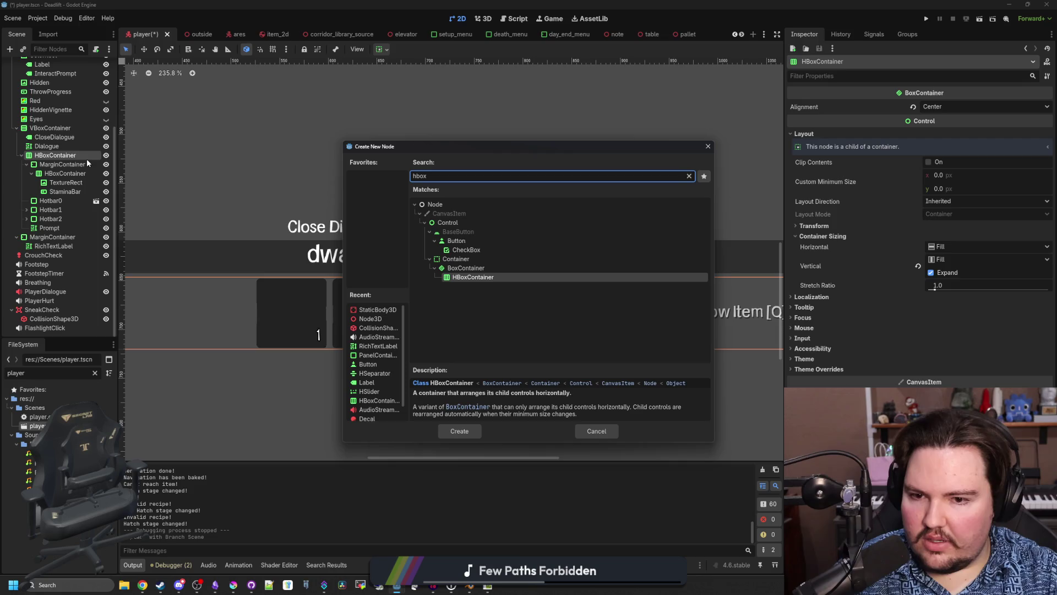
{"action": "key", "text": "Return"}
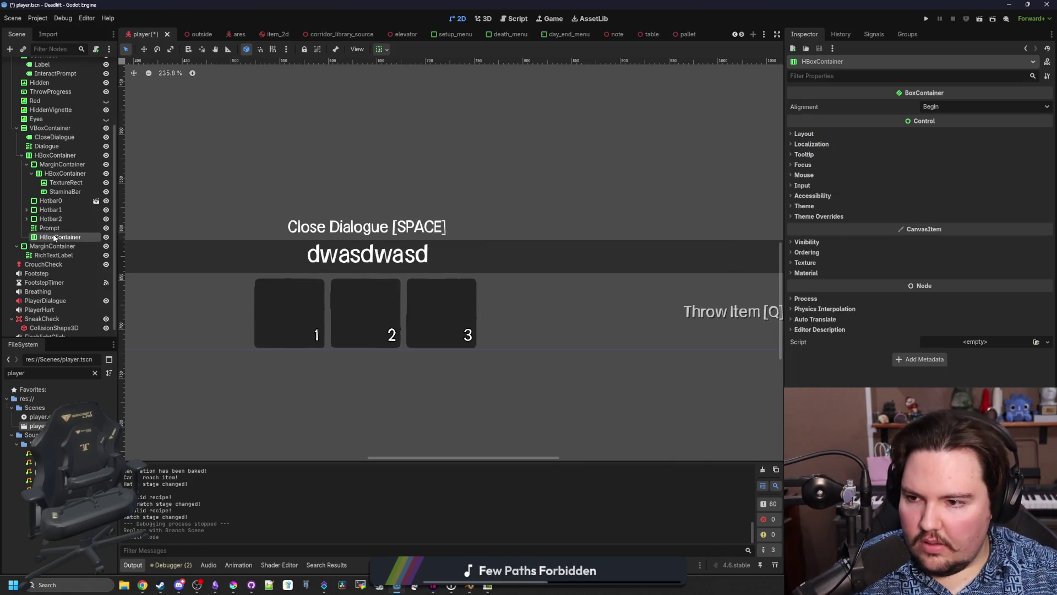
{"action": "left_click_drag", "start_coordinate": [52, 201], "coordinate": [54, 206]}
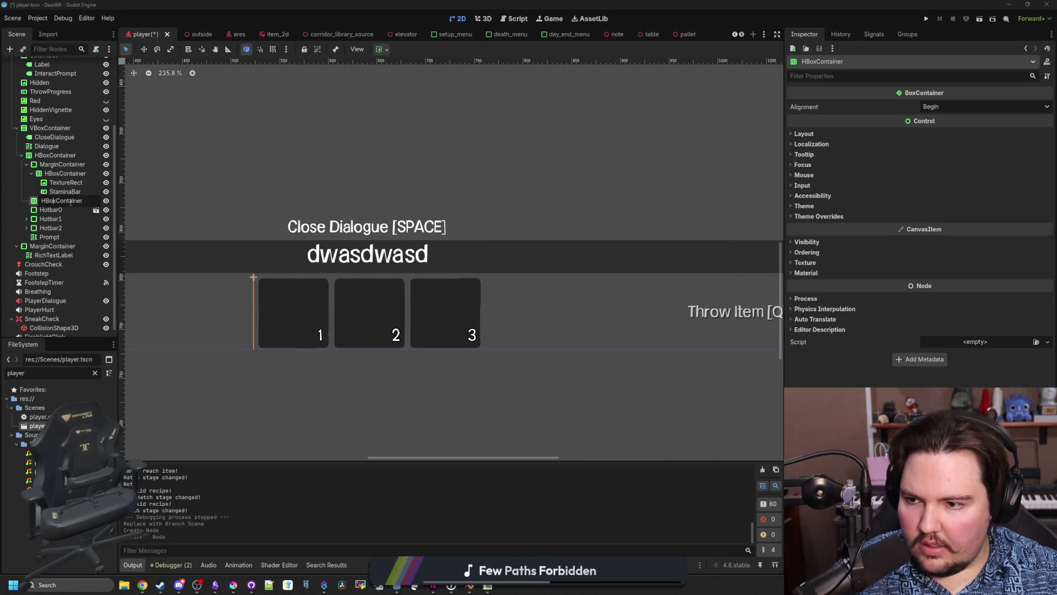
{"action": "type", "text": "lots"}
{"action": "key", "text": "Return"}
{"action": "key", "text": "Down"}
{"action": "left_click", "coordinate": [57, 228], "text": "shift"}
{"action": "left_click_drag", "start_coordinate": [57, 226], "coordinate": [49, 205]}
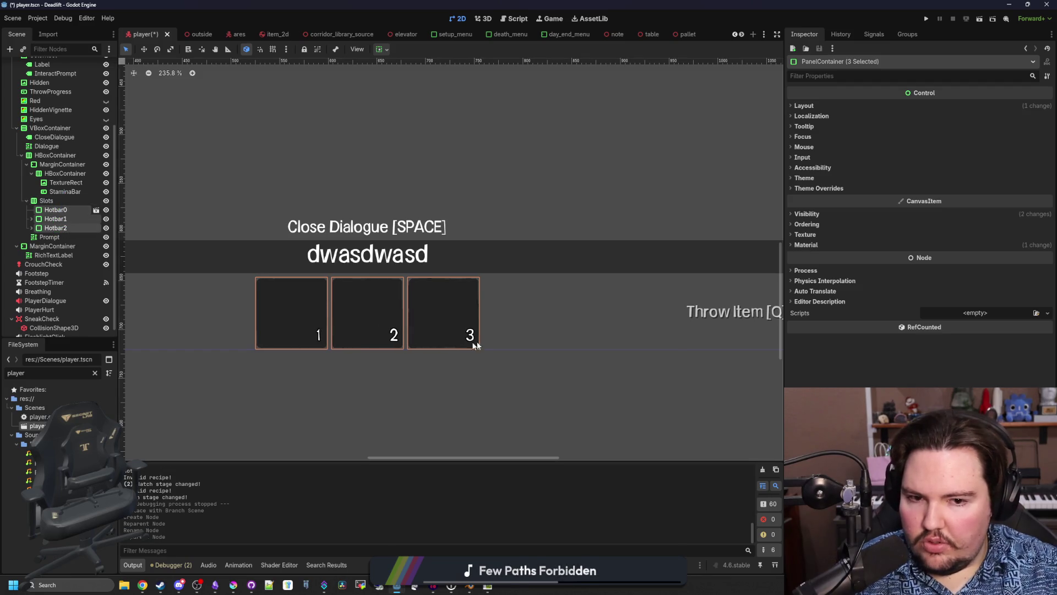
{"action": "scroll", "coordinate": [472, 342], "scroll_direction": "down", "scroll_amount": 3}
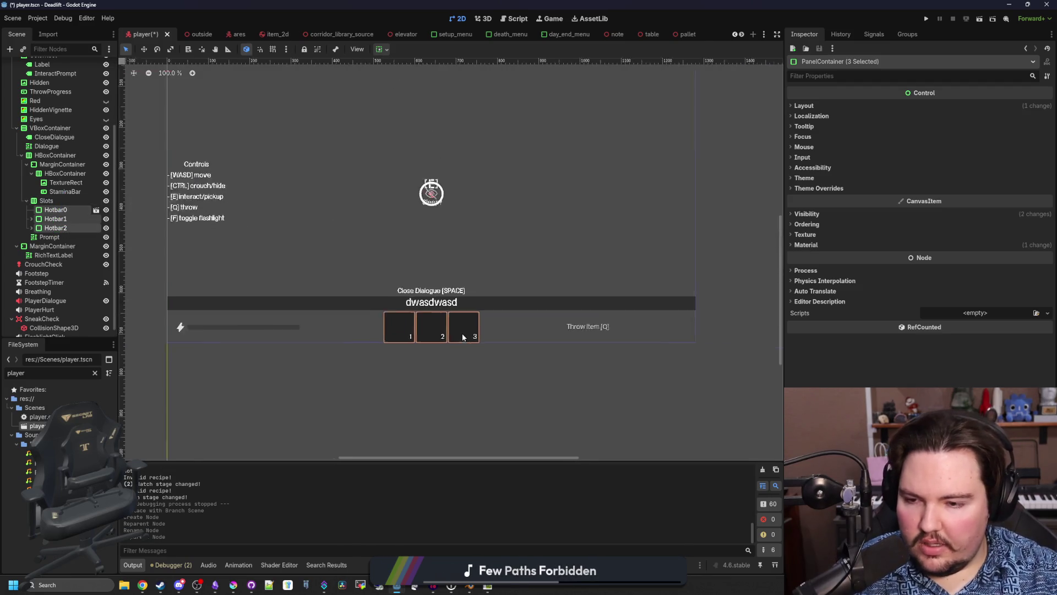
Step: Enable the Separation constant override on the outer HBoxContainer and save the player scene
{"action": "left_click", "coordinate": [55, 156]}
{"action": "left_click", "coordinate": [820, 369]}
{"action": "left_click", "coordinate": [815, 380]}
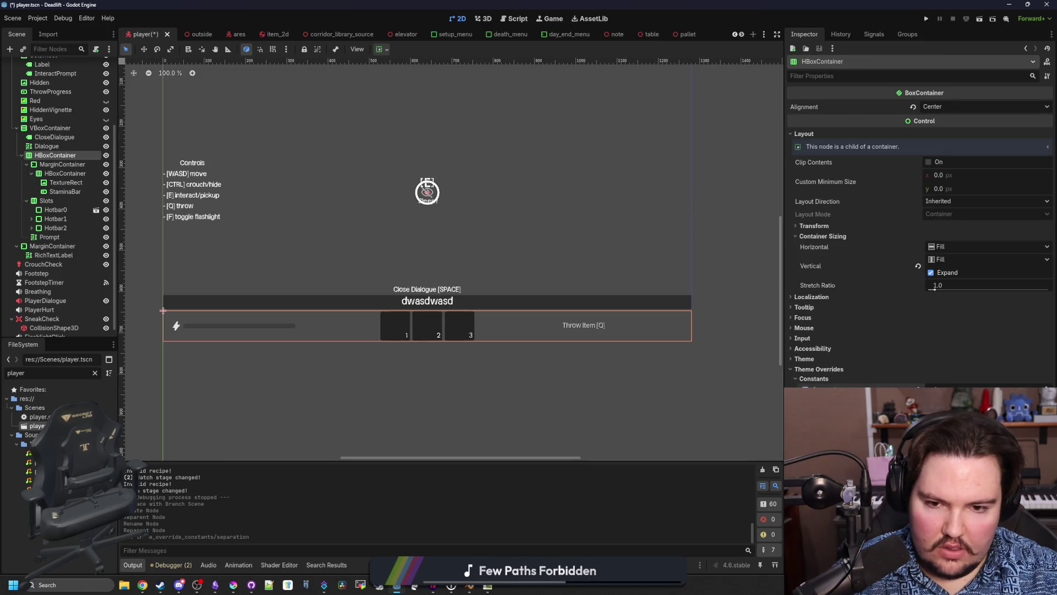
{"action": "left_click", "coordinate": [805, 392]}
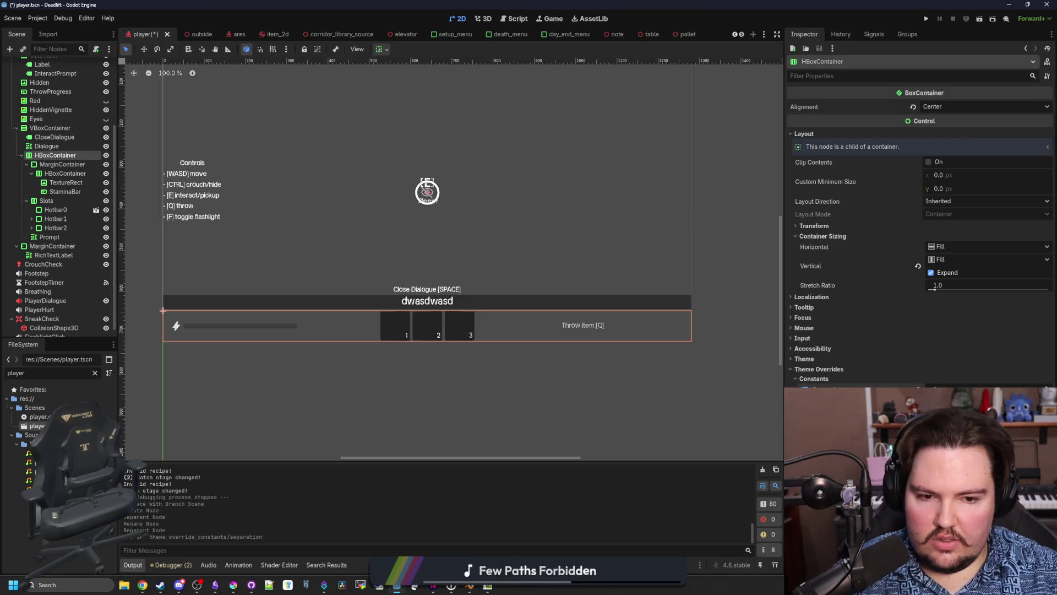
{"action": "scroll", "coordinate": [428, 332], "scroll_direction": "up", "scroll_amount": 4}
{"action": "key", "text": "ctrl+s"}
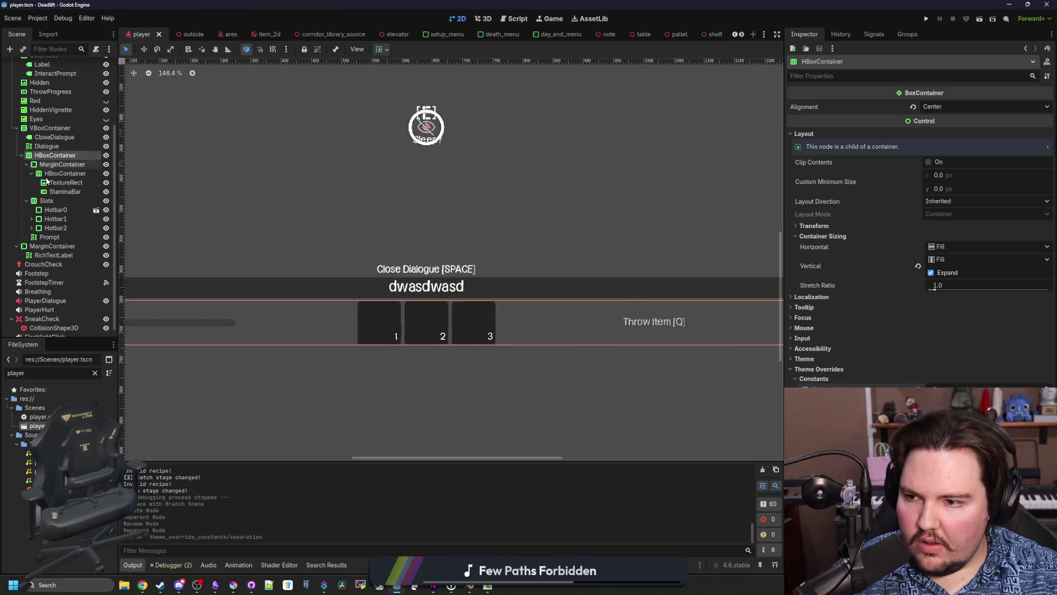
Step: Inspect the HUD elements: Slots, the Throw Item prompt, stamina bar, Hotbar0 and Hotbar1
{"action": "left_click", "coordinate": [46, 200]}
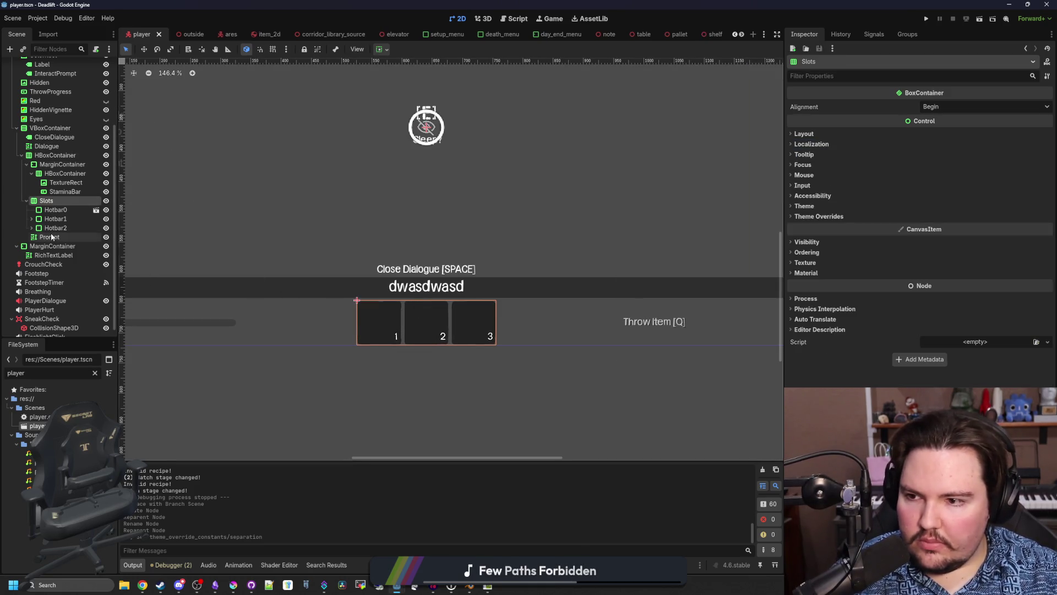
{"action": "left_click", "coordinate": [622, 333]}
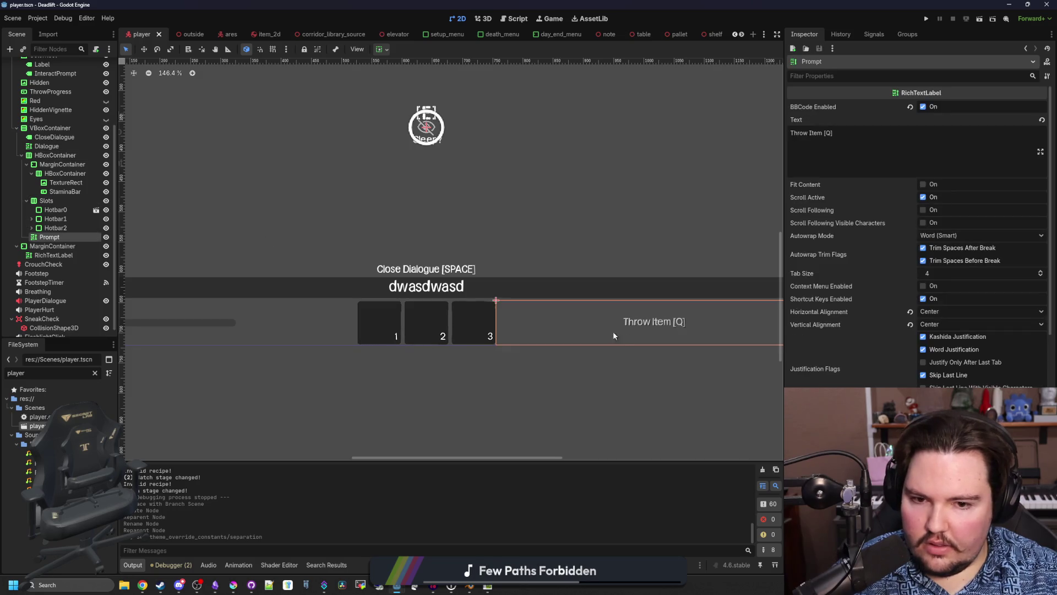
{"action": "left_click", "coordinate": [210, 314]}
{"action": "left_click", "coordinate": [399, 331]}
{"action": "left_click", "coordinate": [438, 333]}
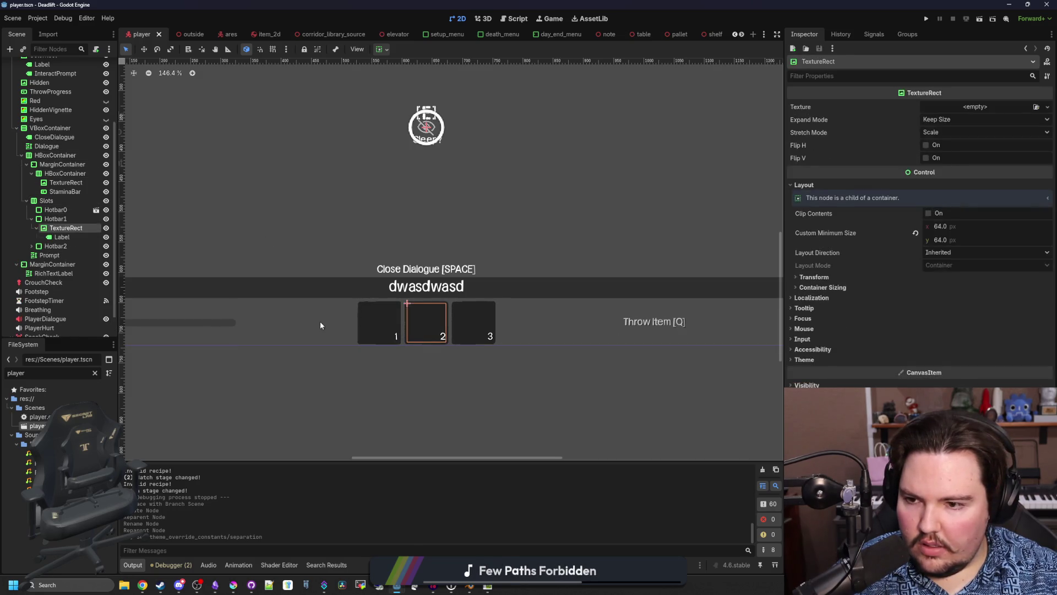
{"action": "left_click", "coordinate": [301, 330]}
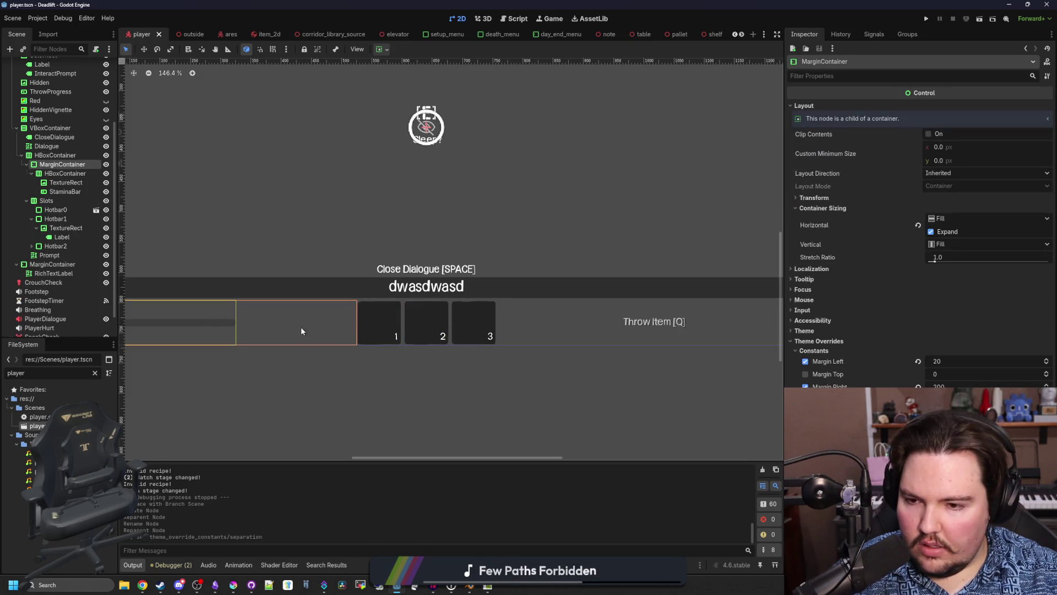
Step: Raise the bottom-row HBoxContainer's Separation slightly and save the player scene
{"action": "left_click", "coordinate": [57, 173]}
{"action": "left_click", "coordinate": [61, 192]}
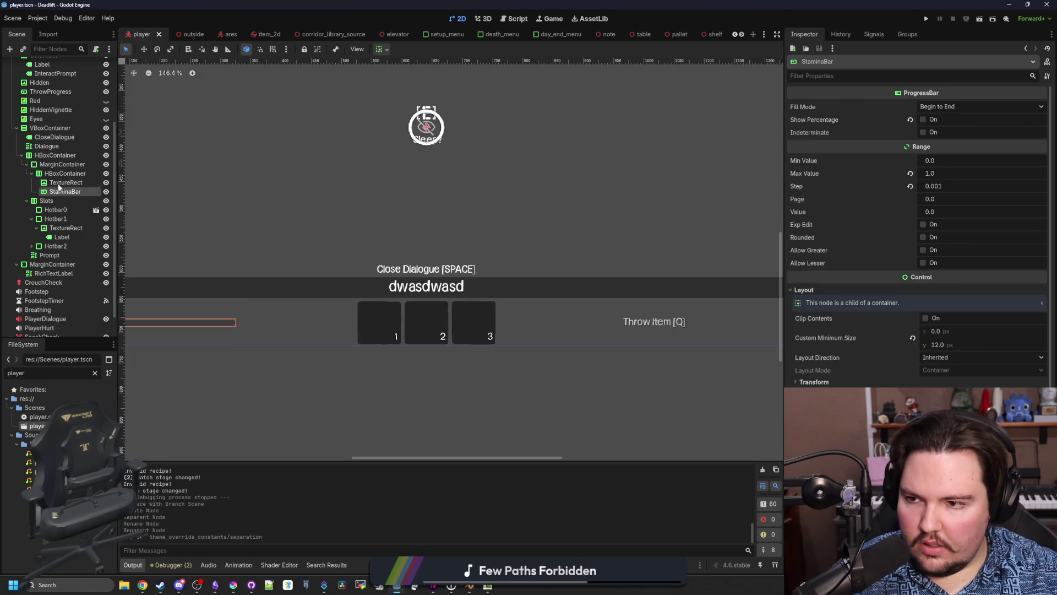
{"action": "left_click", "coordinate": [66, 182]}
{"action": "left_click", "coordinate": [65, 174]}
{"action": "left_click", "coordinate": [26, 164]}
{"action": "left_click", "coordinate": [45, 174]}
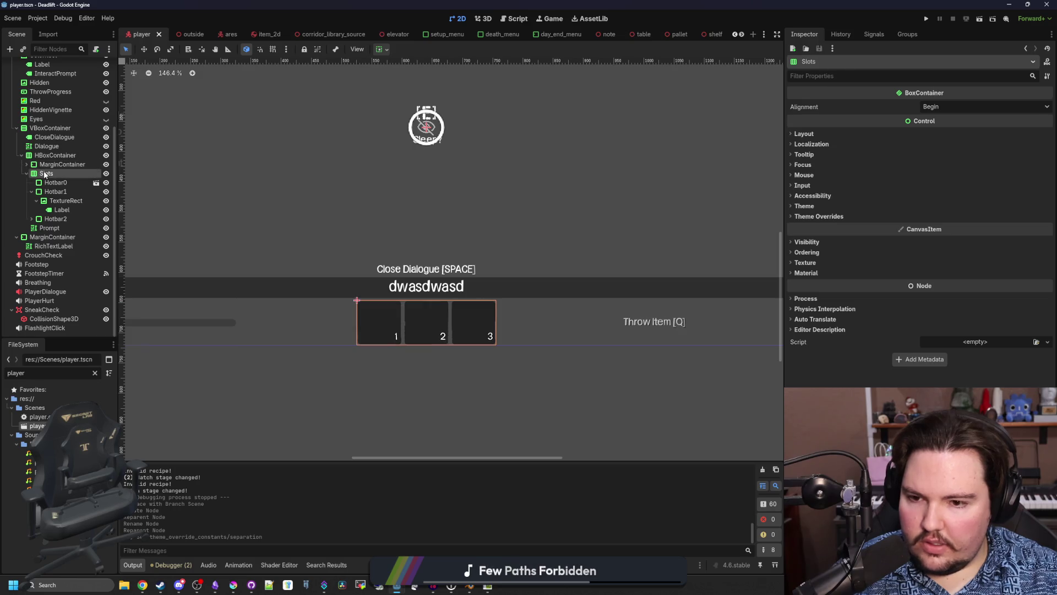
{"action": "left_click", "coordinate": [54, 155]}
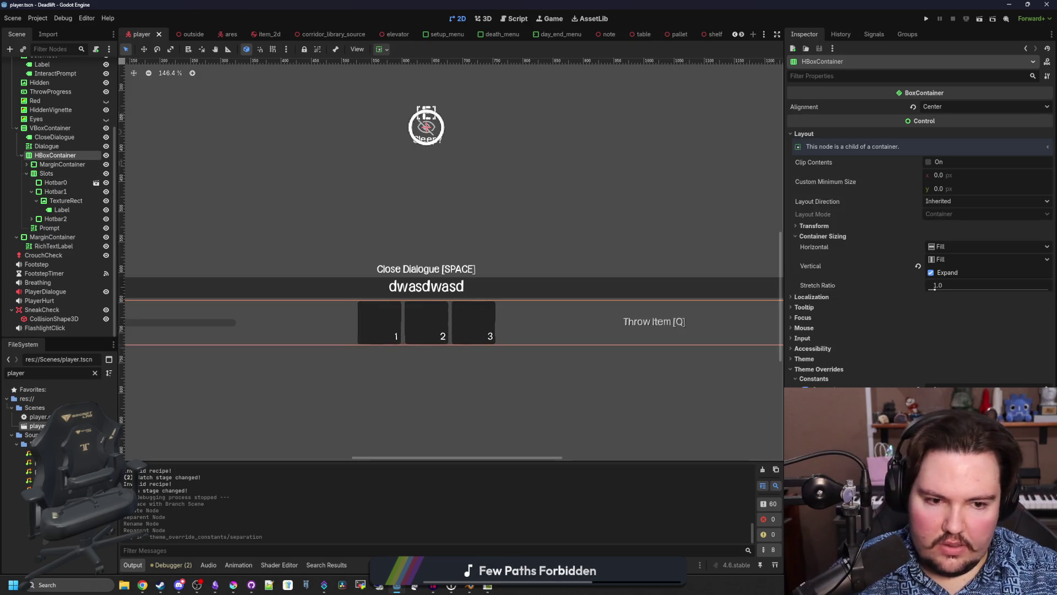
{"action": "left_click_drag", "start_coordinate": [967, 385], "coordinate": [973, 385]}
{"action": "key", "text": "ctrl+s"}
Step: Review the Slots container's hotbar slots, collapsing Hotbar1 and selecting Hotbar2
{"action": "left_click", "coordinate": [55, 175]}
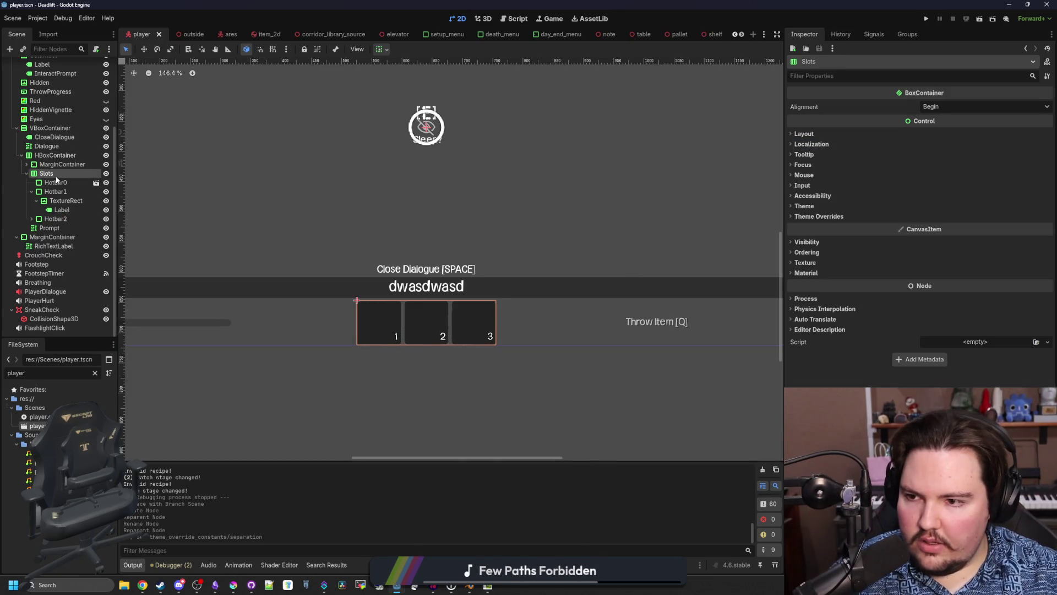
{"action": "left_click", "coordinate": [31, 192]}
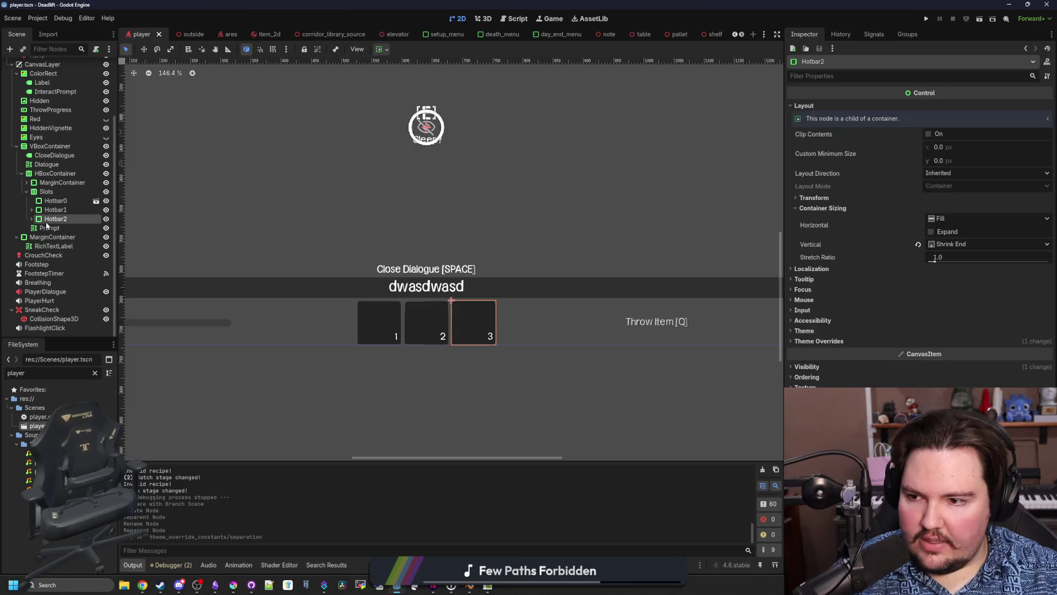
{"action": "left_click", "coordinate": [55, 200]}
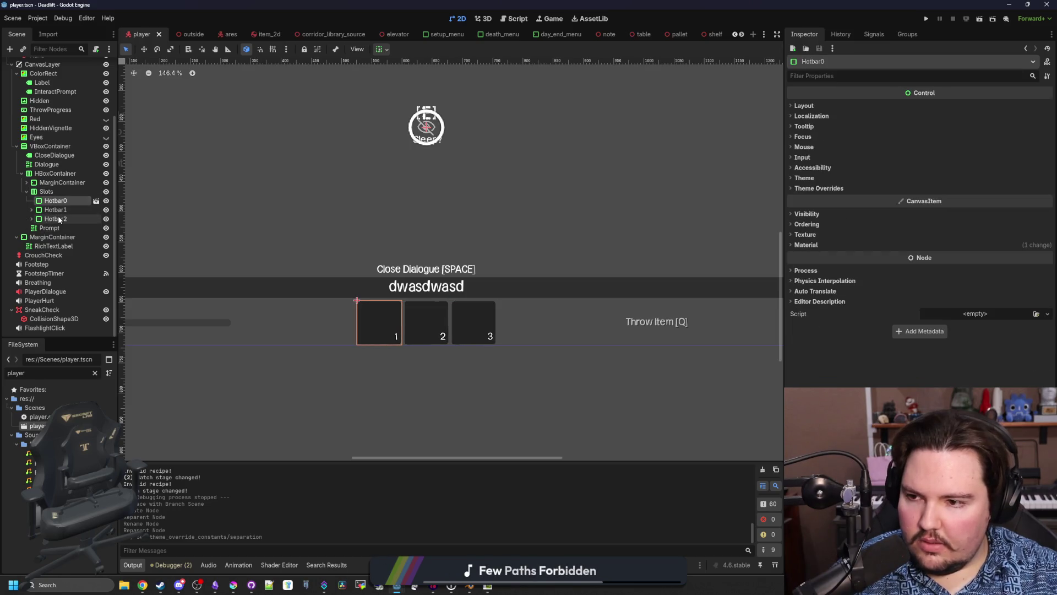
{"action": "left_click", "coordinate": [59, 219]}
{"action": "right_click", "coordinate": [59, 220]}
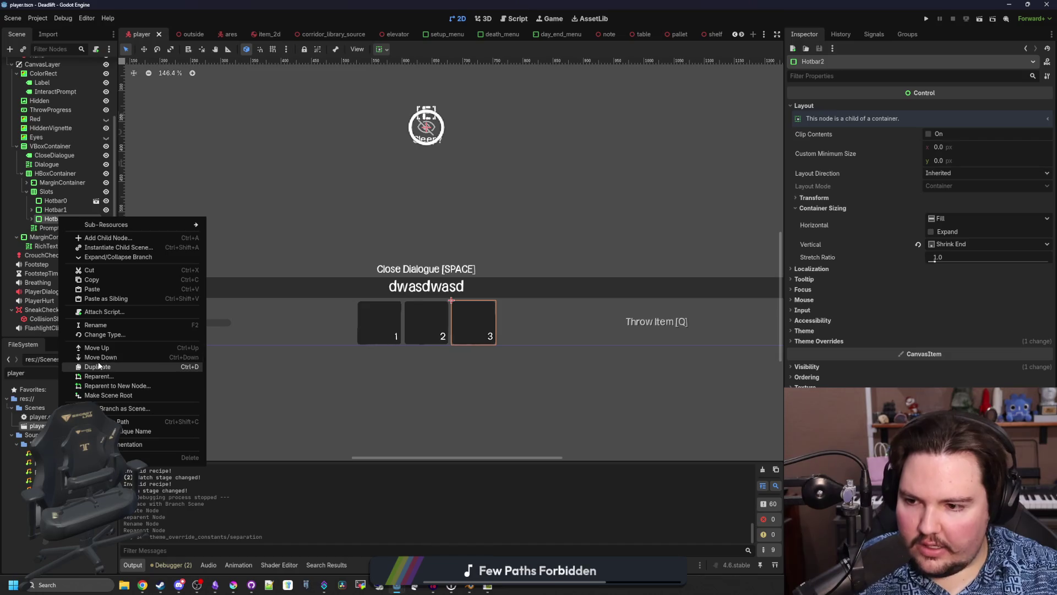
Step: Duplicate Hotbar2 into Hotbar3, then Hotbar3 into Hotbar4, inside the Slots container
{"action": "left_click", "coordinate": [99, 366]}
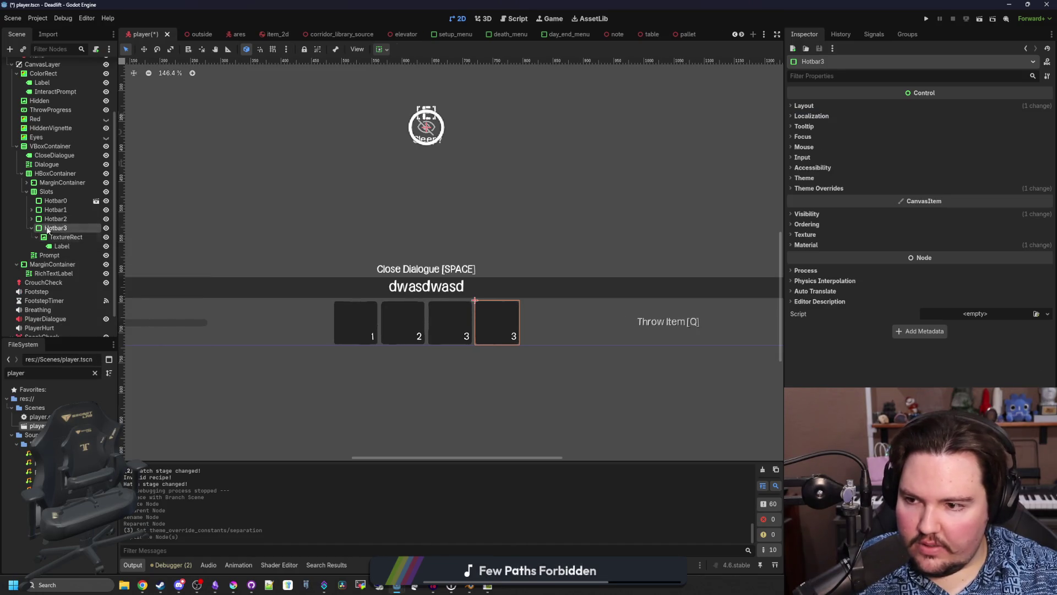
{"action": "right_click", "coordinate": [54, 228]}
{"action": "left_click", "coordinate": [108, 375]}
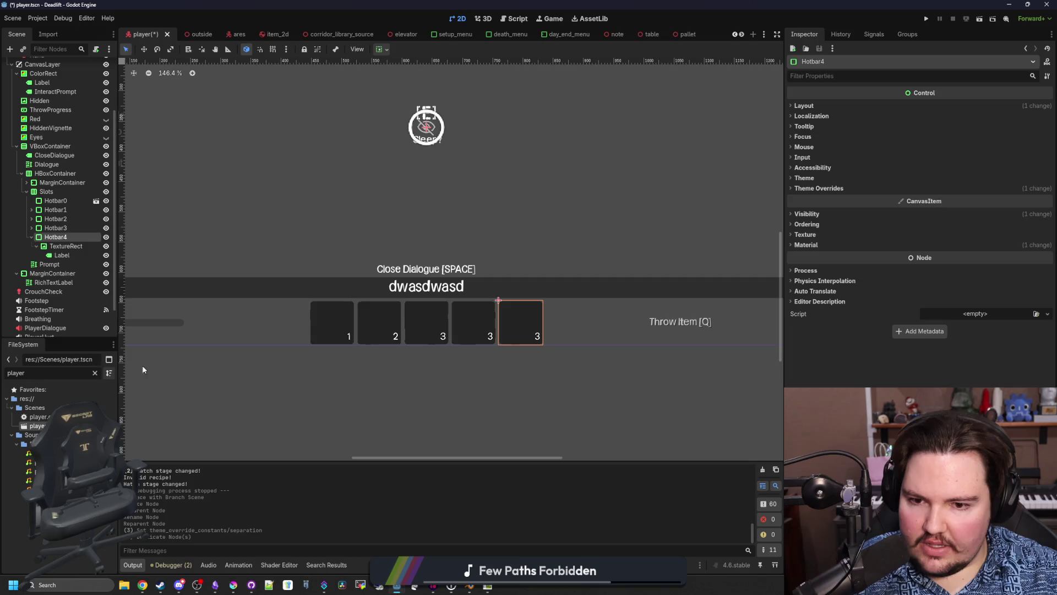
{"action": "scroll", "coordinate": [368, 328], "scroll_direction": "down", "scroll_amount": 6}
{"action": "scroll", "coordinate": [372, 323], "scroll_direction": "up", "scroll_amount": 5}
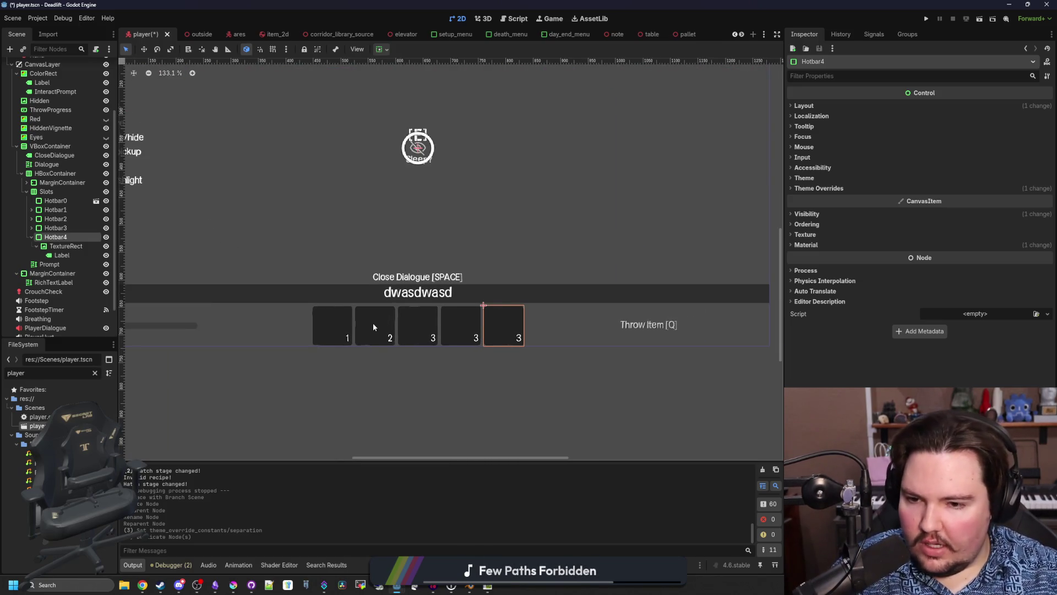
{"action": "scroll", "coordinate": [372, 323], "scroll_direction": "down", "scroll_amount": 5}
{"action": "scroll", "coordinate": [367, 324], "scroll_direction": "up", "scroll_amount": 2}
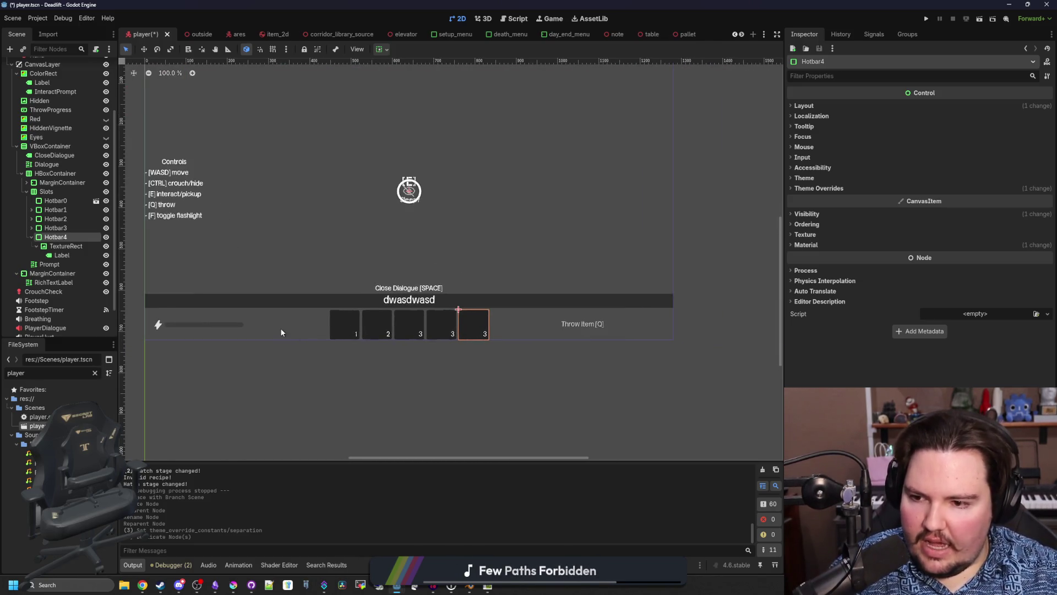
{"action": "scroll", "coordinate": [281, 332], "scroll_direction": "up", "scroll_amount": 1}
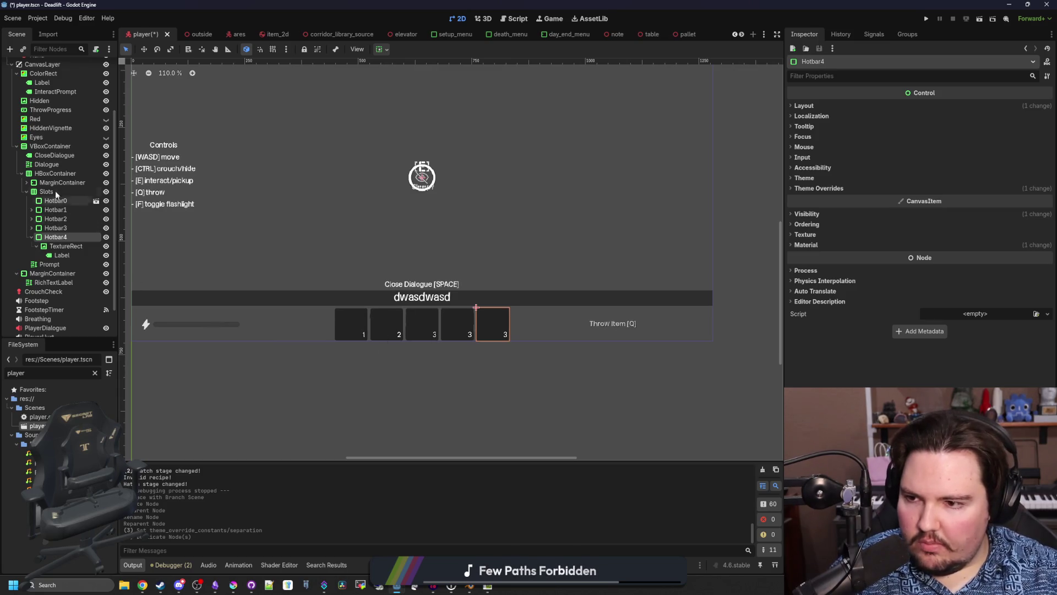
{"action": "left_click", "coordinate": [58, 173]}
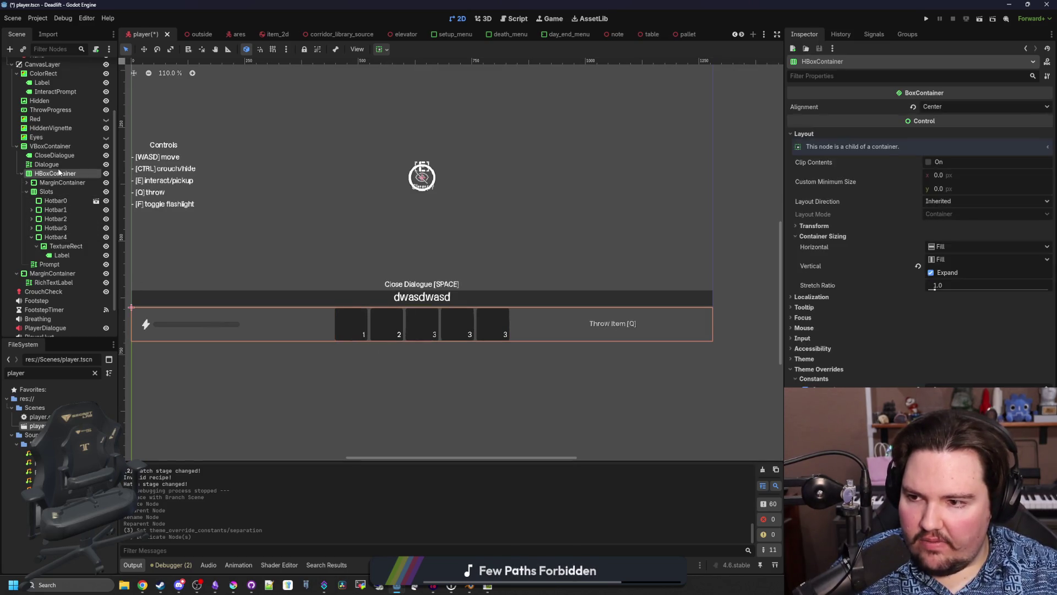
{"action": "left_click", "coordinate": [55, 164]}
{"action": "left_click", "coordinate": [62, 157]}
{"action": "left_click", "coordinate": [59, 174]}
{"action": "left_click", "coordinate": [54, 184]}
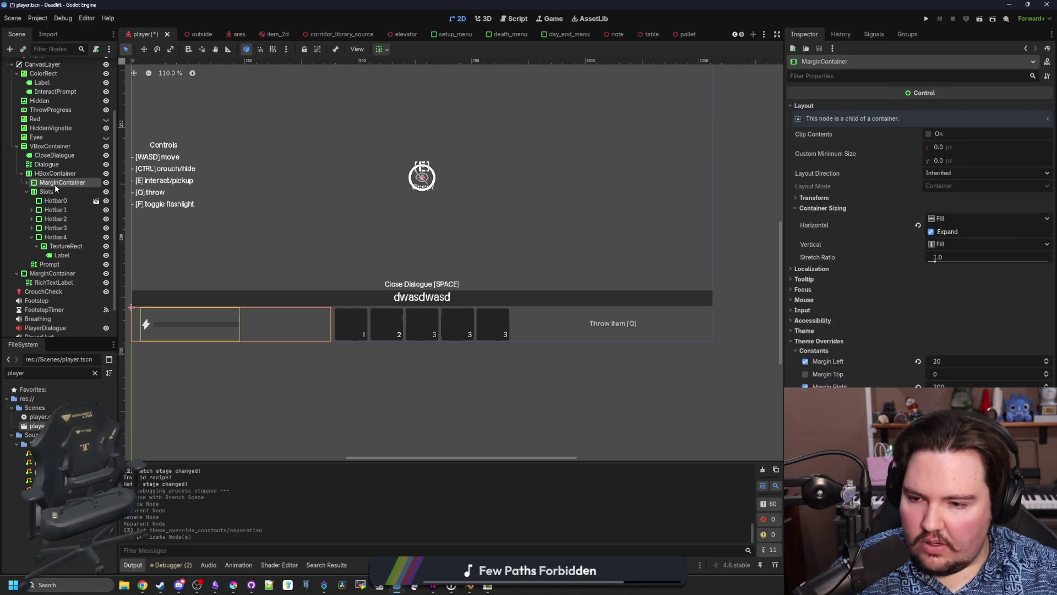
{"action": "scroll", "coordinate": [174, 332], "scroll_direction": "up", "scroll_amount": 3}
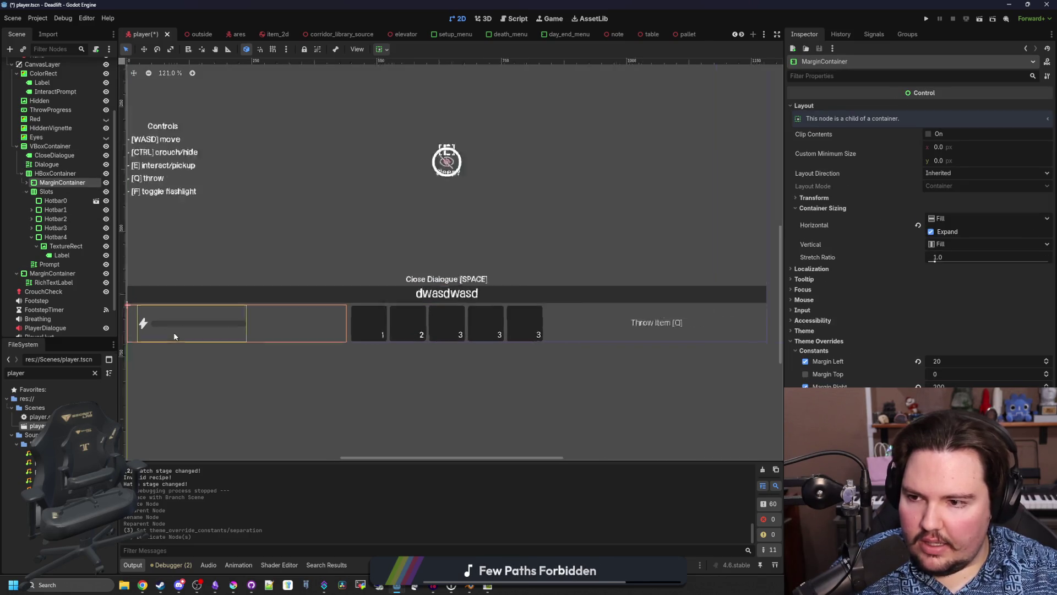
{"action": "left_click", "coordinate": [26, 184]}
{"action": "left_click", "coordinate": [57, 191]}
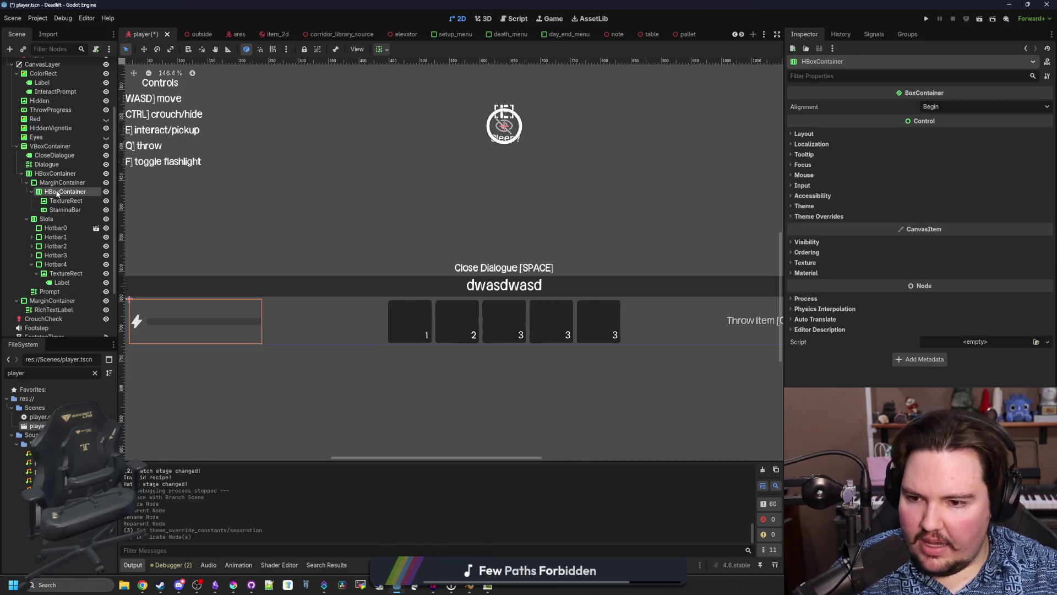
{"action": "left_click", "coordinate": [67, 201]}
{"action": "left_click", "coordinate": [60, 192]}
{"action": "left_click", "coordinate": [56, 183]}
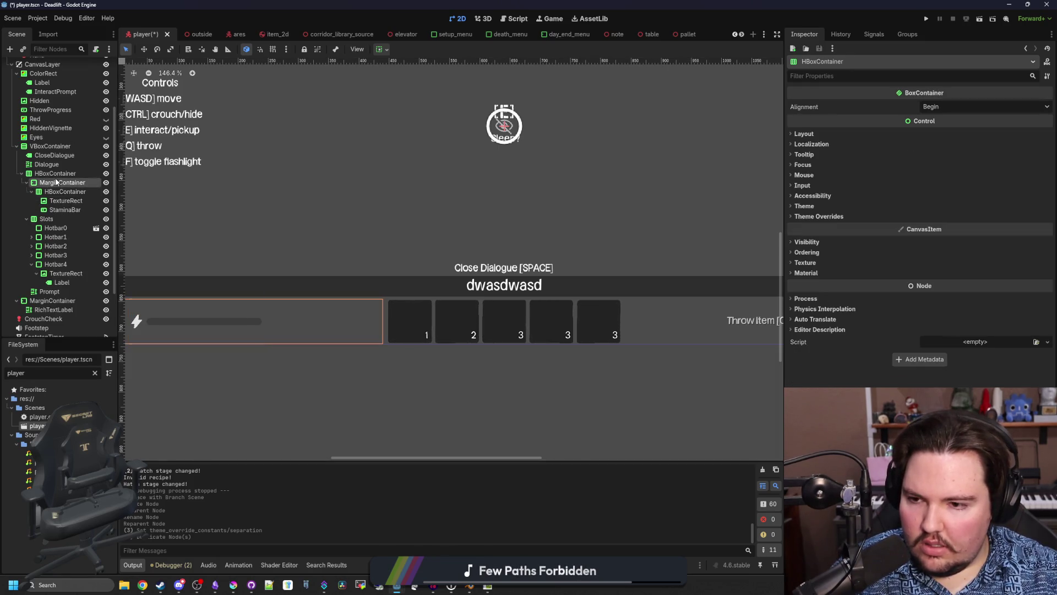
{"action": "left_click", "coordinate": [55, 173]}
{"action": "left_click", "coordinate": [62, 182]}
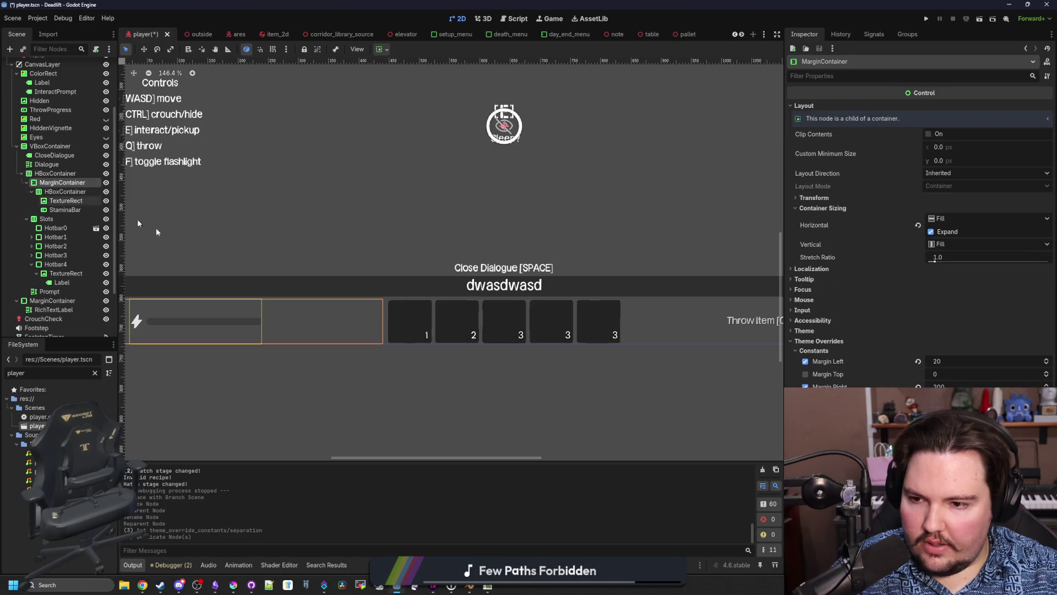
{"action": "scroll", "coordinate": [226, 308], "scroll_direction": "down", "scroll_amount": 2}
{"action": "scroll", "coordinate": [207, 236], "scroll_direction": "left", "scroll_amount": 1}
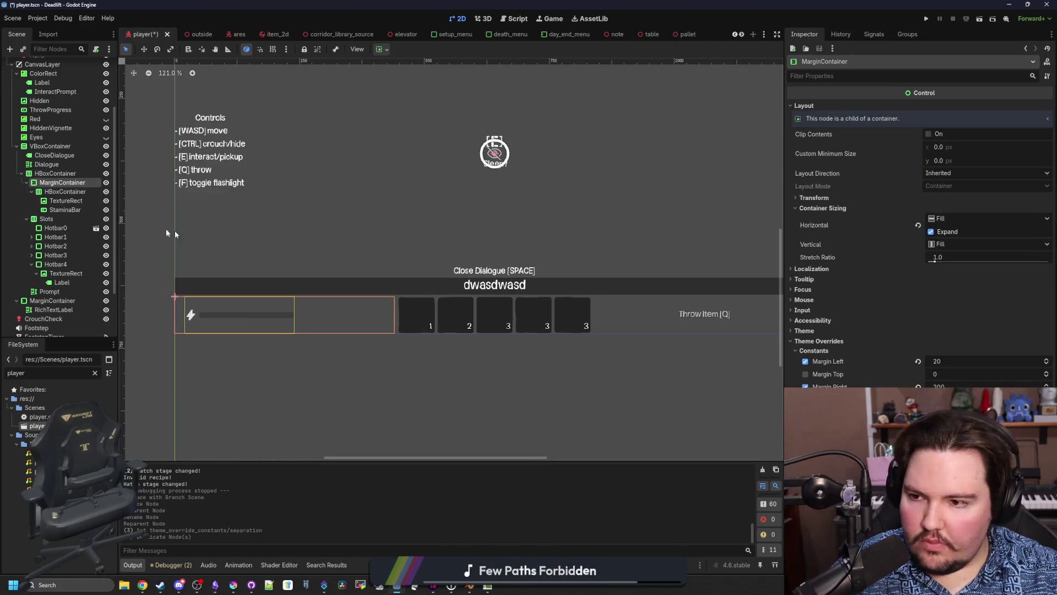
{"action": "left_click", "coordinate": [65, 192]}
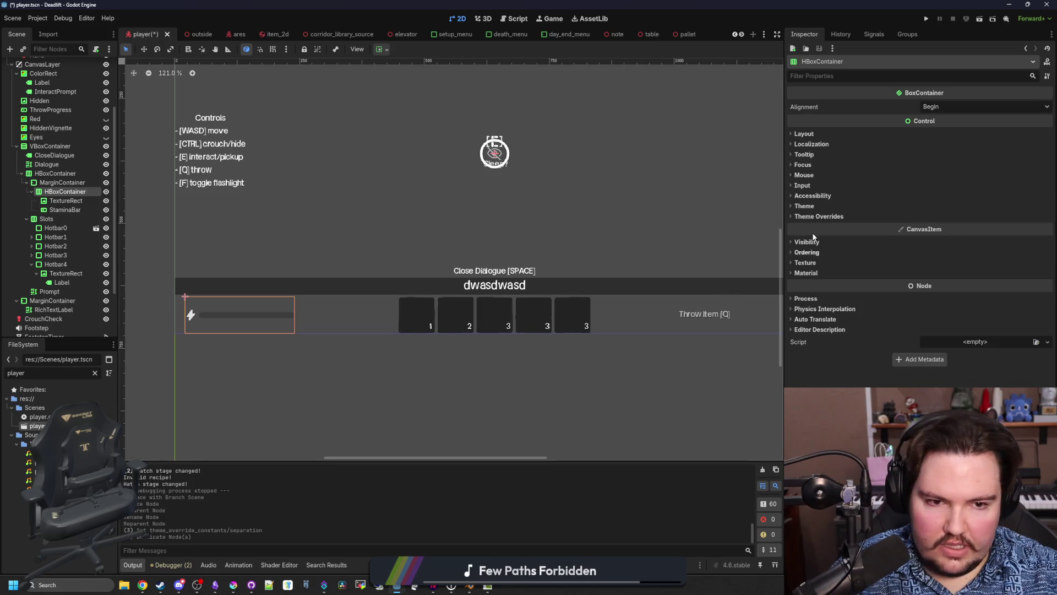
{"action": "left_click", "coordinate": [825, 135]}
{"action": "left_click", "coordinate": [841, 228]}
{"action": "left_click", "coordinate": [837, 227]}
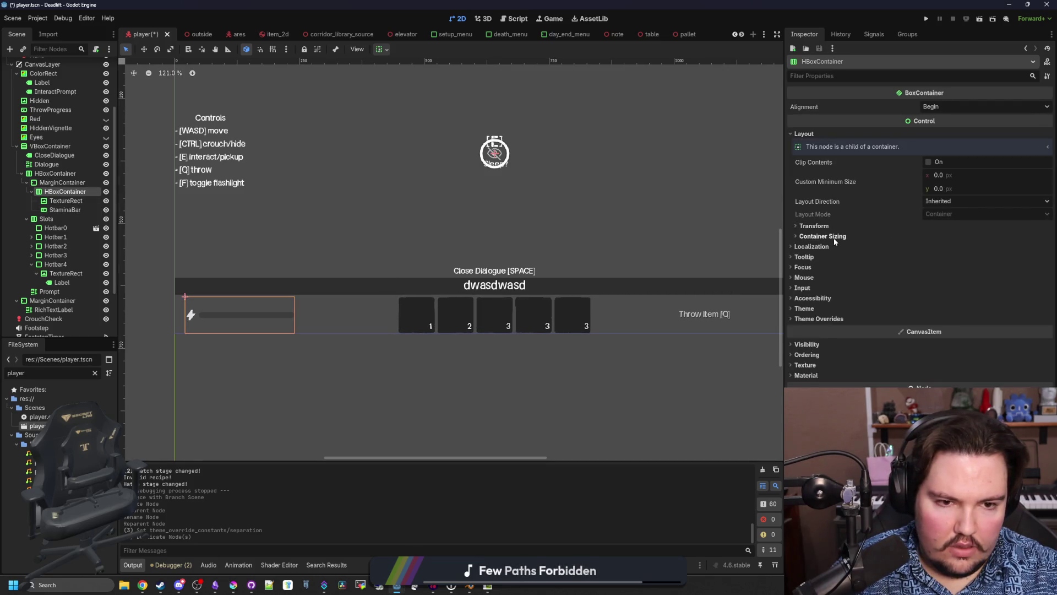
{"action": "left_click", "coordinate": [834, 238]}
{"action": "left_click", "coordinate": [936, 272]}
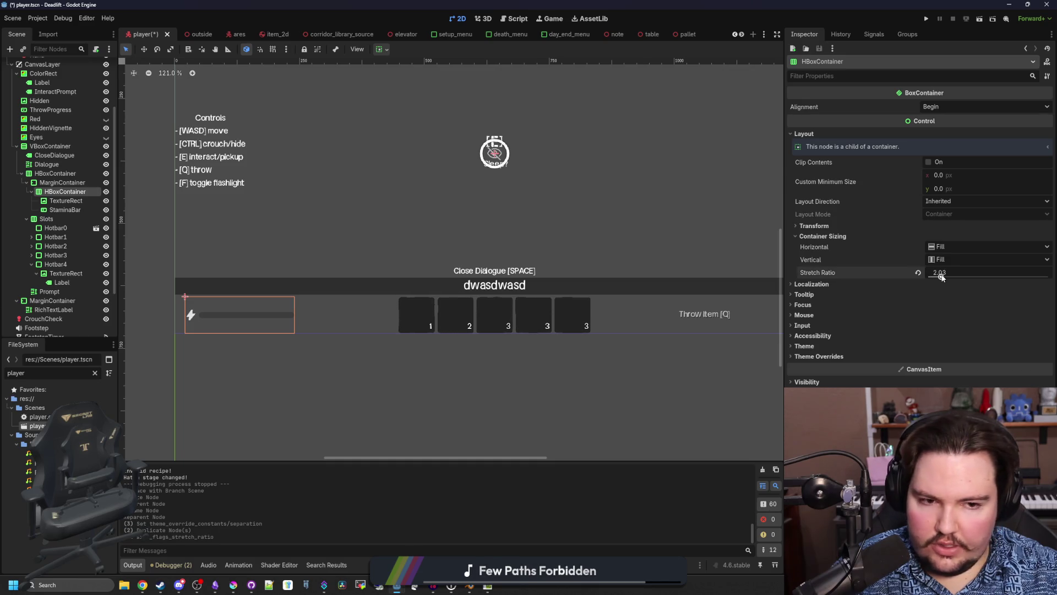
{"action": "left_click", "coordinate": [65, 210]}
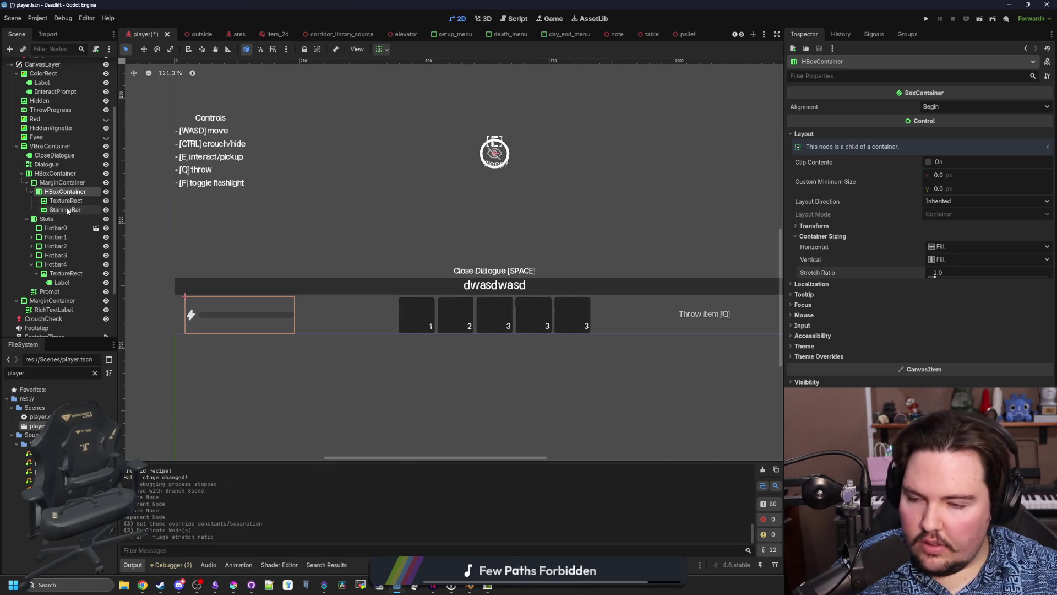
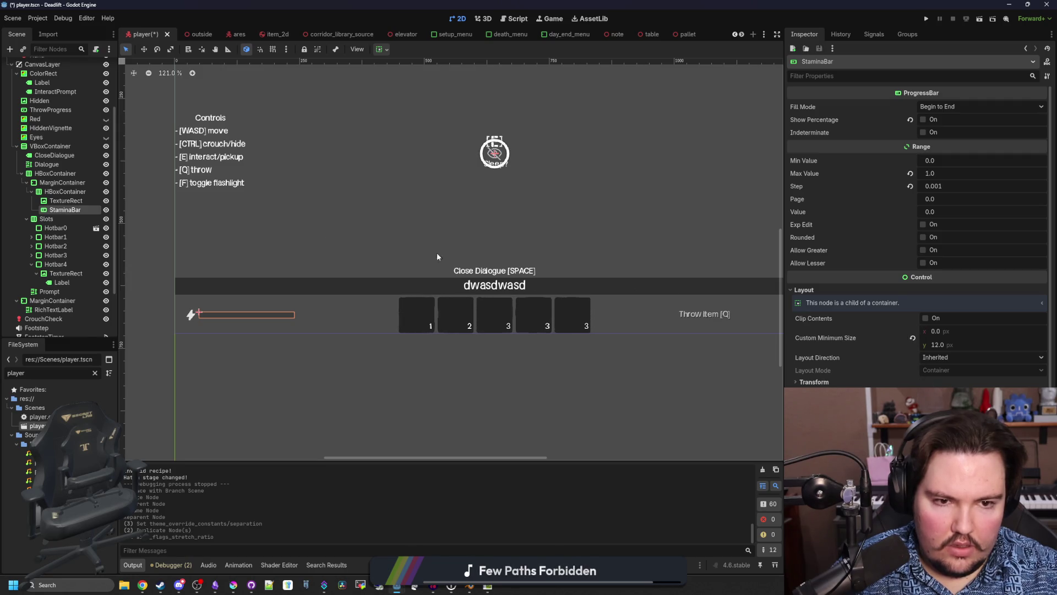
Step: Select the stamina bar's MarginContainer and set its Margin Right override to 100
{"action": "left_click", "coordinate": [64, 201]}
{"action": "left_click", "coordinate": [63, 210]}
{"action": "left_click", "coordinate": [72, 192]}
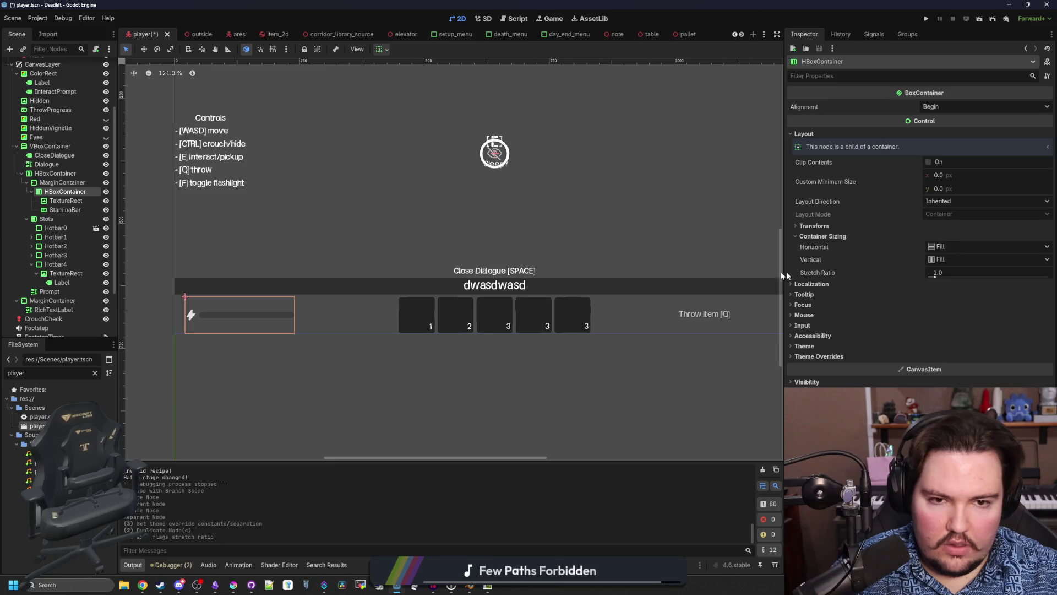
{"action": "left_click", "coordinate": [63, 183]}
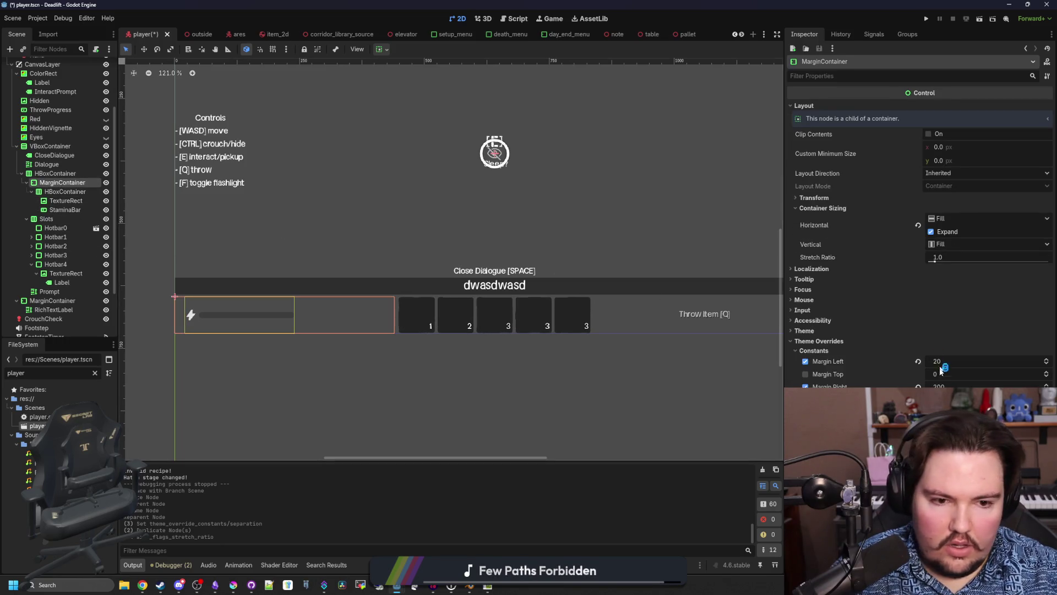
{"action": "left_click", "coordinate": [942, 386]}
{"action": "type", "text": "100"}
{"action": "key", "text": "Return"}
Step: Change the MarginContainer's Margin Right override to 0
{"action": "scroll", "coordinate": [448, 272], "scroll_direction": "down", "scroll_amount": 3}
{"action": "scroll", "coordinate": [548, 301], "scroll_direction": "up", "scroll_amount": 2}
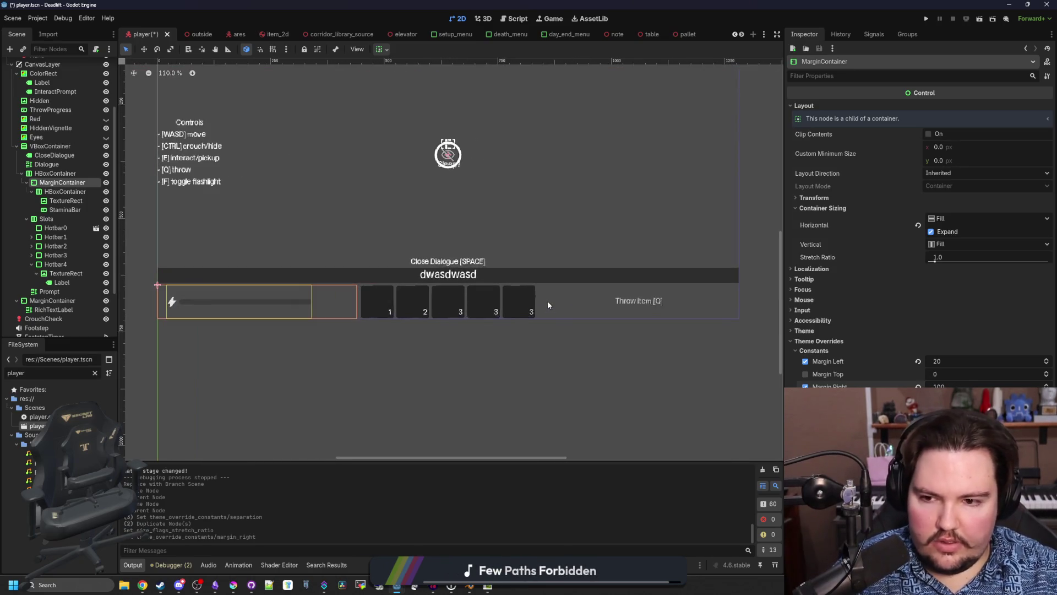
{"action": "scroll", "coordinate": [457, 276], "scroll_direction": "up", "scroll_amount": 1}
{"action": "scroll", "coordinate": [465, 296], "scroll_direction": "down", "scroll_amount": 1}
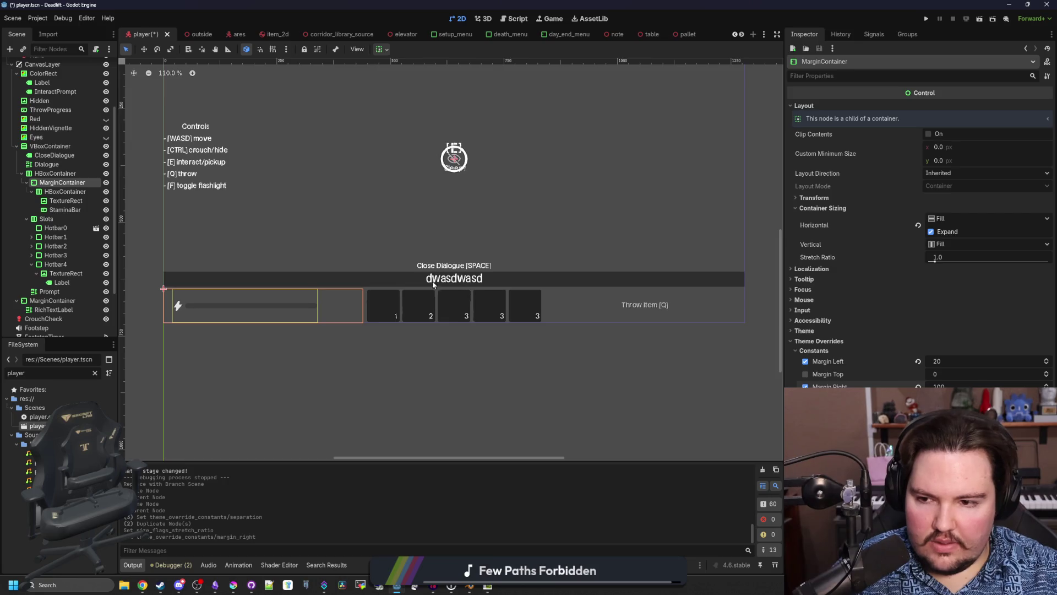
{"action": "scroll", "coordinate": [419, 276], "scroll_direction": "up", "scroll_amount": 1}
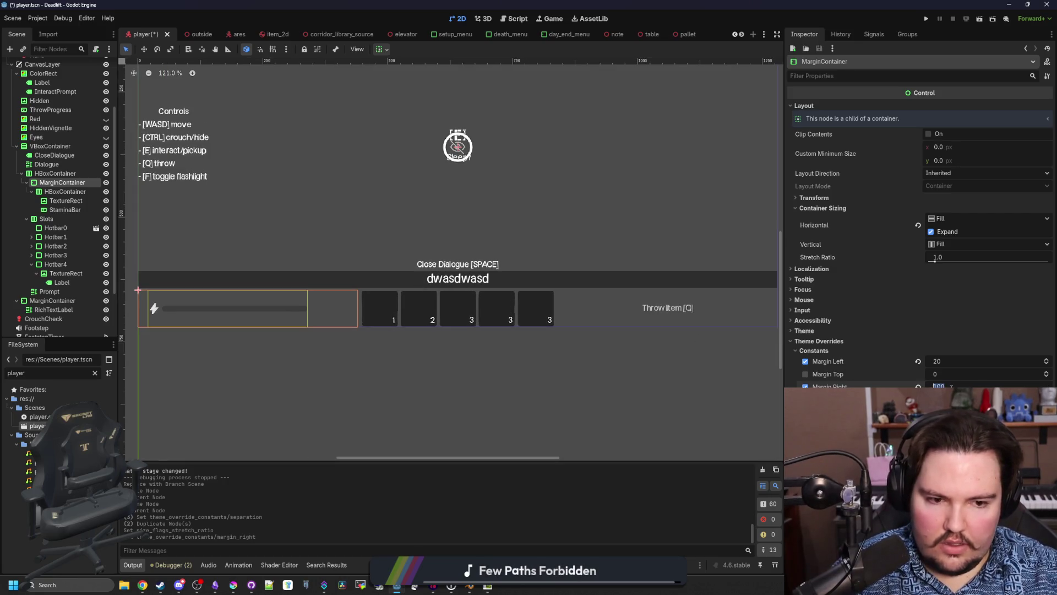
{"action": "type", "text": "0"}
{"action": "key", "text": "Return"}
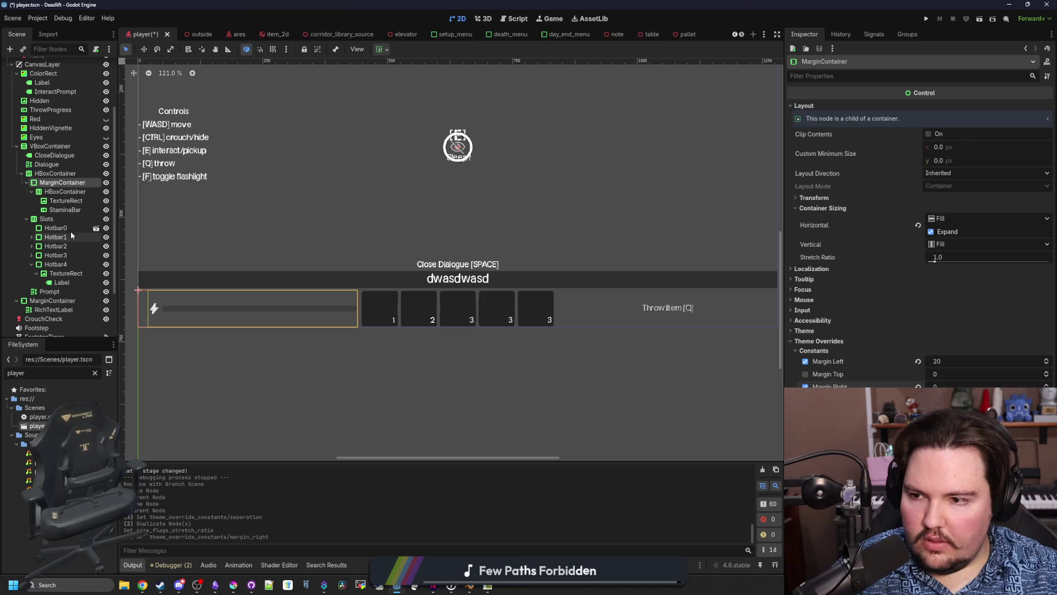
Step: Adjust the separation of the HUD row's parent HBoxContainer
{"action": "left_click", "coordinate": [55, 173]}
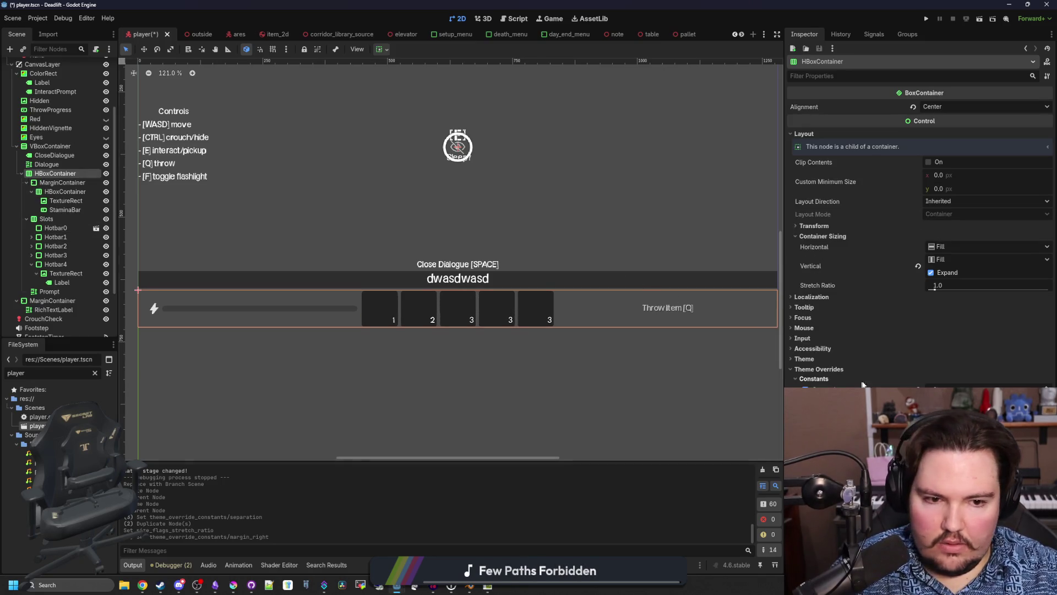
{"action": "key", "text": "Return"}
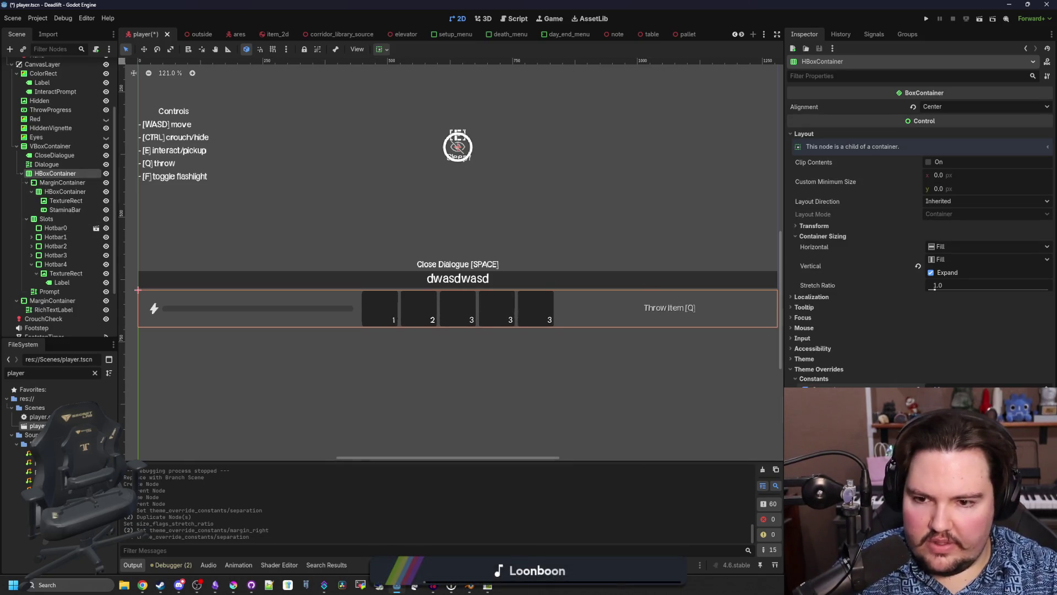
{"action": "key", "text": "Return"}
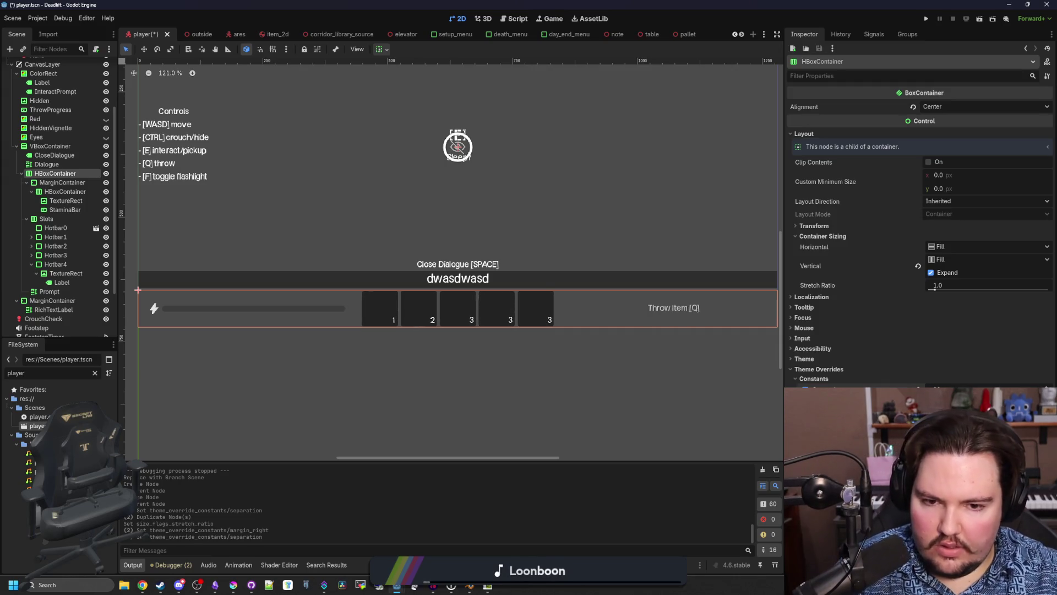
{"action": "scroll", "coordinate": [585, 369], "scroll_direction": "down", "scroll_amount": 3}
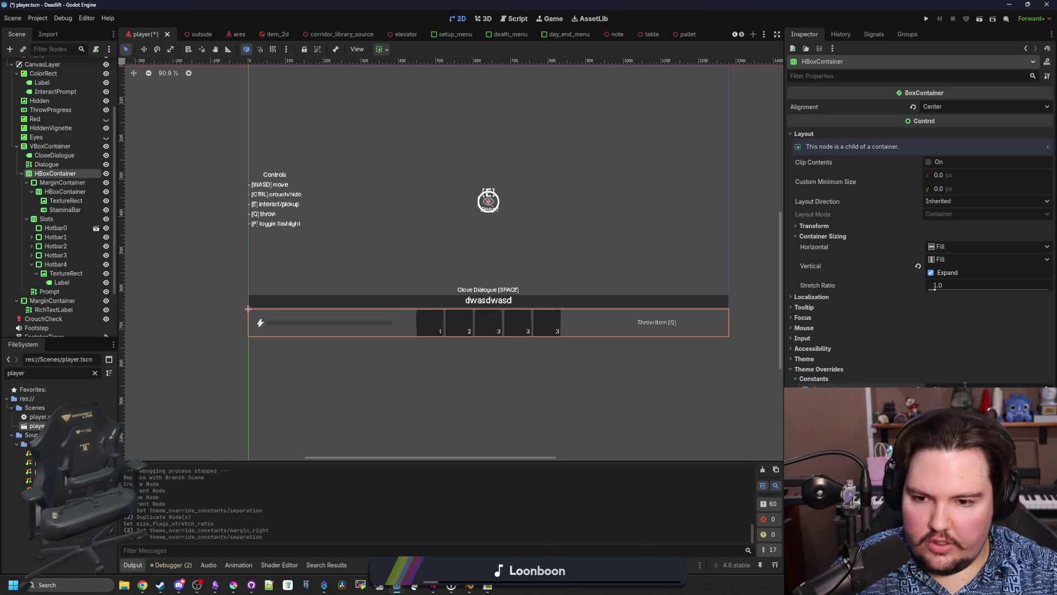
{"action": "scroll", "coordinate": [519, 316], "scroll_direction": "up", "scroll_amount": 4}
Step: Save the player scene and select the Slots node
{"action": "key", "text": "ctrl+s"}
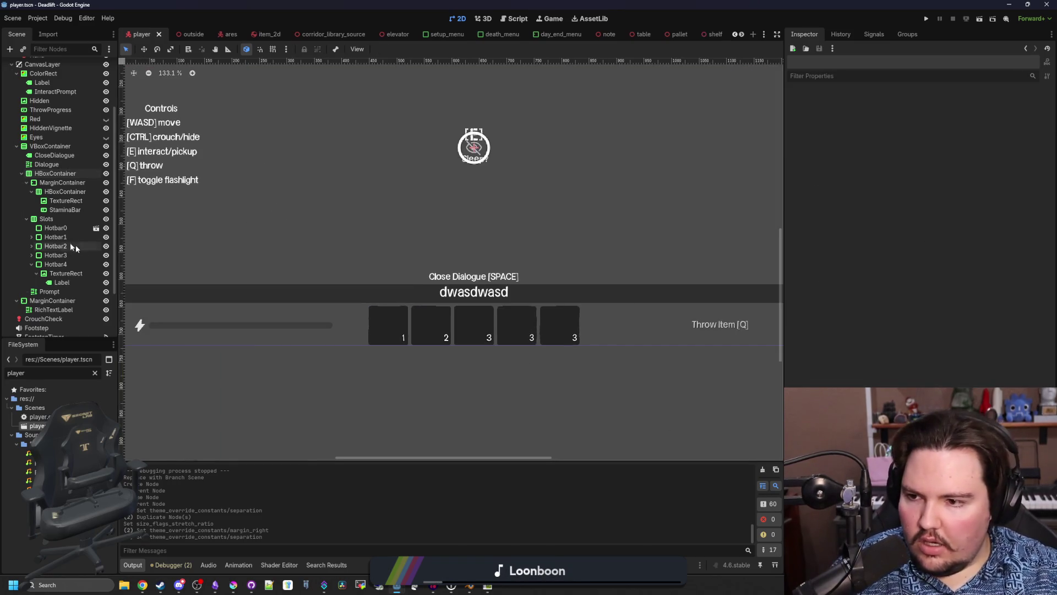
{"action": "left_click", "coordinate": [46, 219]}
{"action": "scroll", "coordinate": [81, 154], "scroll_direction": "up", "scroll_amount": 3}
{"action": "left_click", "coordinate": [95, 66]}
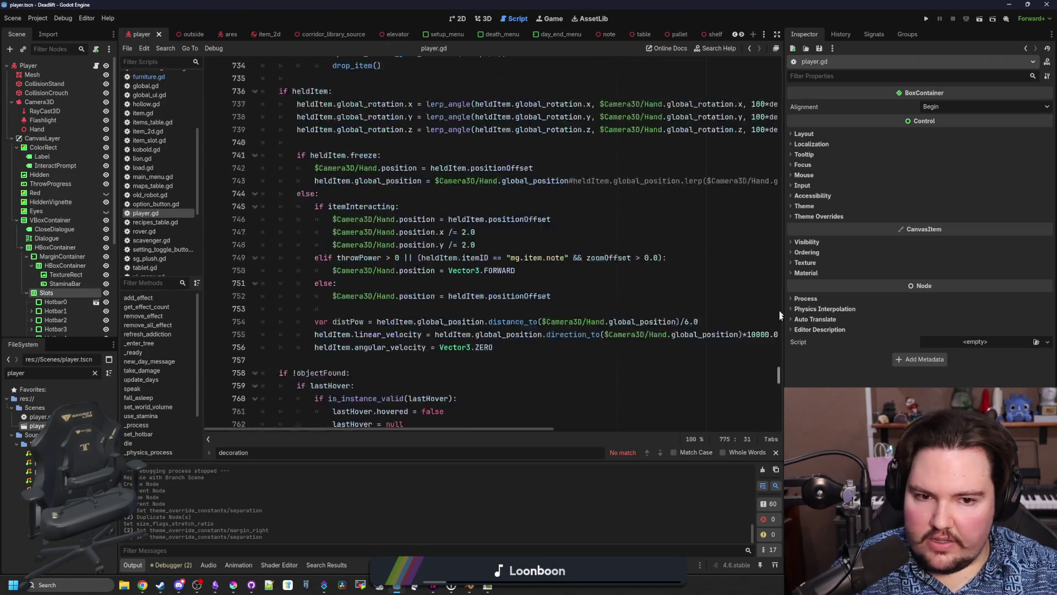
{"action": "left_click_drag", "start_coordinate": [778, 370], "coordinate": [779, 3]}
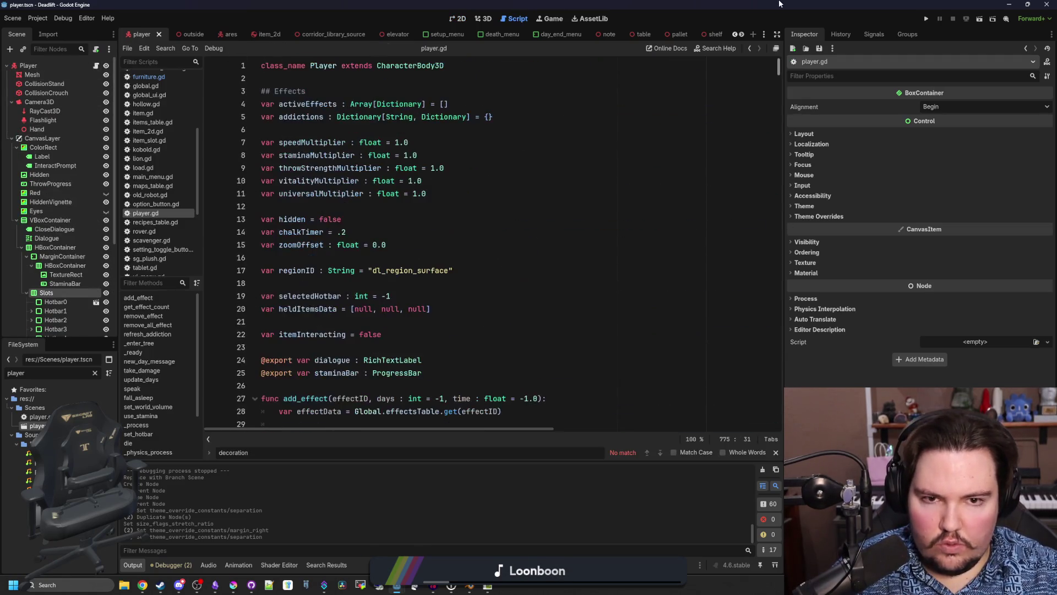
{"action": "left_click", "coordinate": [421, 129]}
{"action": "scroll", "coordinate": [434, 298], "scroll_direction": "down", "scroll_amount": 3}
{"action": "left_click", "coordinate": [450, 254]}
{"action": "key", "text": "Return"}
{"action": "type", "text": "@export var hotbar"}
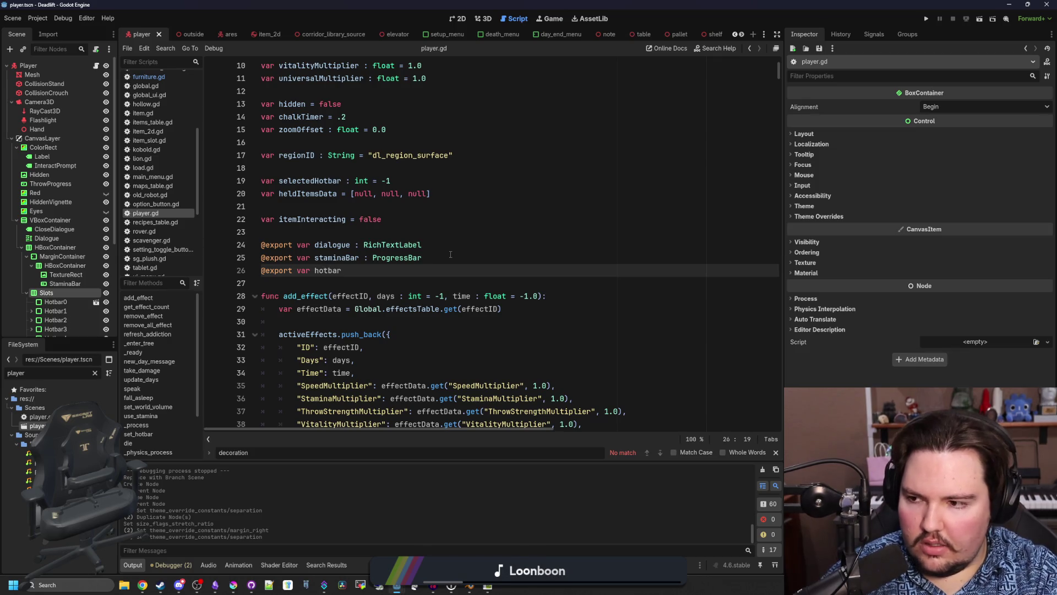
{"action": "type", "text": "Container :"}
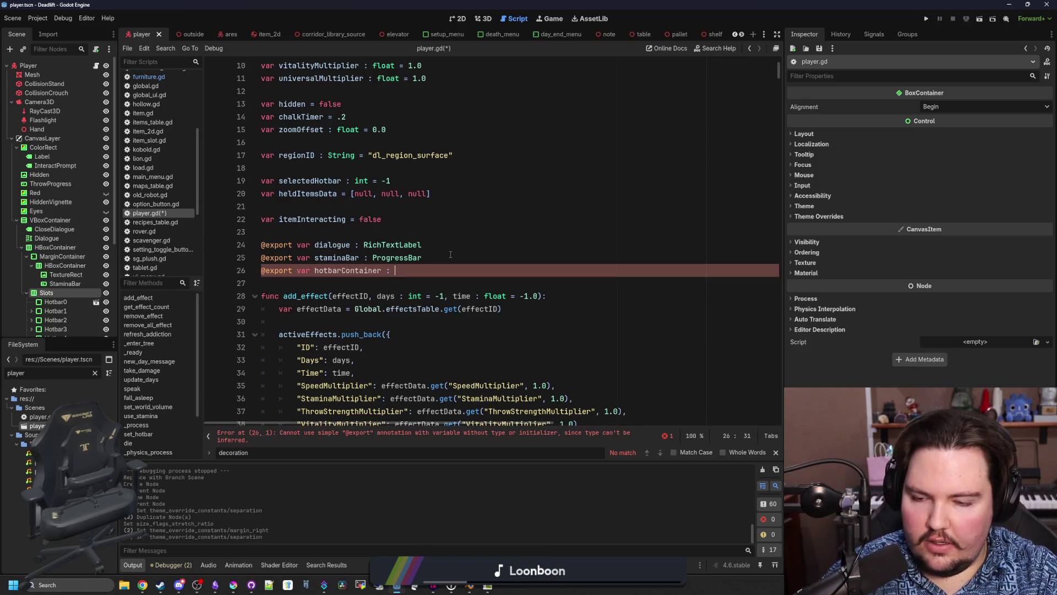
{"action": "type", "text": "ox"}
{"action": "key", "text": "Return"}
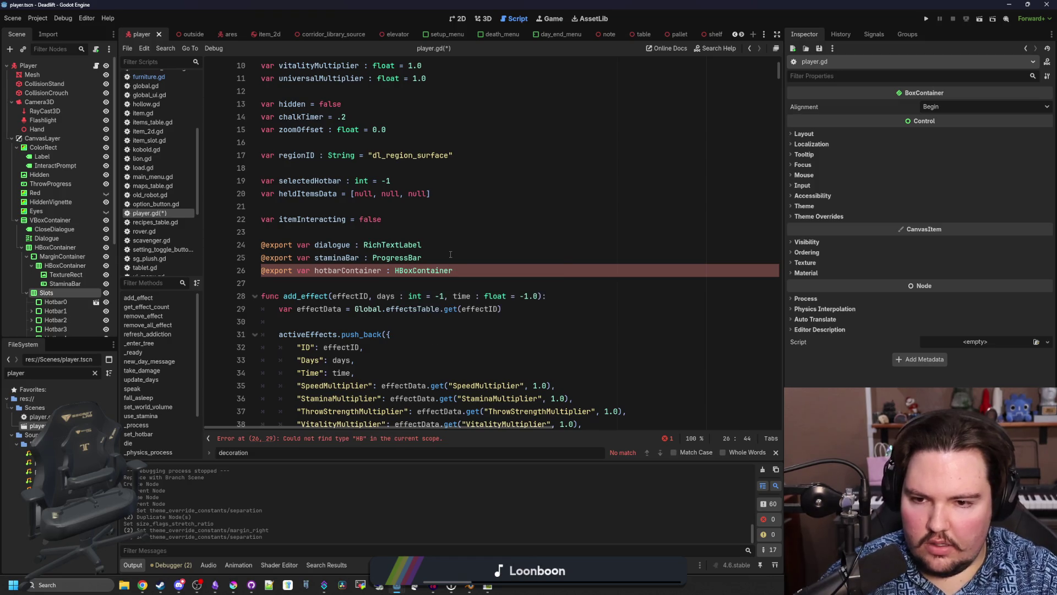
{"action": "left_click", "coordinate": [451, 254]}
{"action": "key", "text": "ctrl+s"}
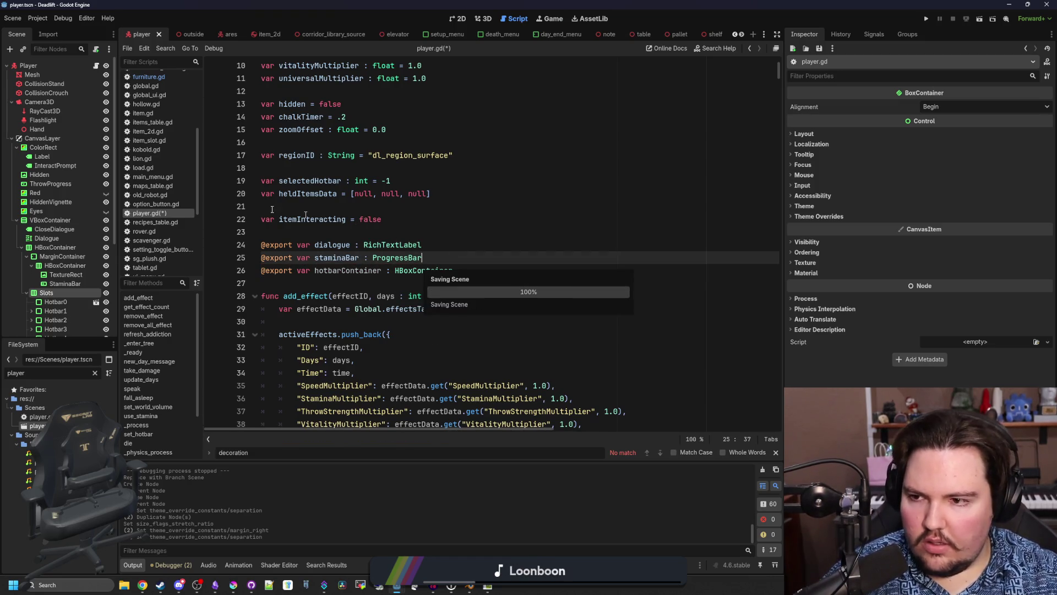
Step: Assign the Slots node to the Player's Hotbar Container field
{"action": "left_click", "coordinate": [28, 65]}
{"action": "left_click_drag", "start_coordinate": [46, 292], "coordinate": [990, 136]}
{"action": "scroll", "coordinate": [61, 308], "scroll_direction": "down", "scroll_amount": 1}
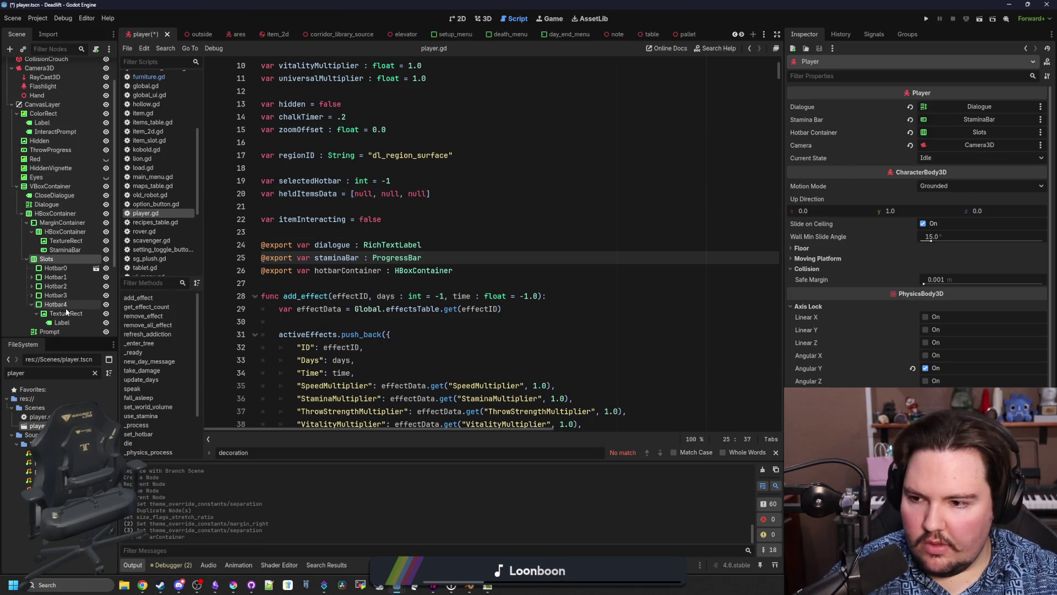
Step: Delete the five nodes Hotbar0 through Hotbar4 from Slots
{"action": "left_click", "coordinate": [55, 304]}
{"action": "left_click", "coordinate": [64, 269], "text": "shift"}
{"action": "key", "text": "Delete"}
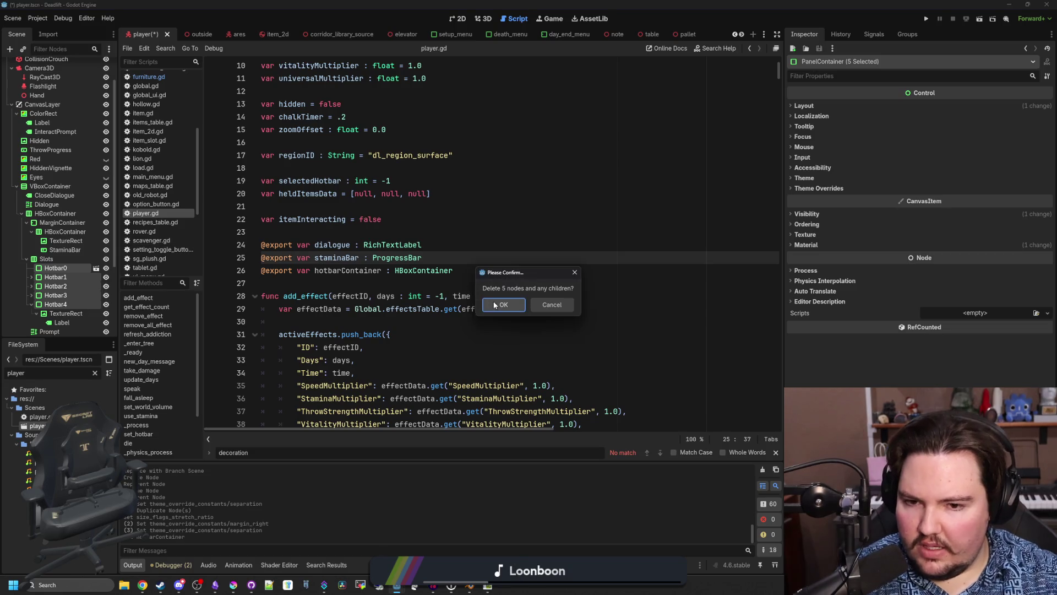
{"action": "left_click", "coordinate": [497, 306]}
{"action": "left_click", "coordinate": [359, 283]}
{"action": "scroll", "coordinate": [385, 259], "scroll_direction": "up", "scroll_amount": 1}
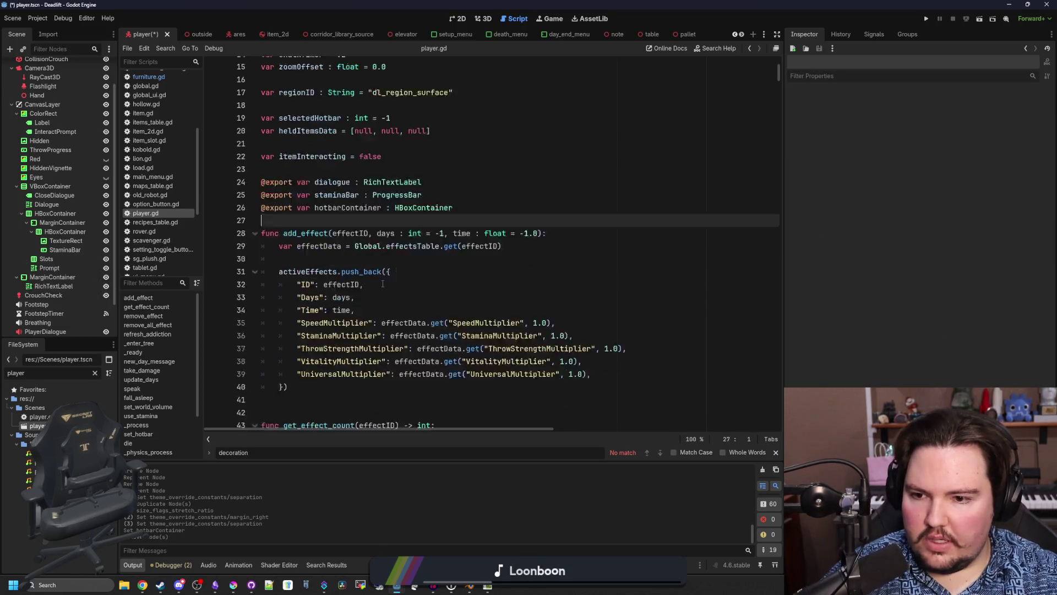
Step: Begin a 'var hotbar' declaration on a new line below the hotbarContainer export
{"action": "key", "text": "Return"}
{"action": "type", "text": "var hotbar"}
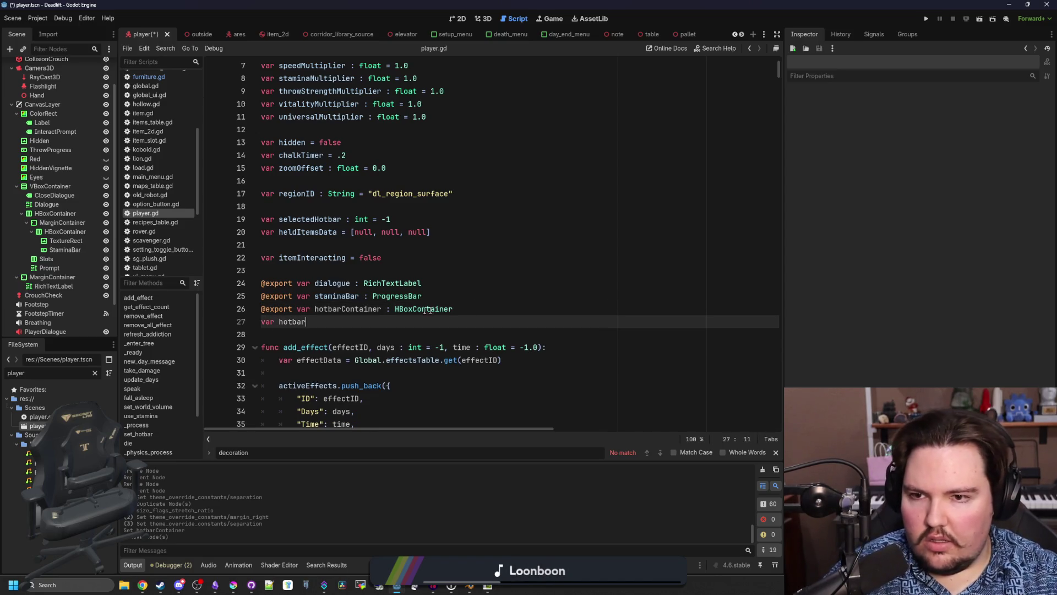
{"action": "left_click", "coordinate": [308, 270]}
Step: Search the script for 'slot', then 'scroll' occurrences
{"action": "key", "text": "ctrl+f"}
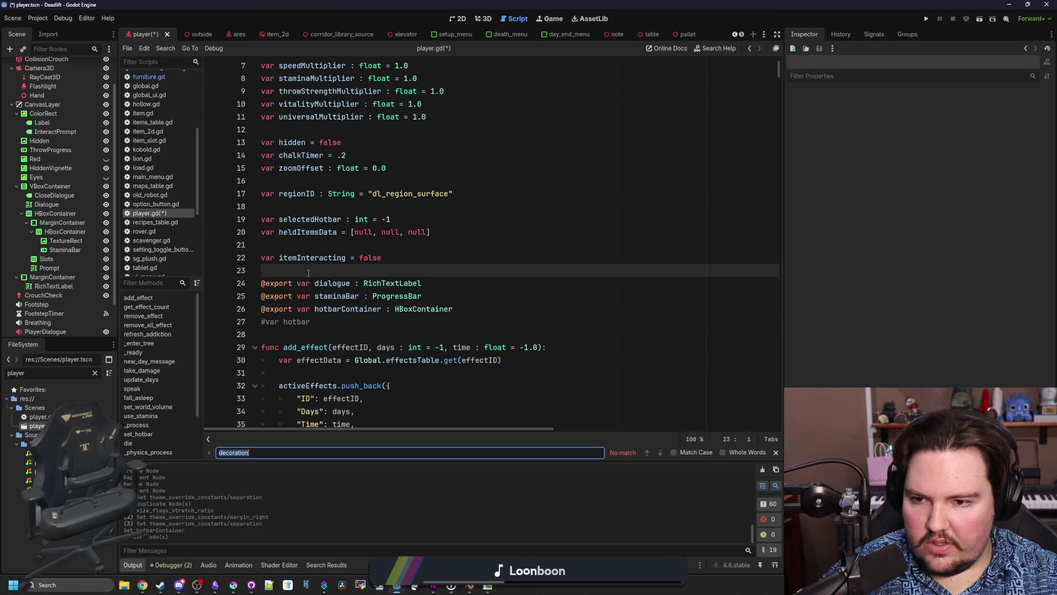
{"action": "type", "text": "slot"}
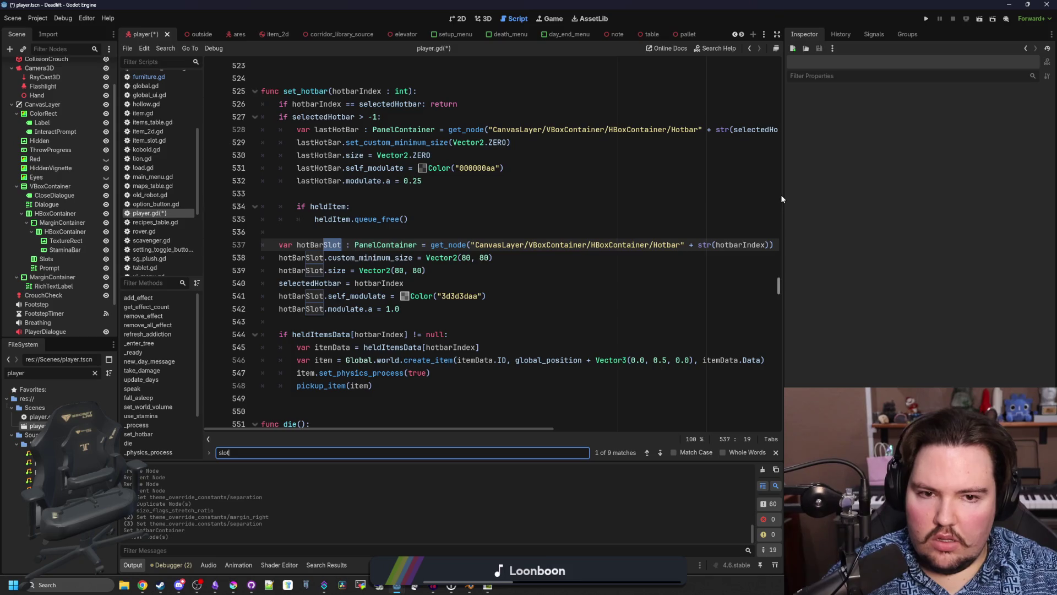
{"action": "left_click_drag", "start_coordinate": [783, 193], "coordinate": [965, 194]}
{"action": "key", "text": "Return"}
{"action": "key", "text": "Return"}
{"action": "key", "text": "Return"}
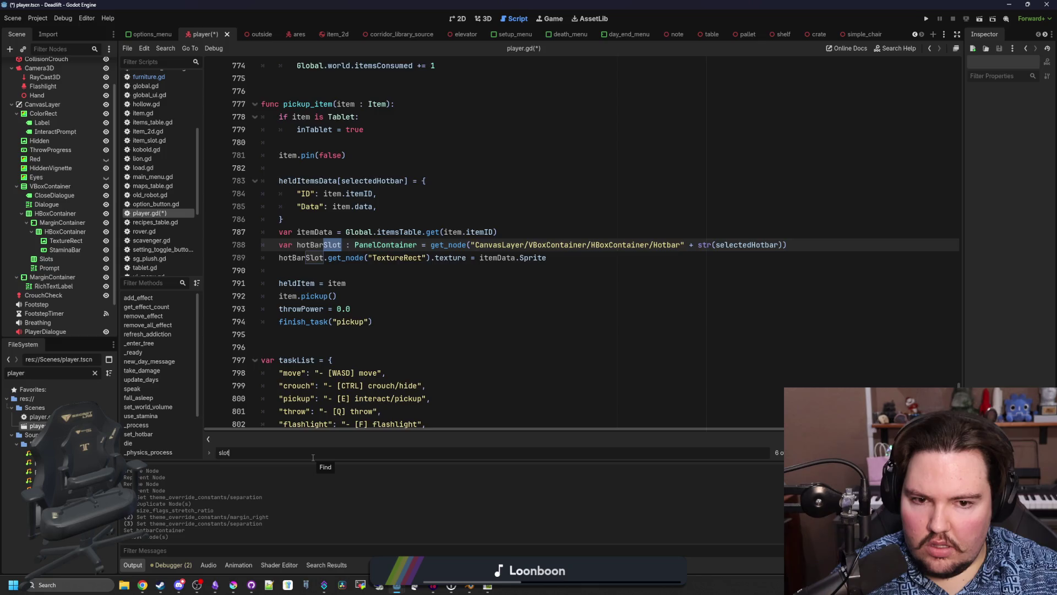
{"action": "key", "text": "Return"}
{"action": "key", "text": "Return"}
{"action": "key", "text": "Return"}
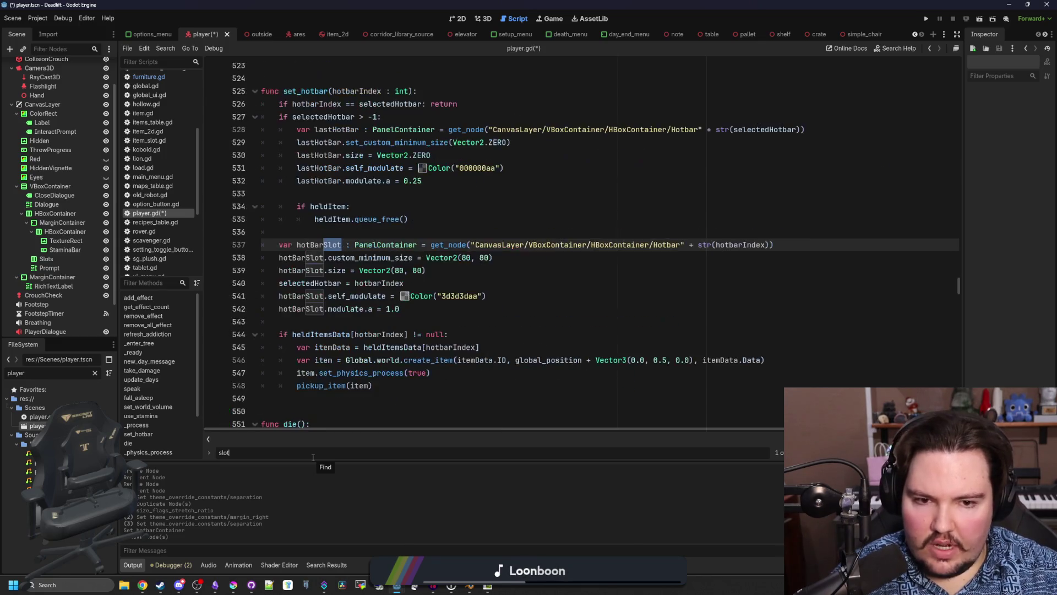
{"action": "key", "text": "BackSpace"}
{"action": "key", "text": "BackSpace"}
{"action": "key", "text": "BackSpace"}
{"action": "type", "text": "scroll"}
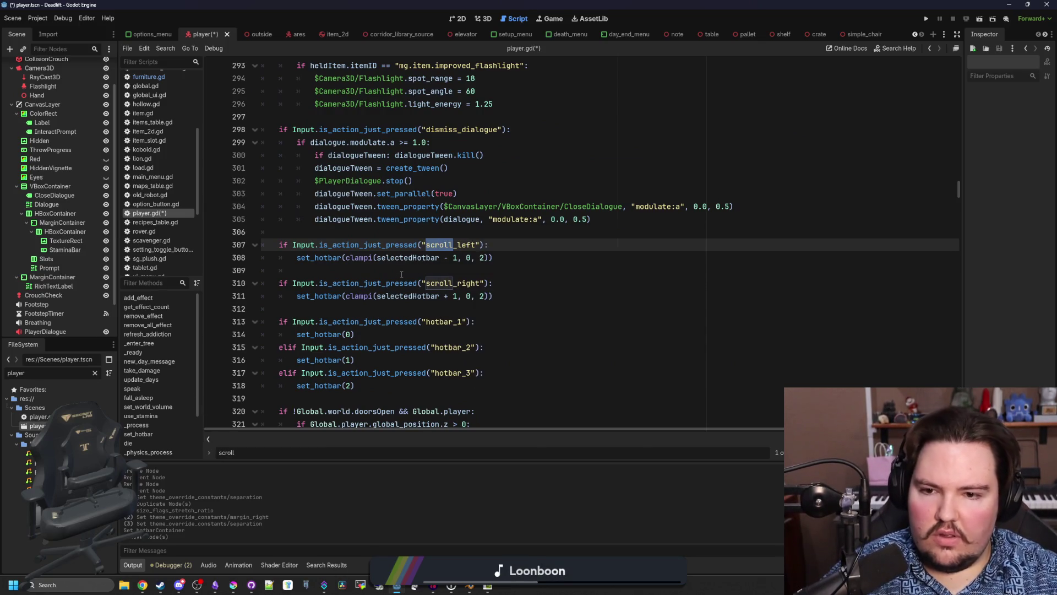
{"action": "left_click", "coordinate": [468, 270]}
{"action": "scroll", "coordinate": [881, 193], "scroll_direction": "up", "scroll_amount": 3}
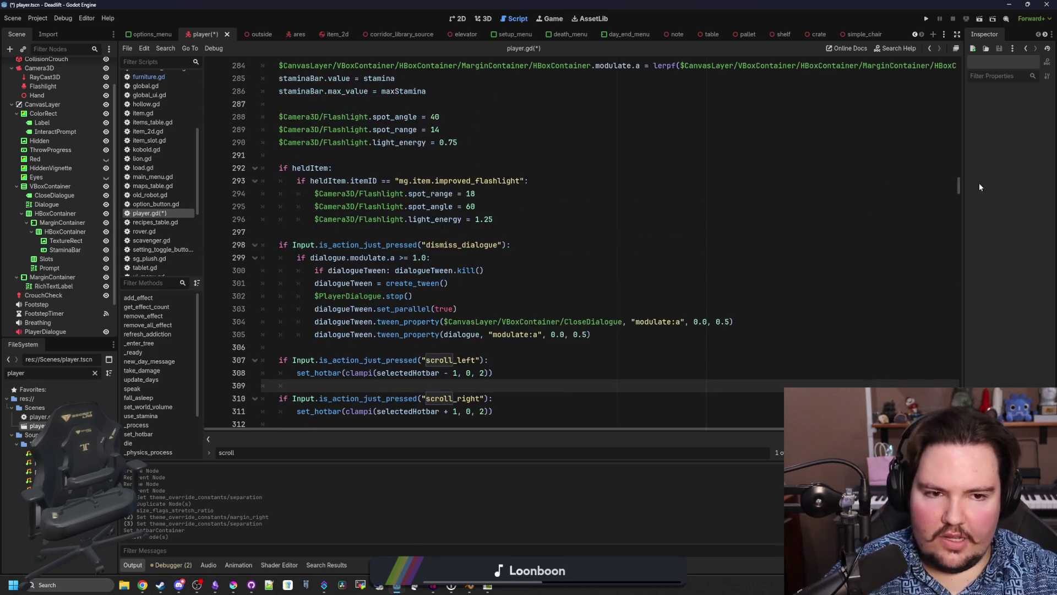
{"action": "left_click_drag", "start_coordinate": [960, 178], "coordinate": [960, 58]}
{"action": "scroll", "coordinate": [417, 266], "scroll_direction": "down", "scroll_amount": 8}
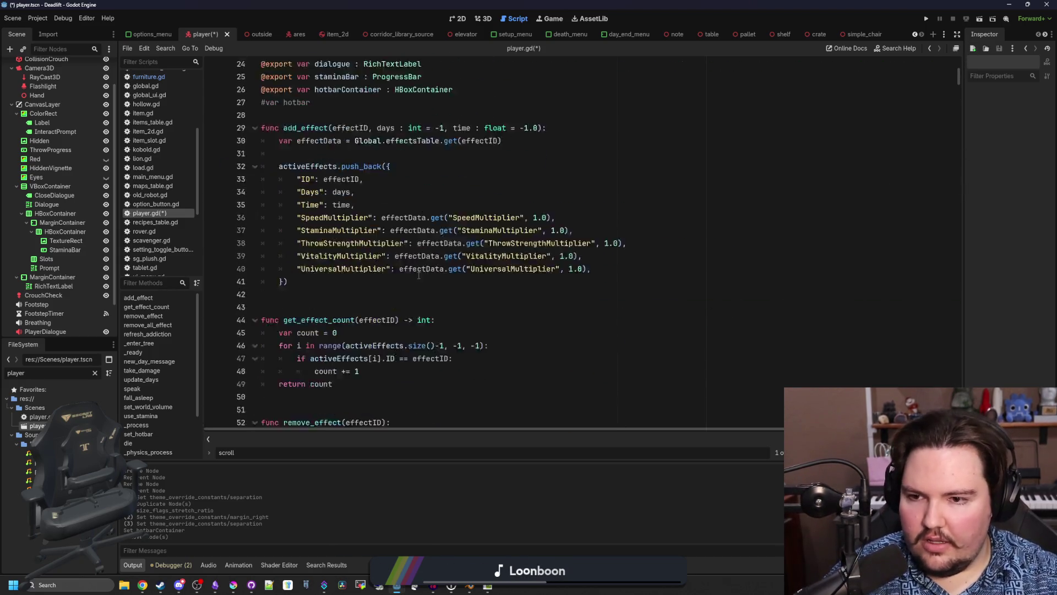
{"action": "scroll", "coordinate": [417, 266], "scroll_direction": "up", "scroll_amount": 2}
Step: Uncomment line 27 and complete it as 'var hotbarSlotCount = 4'
{"action": "left_click", "coordinate": [421, 209]}
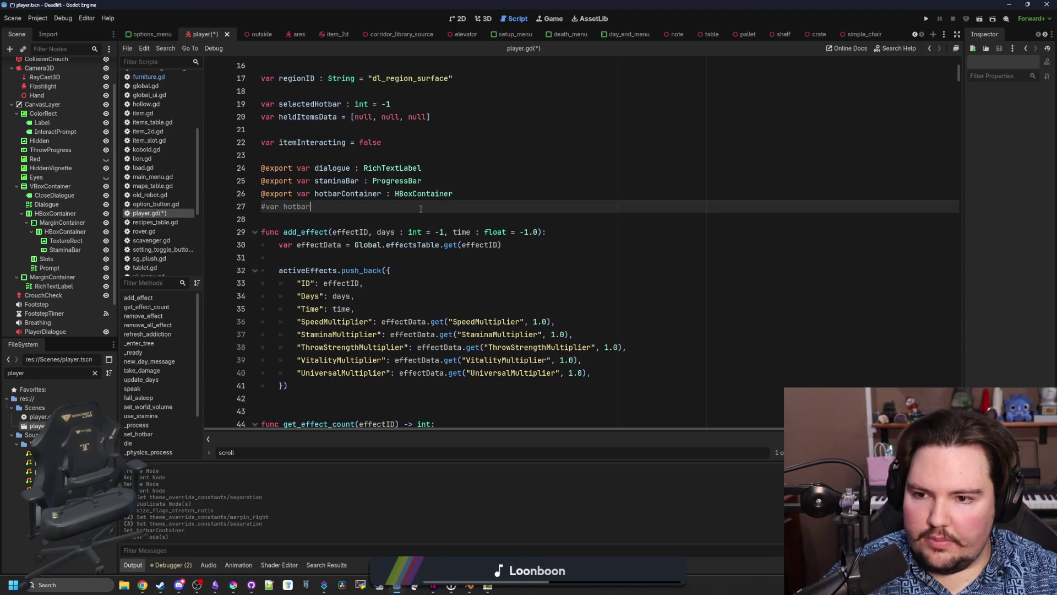
{"action": "left_click", "coordinate": [262, 206]}
{"action": "key", "text": "BackSpace"}
{"action": "key", "text": "Return"}
{"action": "key", "text": "Delete"}
{"action": "left_click", "coordinate": [324, 206]}
{"action": "type", "text": "SlotCount = 4"}
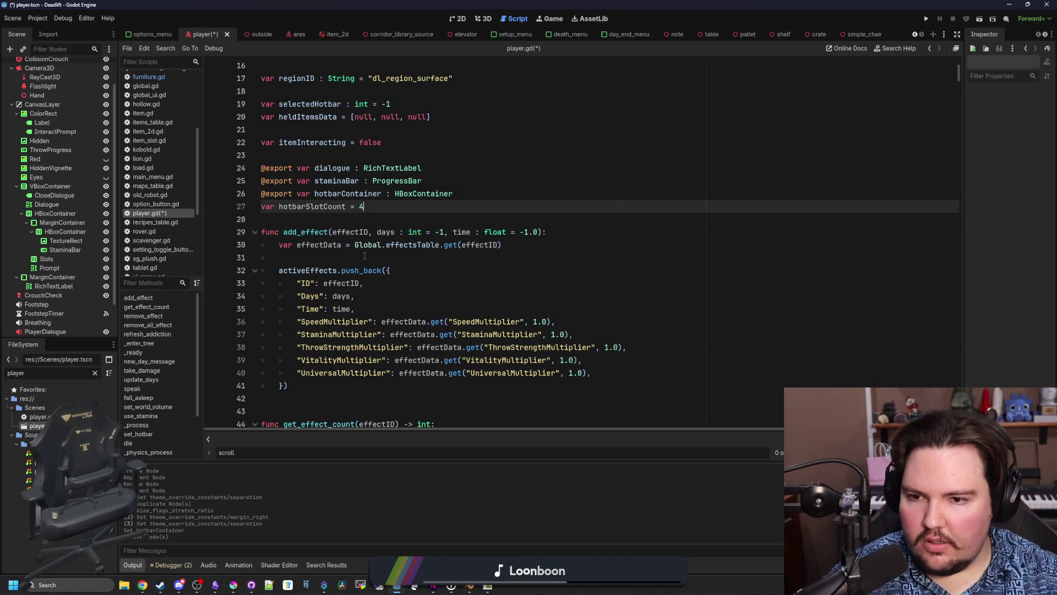
{"action": "key", "text": "Down"}
Step: Return to the end of the hotbarSlotCount line after another search
{"action": "scroll", "coordinate": [439, 309], "scroll_direction": "down", "scroll_amount": 5}
{"action": "left_click", "coordinate": [438, 308]}
{"action": "key", "text": "ctrl+f"}
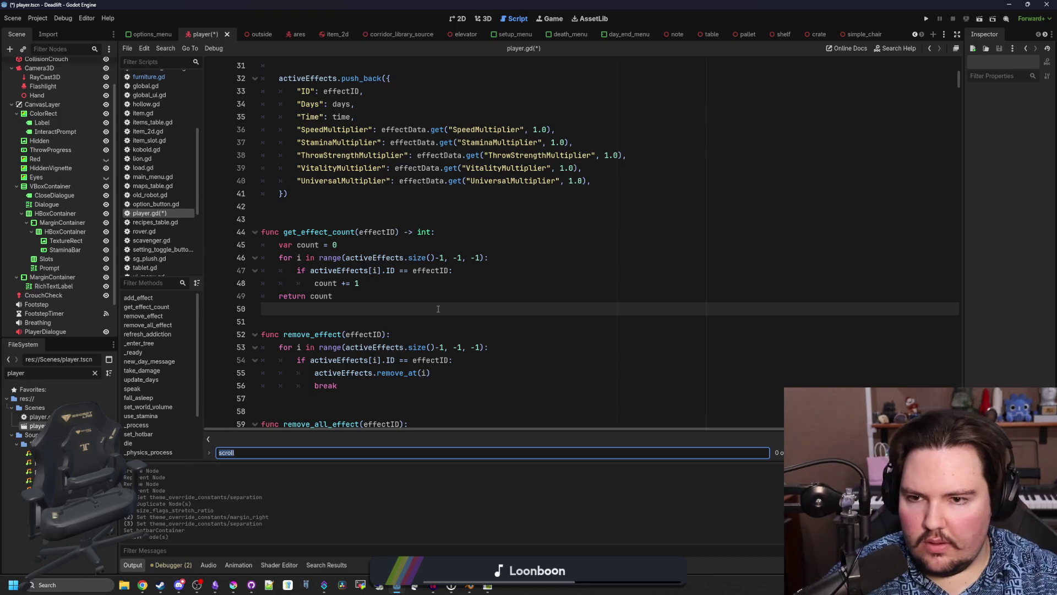
{"action": "scroll", "coordinate": [438, 308], "scroll_direction": "up", "scroll_amount": 5}
{"action": "left_click", "coordinate": [394, 206]}
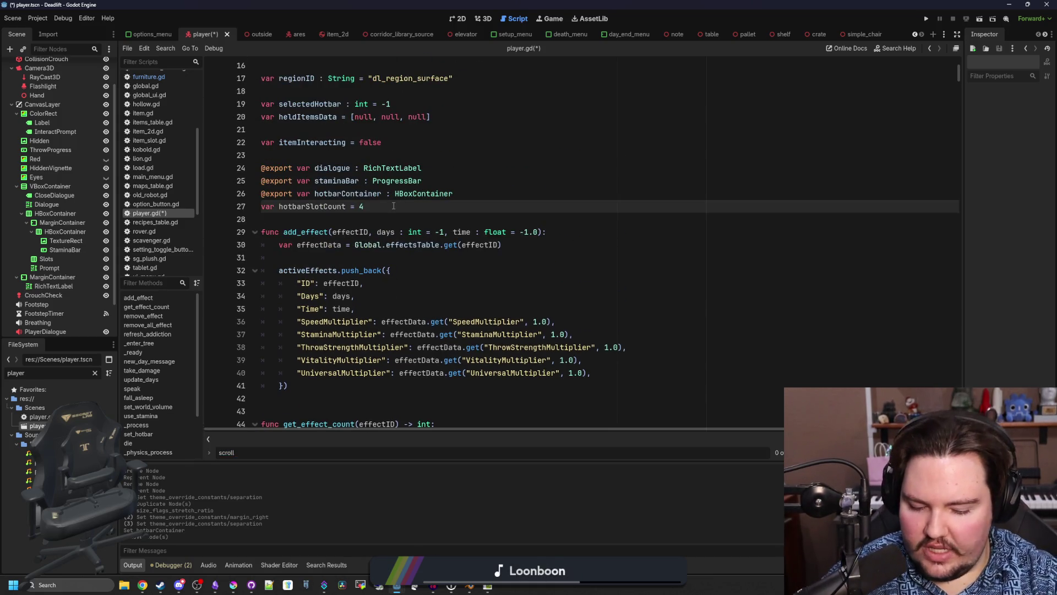
Step: Add a set(val) block to hotbarSlotCount that assigns val and calls update_hotbar()
{"action": "type", "text": ":"}
{"action": "key", "text": "Return"}
{"action": "type", "text": "set(val)"}
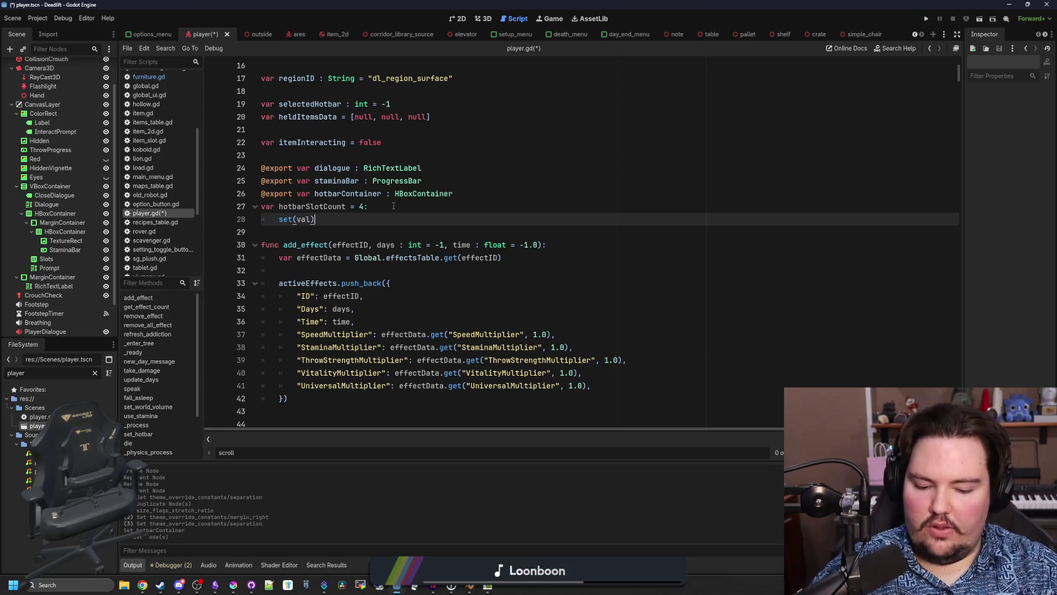
{"action": "type", "text": ":"}
{"action": "key", "text": "Return"}
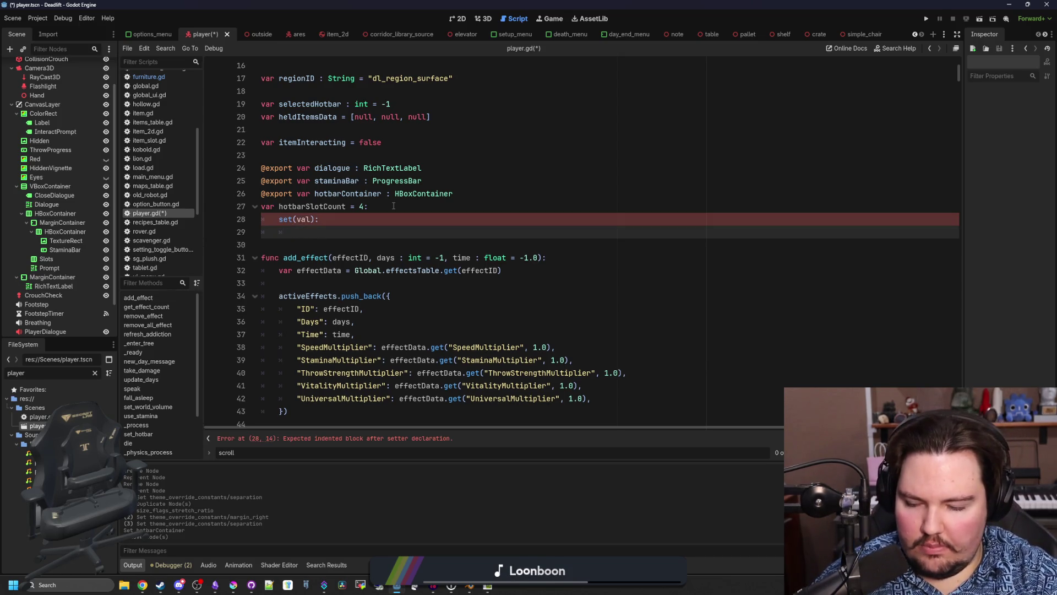
{"action": "type", "text": "hotbarSlotCount ="}
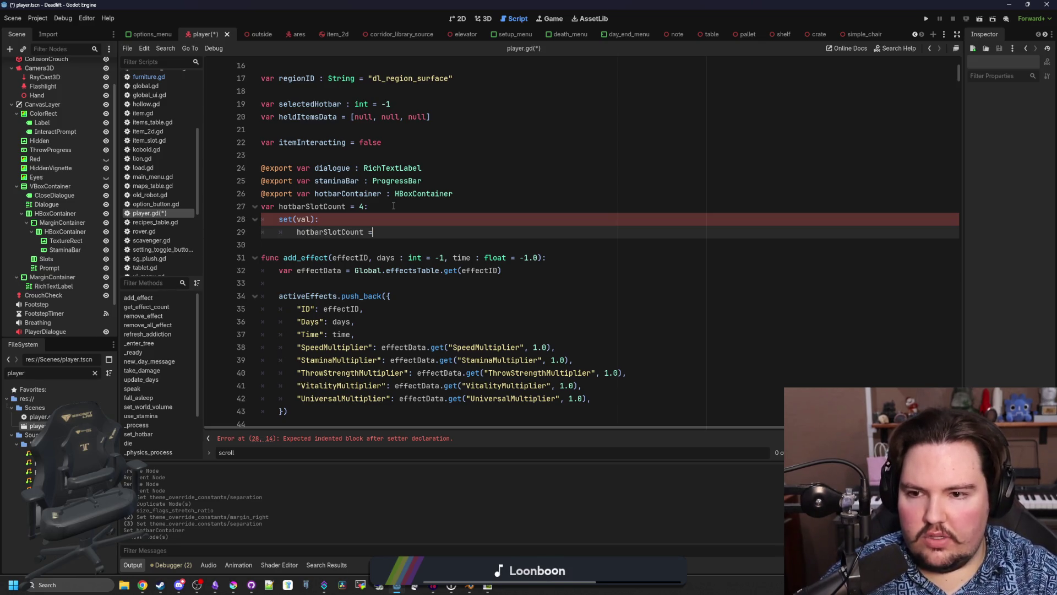
{"action": "type", "text": " val"}
{"action": "key", "text": "Return"}
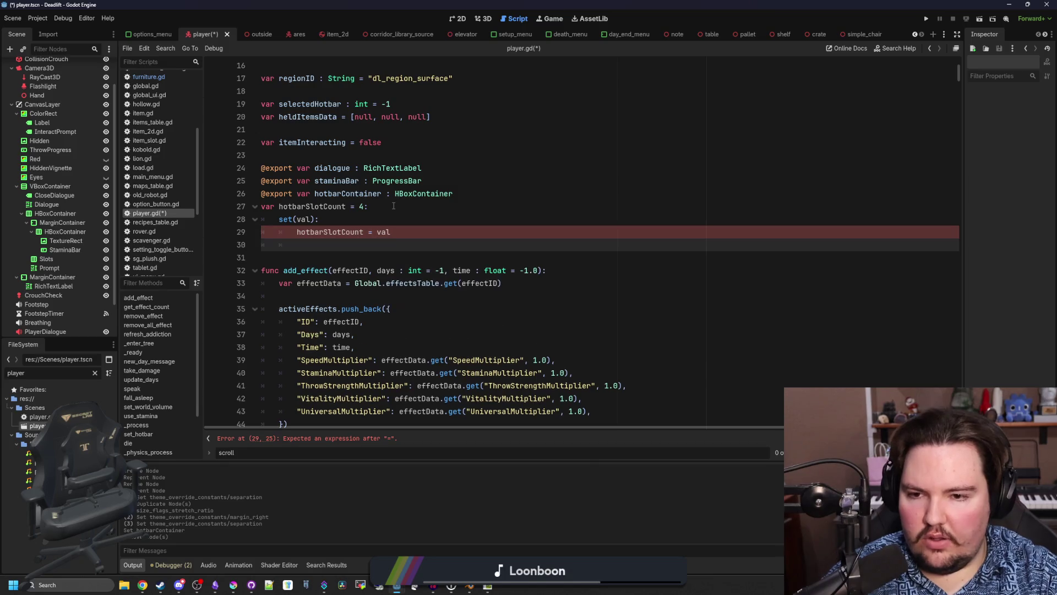
{"action": "type", "text": "update_hotbar()"}
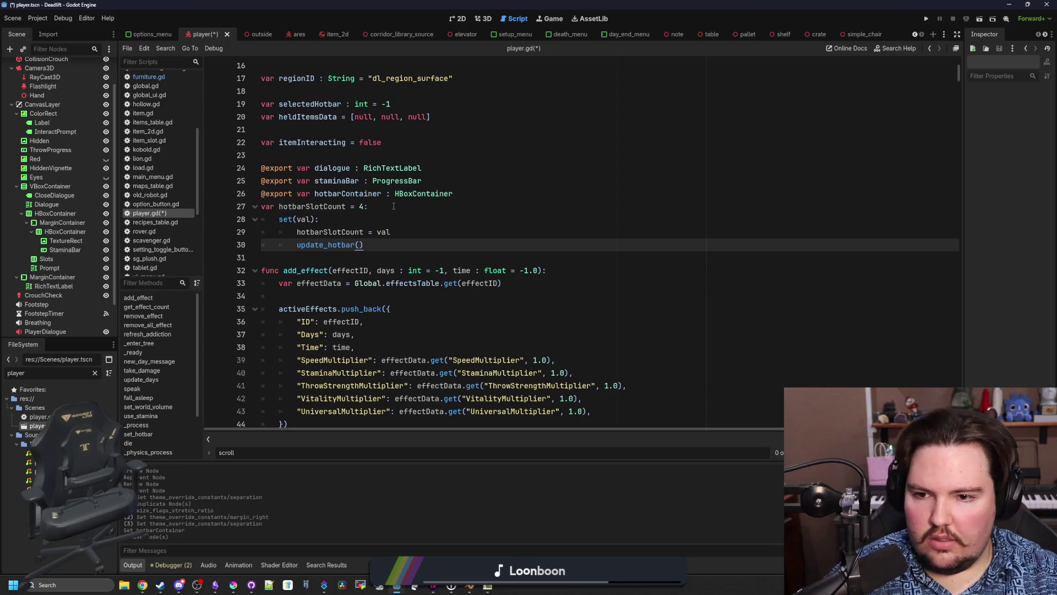
{"action": "left_click_drag", "start_coordinate": [376, 243], "coordinate": [297, 244]}
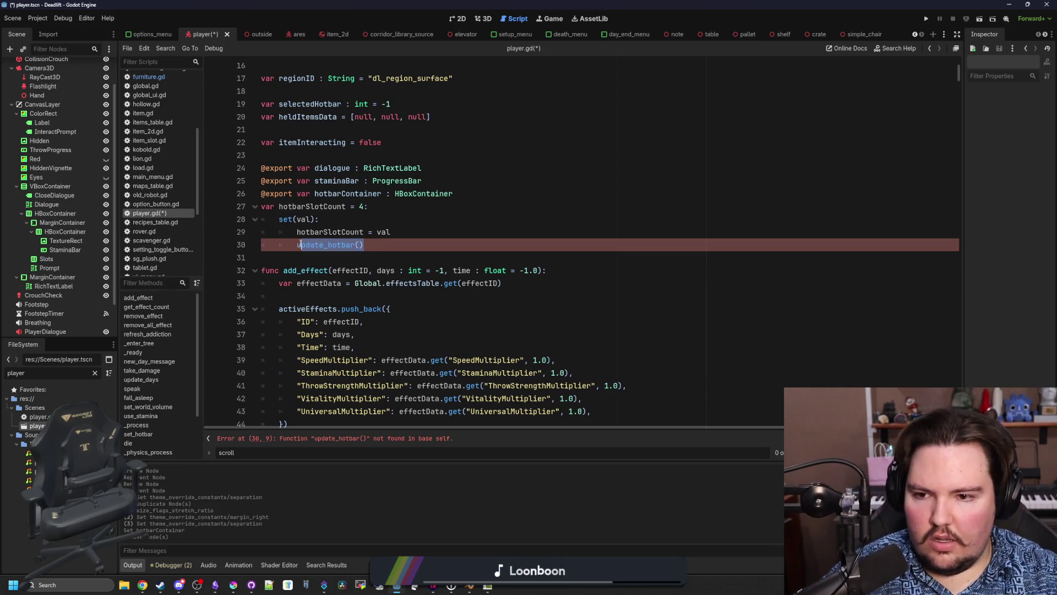
{"action": "scroll", "coordinate": [338, 258], "scroll_direction": "down", "scroll_amount": 5}
{"action": "scroll", "coordinate": [302, 254], "scroll_direction": "down", "scroll_amount": 3}
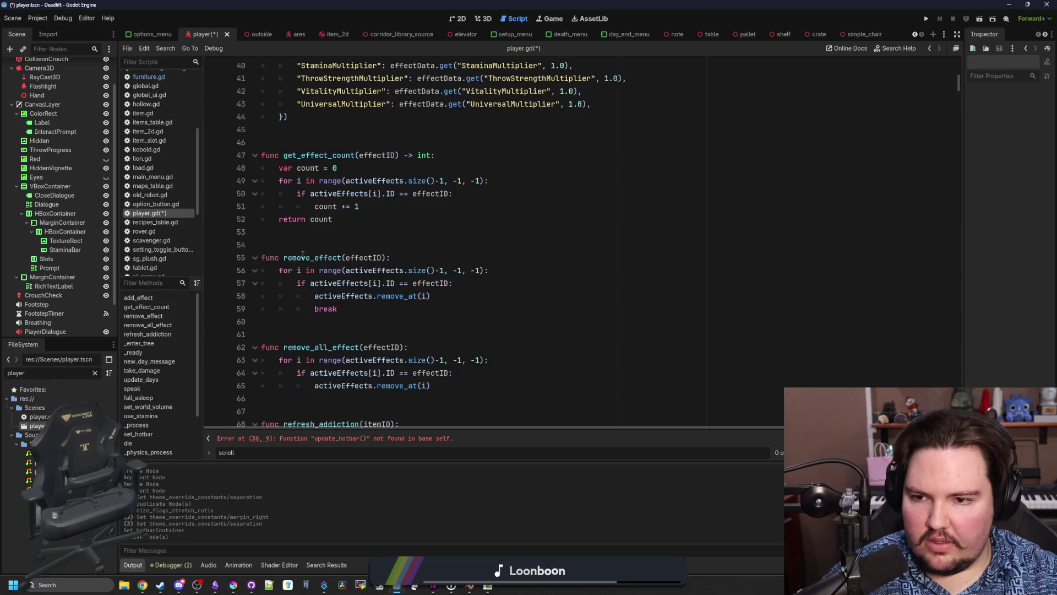
{"action": "scroll", "coordinate": [300, 248], "scroll_direction": "up", "scroll_amount": 3}
Step: Add 'func update_hotbar(): pass' after the add_effect function
{"action": "left_click", "coordinate": [296, 244]}
{"action": "key", "text": "Return"}
{"action": "key", "text": "Return"}
{"action": "key", "text": "Return"}
{"action": "type", "text": "func b"}
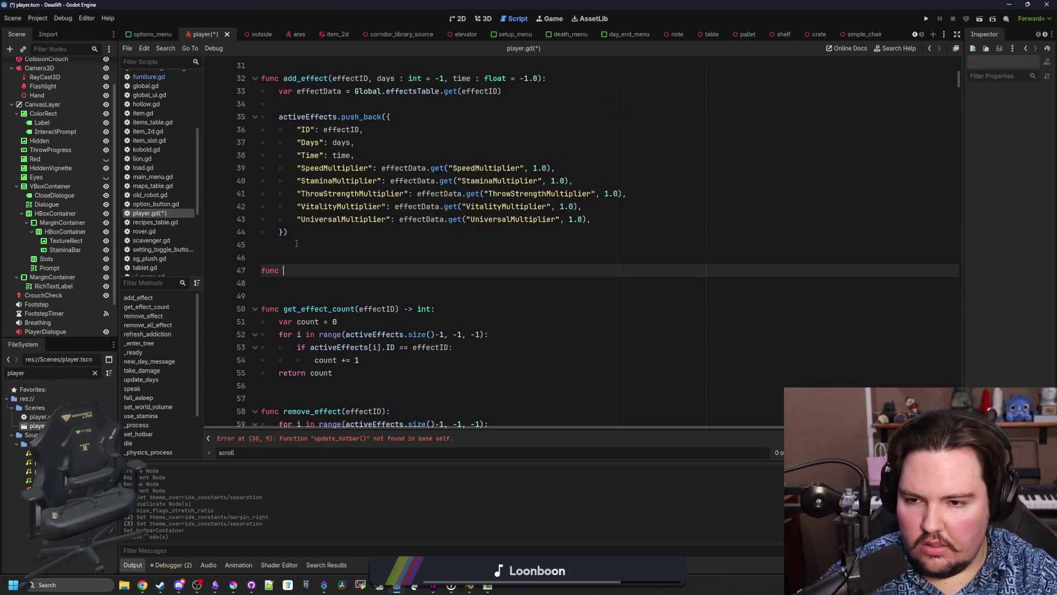
{"action": "key", "text": "BackSpace"}
{"action": "type", "text": "update_"}
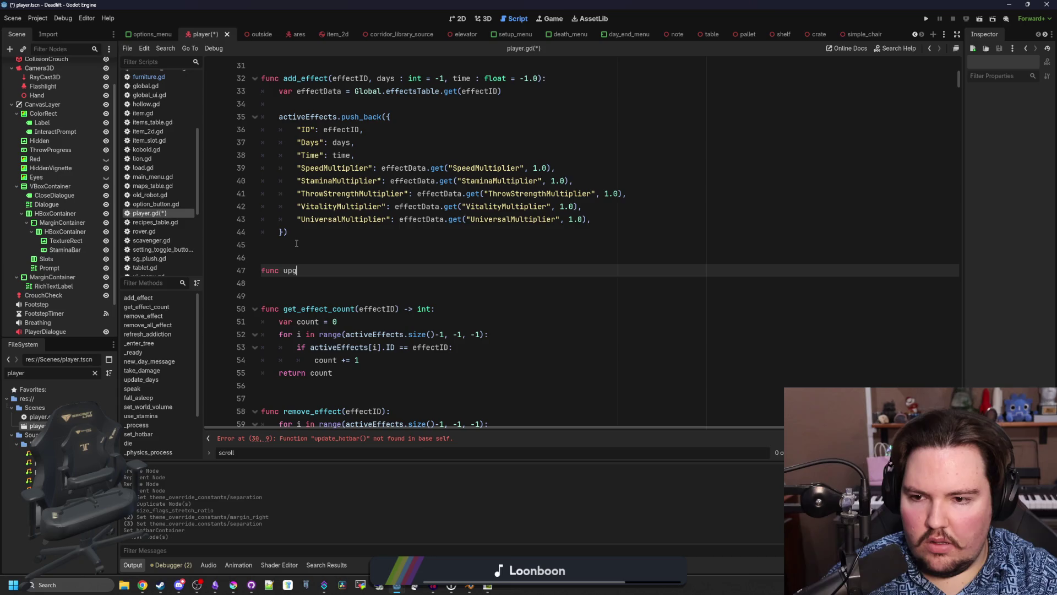
{"action": "type", "text": "hotbar():"}
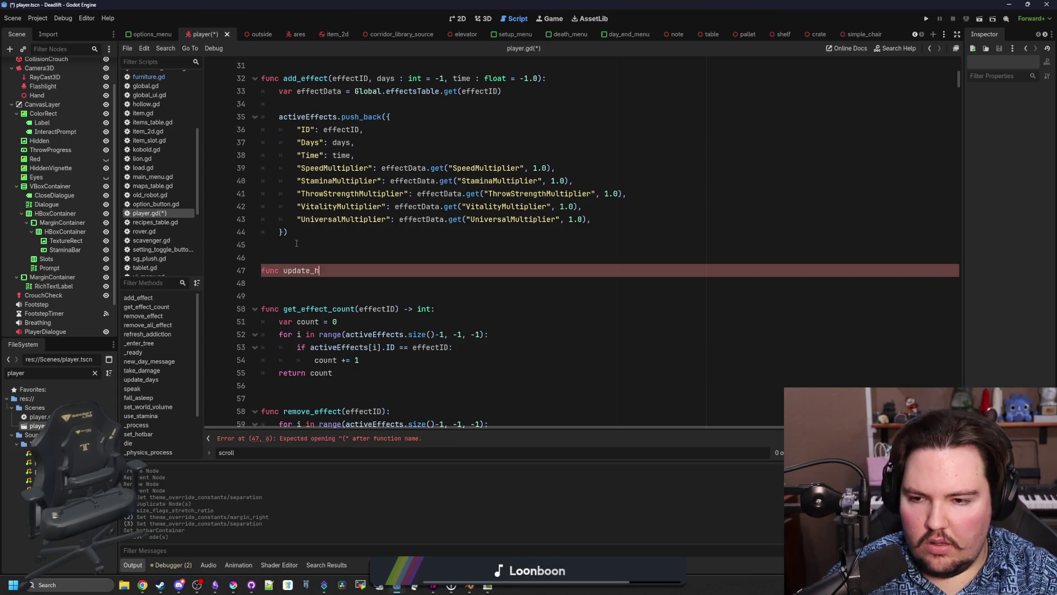
{"action": "key", "text": "Return"}
{"action": "type", "text": "update_hotbar()"}
{"action": "key", "text": "ctrl+BackSpace"}
{"action": "key", "text": "ctrl+BackSpace"}
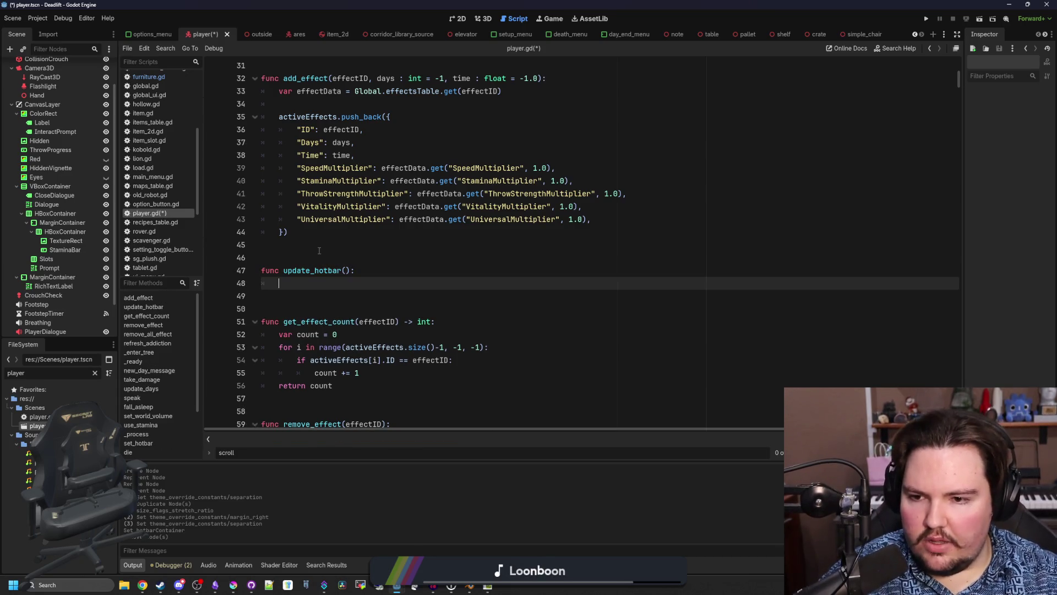
{"action": "type", "text": "pass"}
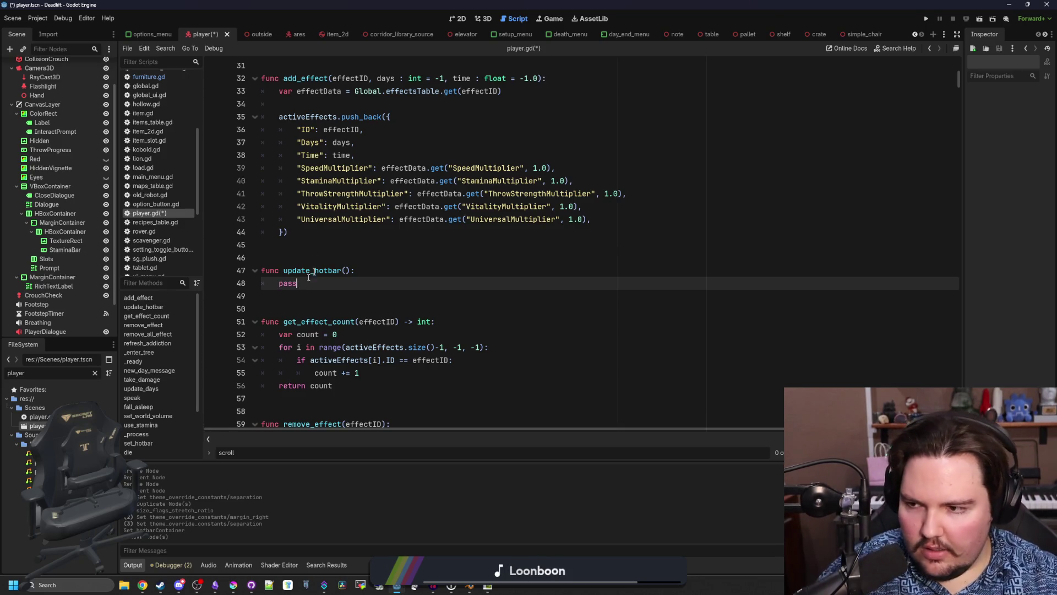
Step: Review the new update_hotbar function and search the script for _ready
{"action": "left_click", "coordinate": [337, 245]}
{"action": "left_click_drag", "start_coordinate": [356, 271], "coordinate": [284, 272]}
{"action": "left_click", "coordinate": [348, 256]}
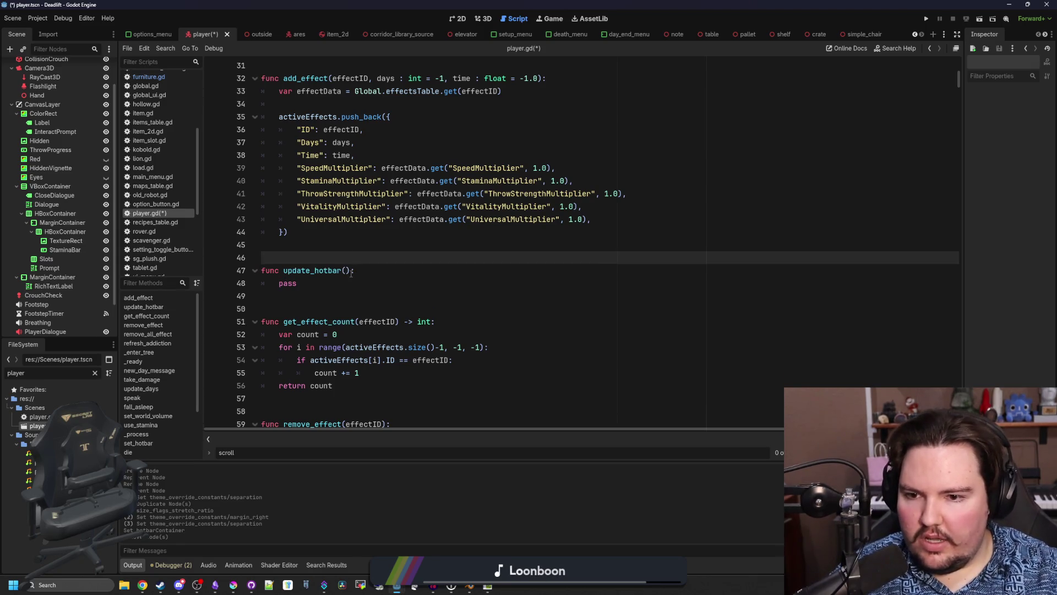
{"action": "left_click_drag", "start_coordinate": [351, 271], "coordinate": [285, 270]}
{"action": "scroll", "coordinate": [285, 272], "scroll_direction": "up", "scroll_amount": 5}
{"action": "scroll", "coordinate": [285, 273], "scroll_direction": "down", "scroll_amount": 3}
{"action": "scroll", "coordinate": [351, 128], "scroll_direction": "up", "scroll_amount": 1}
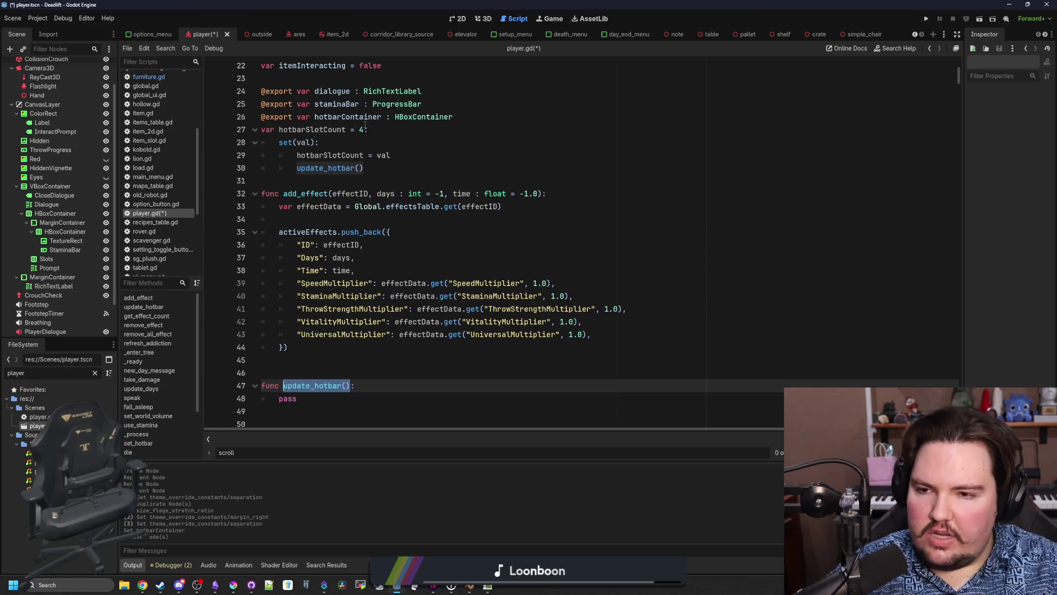
{"action": "scroll", "coordinate": [365, 125], "scroll_direction": "down", "scroll_amount": 13}
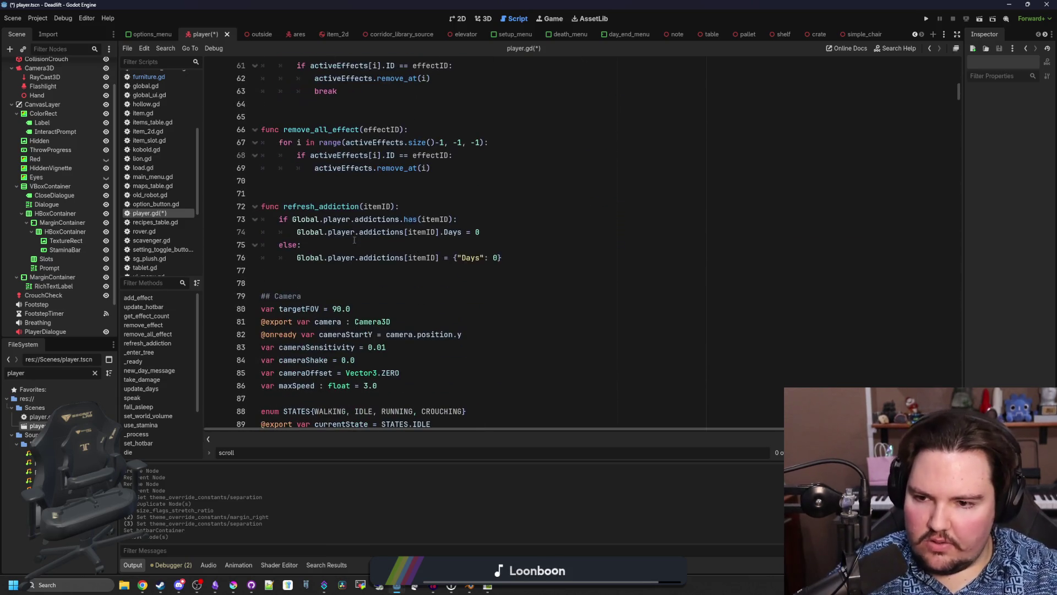
{"action": "scroll", "coordinate": [406, 256], "scroll_direction": "down", "scroll_amount": 6}
{"action": "key", "text": "ctrl+f"}
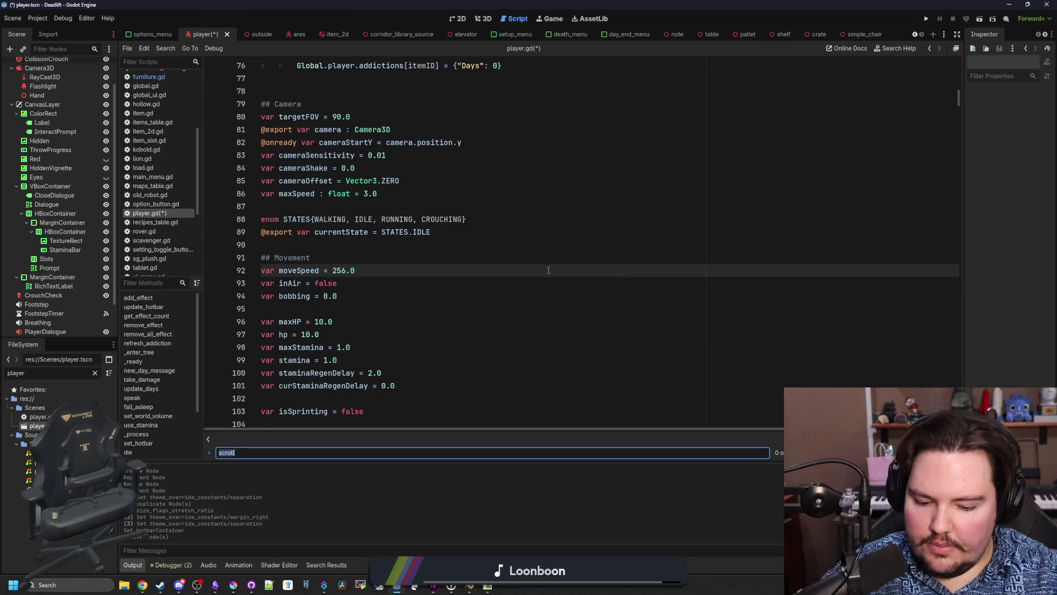
Step: Add an update_hotbar() call in _ready below set_hotbar(0)
{"action": "type", "text": "_ready"}
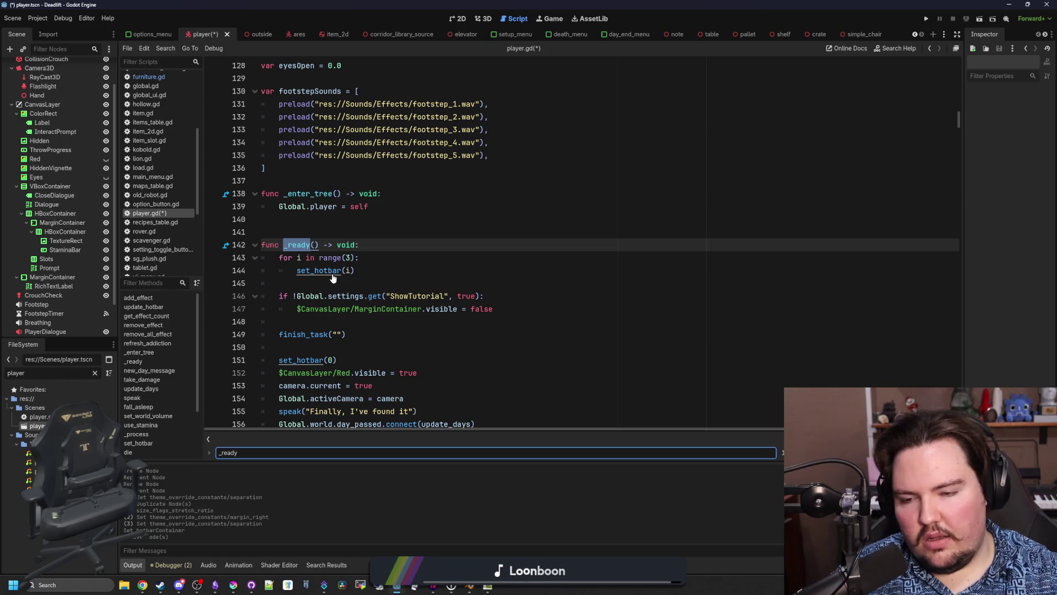
{"action": "scroll", "coordinate": [332, 279], "scroll_direction": "down", "scroll_amount": 3}
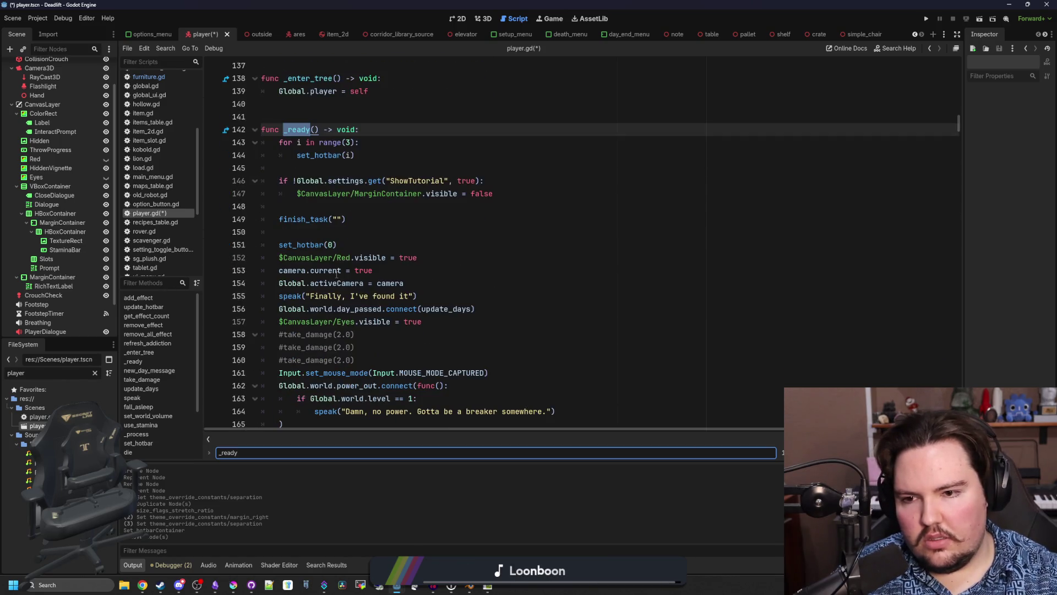
{"action": "left_click", "coordinate": [346, 258]}
{"action": "left_click", "coordinate": [346, 248]}
{"action": "key", "text": "Return"}
{"action": "key", "text": "Return"}
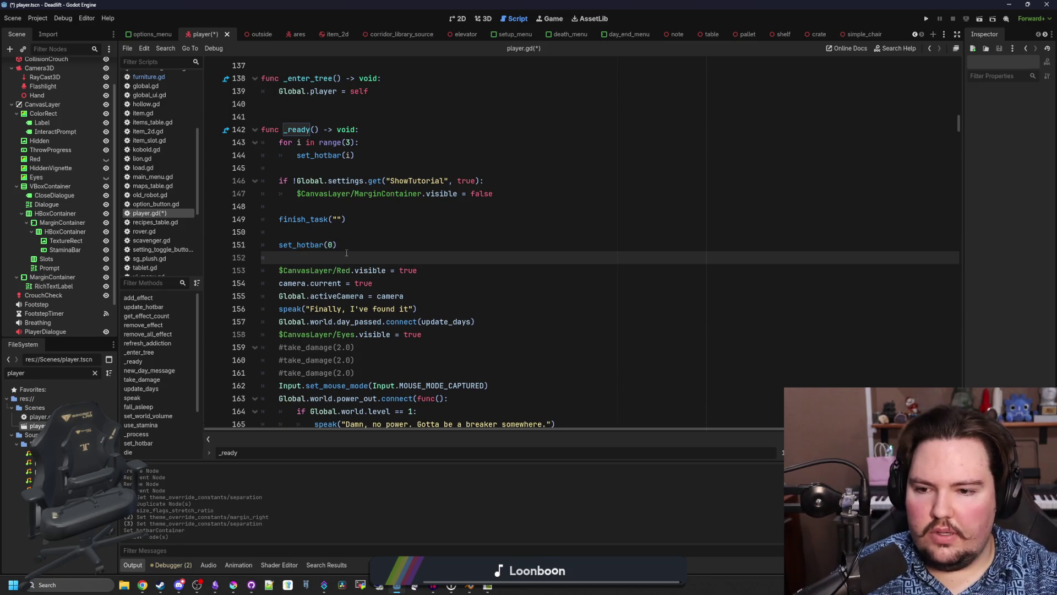
{"action": "type", "text": "update_hotbar()"}
{"action": "key", "text": "Return"}
Step: Move set_hotbar(0) below the update_hotbar() call and remove the extra blank lines
{"action": "left_click", "coordinate": [366, 244]}
{"action": "key", "text": "shift+Home"}
{"action": "key", "text": "shift+Up"}
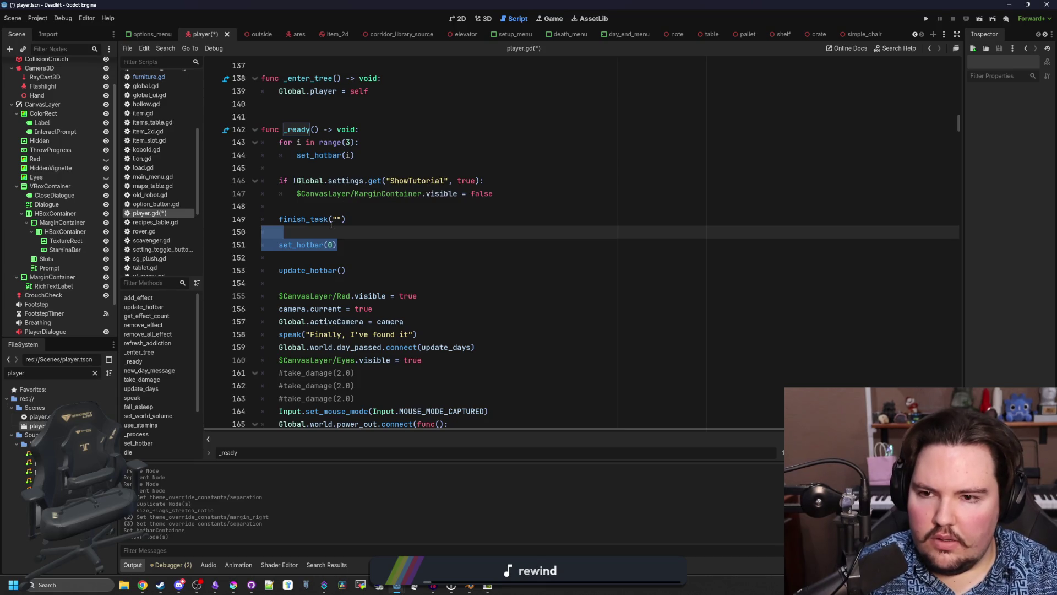
{"action": "left_click", "coordinate": [327, 205]}
{"action": "left_click_drag", "start_coordinate": [279, 245], "coordinate": [337, 244]}
{"action": "key", "text": "ctrl+c"}
{"action": "key", "text": "BackSpace"}
{"action": "left_click", "coordinate": [376, 273]}
{"action": "key", "text": "Return"}
{"action": "key", "text": "ctrl+v"}
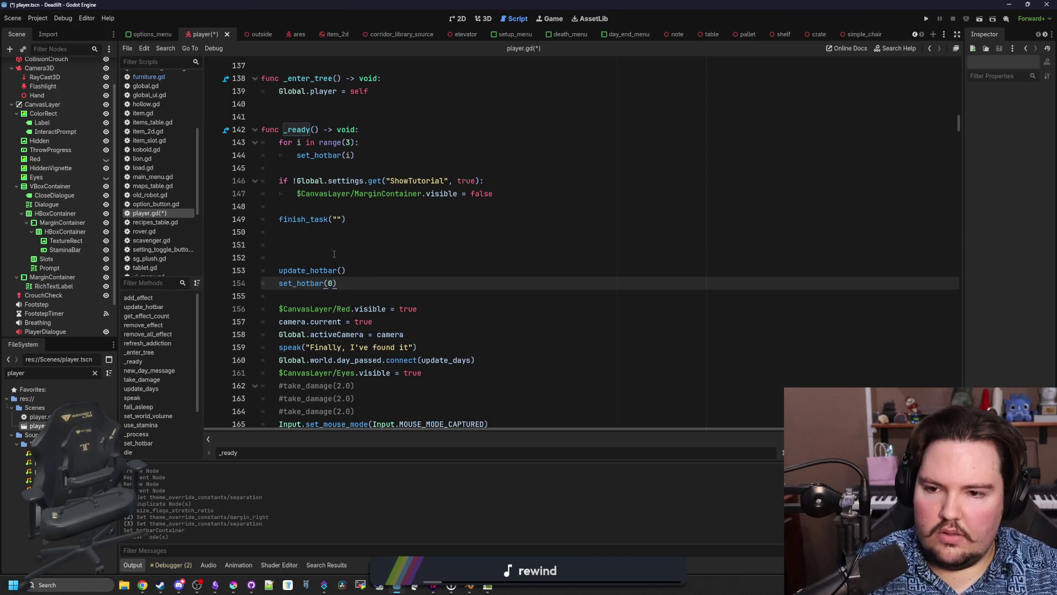
{"action": "left_click", "coordinate": [339, 255]}
{"action": "key", "text": "BackSpace"}
{"action": "key", "text": "BackSpace"}
Step: Move set_hotbar(0) under set_hotbar(i), then cut the whole three-slot setup loop out of _ready
{"action": "left_click_drag", "start_coordinate": [337, 257], "coordinate": [273, 262]}
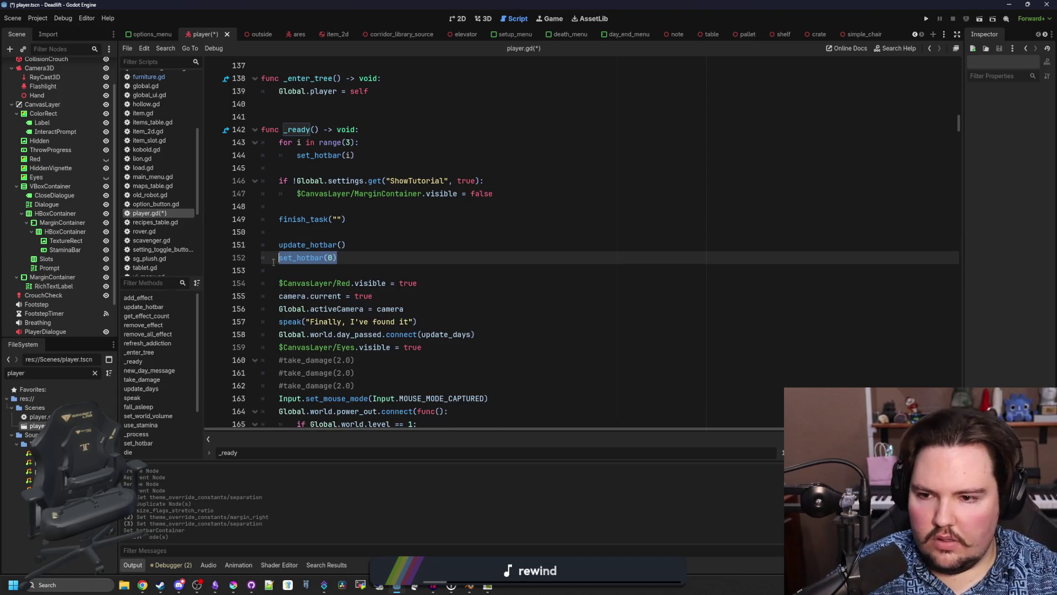
{"action": "scroll", "coordinate": [274, 262], "scroll_direction": "up", "scroll_amount": 3}
{"action": "left_click", "coordinate": [319, 312]}
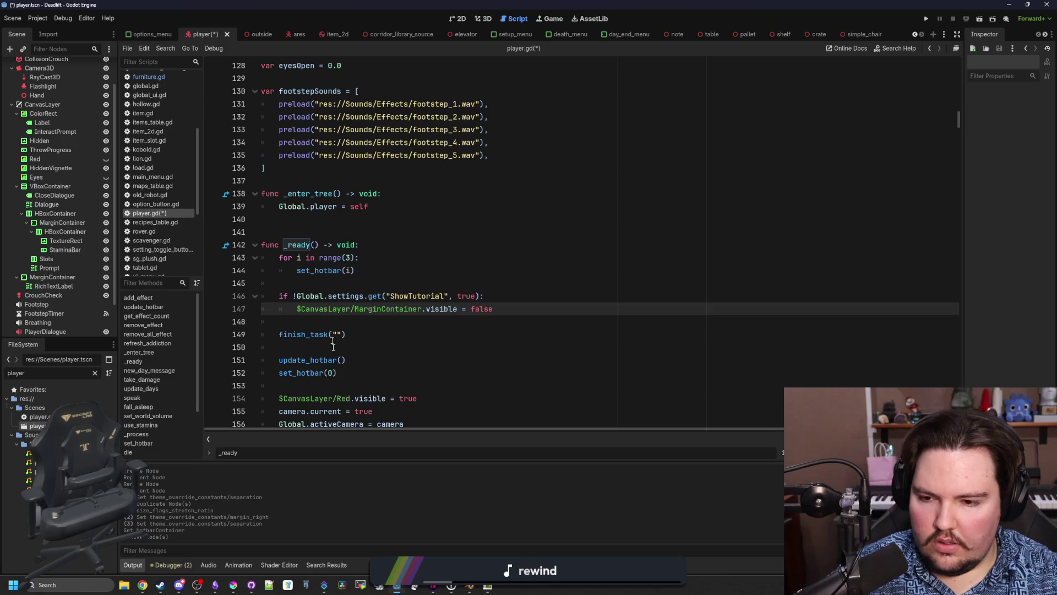
{"action": "left_click_drag", "start_coordinate": [337, 373], "coordinate": [279, 373]}
{"action": "key", "text": "BackSpace"}
{"action": "key", "text": "BackSpace"}
{"action": "key", "text": "BackSpace"}
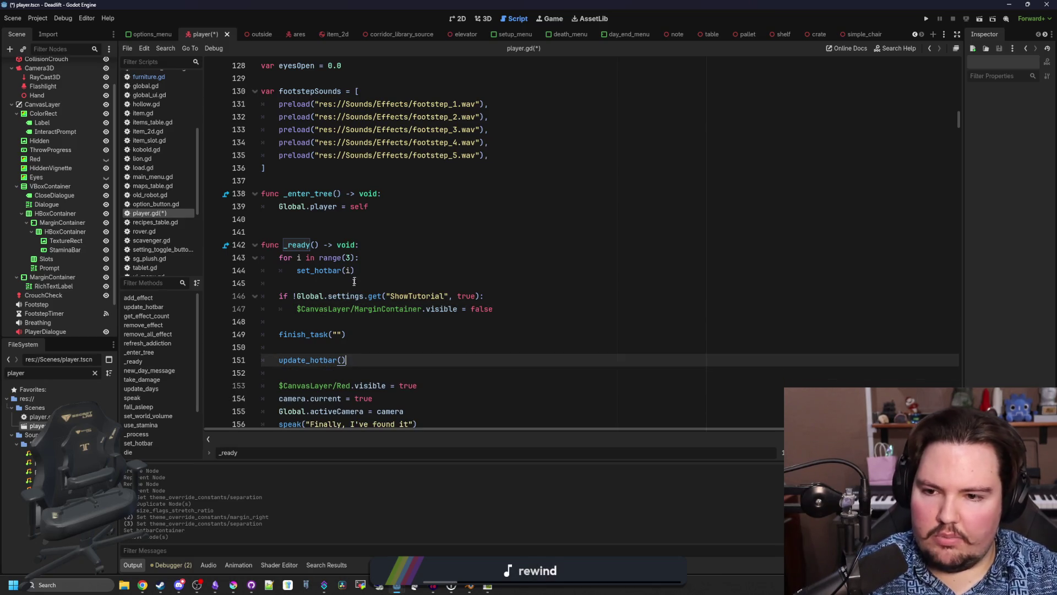
{"action": "left_click", "coordinate": [365, 270]}
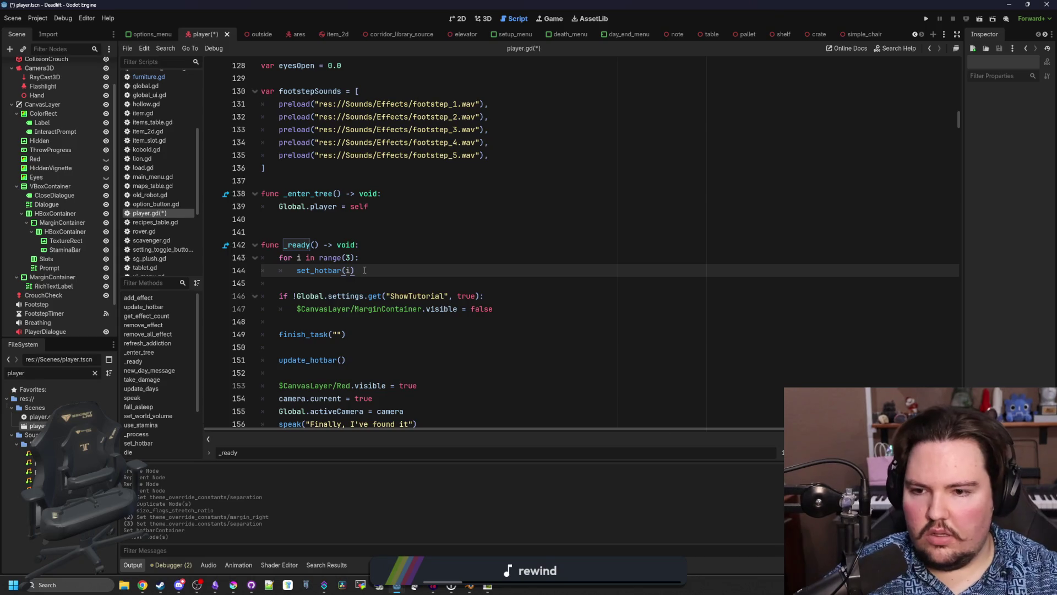
{"action": "key", "text": "Return"}
{"action": "key", "text": "ctrl+v"}
{"action": "left_click_drag", "start_coordinate": [361, 283], "coordinate": [226, 262]}
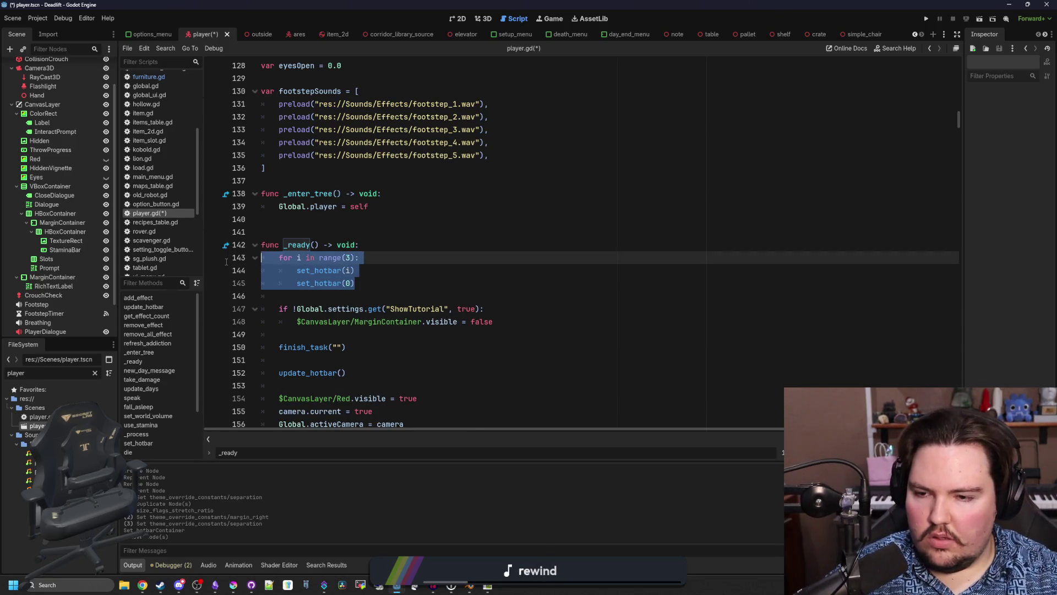
{"action": "key", "text": "ctrl+x"}
{"action": "key", "text": "Delete"}
Step: Replace pass in update_hotbar with the cut loop, dedenting set_hotbar(0) after it
{"action": "left_click", "coordinate": [317, 325]}
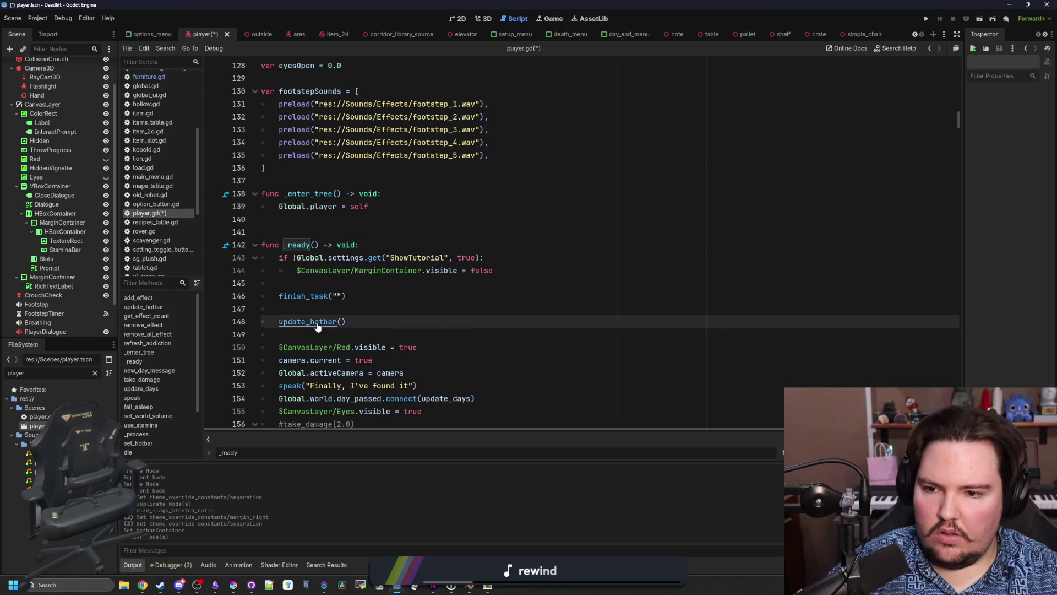
{"action": "left_click", "coordinate": [317, 325], "text": "ctrl"}
{"action": "left_click_drag", "start_coordinate": [297, 257], "coordinate": [274, 257]}
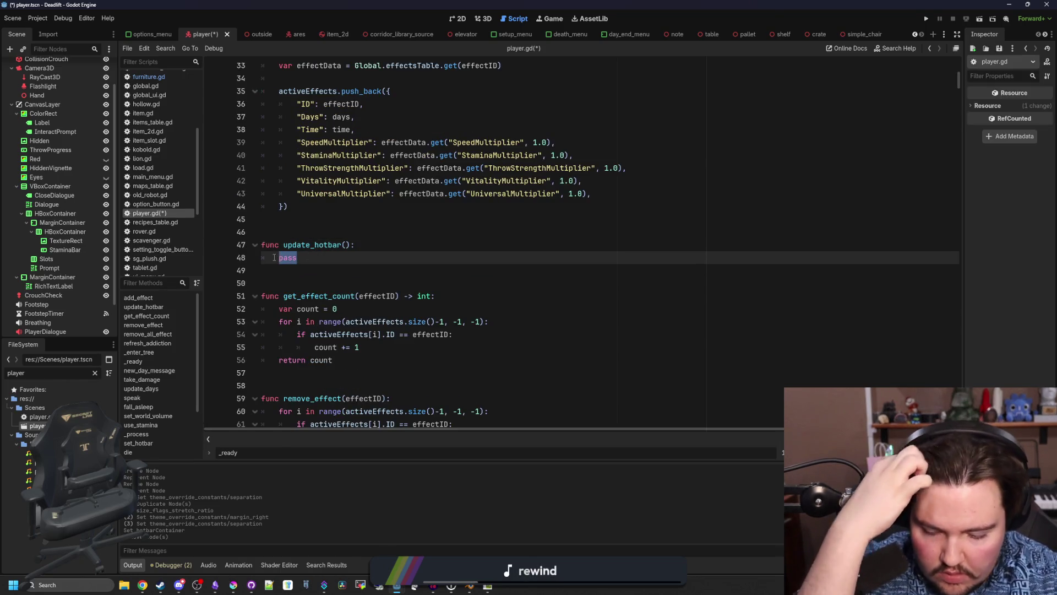
{"action": "key", "text": "ctrl+v"}
{"action": "left_click", "coordinate": [297, 283]}
{"action": "key", "text": "BackSpace"}
Step: Change the loop's range(3) to range(hotbarSlotCount)
{"action": "left_click", "coordinate": [351, 258]}
{"action": "key", "text": "BackSpace"}
{"action": "type", "text": "hotbar"}
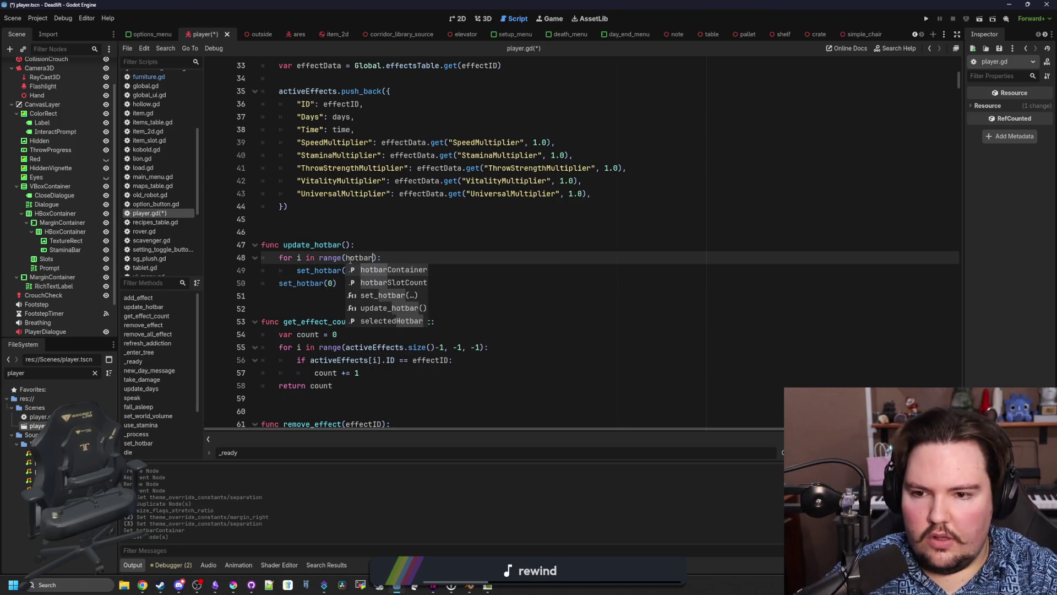
{"action": "key", "text": "Down"}
{"action": "key", "text": "Return"}
{"action": "scroll", "coordinate": [332, 256], "scroll_direction": "up", "scroll_amount": 7}
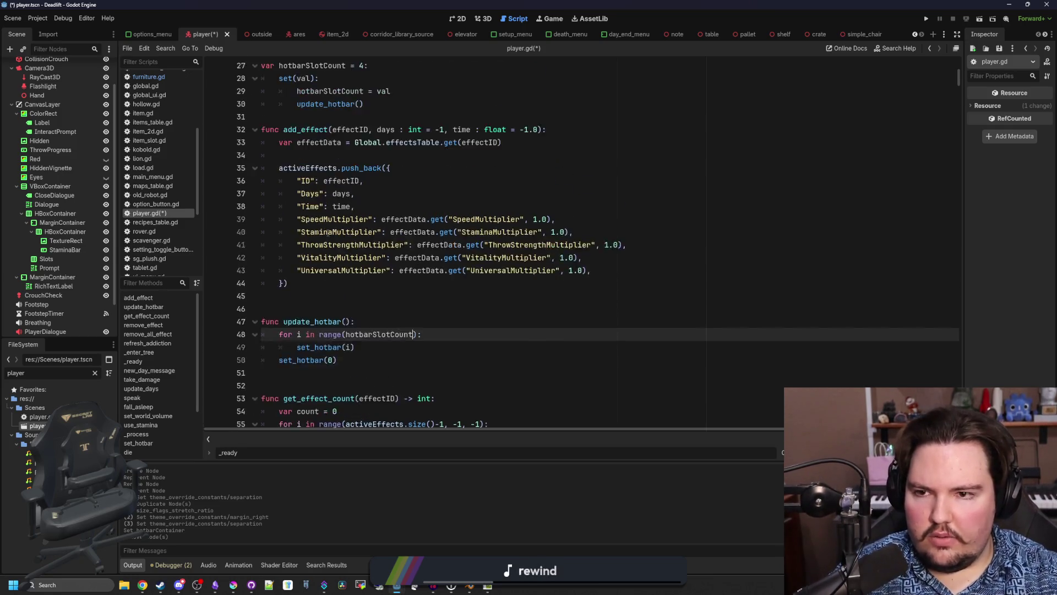
{"action": "left_click", "coordinate": [383, 297]}
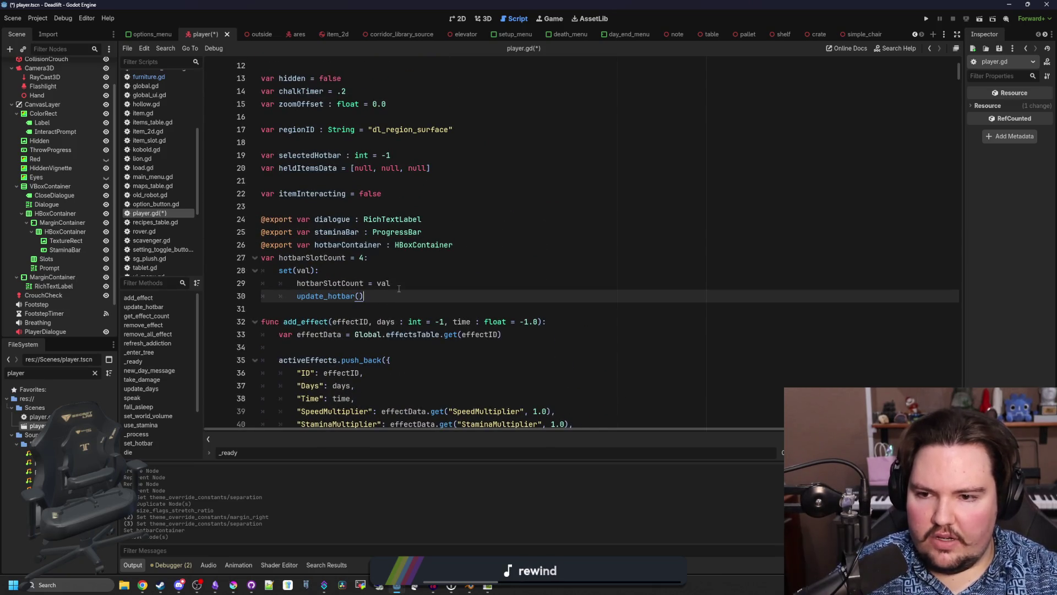
Step: Declare top-level var hotbarSlots : Array[Control] = [] below the hotbarSlotCount setter
{"action": "key", "text": "Return"}
{"action": "key", "text": "BackSpace"}
{"action": "type", "text": "var hotbarSlots ="}
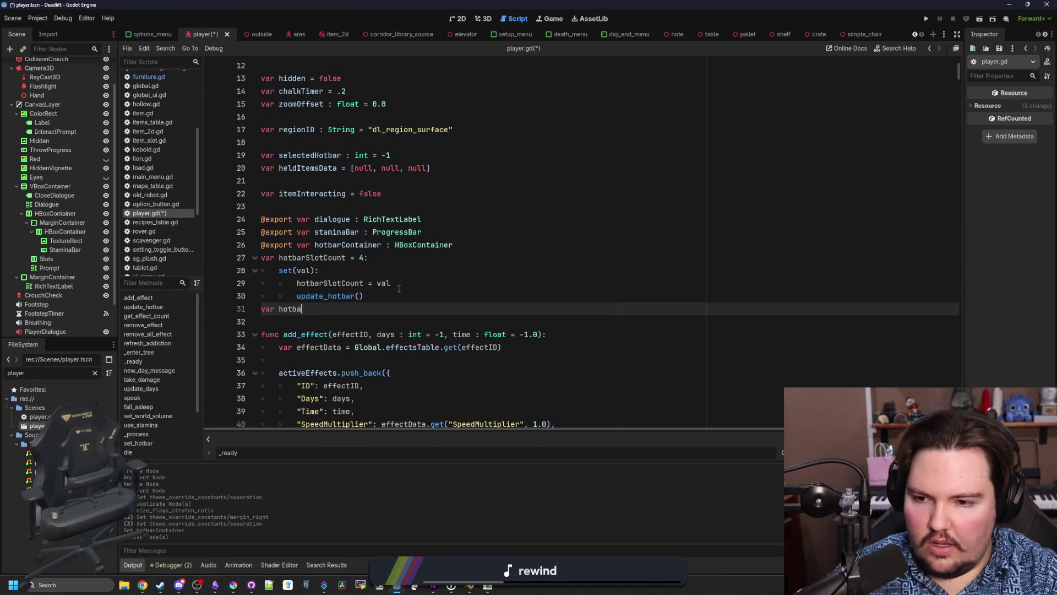
{"action": "key", "text": "BackSpace"}
{"action": "key", "text": "BackSpace"}
{"action": "type", "text": "\" "}
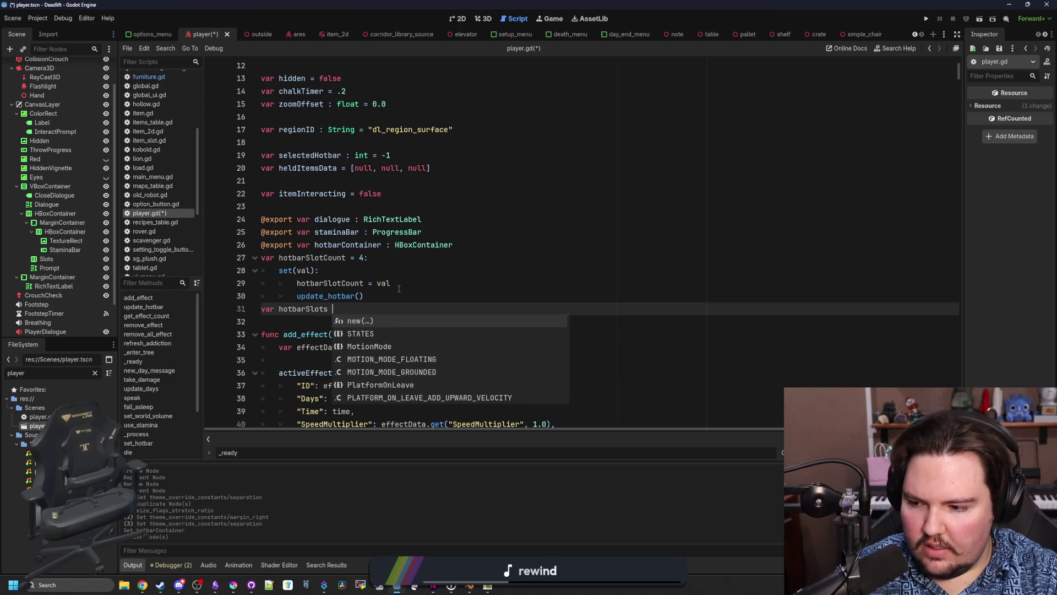
{"action": "type", "text": "rray[N"}
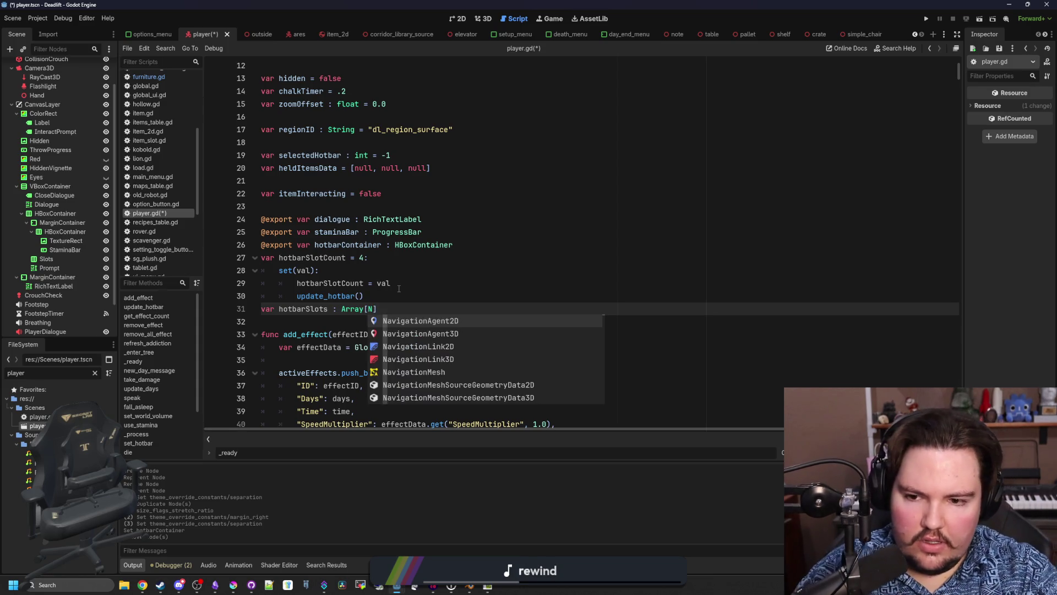
{"action": "type", "text": "ode"}
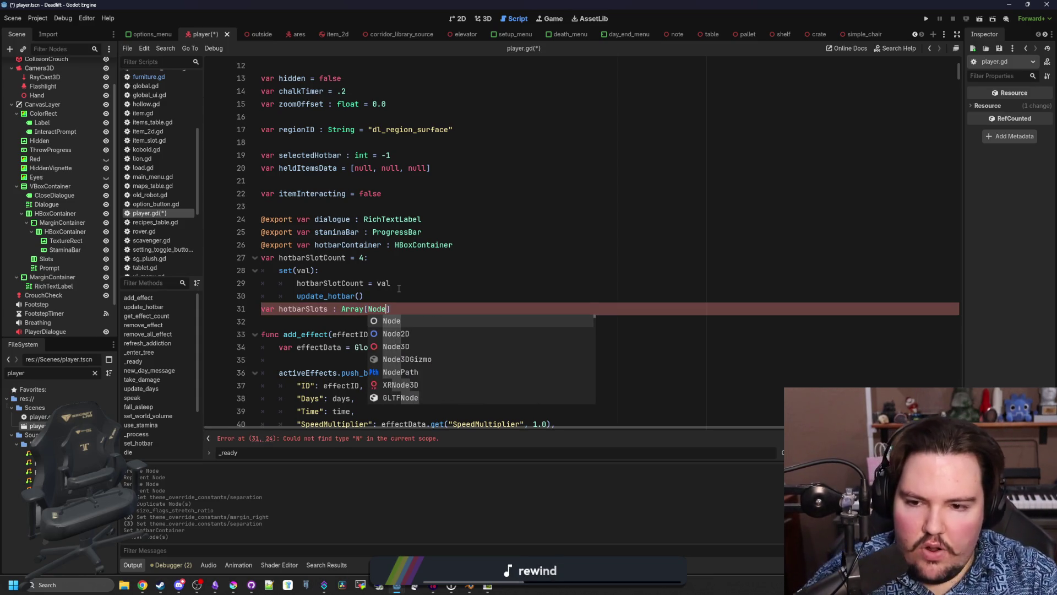
{"action": "key", "text": "BackSpace"}
{"action": "key", "text": "BackSpace"}
{"action": "key", "text": "BackSpace"}
{"action": "type", "text": "Control"}
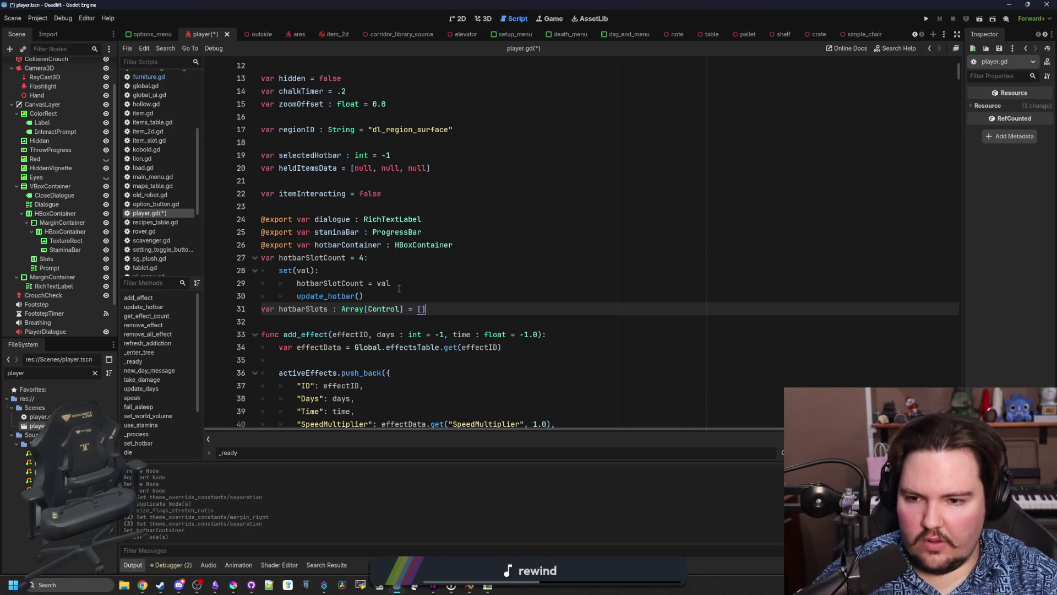
{"action": "double_click", "coordinate": [298, 308]}
{"action": "scroll", "coordinate": [358, 248], "scroll_direction": "down", "scroll_amount": 8}
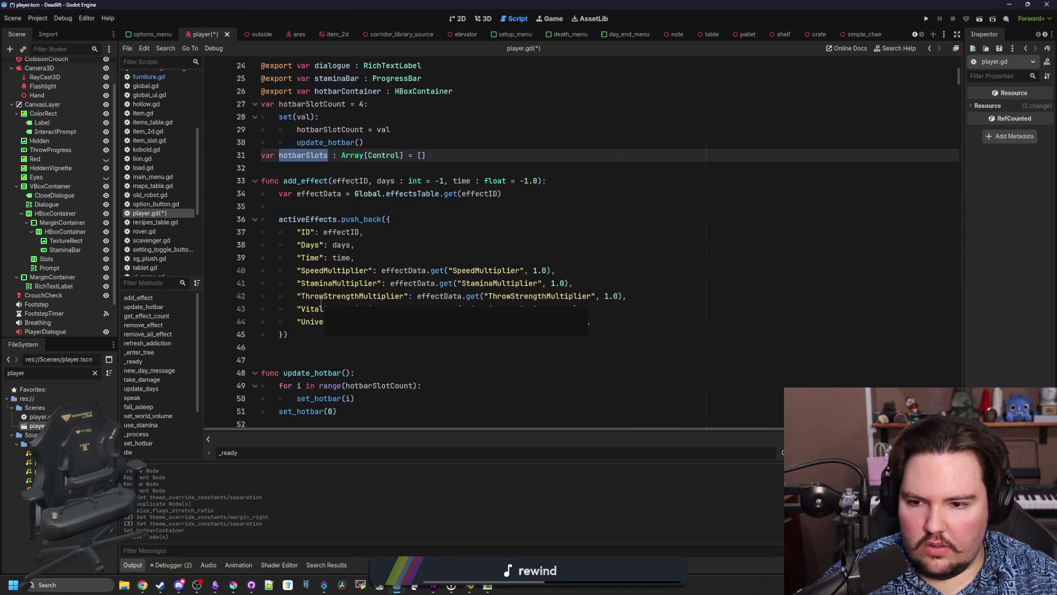
{"action": "left_click", "coordinate": [373, 224]}
Step: Begin update_hotbar by calling queue_free() on each slot in hotbarSlots, then hotbarSlots.clear()
{"action": "key", "text": "Return"}
{"action": "key", "text": "ctrl+v"}
{"action": "type", "text": ".clear()"}
{"action": "key", "text": "Up"}
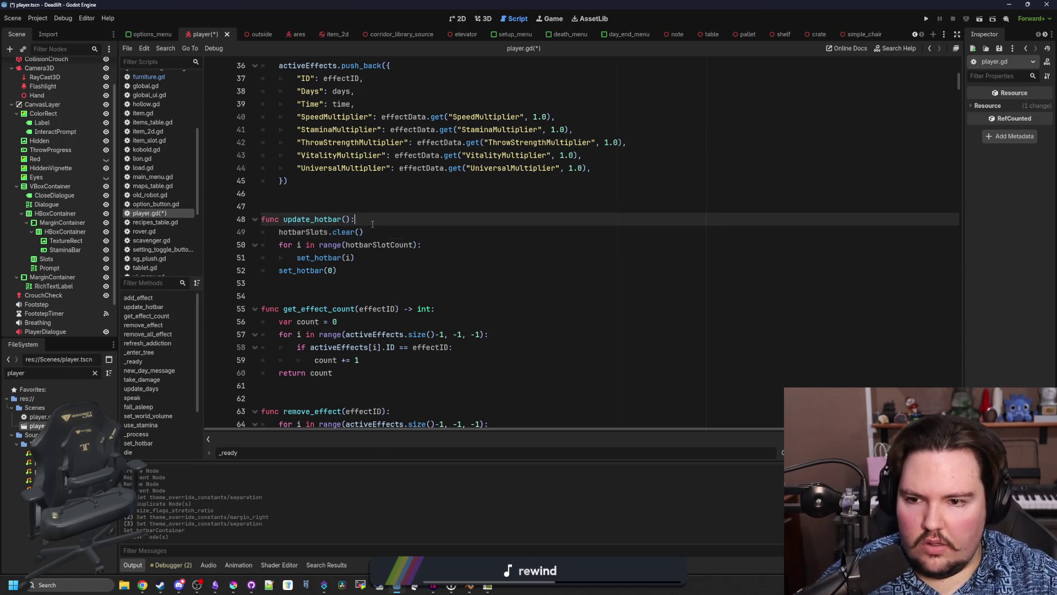
{"action": "key", "text": "Return"}
{"action": "key", "text": "Return"}
{"action": "key", "text": "Up"}
{"action": "type", "text": "fo"}
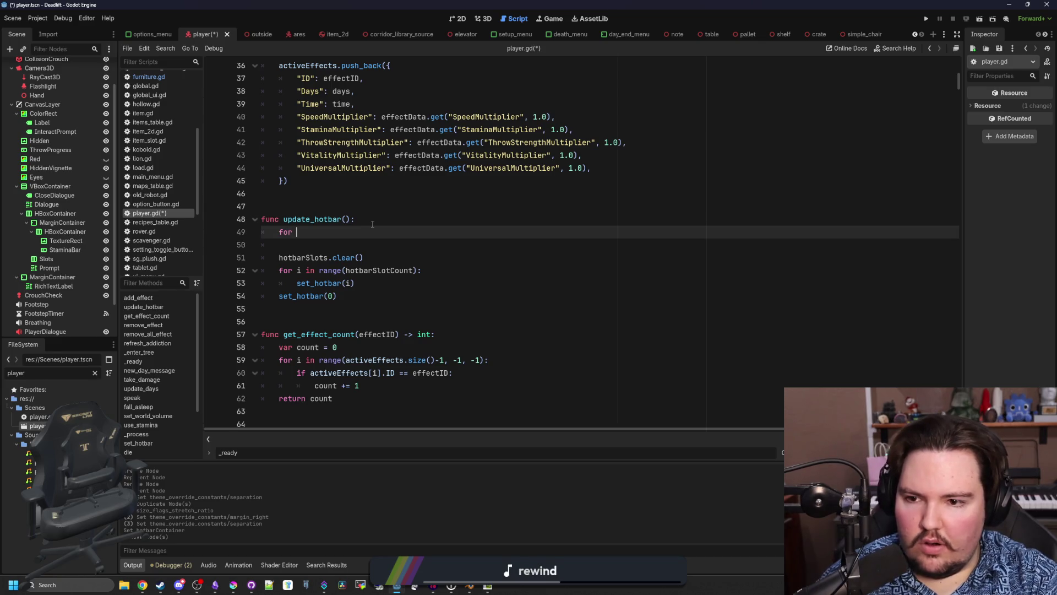
{"action": "type", "text": " in hotbarS"}
{"action": "key", "text": "BackSpace"}
{"action": "key", "text": "BackSpace"}
{"action": "key", "text": "BackSpace"}
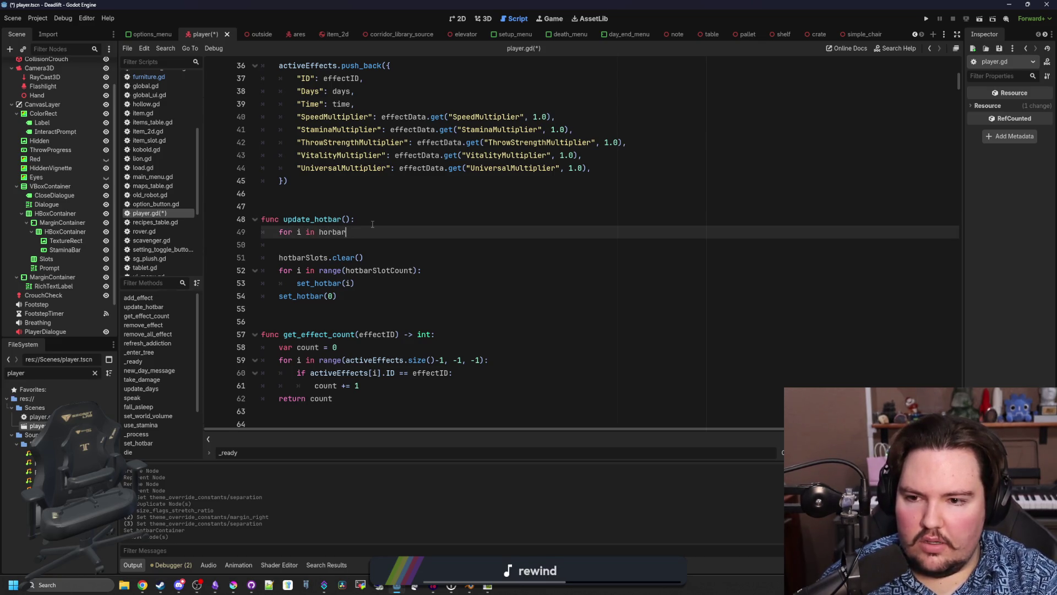
{"action": "type", "text": "tbarSlots:"}
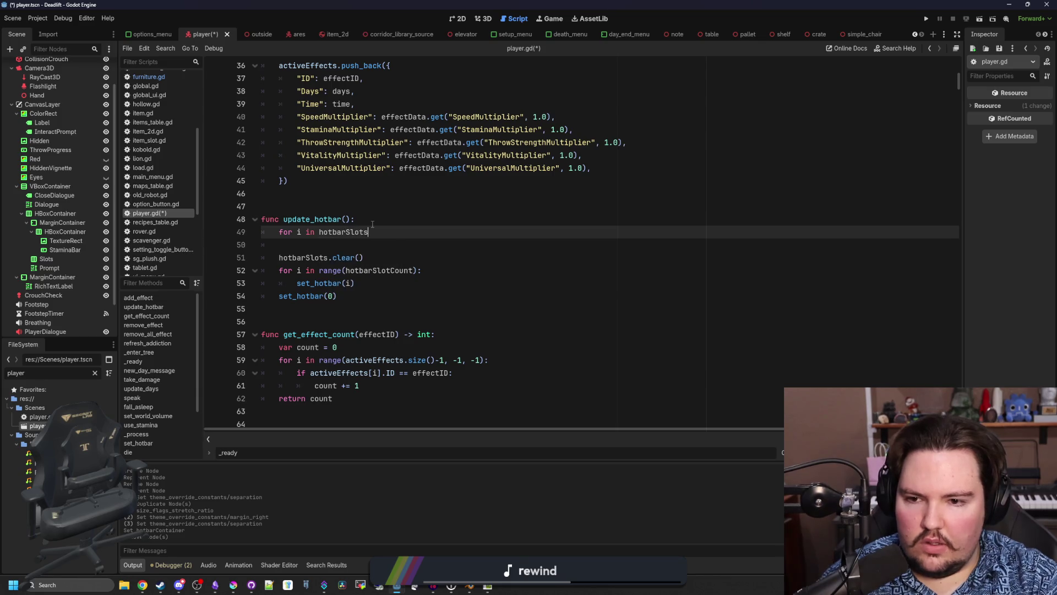
{"action": "key", "text": "Return"}
{"action": "type", "text": "i.queue_Free"}
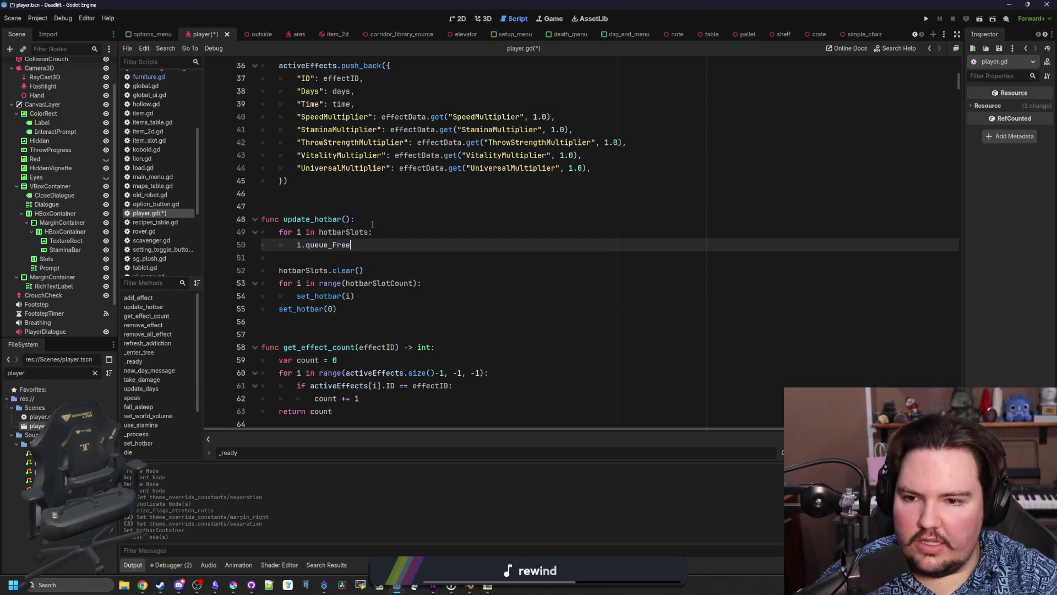
{"action": "type", "text": "f"}
{"action": "key", "text": "Return"}
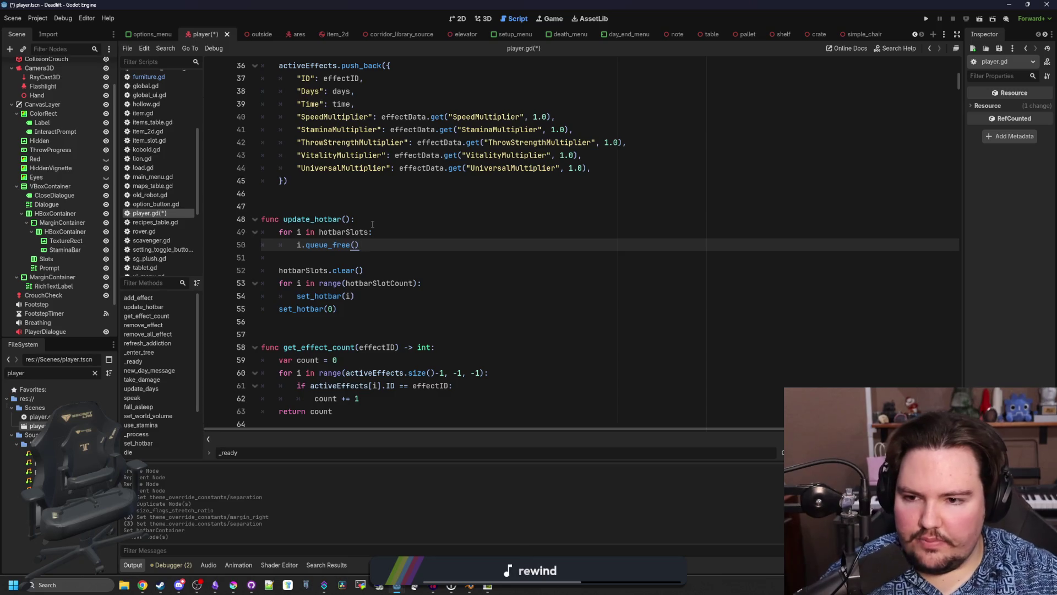
Step: Add heldItemsData.resize(hotbarSlotCount) after the free loop, checking the Array resize docs
{"action": "left_click", "coordinate": [294, 258]}
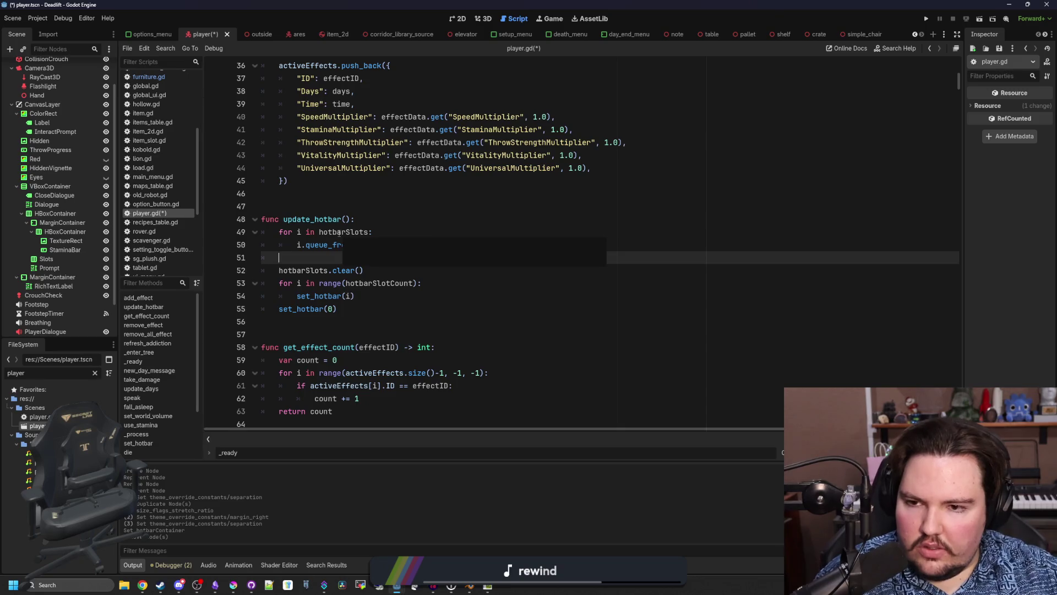
{"action": "scroll", "coordinate": [395, 219], "scroll_direction": "up", "scroll_amount": 12}
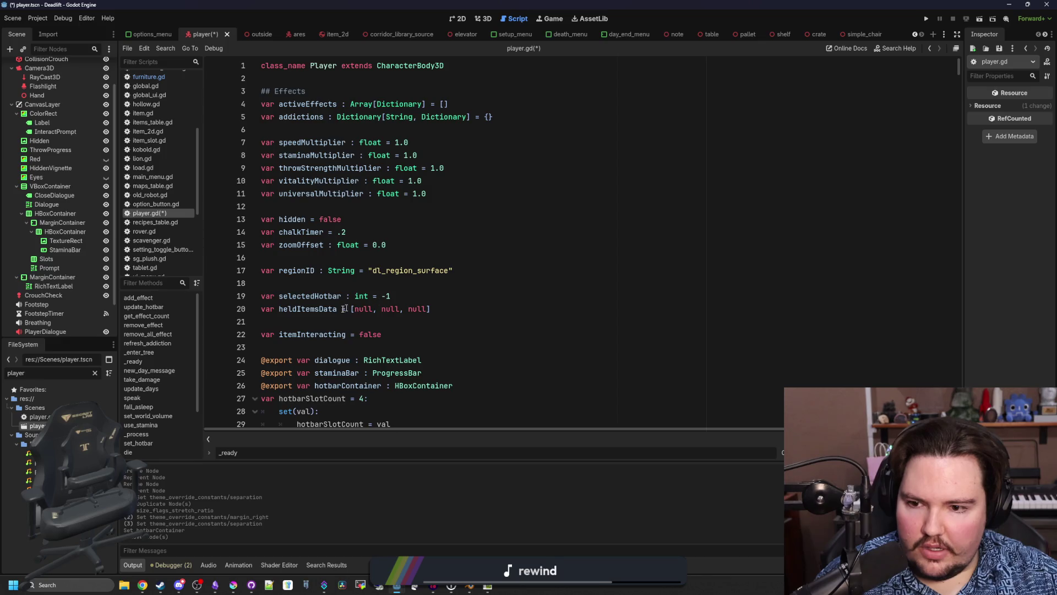
{"action": "scroll", "coordinate": [349, 307], "scroll_direction": "down", "scroll_amount": 2}
{"action": "left_click_drag", "start_coordinate": [438, 241], "coordinate": [261, 242]}
{"action": "scroll", "coordinate": [392, 292], "scroll_direction": "down", "scroll_amount": 2}
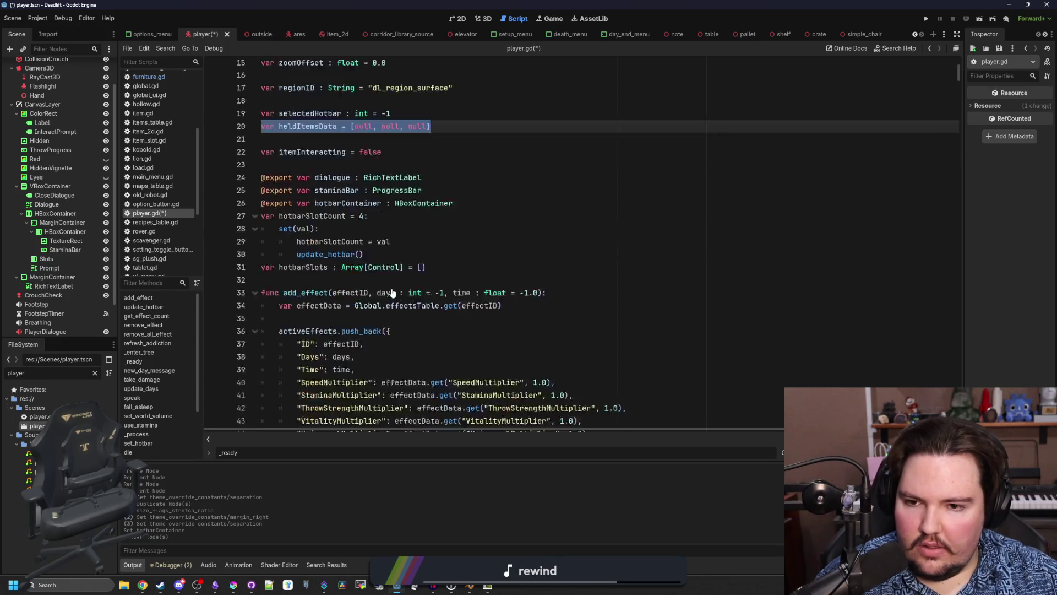
{"action": "scroll", "coordinate": [393, 293], "scroll_direction": "down", "scroll_amount": 5}
{"action": "scroll", "coordinate": [361, 280], "scroll_direction": "down", "scroll_amount": 3}
{"action": "left_click", "coordinate": [327, 206]}
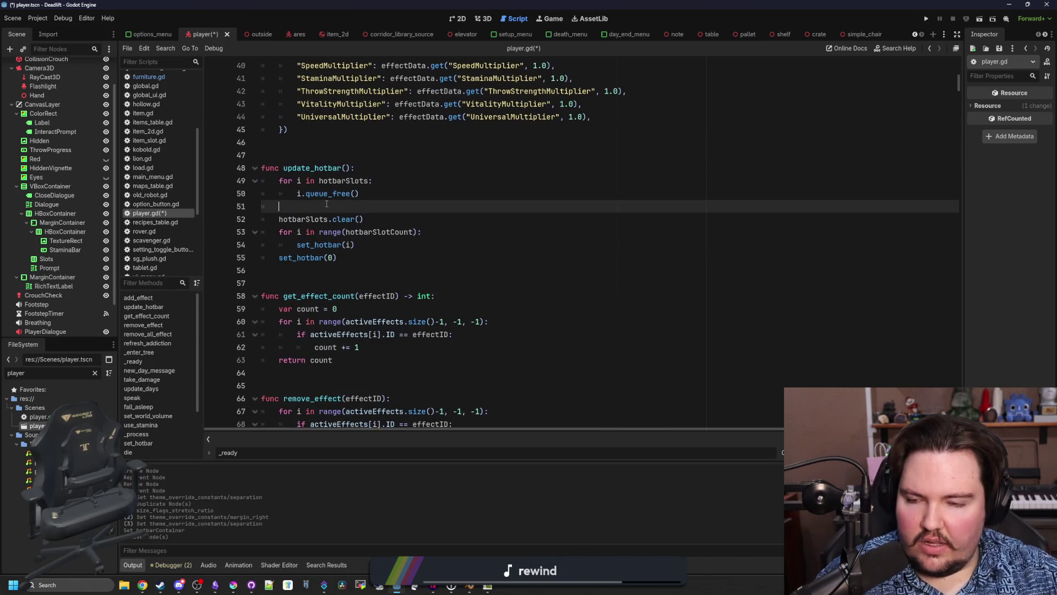
{"action": "key", "text": "Return"}
{"action": "key", "text": "Return"}
{"action": "key", "text": "Up"}
{"action": "type", "text": "heldIte"}
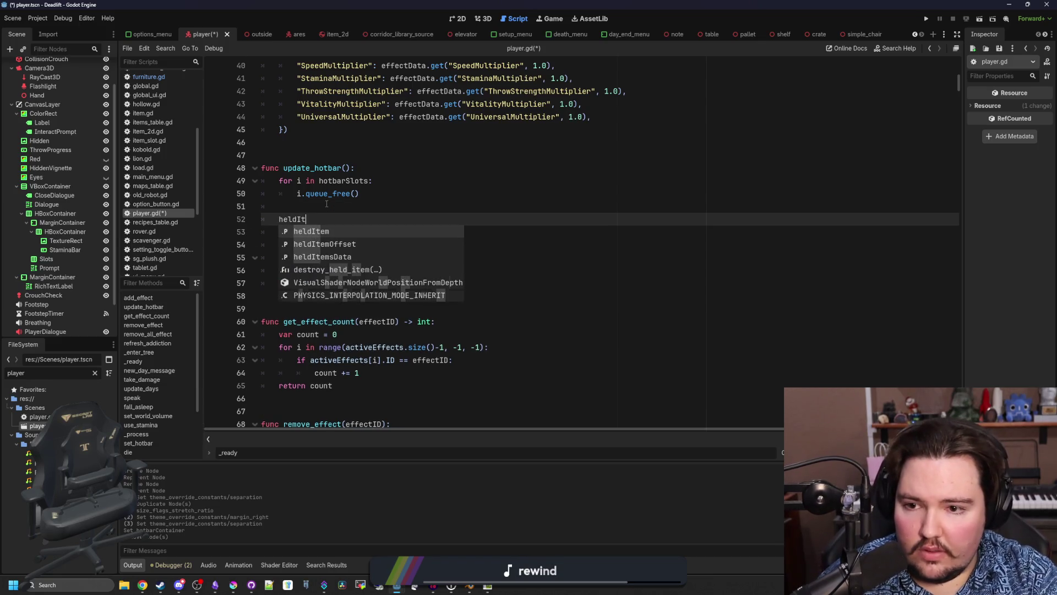
{"action": "key", "text": "Down"}
{"action": "key", "text": "Return"}
{"action": "type", "text": ".resi"}
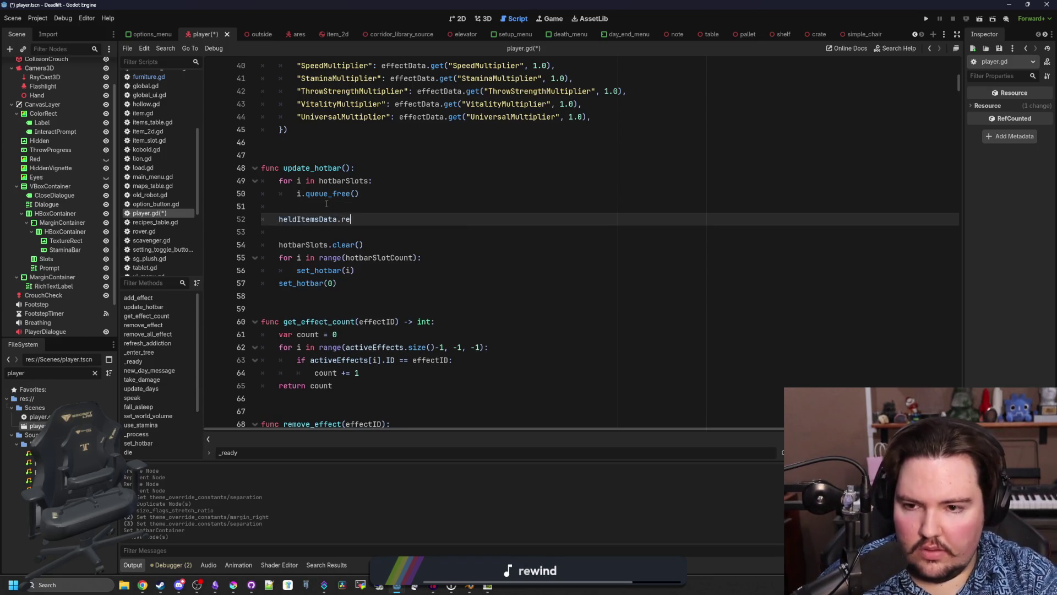
{"action": "key", "text": "Return"}
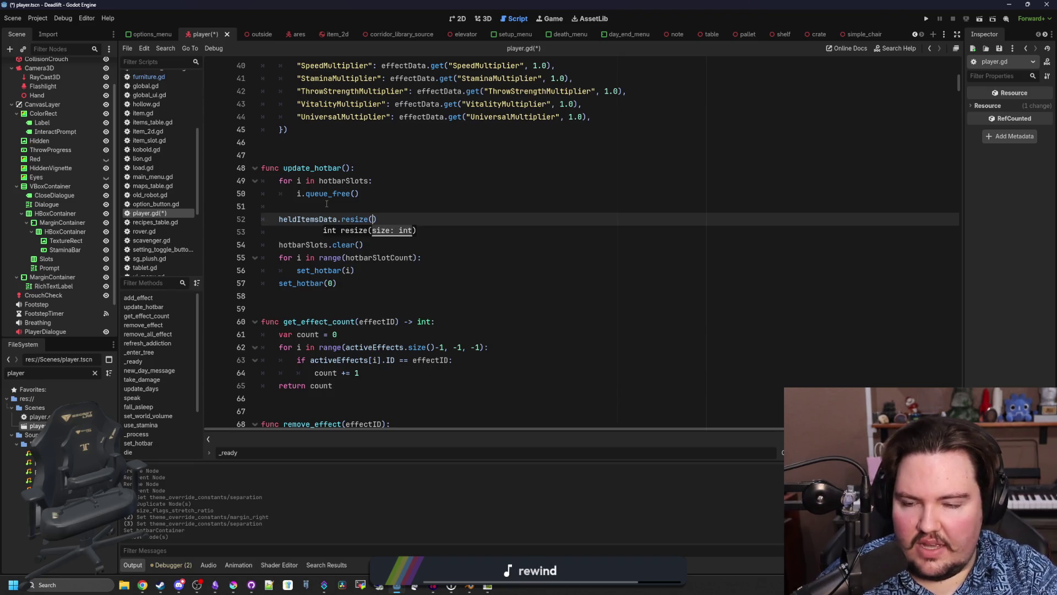
{"action": "type", "text": "hotbarS"}
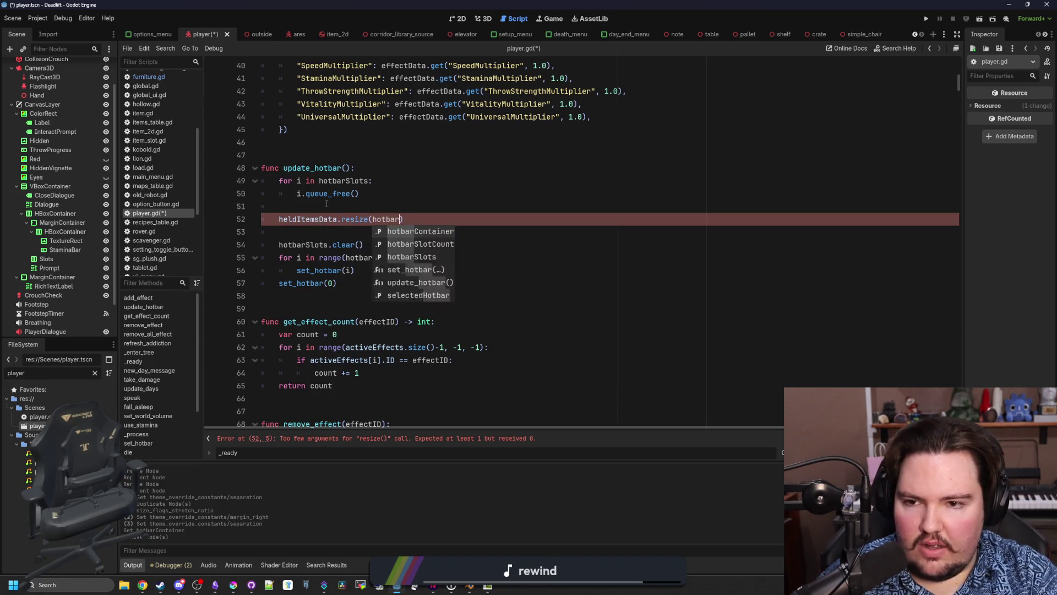
{"action": "key", "text": "Return"}
{"action": "scroll", "coordinate": [398, 303], "scroll_direction": "up", "scroll_amount": 2}
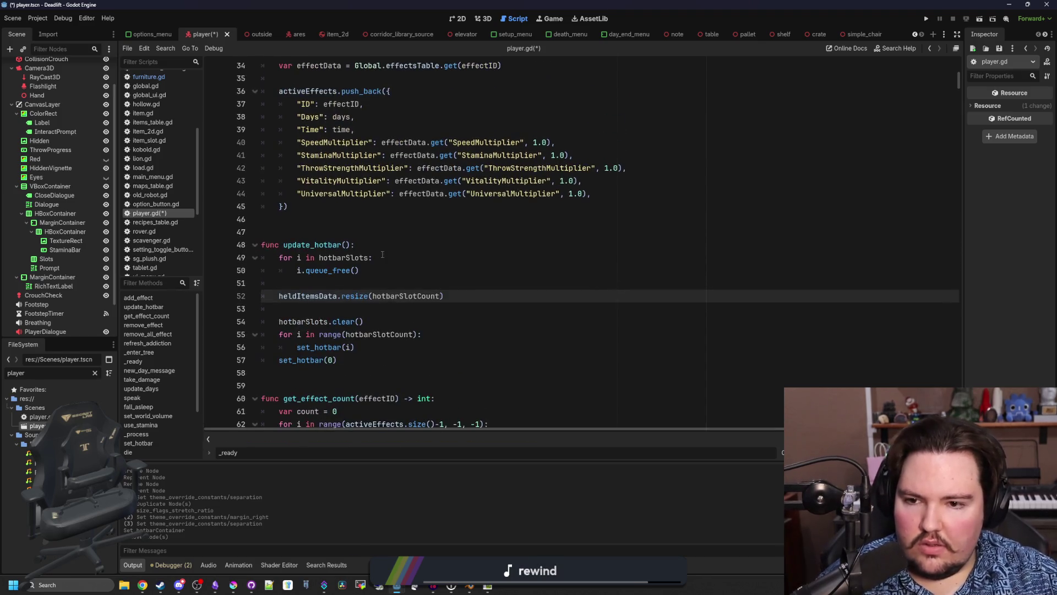
{"action": "left_click", "coordinate": [355, 295], "text": "ctrl"}
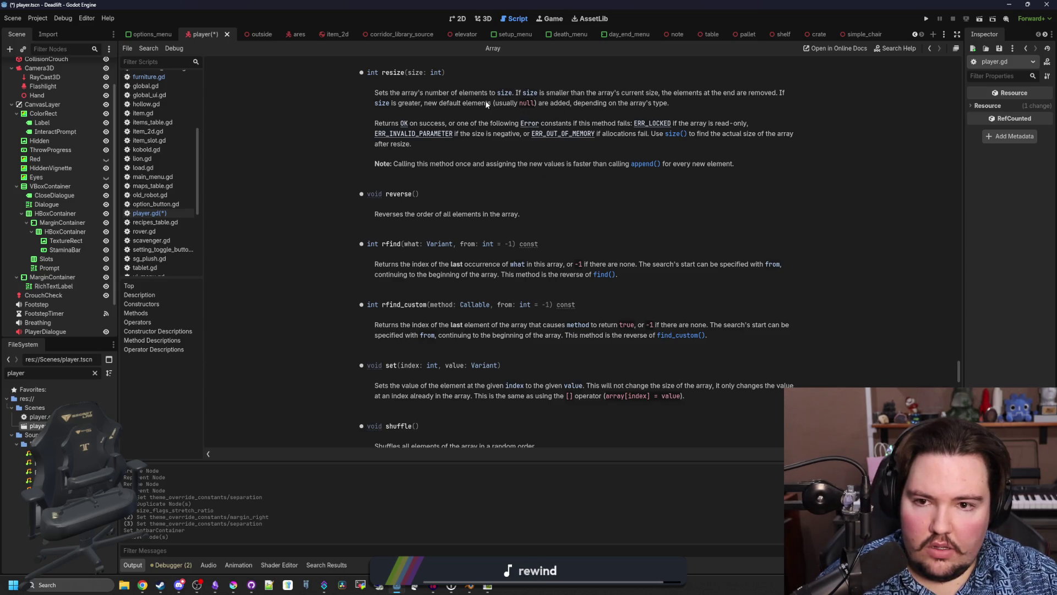
{"action": "key", "text": "alt+Left"}
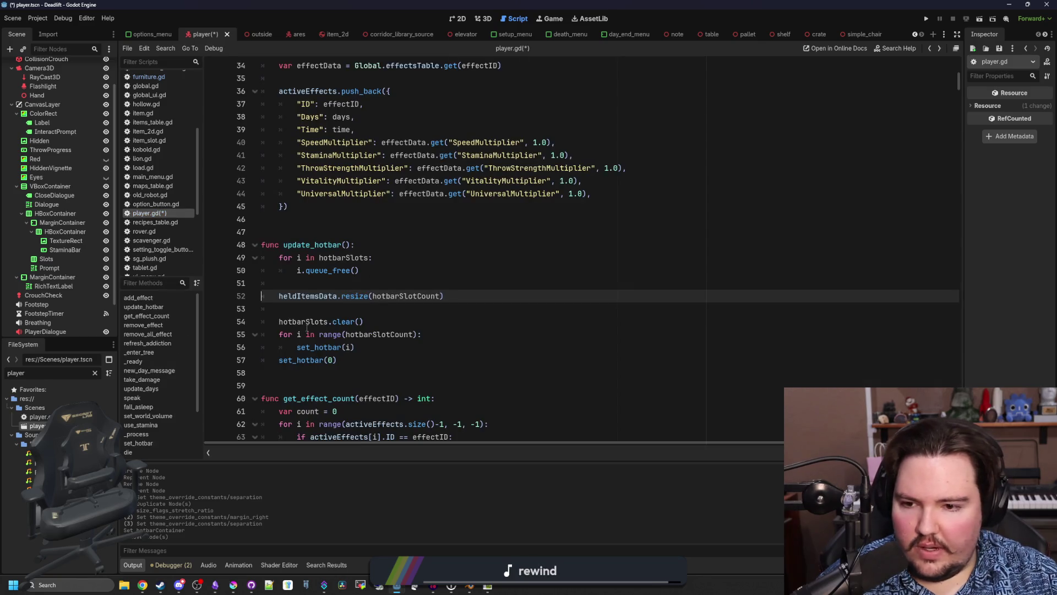
Step: Write a new for i in range(hotbarSlotCount): loop, removing the old duplicate loop header
{"action": "scroll", "coordinate": [306, 328], "scroll_direction": "down", "scroll_amount": 3}
{"action": "left_click", "coordinate": [357, 271]}
{"action": "key", "text": "BackSpace"}
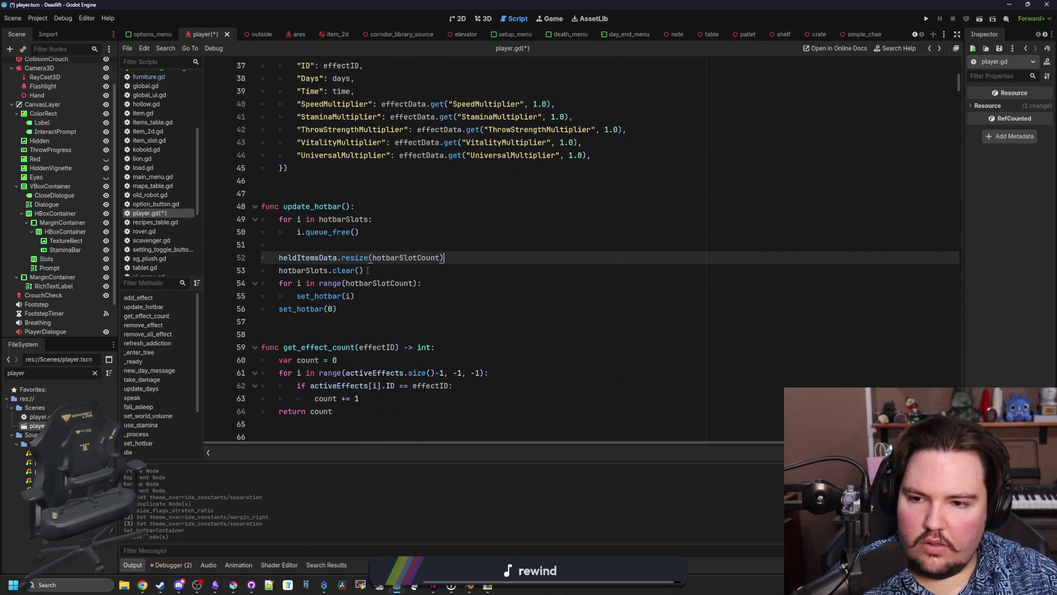
{"action": "left_click", "coordinate": [374, 270]}
{"action": "key", "text": "Return"}
{"action": "key", "text": "Return"}
{"action": "key", "text": "Return"}
{"action": "key", "text": "Up"}
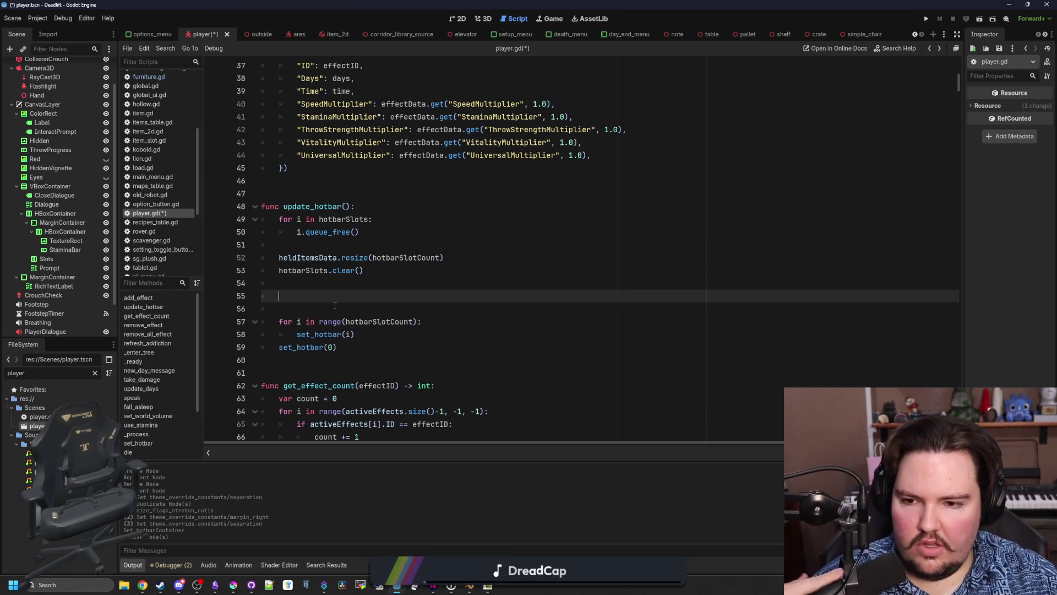
{"action": "type", "text": "for i in ra"}
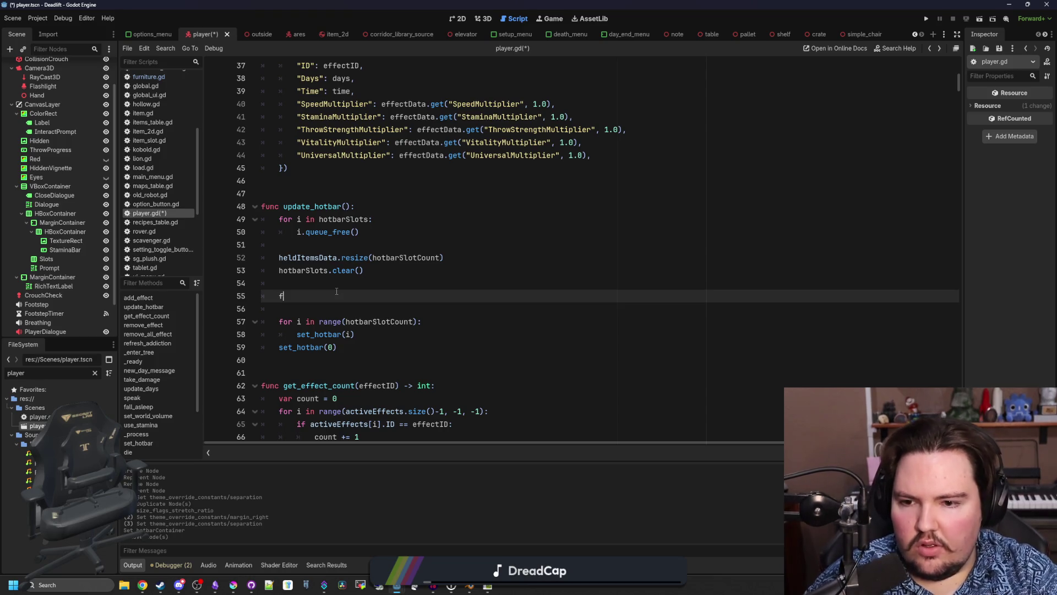
{"action": "type", "text": "nge(hotbarSlot"}
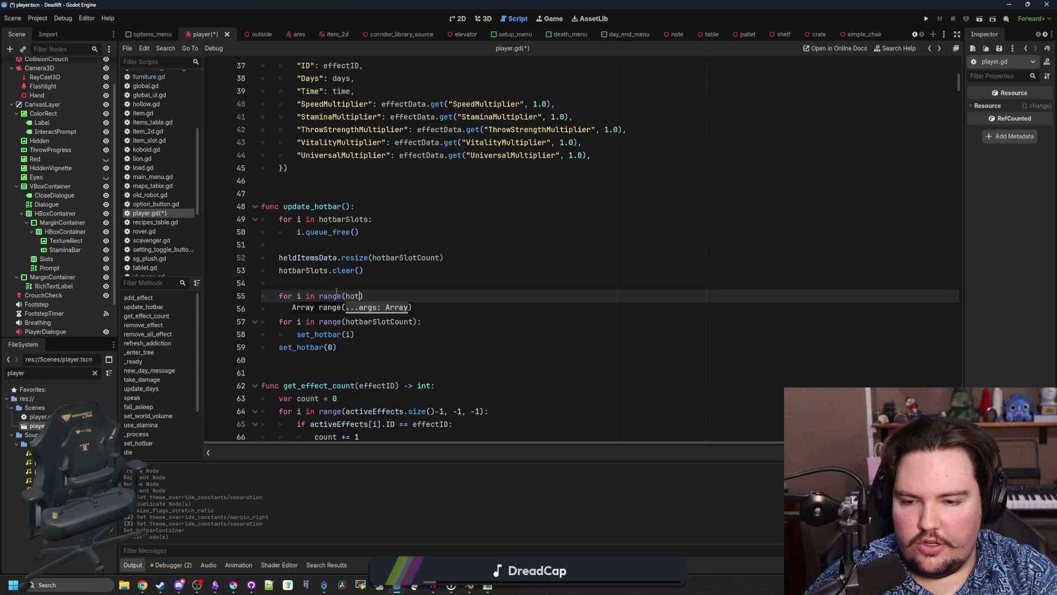
{"action": "type", "text": "C"}
{"action": "key", "text": "Return"}
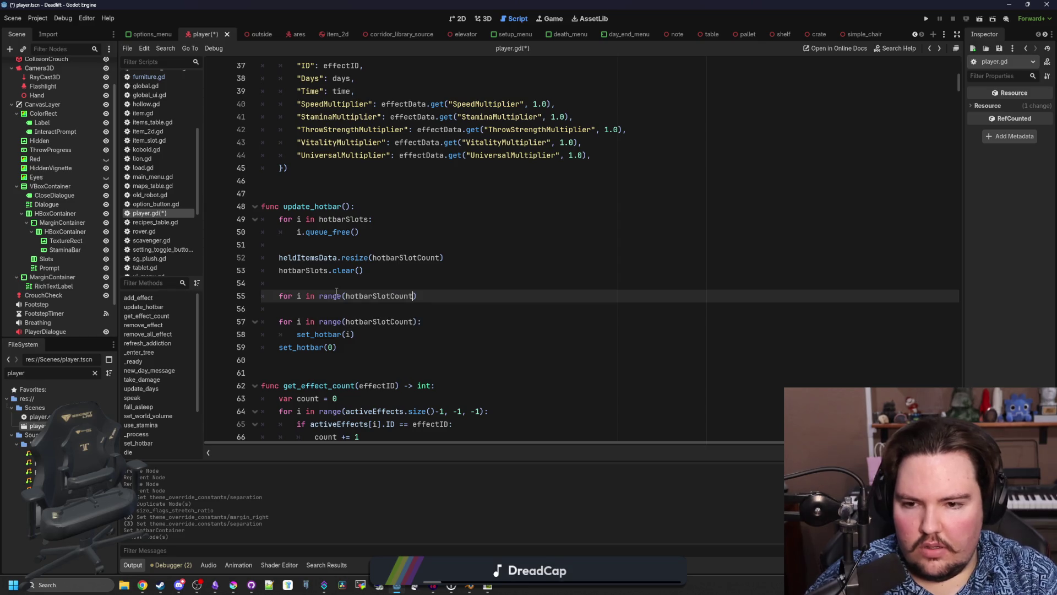
{"action": "type", "text": ":"}
{"action": "key", "text": "shift+Down"}
{"action": "key", "text": "shift+Down"}
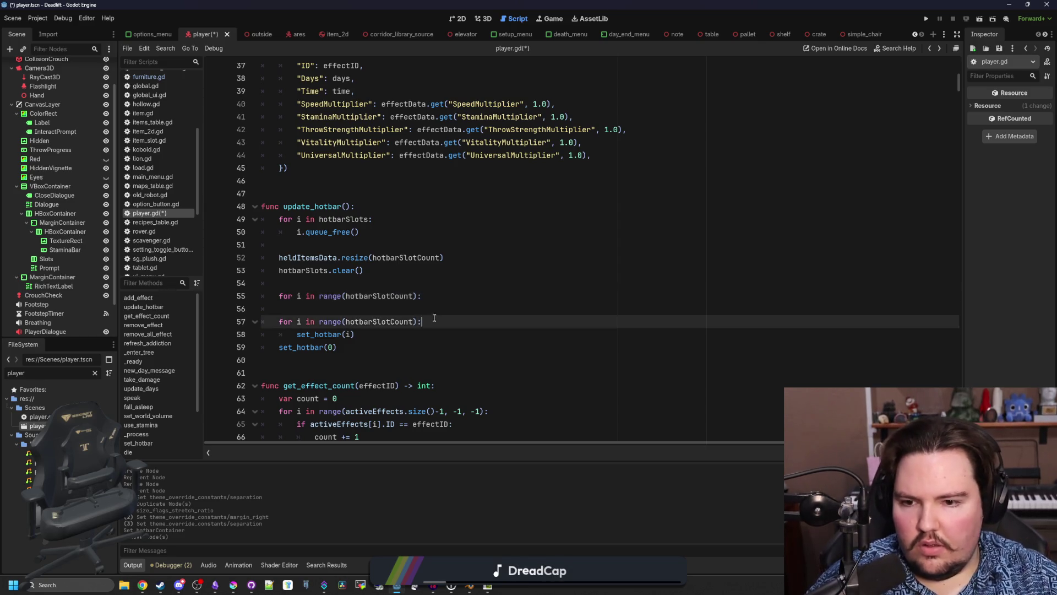
{"action": "key", "text": "BackSpace"}
{"action": "left_click", "coordinate": [362, 309]}
{"action": "key", "text": "Return"}
{"action": "left_click", "coordinate": [426, 295]}
Step: In the loop, add var slot = preload("res://Scenes/hotbar_slot.tscn").instantiate()
{"action": "type", "text": "preload(\"hotbar"}
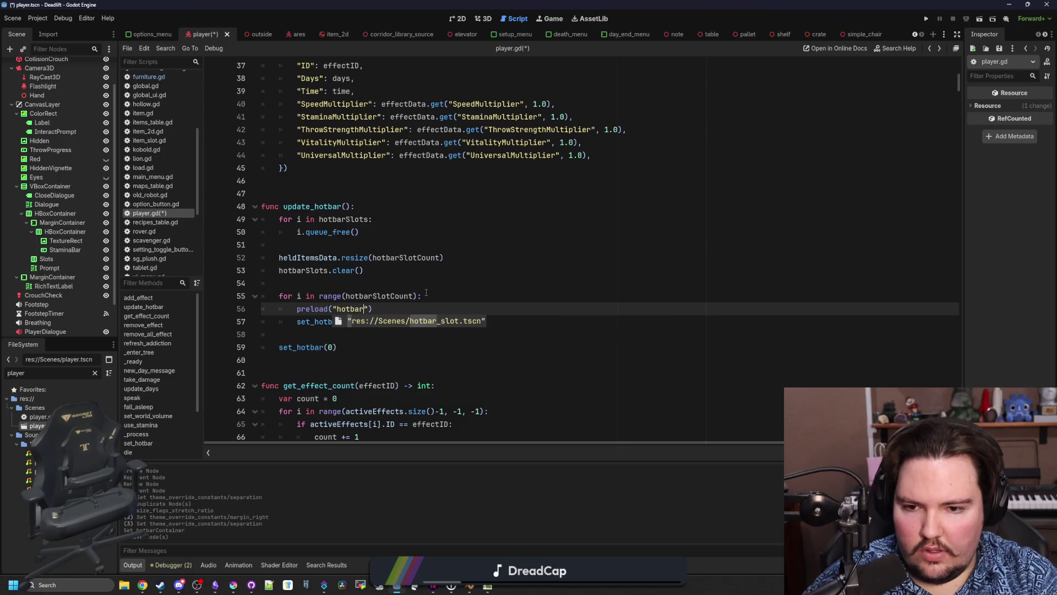
{"action": "key", "text": "Return"}
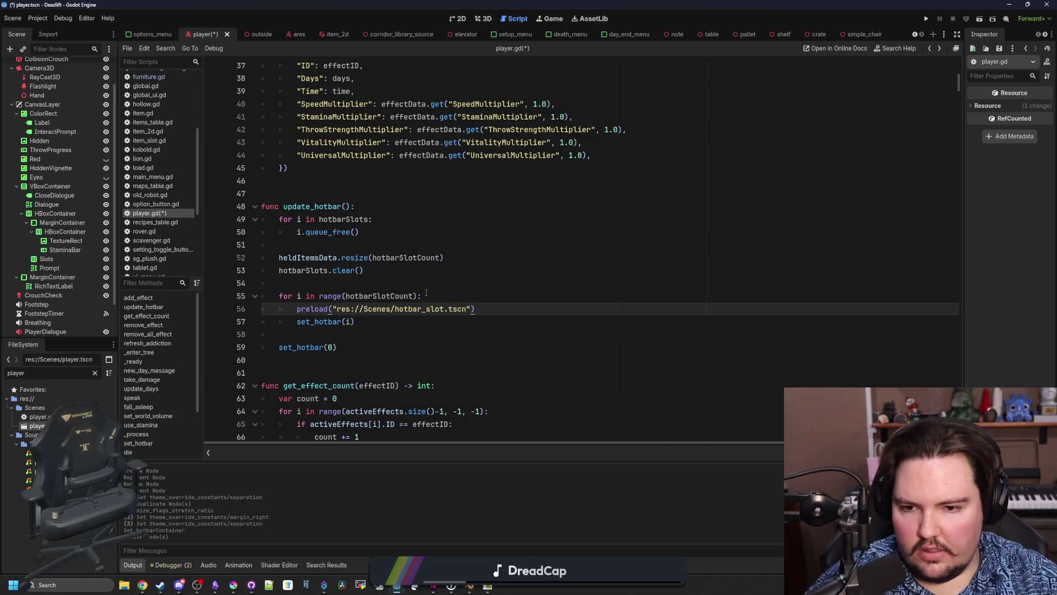
{"action": "type", "text": ".instan"}
{"action": "key", "text": "Return"}
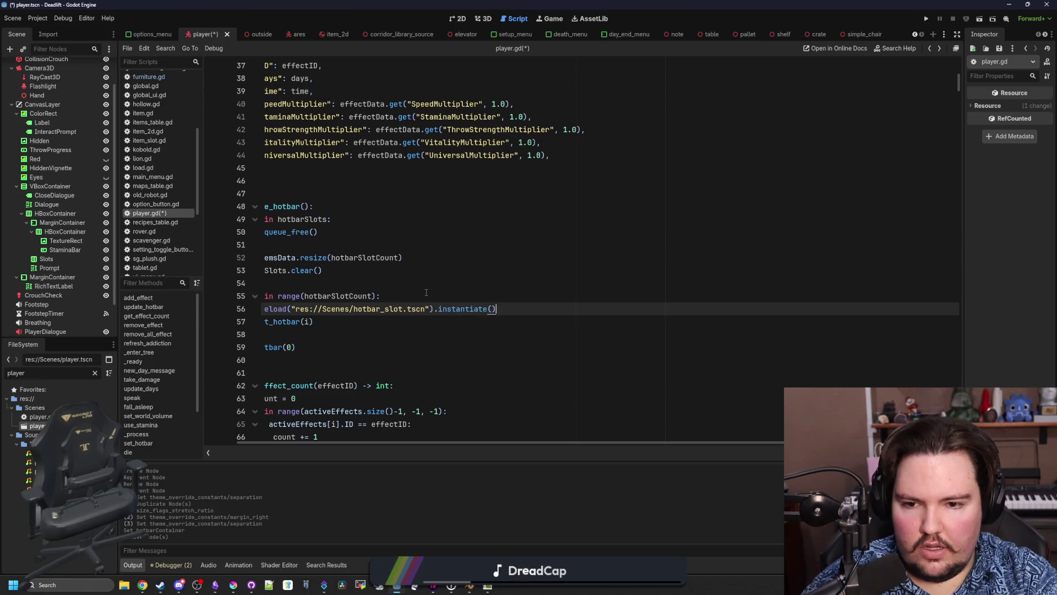
{"action": "scroll", "coordinate": [287, 311], "scroll_direction": "left", "scroll_amount": 2}
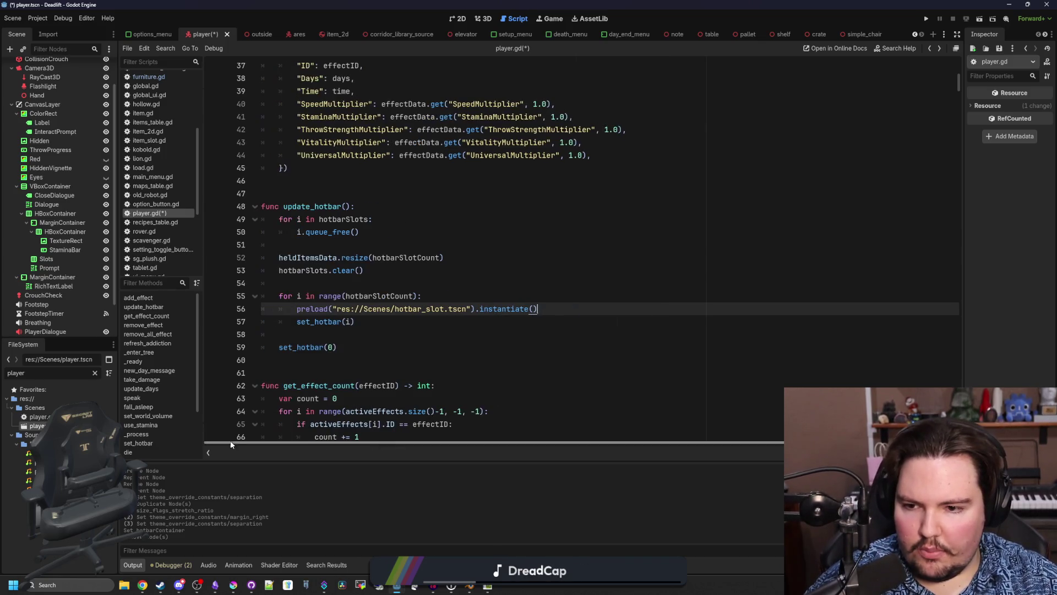
{"action": "left_click", "coordinate": [295, 309]}
{"action": "type", "text": "var slot :"}
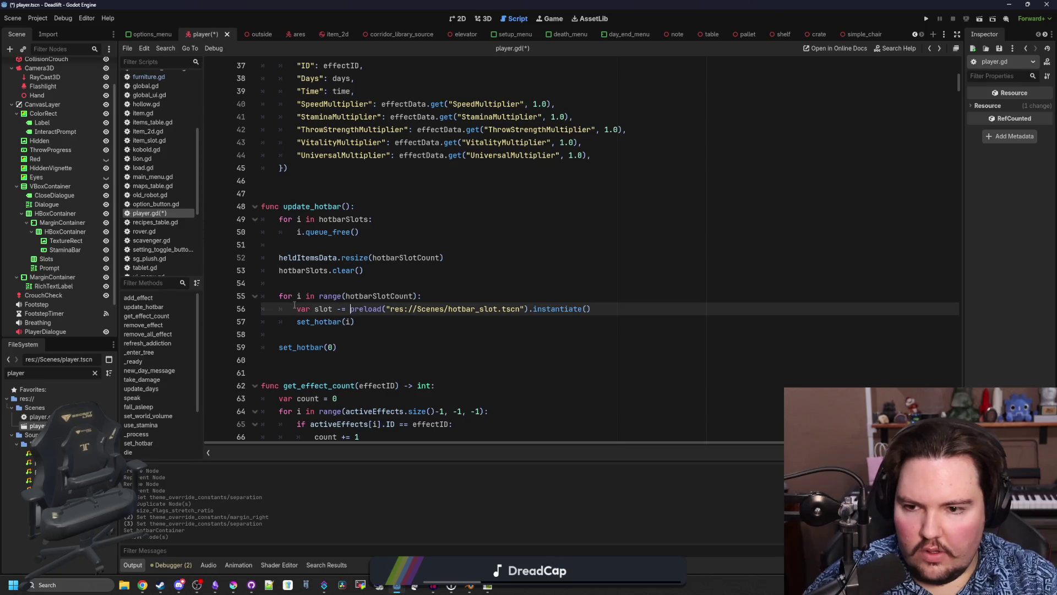
{"action": "type", "text": "="}
Step: Append each new slot with hotbarSlots.push_back(slot)
{"action": "left_click", "coordinate": [655, 305]}
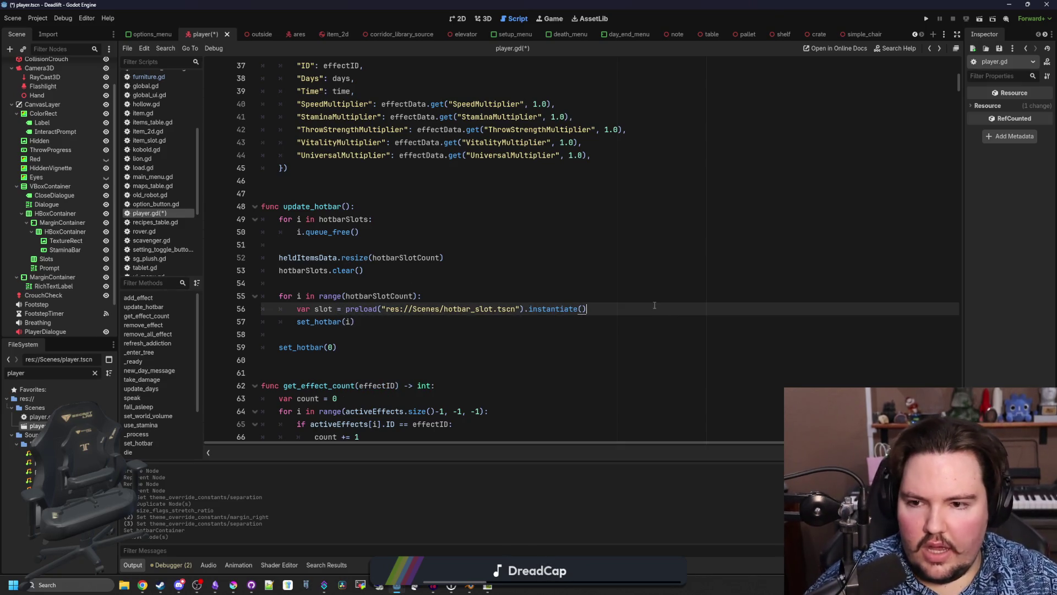
{"action": "key", "text": "Return"}
{"action": "type", "text": "otbarSlots.push"}
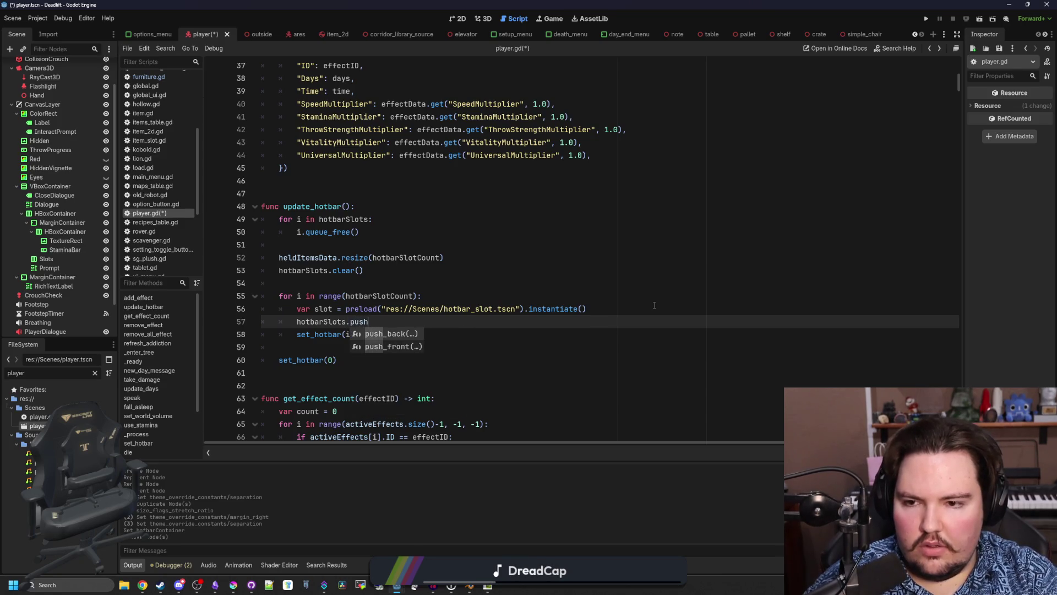
{"action": "key", "text": "Return"}
{"action": "type", "text": "slot)"}
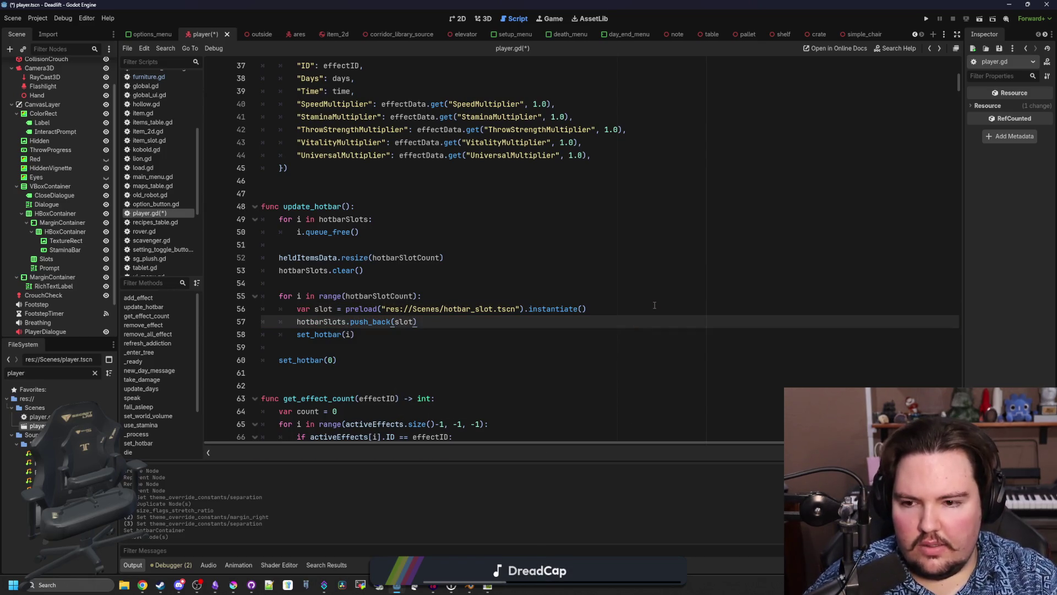
{"action": "key", "text": "Return"}
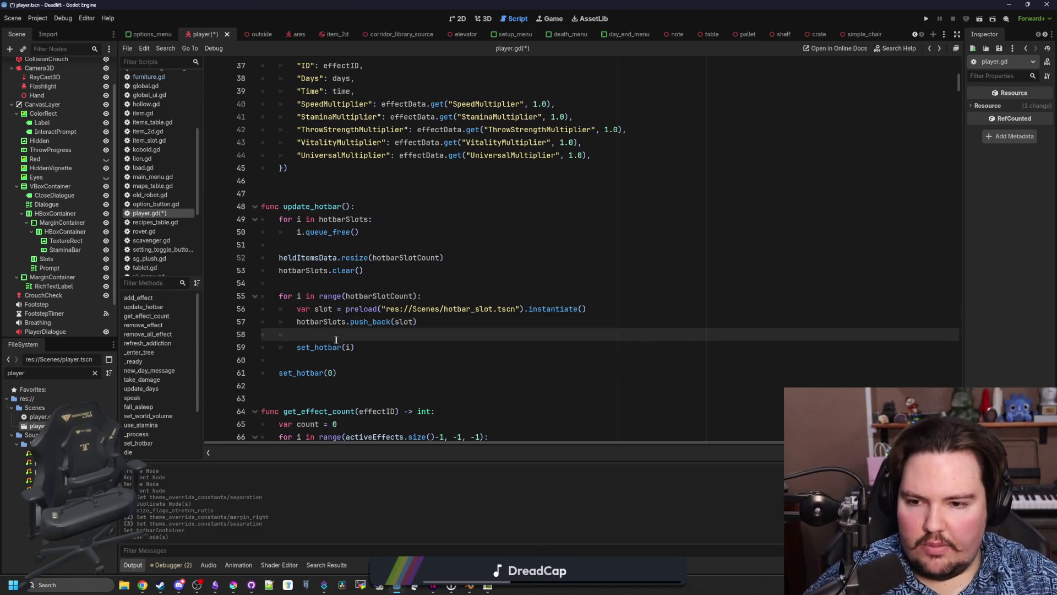
Step: Replace the lastHotBar get_node path lookup with hotbarSlots[selectedHotbar]
{"action": "left_click", "coordinate": [326, 348], "text": "ctrl"}
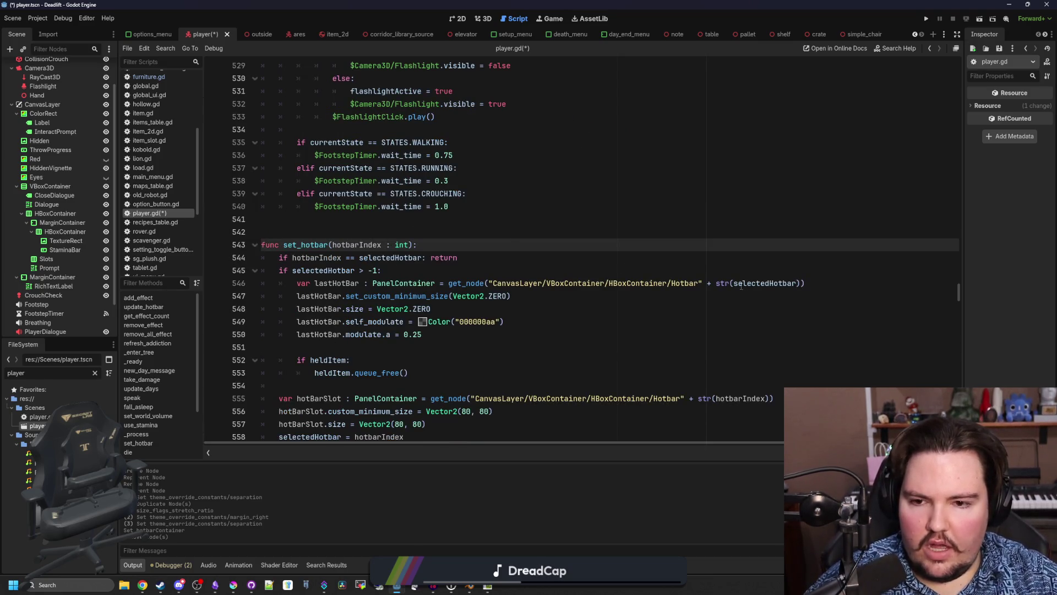
{"action": "scroll", "coordinate": [741, 284], "scroll_direction": "down", "scroll_amount": 1}
{"action": "left_click", "coordinate": [729, 265]}
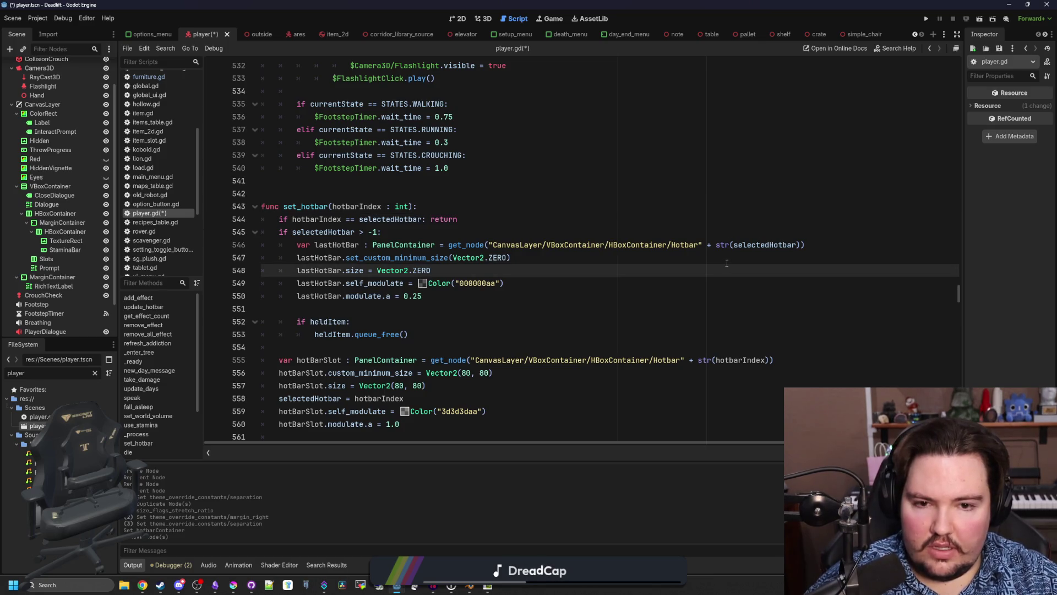
{"action": "left_click", "coordinate": [746, 257]}
{"action": "left_click_drag", "start_coordinate": [732, 246], "coordinate": [448, 247]}
{"action": "key", "text": "BackSpace"}
{"action": "type", "text": "hotbarSlots("}
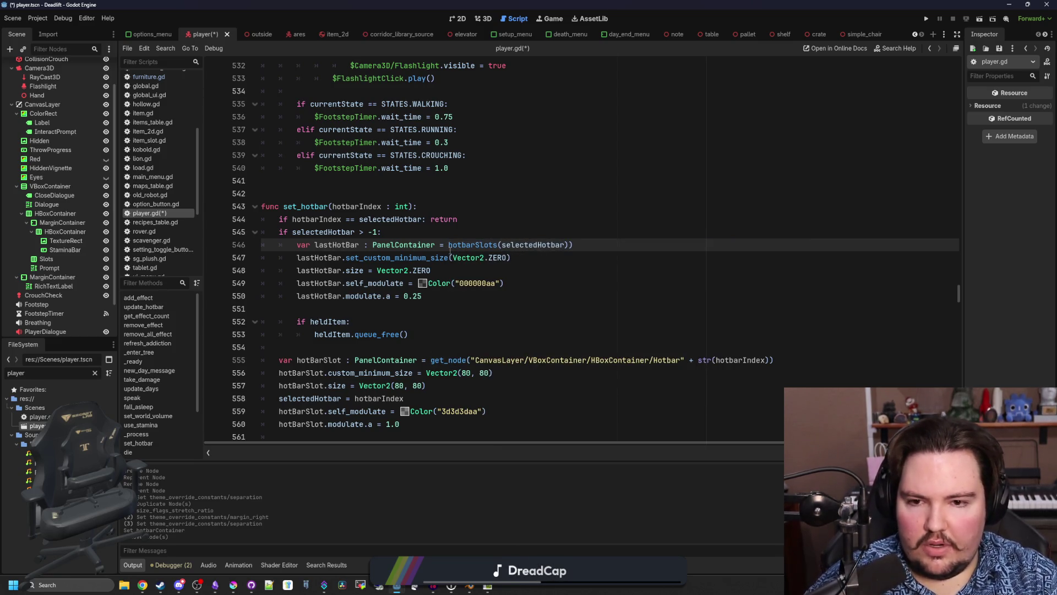
{"action": "key", "text": "BackSpace"}
{"action": "type", "text": "["}
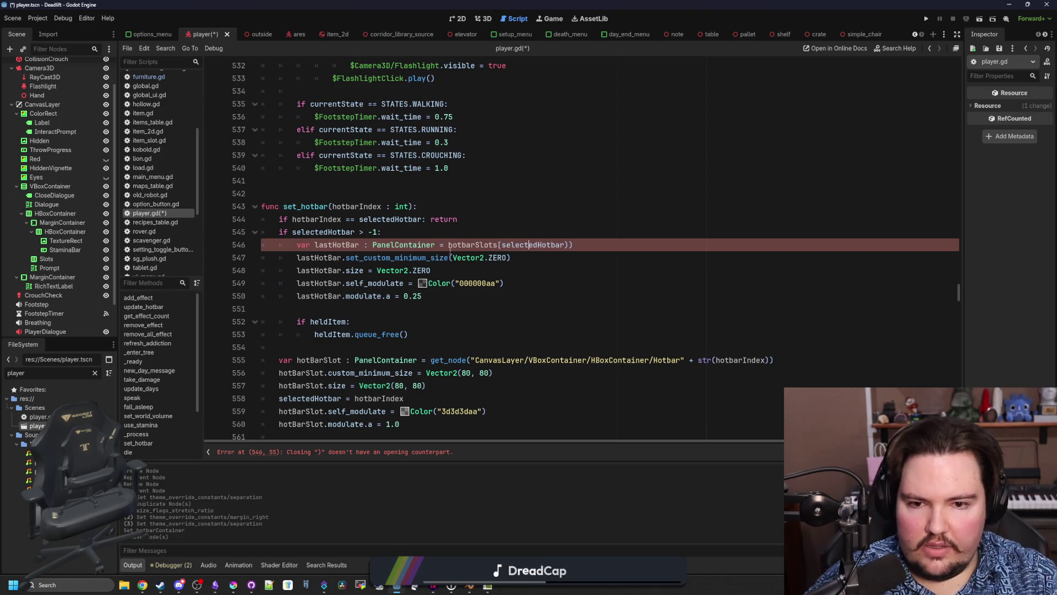
{"action": "key", "text": "BackSpace"}
{"action": "key", "text": "BackSpace"}
{"action": "type", "text": "]"}
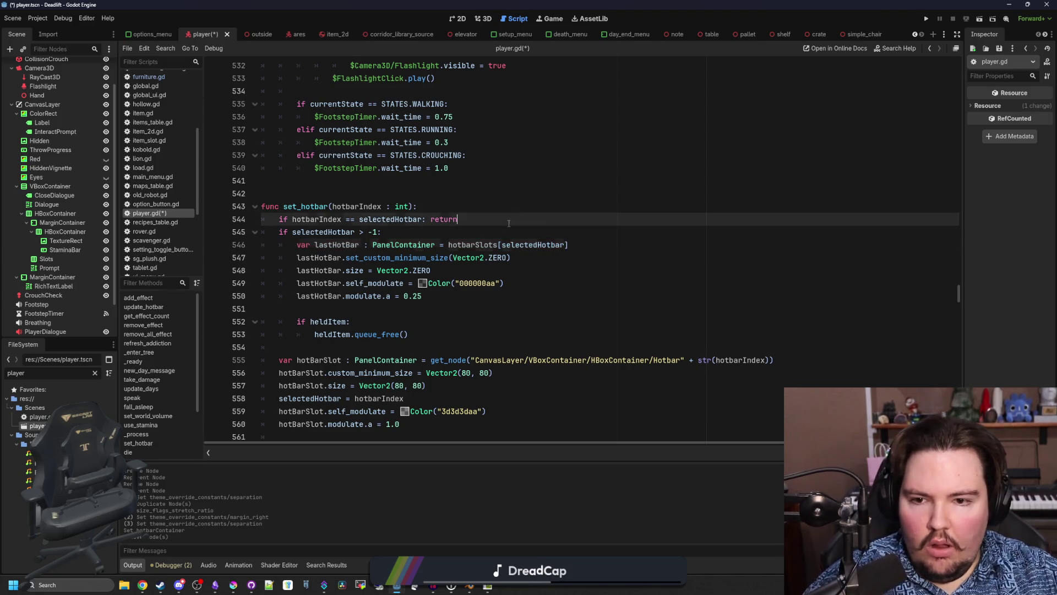
{"action": "left_click", "coordinate": [438, 257], "text": "shift"}
Step: Replace the hotBarSlot get_node path lookup with hotbarSlots[hotbarIndex]
{"action": "scroll", "coordinate": [438, 258], "scroll_direction": "down", "scroll_amount": 2}
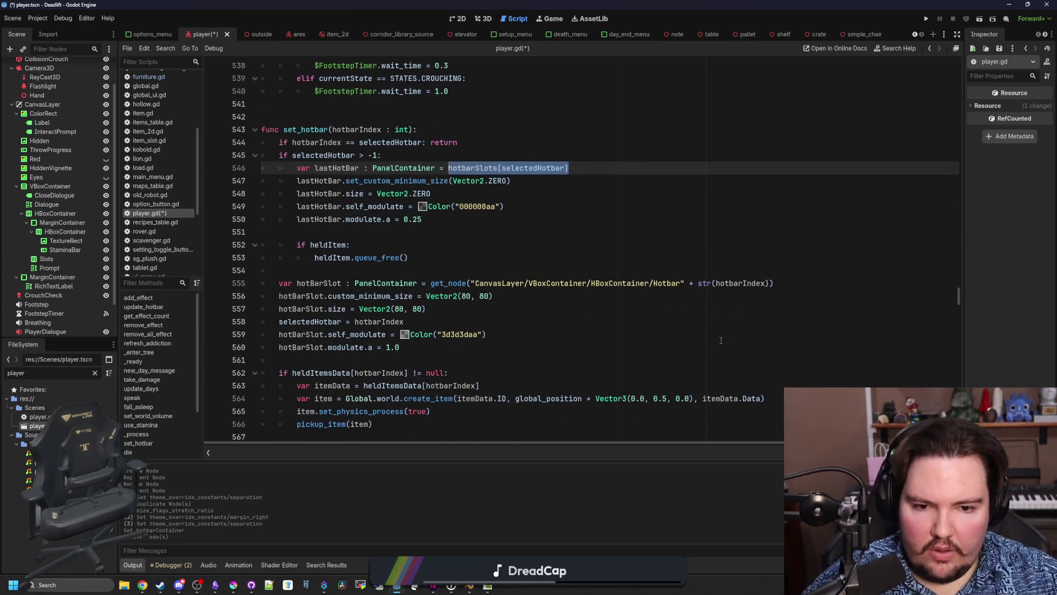
{"action": "left_click", "coordinate": [777, 283]}
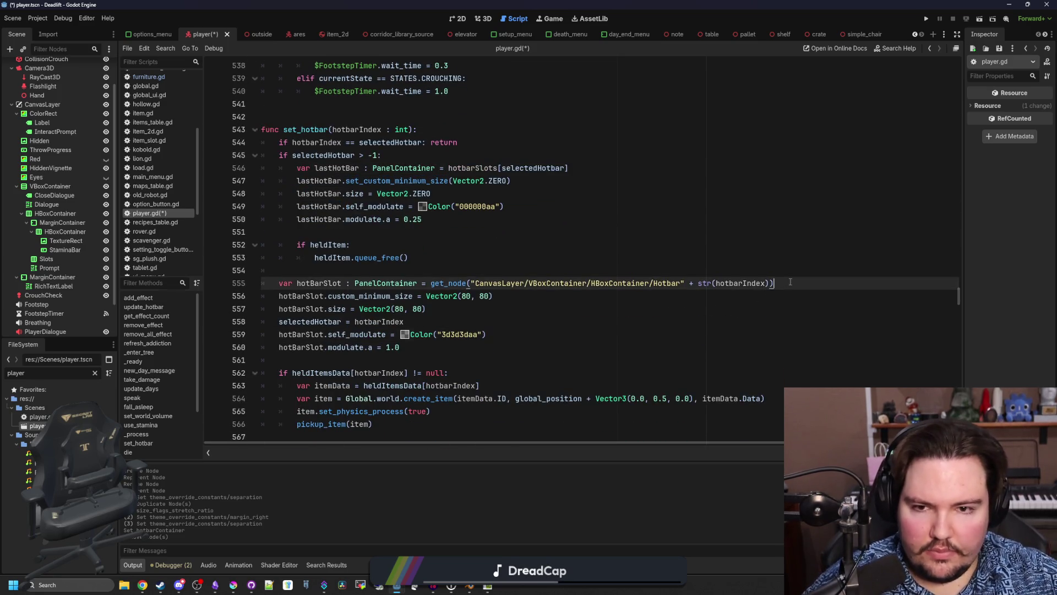
{"action": "left_click", "coordinate": [736, 304]}
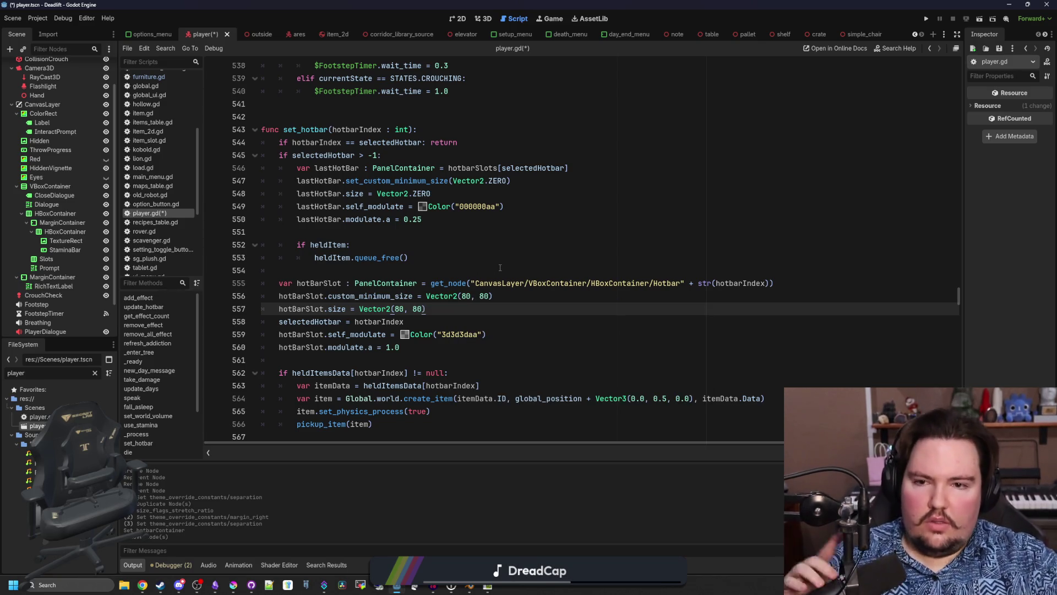
{"action": "left_click", "coordinate": [538, 258]}
{"action": "left_click_drag", "start_coordinate": [502, 168], "coordinate": [448, 169]}
{"action": "left_click", "coordinate": [702, 294]}
{"action": "mouse_move", "coordinate": [715, 283]}
{"action": "left_mouse_down"}
{"action": "mouse_move", "coordinate": [484, 296]}
{"action": "mouse_move", "coordinate": [430, 283]}
{"action": "left_mouse_up"}
{"action": "type", "text": "hotbarSlots["}
{"action": "left_click", "coordinate": [575, 283]}
{"action": "key", "text": "BackSpace"}
{"action": "key", "text": "BackSpace"}
Step: Review the updated set_hotbar code and open the in-script search
{"action": "left_click", "coordinate": [639, 254]}
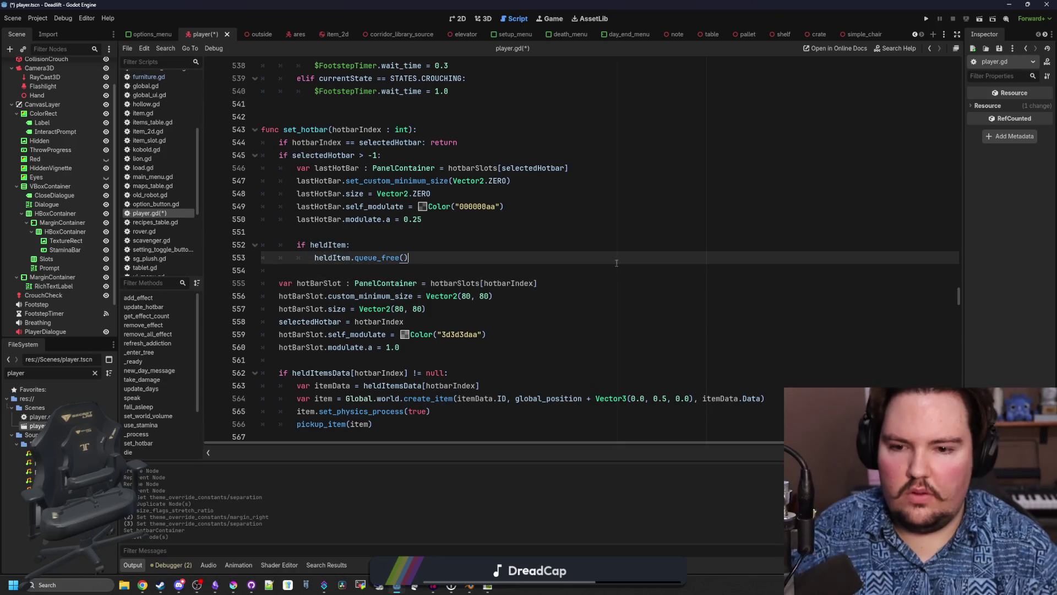
{"action": "scroll", "coordinate": [640, 254], "scroll_direction": "down", "scroll_amount": 2}
{"action": "left_click", "coordinate": [435, 282]}
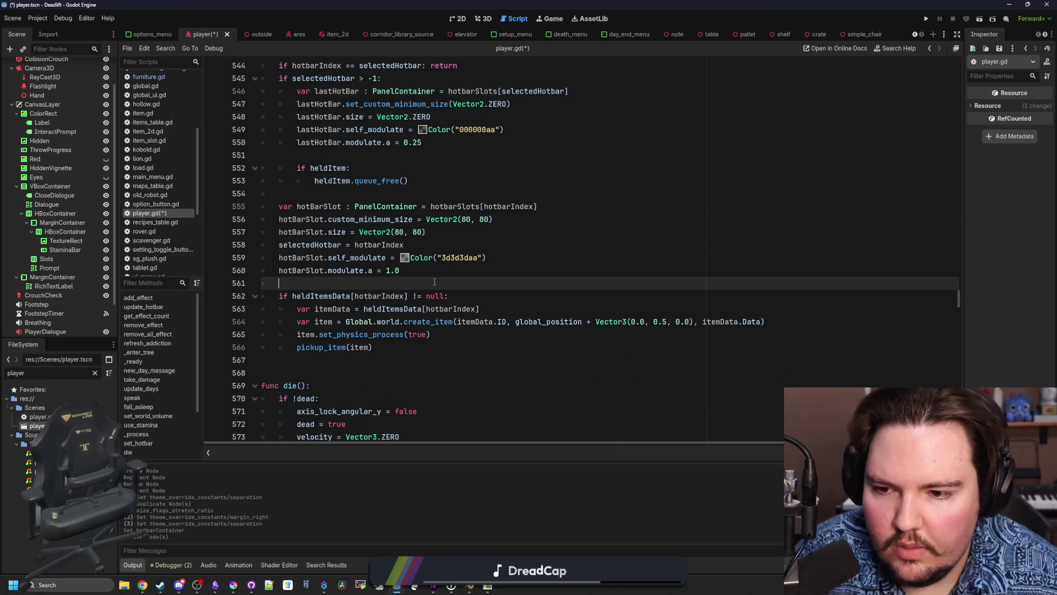
{"action": "scroll", "coordinate": [433, 282], "scroll_direction": "up", "scroll_amount": 2}
{"action": "scroll", "coordinate": [495, 341], "scroll_direction": "up", "scroll_amount": 20}
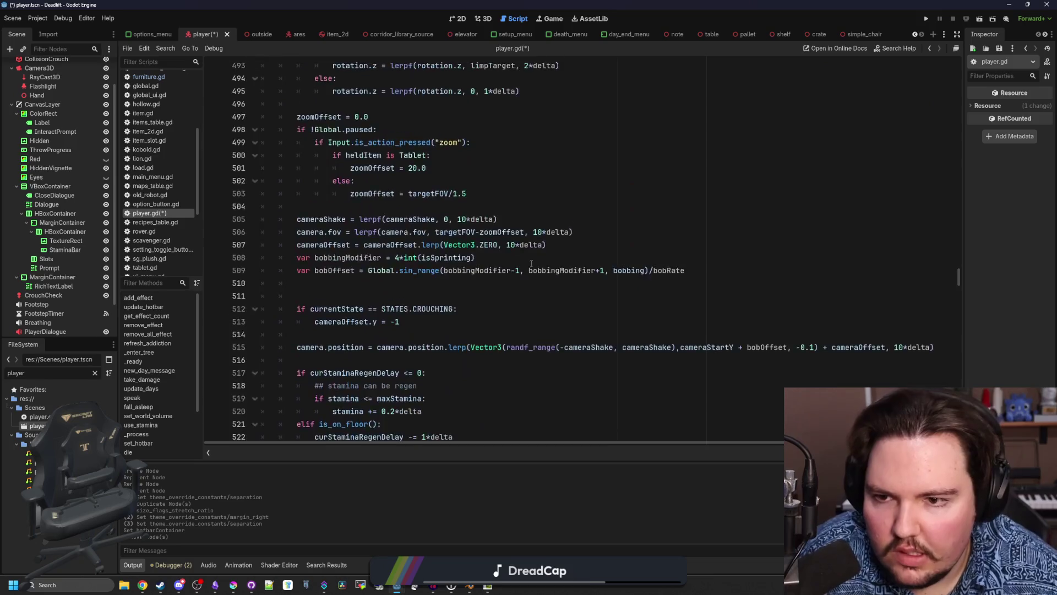
{"action": "left_click", "coordinate": [689, 310]}
{"action": "key", "text": "ctrl+f"}
Step: Locate the update_hotbar definition by way of the hotbarSlotCount setter, and save
{"action": "type", "text": "update_hot"}
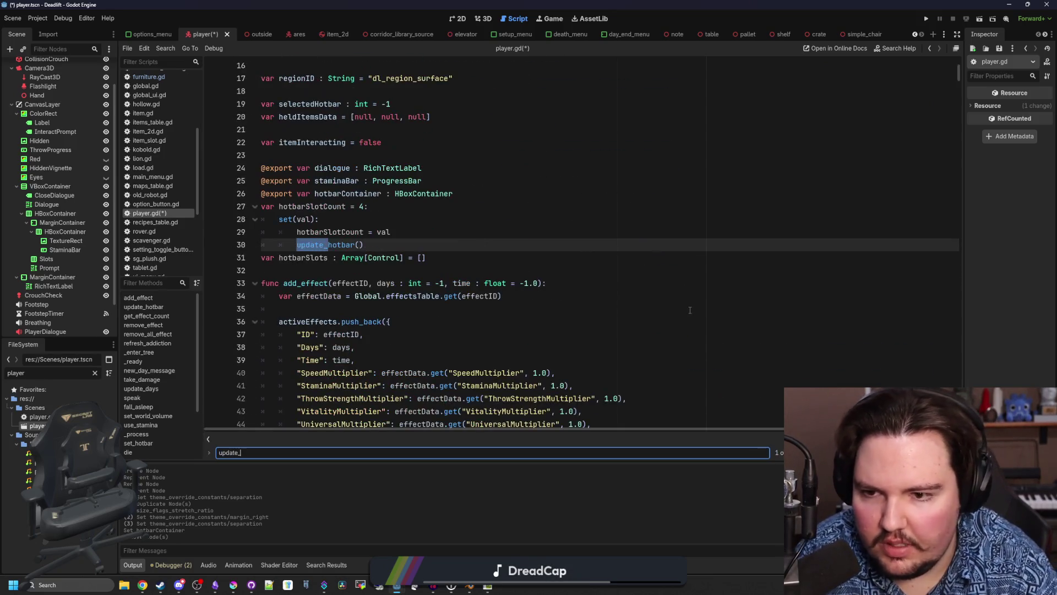
{"action": "left_click", "coordinate": [312, 206]}
{"action": "left_click", "coordinate": [325, 242], "text": "ctrl"}
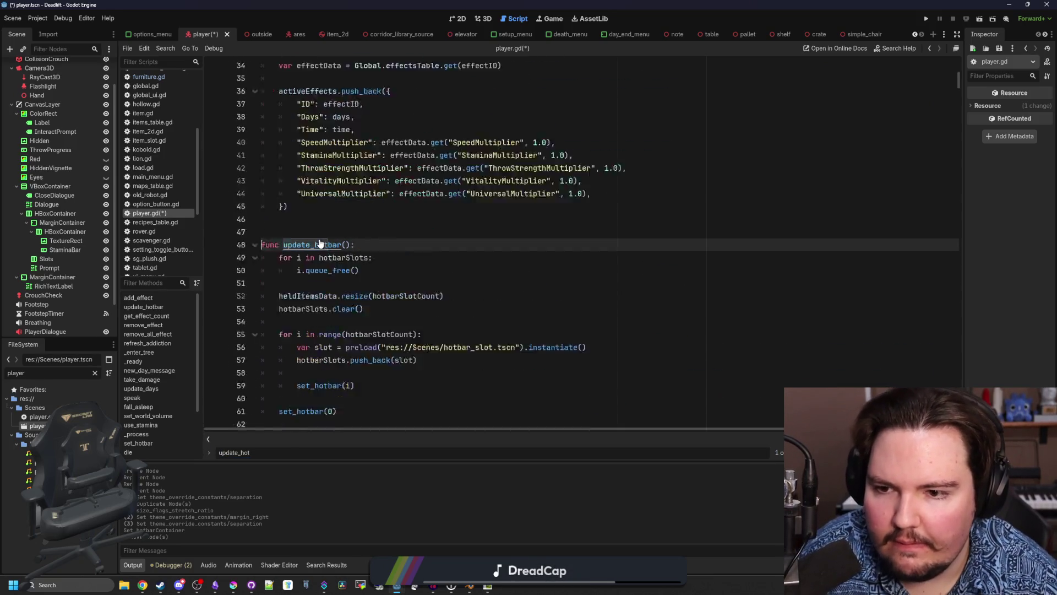
{"action": "left_click", "coordinate": [351, 258]}
{"action": "key", "text": "ctrl+s"}
Step: Rewrite line 57 as hotbarContainer.add_child(slot) and move the push_back call above it
{"action": "left_click", "coordinate": [292, 244]}
{"action": "type", "text": "hotbarSlotCon"}
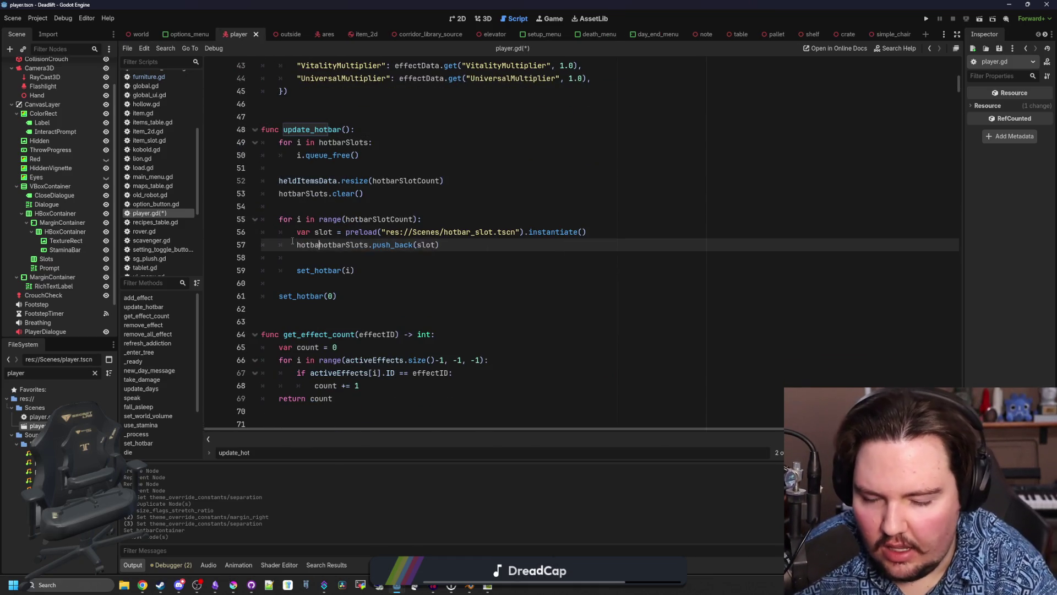
{"action": "key", "text": "Left"}
{"action": "key", "text": "BackSpace"}
{"action": "key", "text": "BackSpace"}
{"action": "key", "text": "BackSpace"}
{"action": "key", "text": "BackSpace"}
{"action": "key", "text": "BackSpace"}
{"action": "key", "text": "BackSpace"}
{"action": "type", "text": "Container."}
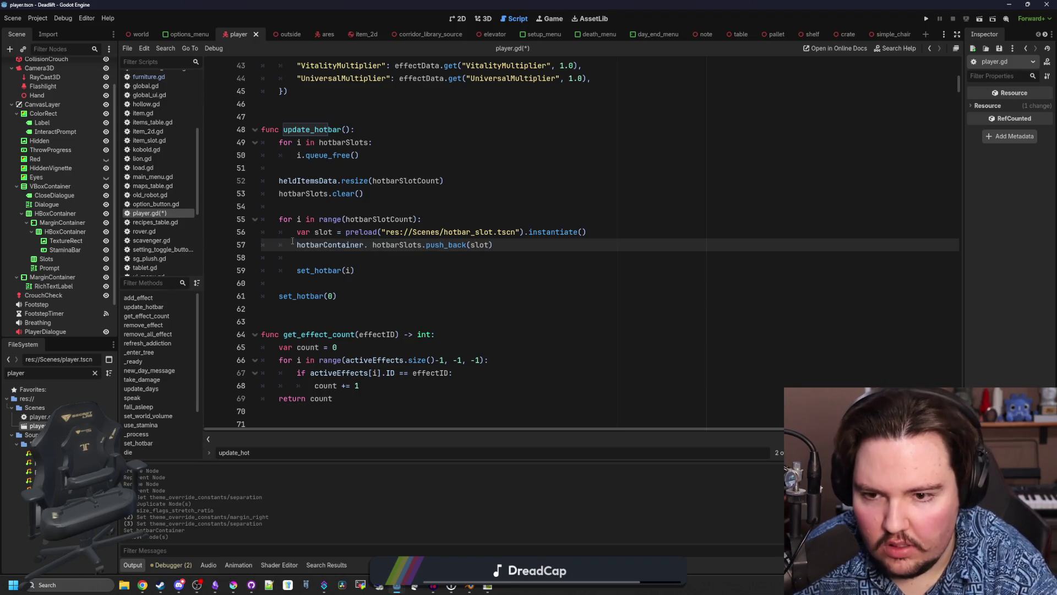
{"action": "type", "text": "add_child()"}
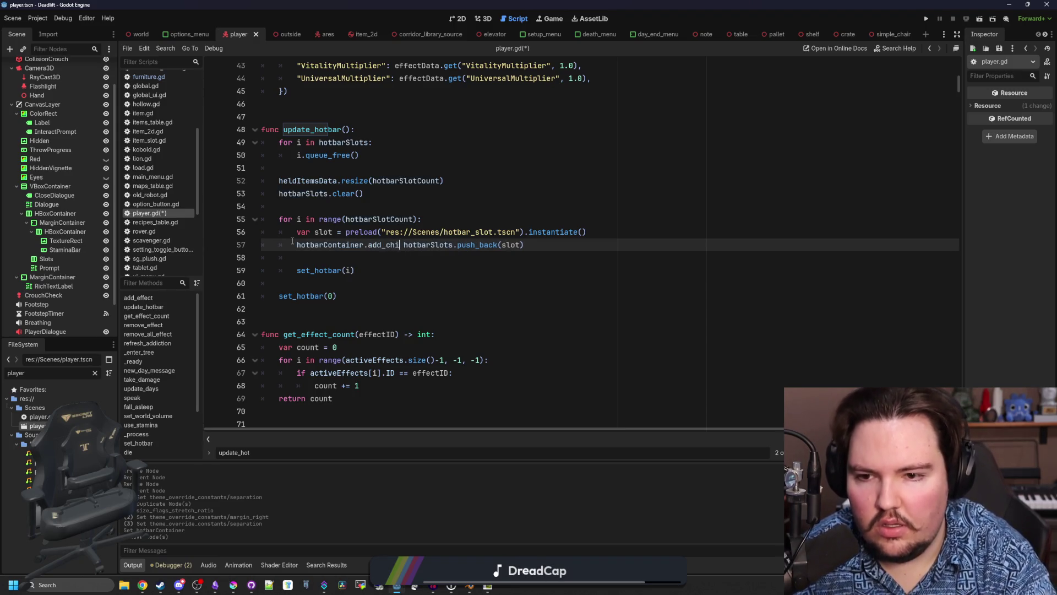
{"action": "type", "text": "slot"}
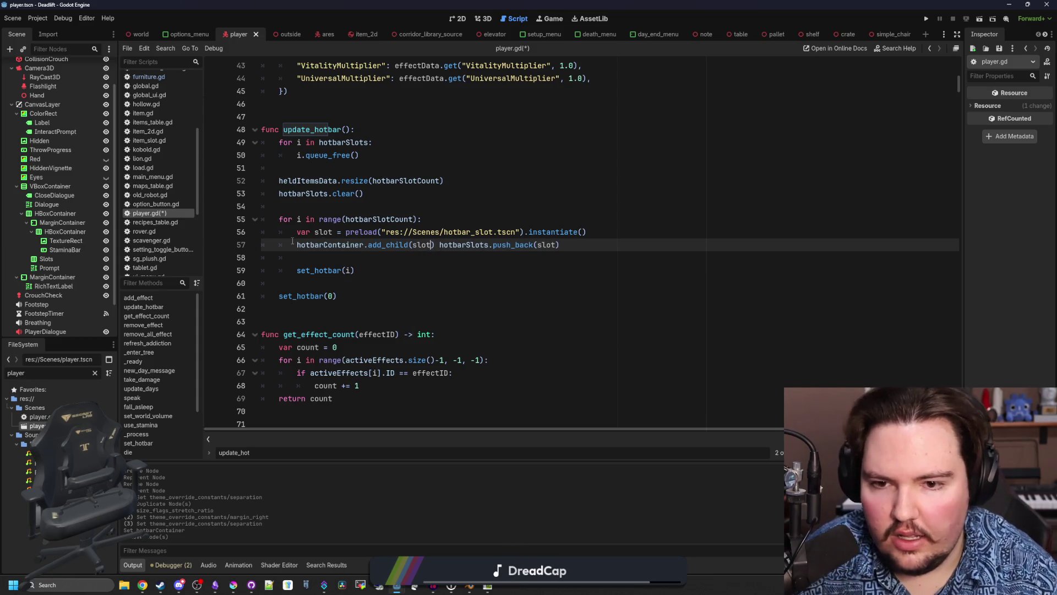
{"action": "left_click_drag", "start_coordinate": [560, 245], "coordinate": [442, 246]}
{"action": "key", "text": "ctrl+x"}
{"action": "left_click", "coordinate": [633, 233]}
{"action": "key", "text": "Return"}
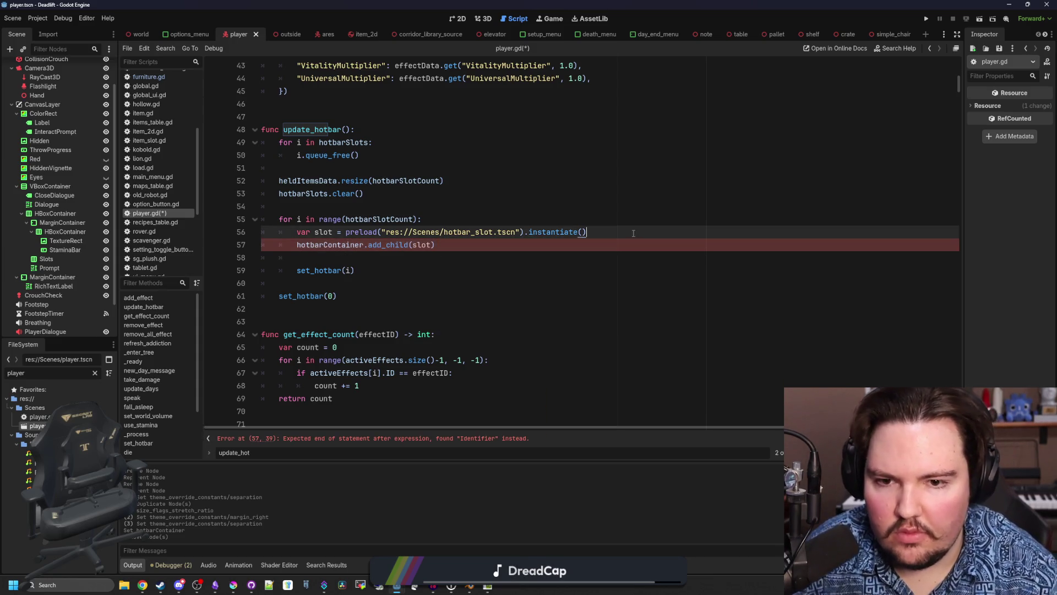
{"action": "key", "text": "ctrl+v"}
Step: Remove the blank line before set_hotbar(i) and save player.gd
{"action": "left_click", "coordinate": [347, 272]}
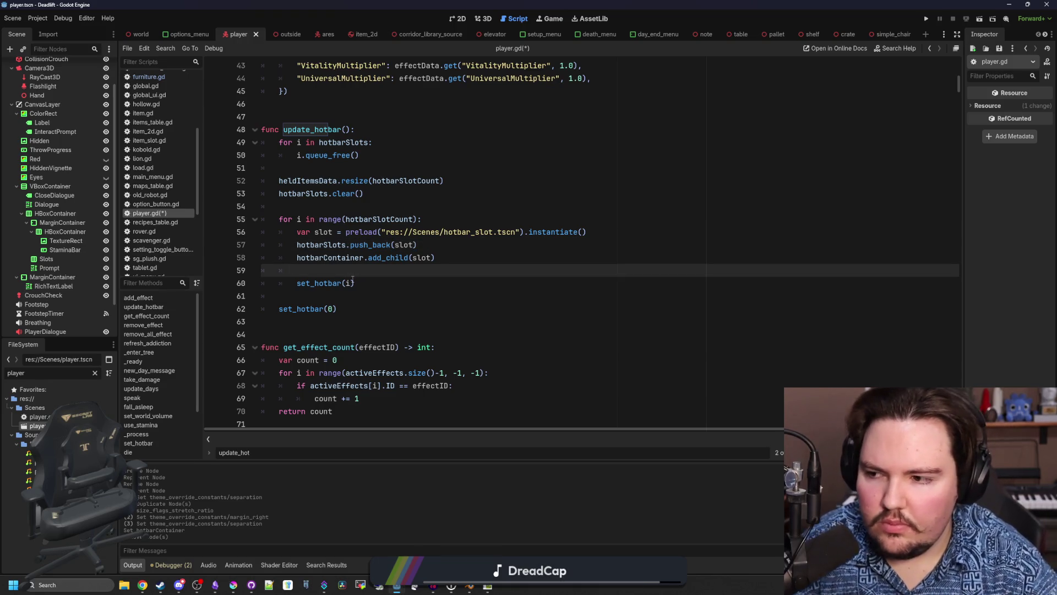
{"action": "key", "text": "BackSpace"}
{"action": "key", "text": "BackSpace"}
{"action": "left_click", "coordinate": [459, 245]}
{"action": "key", "text": "ctrl+s"}
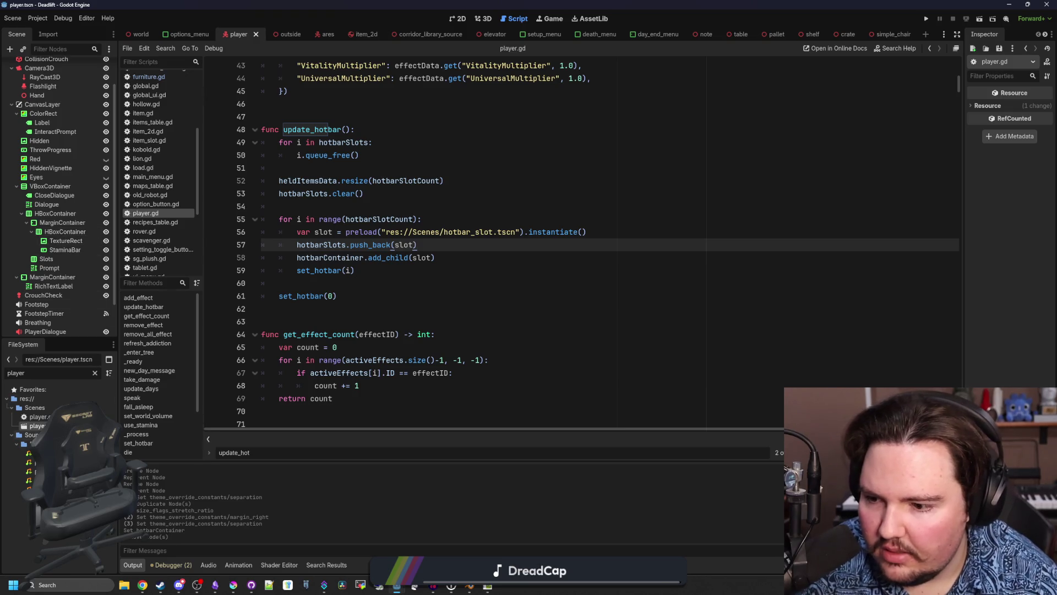
{"action": "left_click", "coordinate": [95, 373]}
Step: Filter the FileSystem for 'slot' and open the hotbar_slot.tscn scene
{"action": "type", "text": "slot"}
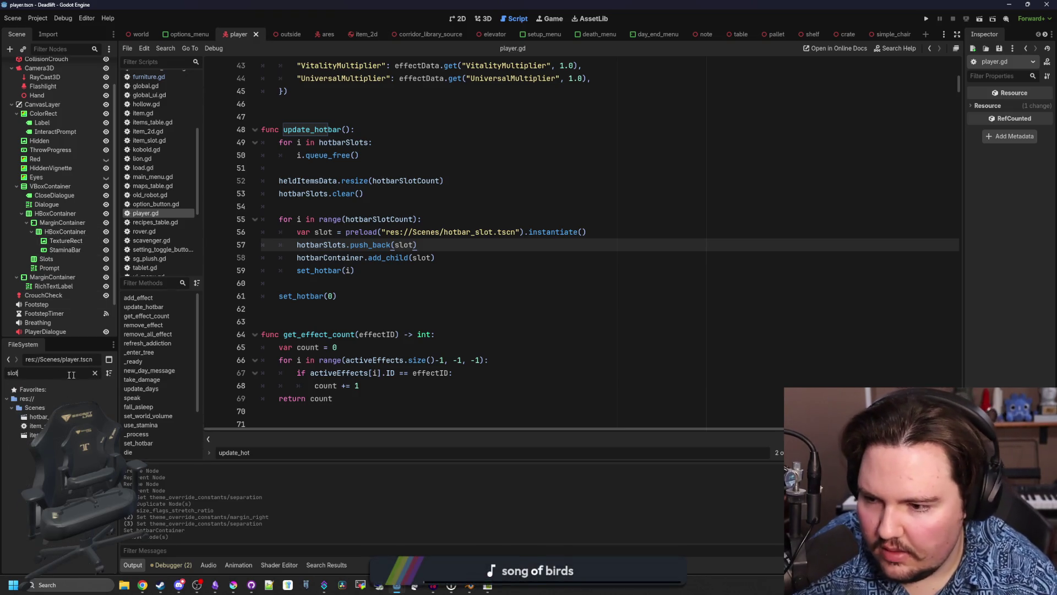
{"action": "double_click", "coordinate": [33, 435]}
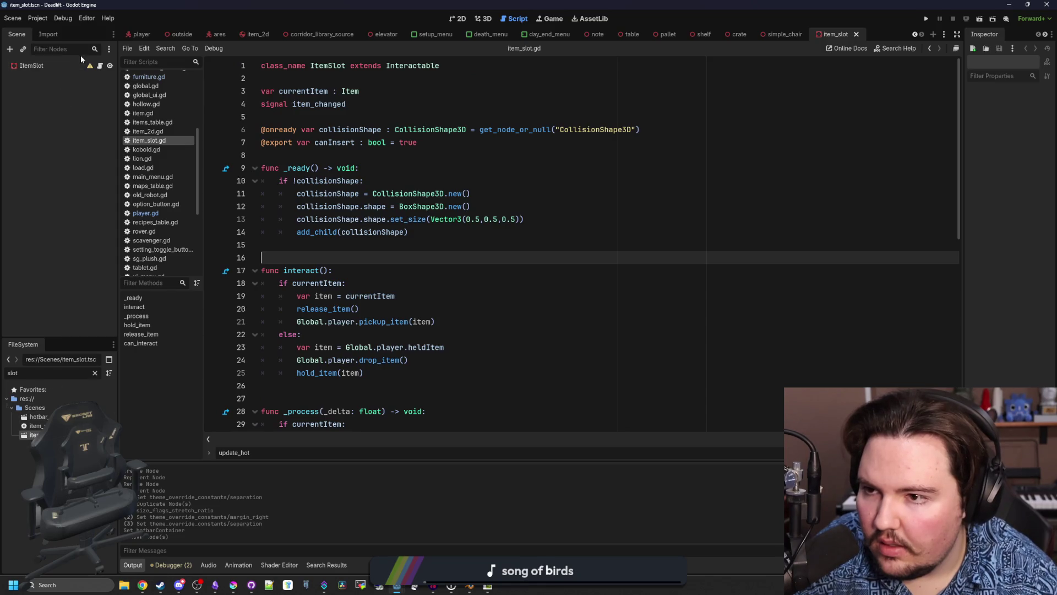
{"action": "double_click", "coordinate": [39, 417]}
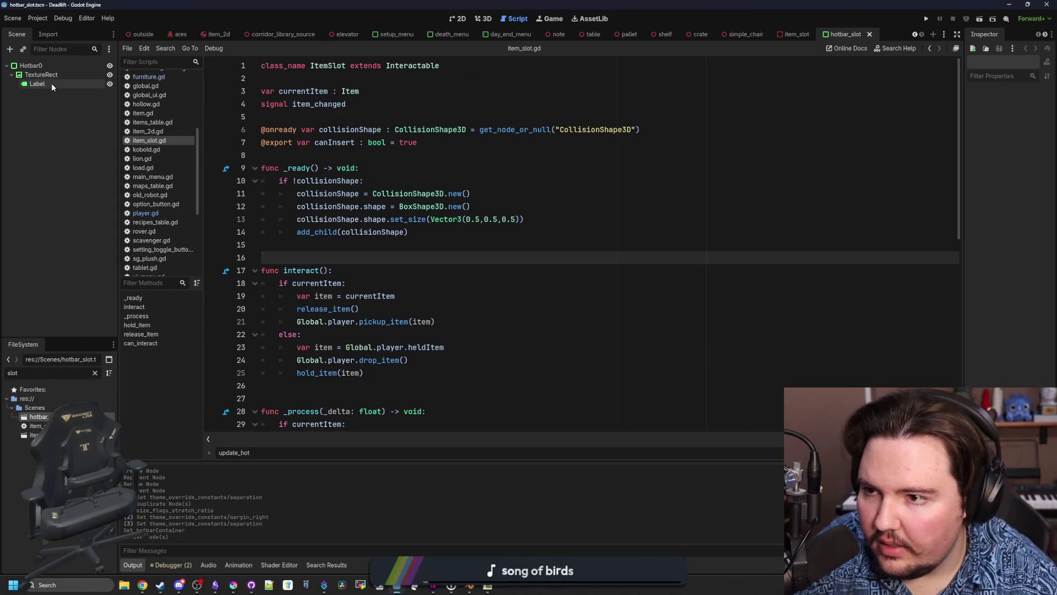
Step: Rename the root node Hotbar0 to Slot and return to player.gd
{"action": "left_click", "coordinate": [51, 84]}
{"action": "left_click", "coordinate": [75, 65]}
{"action": "left_click", "coordinate": [59, 66]}
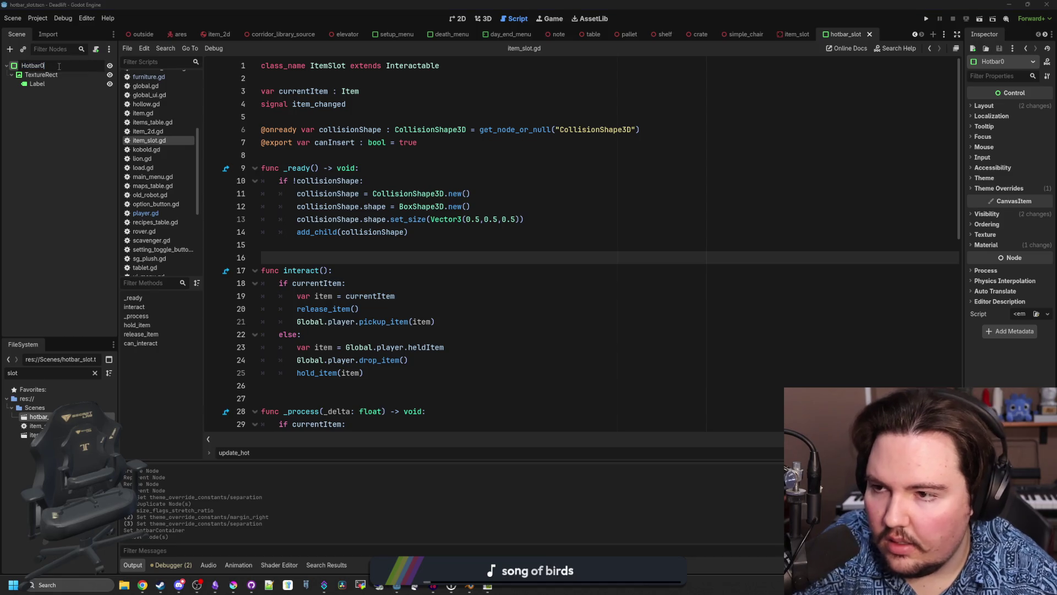
{"action": "type", "text": "ot"}
{"action": "key", "text": "Return"}
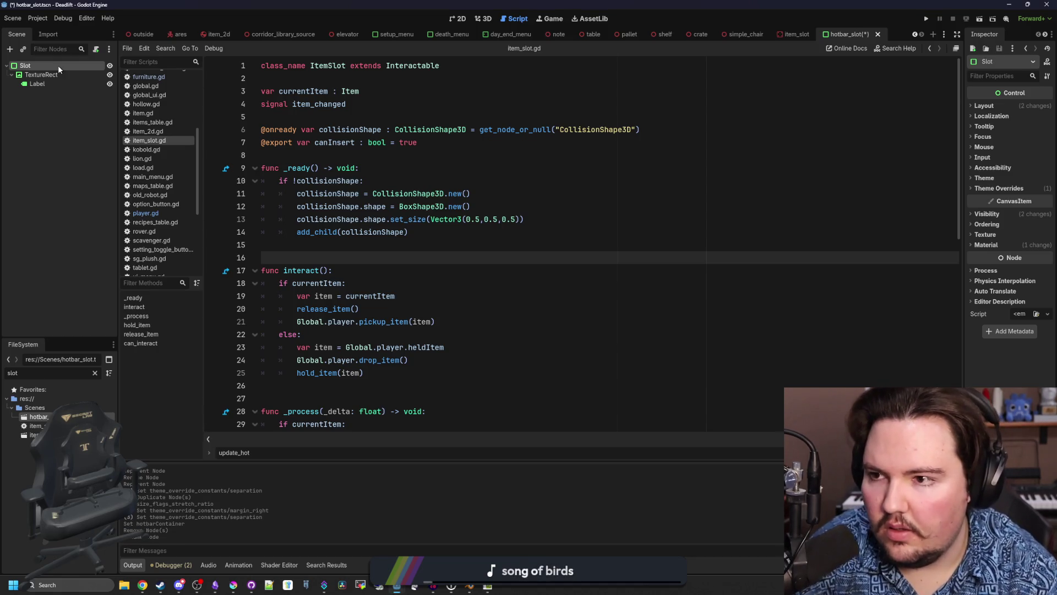
{"action": "left_click", "coordinate": [53, 82]}
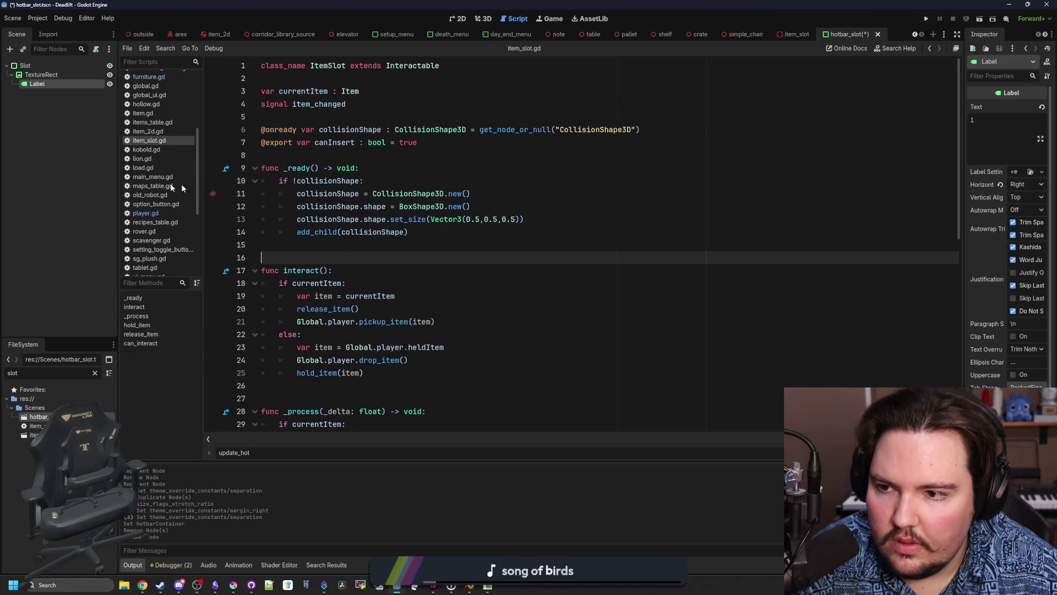
{"action": "left_click", "coordinate": [157, 212]}
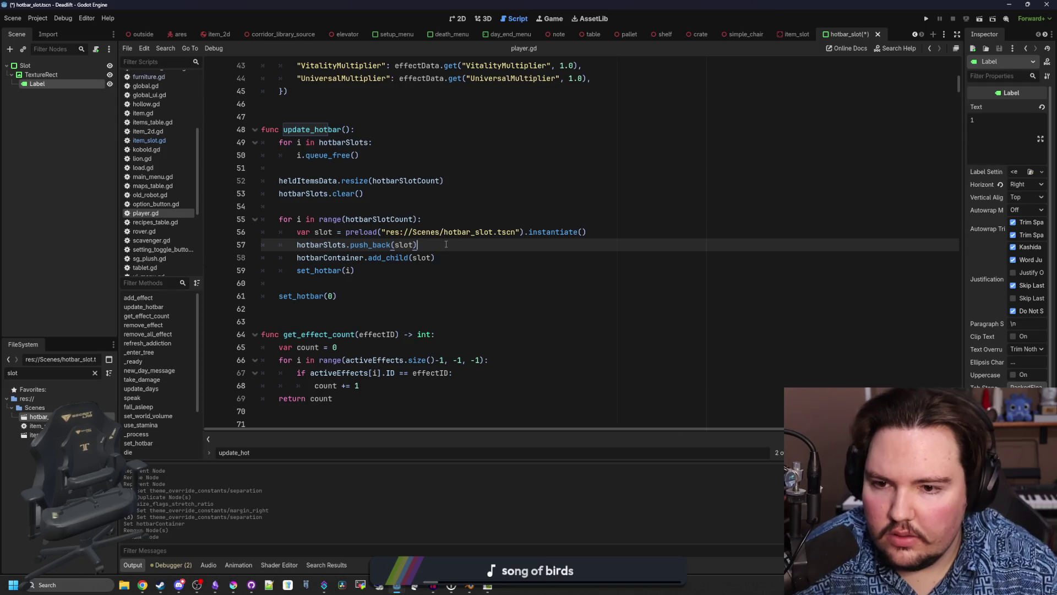
Step: Add slot.get_node("TextureRect/Label").text = str(i+1) after push_back and save
{"action": "key", "text": "Return"}
{"action": "type", "text": "slot.get_"}
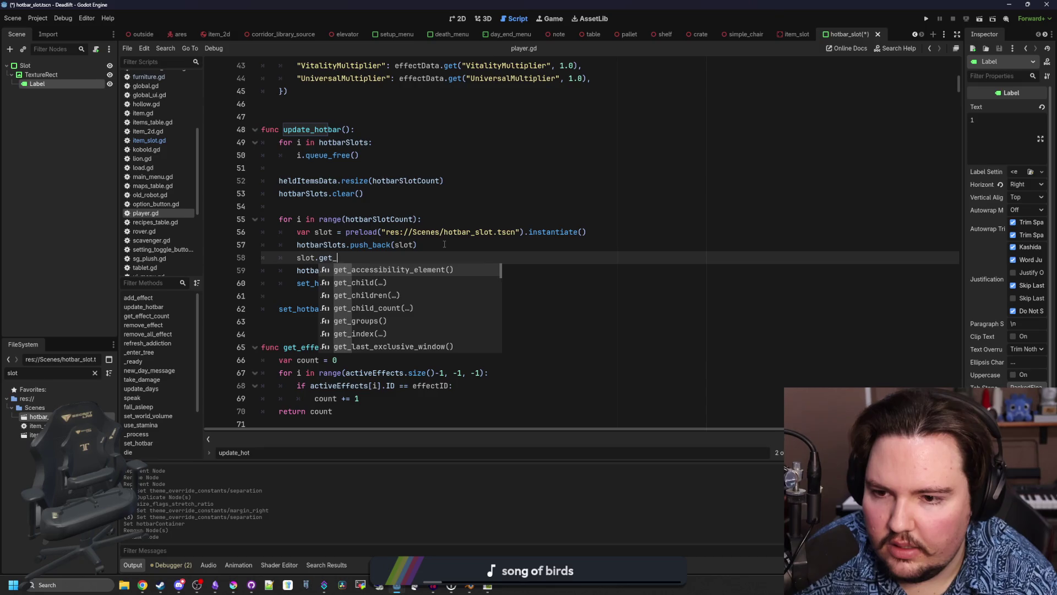
{"action": "type", "text": "node(\"Textyur"}
{"action": "key", "text": "BackSpace"}
{"action": "key", "text": "BackSpace"}
{"action": "key", "text": "BackSpace"}
{"action": "type", "text": "ureRect/Label\").text = "}
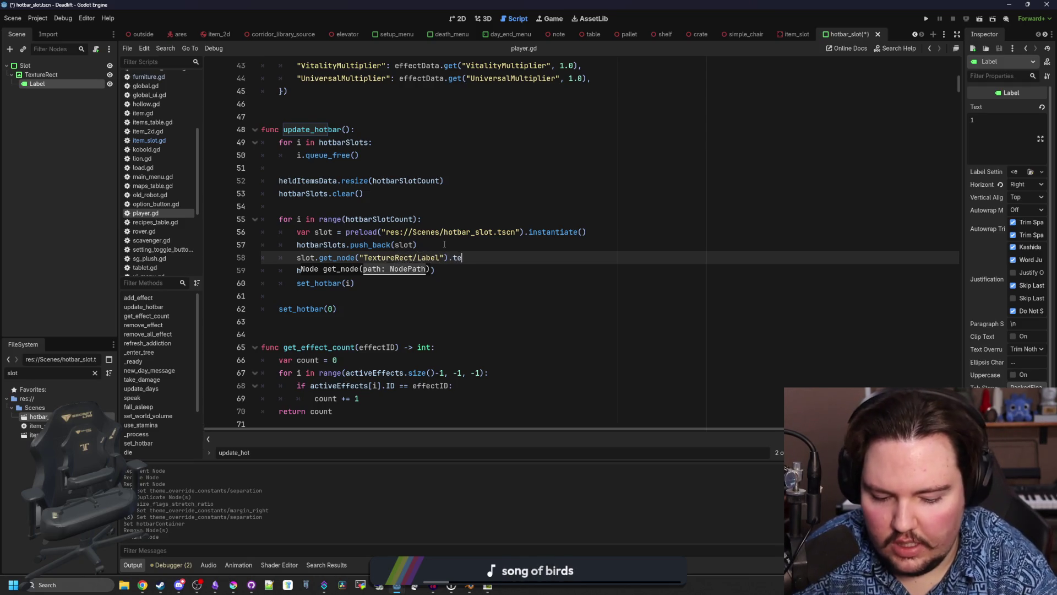
{"action": "type", "text": "str(i"}
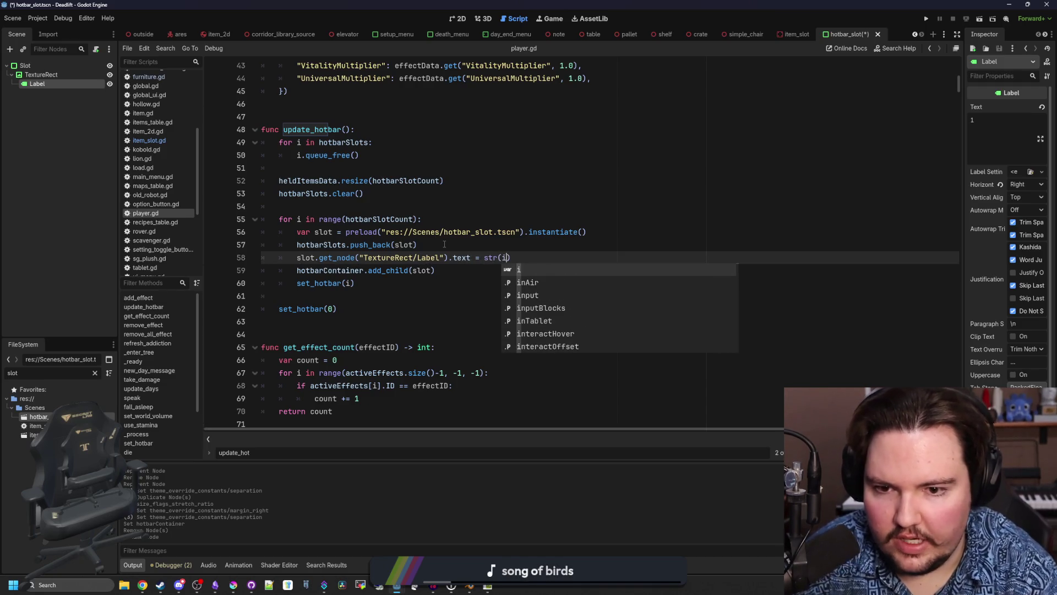
{"action": "type", "text": "+1"}
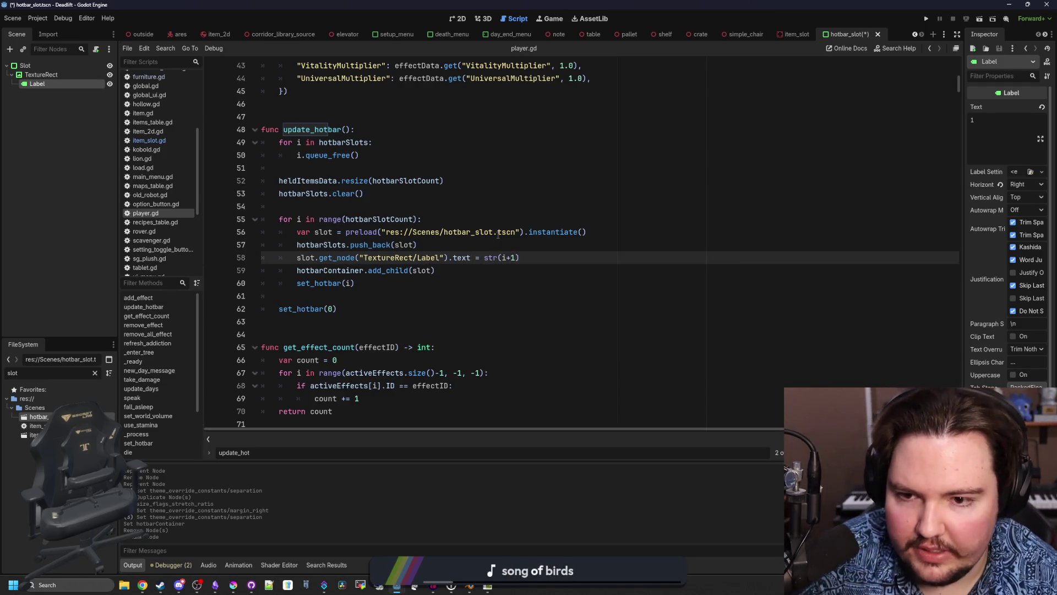
{"action": "key", "text": "Up"}
{"action": "key", "text": "Up"}
{"action": "key", "text": "Up"}
{"action": "key", "text": "ctrl+s"}
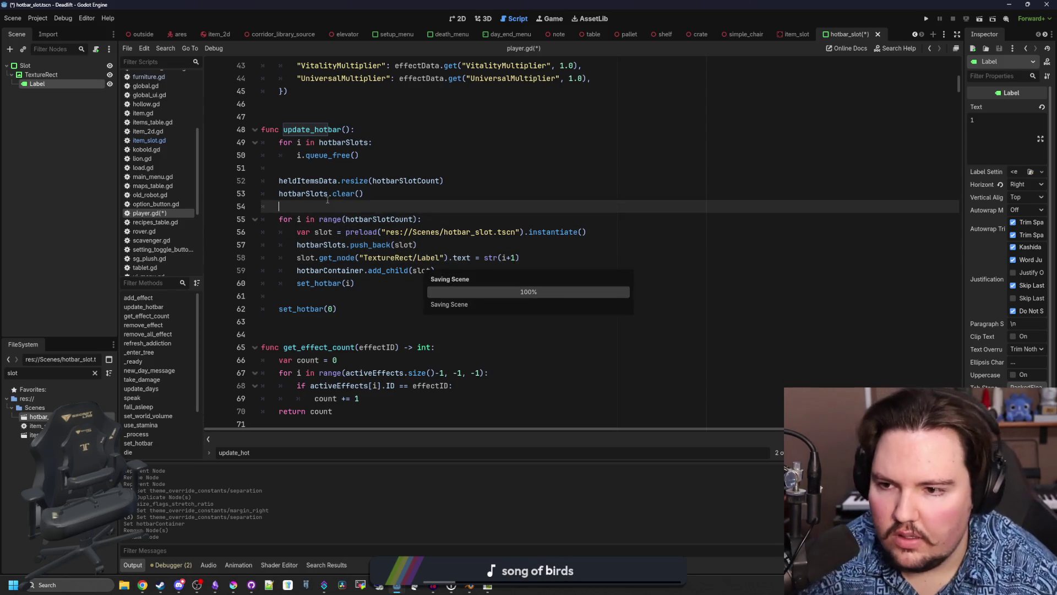
Step: Check the hotbarSlots declaration, then run the game to test slot numbers
{"action": "left_click", "coordinate": [327, 199]}
{"action": "left_click", "coordinate": [327, 200], "text": "ctrl"}
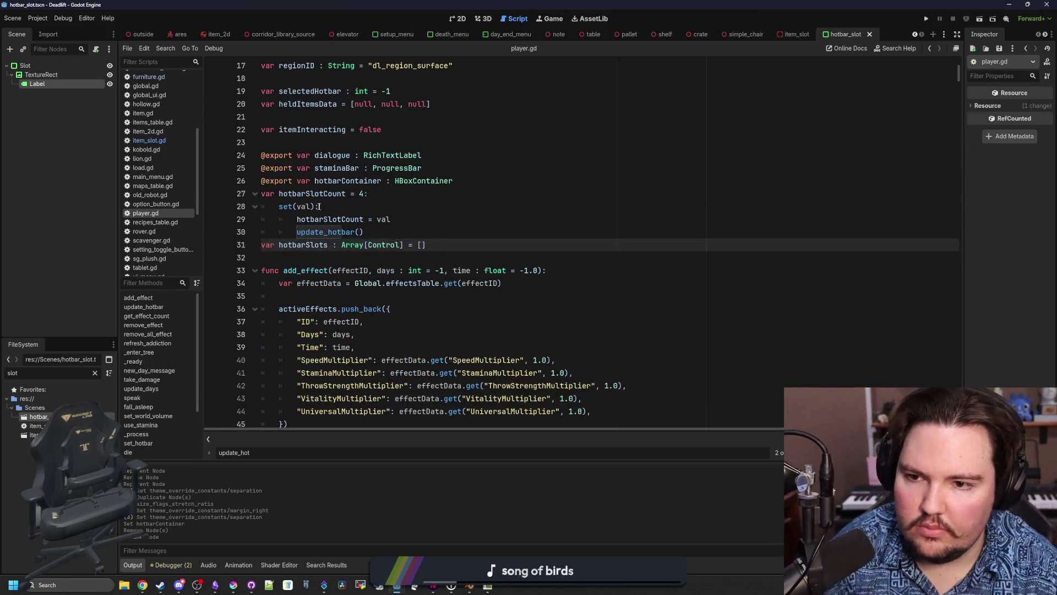
{"action": "left_click", "coordinate": [327, 258]}
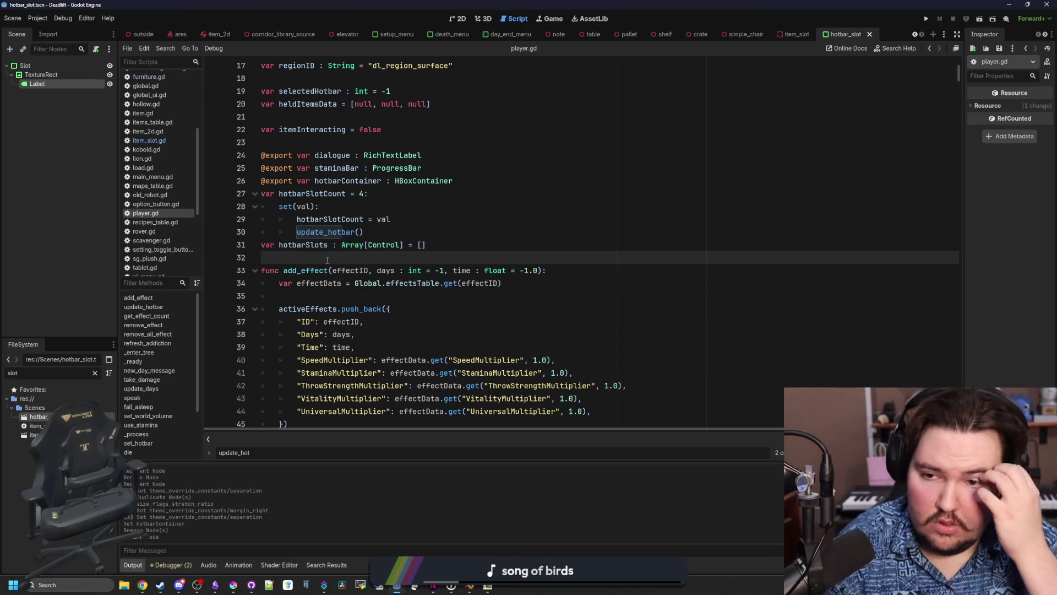
{"action": "left_click", "coordinate": [928, 19]}
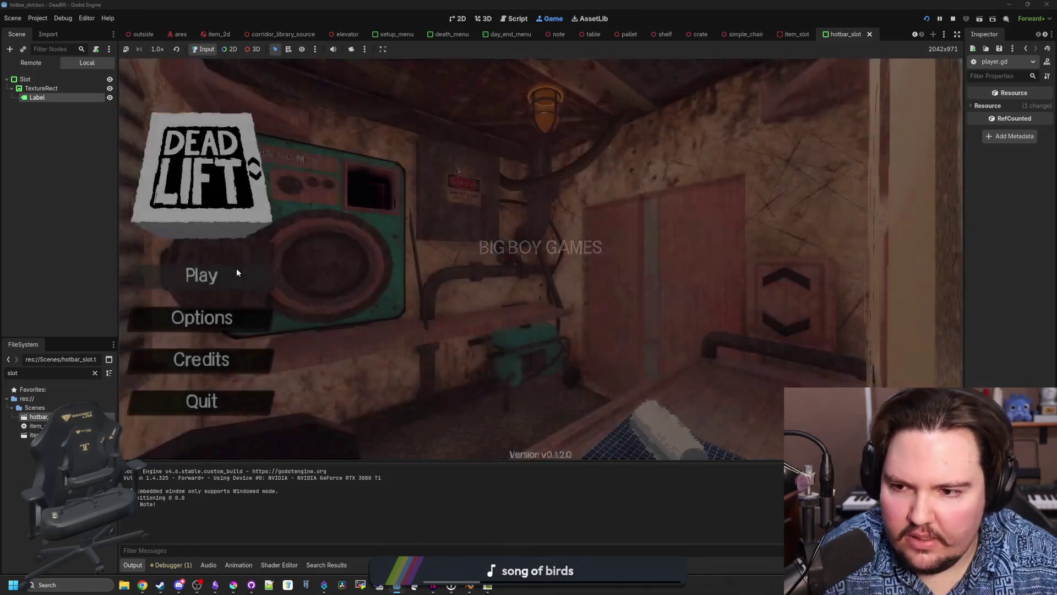
Step: Start a new game, switch the hotbar to slot 3, and pause
{"action": "left_click", "coordinate": [237, 273]}
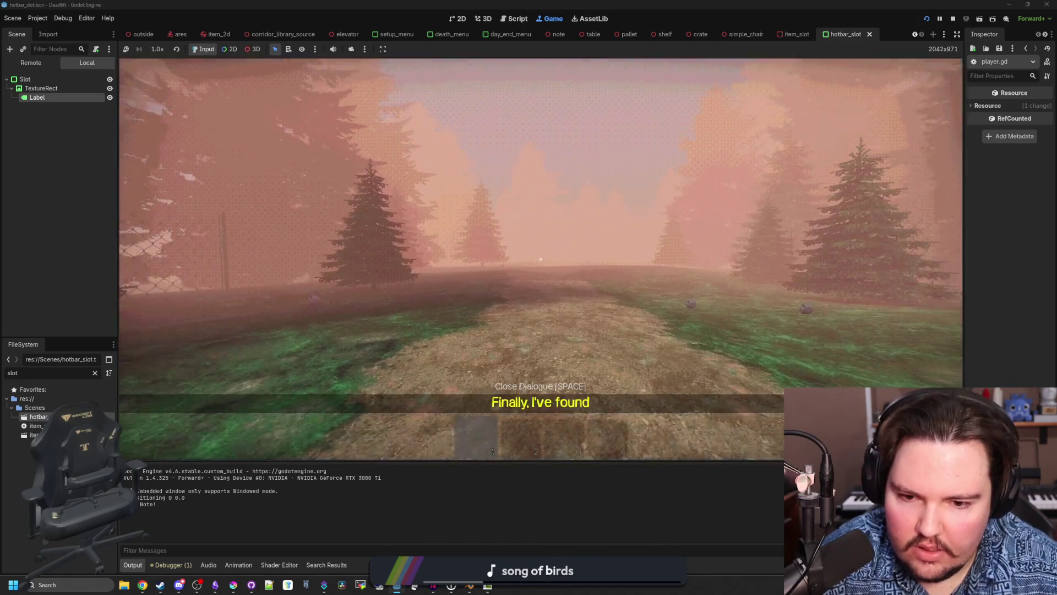
{"action": "key", "text": "3"}
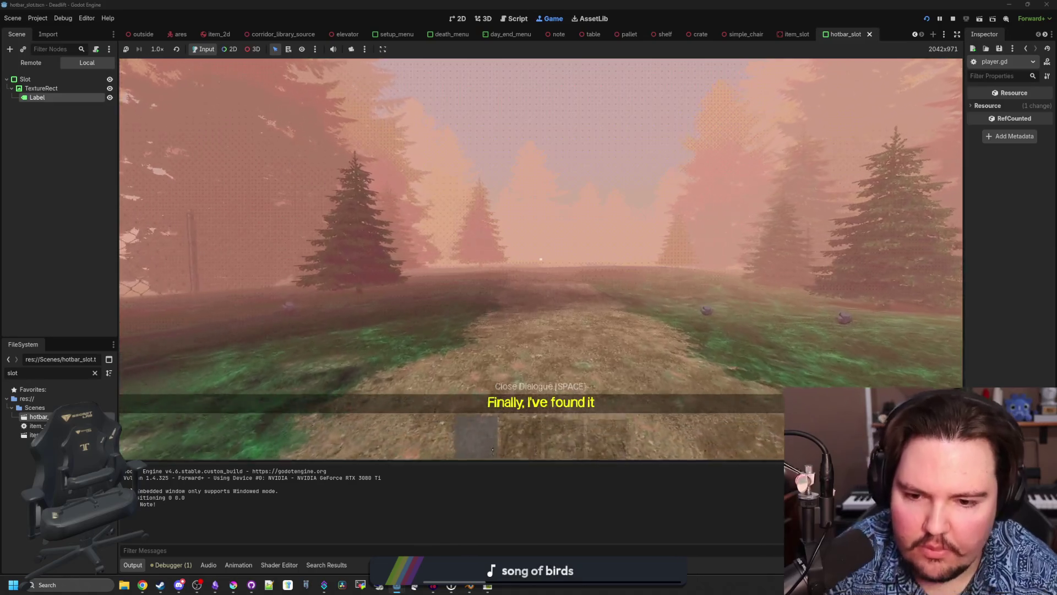
{"action": "key", "text": "Escape"}
Step: Filter the FileSystem for 'player', open player.gd and begin a search
{"action": "double_click", "coordinate": [84, 373]}
{"action": "type", "text": "play"}
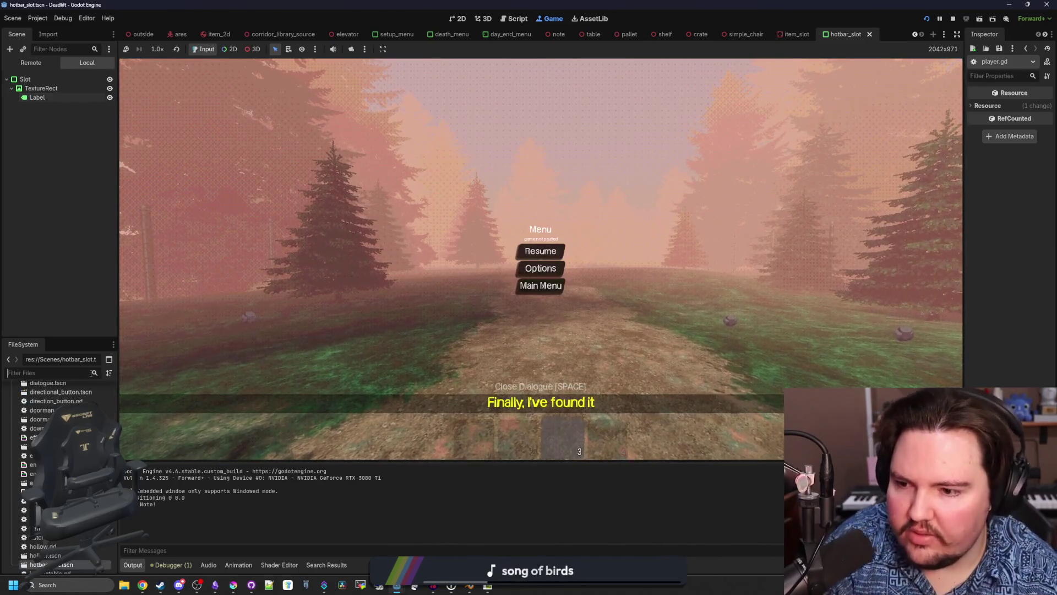
{"action": "type", "text": "er"}
{"action": "double_click", "coordinate": [36, 417]}
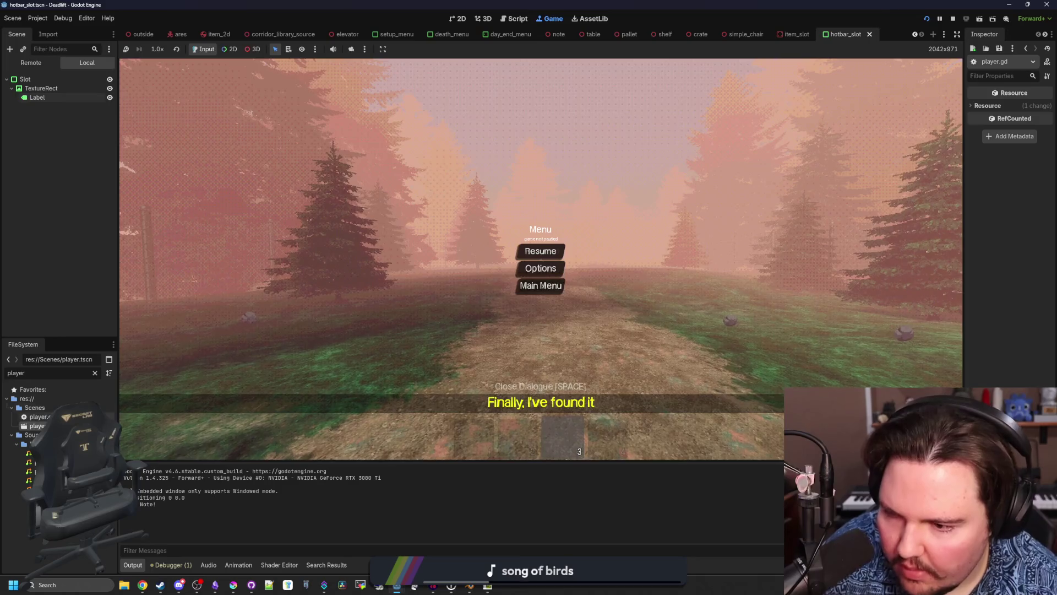
{"action": "key", "text": "ctrl+f"}
Step: Change both clampi upper bounds from 2 to hotbarSlotCount-1 and save
{"action": "type", "text": "scroll"}
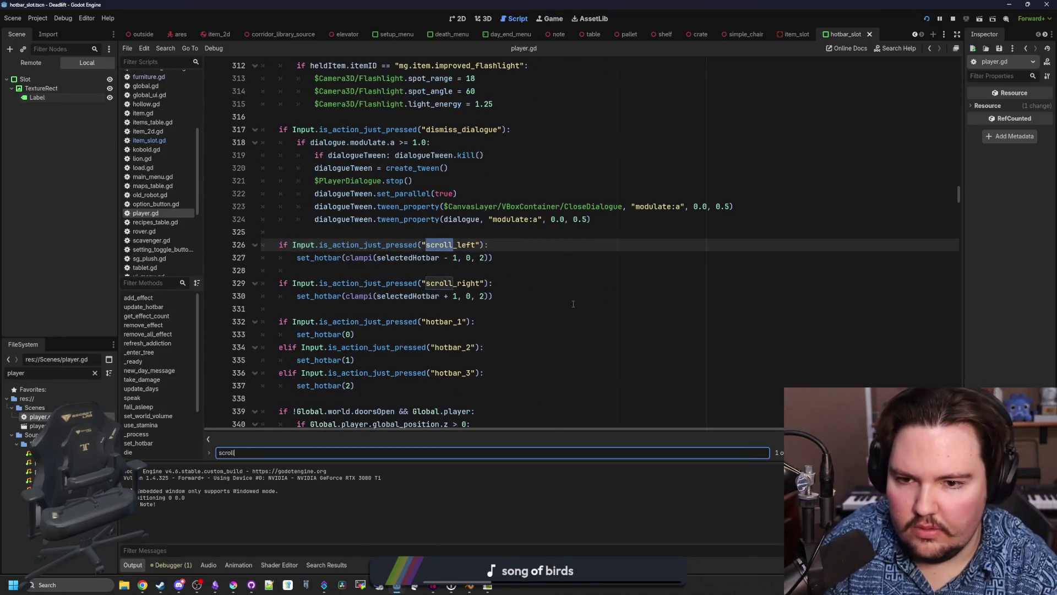
{"action": "left_click", "coordinate": [483, 257]}
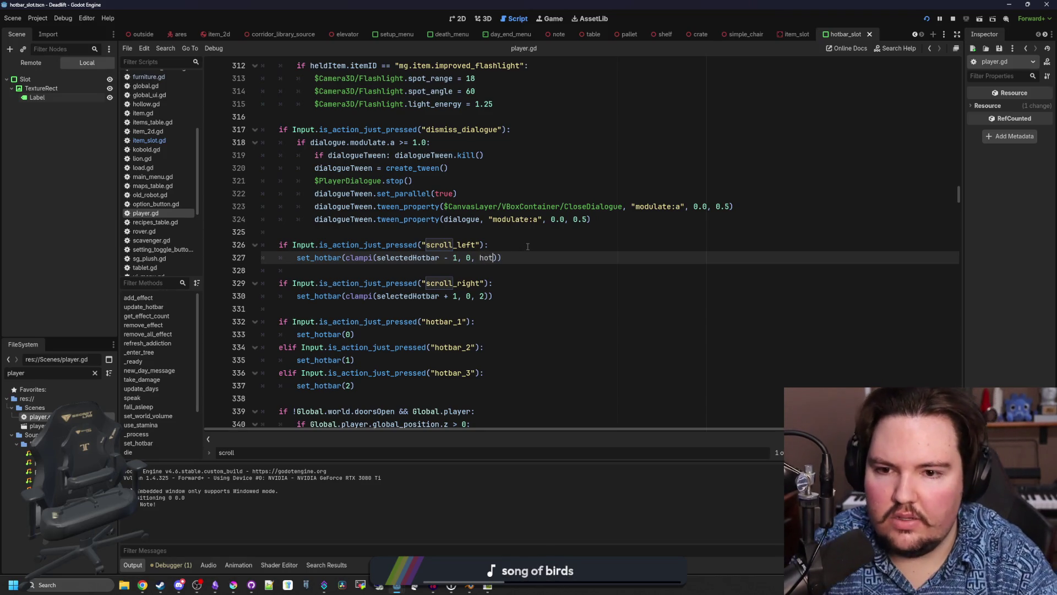
{"action": "type", "text": "bar"}
{"action": "key", "text": "Down"}
{"action": "key", "text": "Return"}
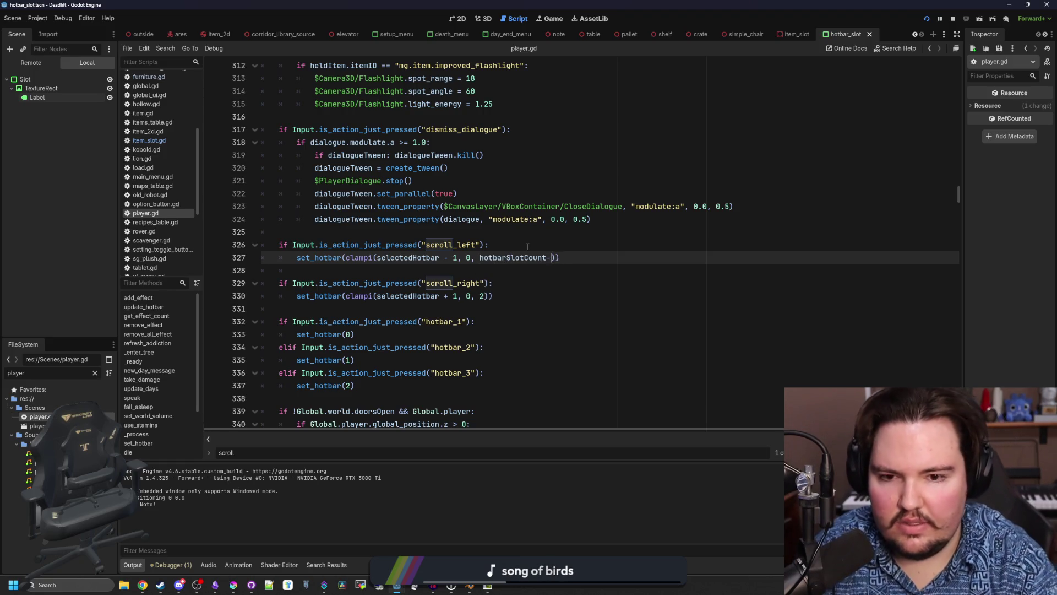
{"action": "type", "text": ")"}
{"action": "left_click_drag", "start_coordinate": [556, 258], "coordinate": [480, 259]}
{"action": "key", "text": "ctrl+c"}
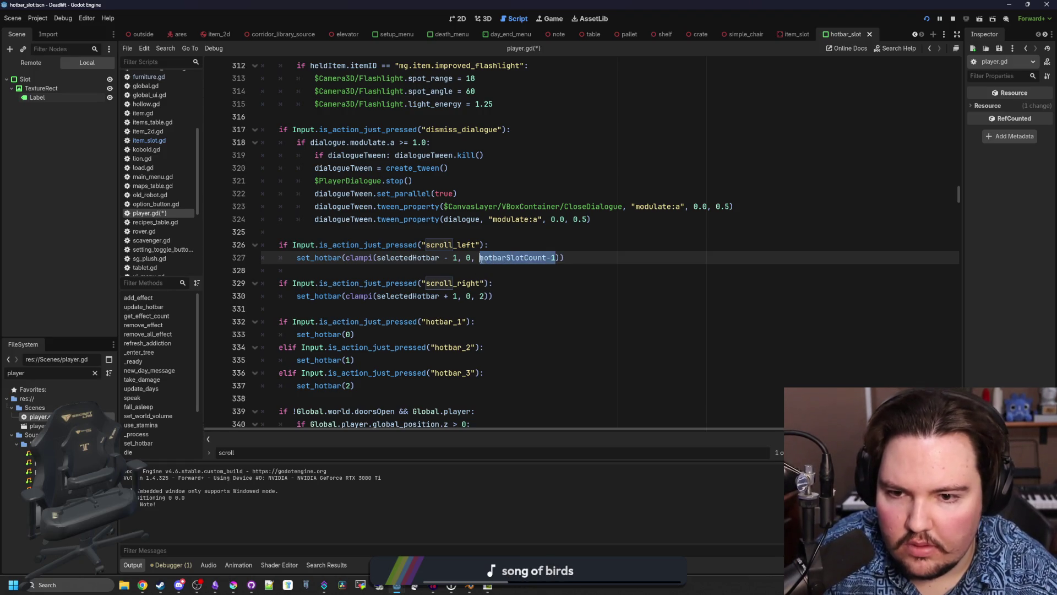
{"action": "double_click", "coordinate": [483, 296]}
{"action": "key", "text": "ctrl+v"}
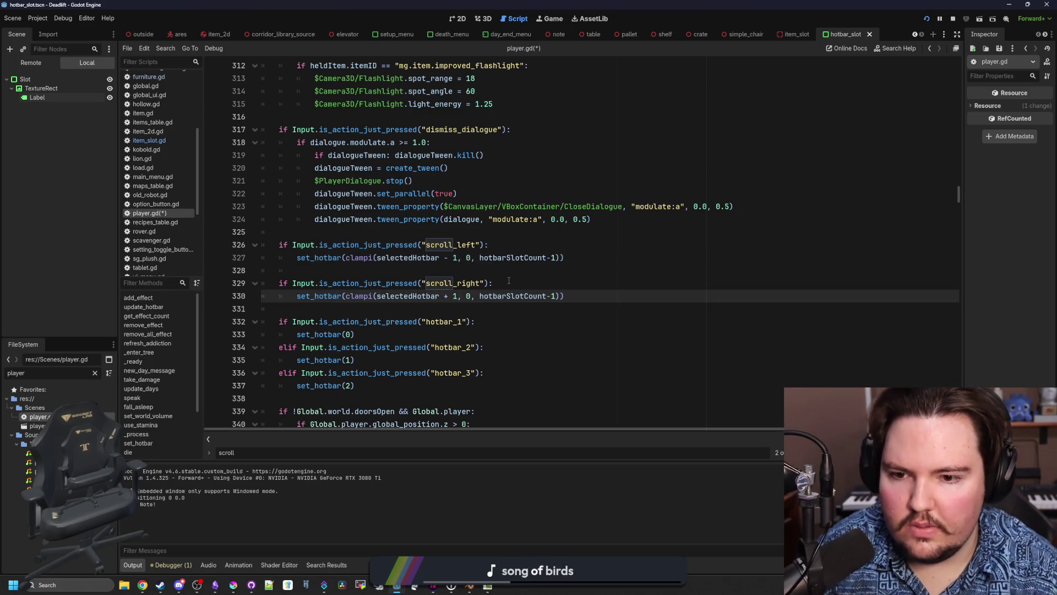
{"action": "left_click", "coordinate": [509, 281]}
{"action": "key", "text": "ctrl+s"}
Step: Run the game again with F5 and resume play
{"action": "scroll", "coordinate": [508, 280], "scroll_direction": "down", "scroll_amount": 2}
{"action": "key", "text": "F5"}
{"action": "scroll", "coordinate": [613, 278], "scroll_direction": "down", "scroll_amount": 1}
{"action": "left_click", "coordinate": [540, 251]}
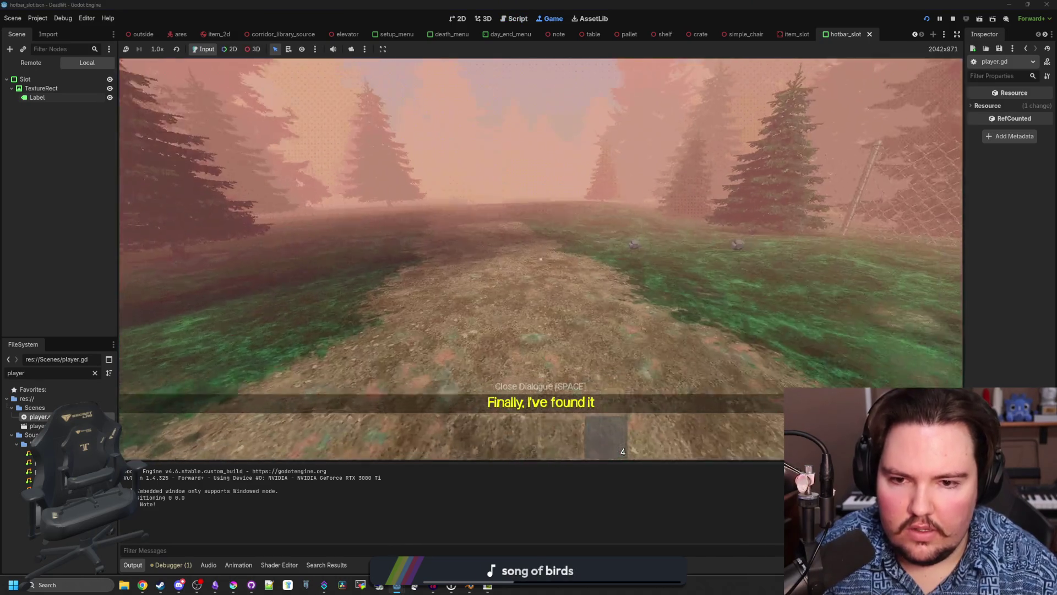
Step: Walk to an item and pick it up, hitting the get_node error at line 808
{"action": "key", "text": "w"}
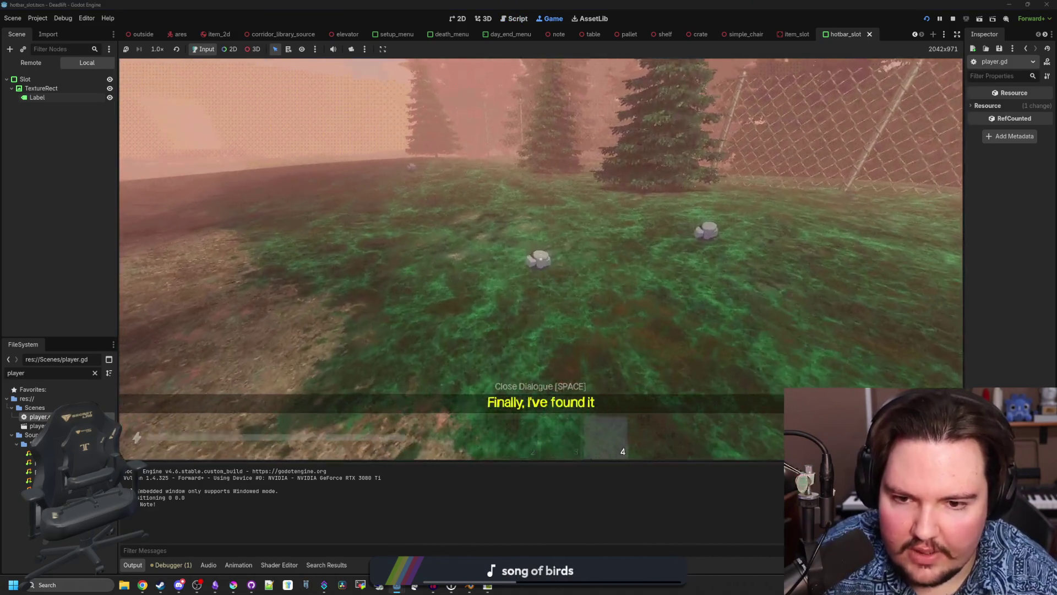
{"action": "key", "text": "e"}
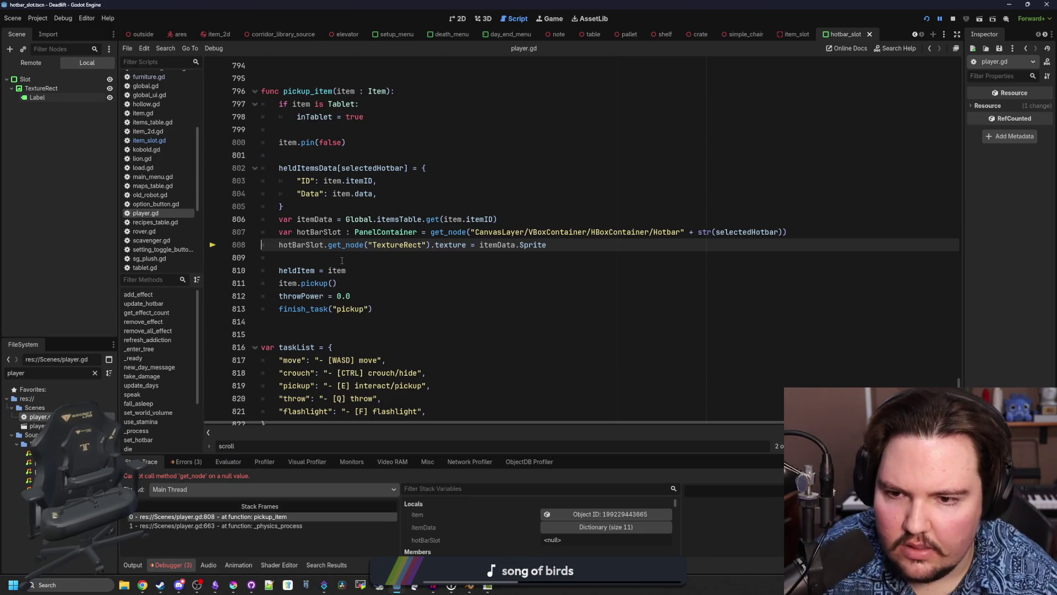
{"action": "left_click", "coordinate": [342, 260]}
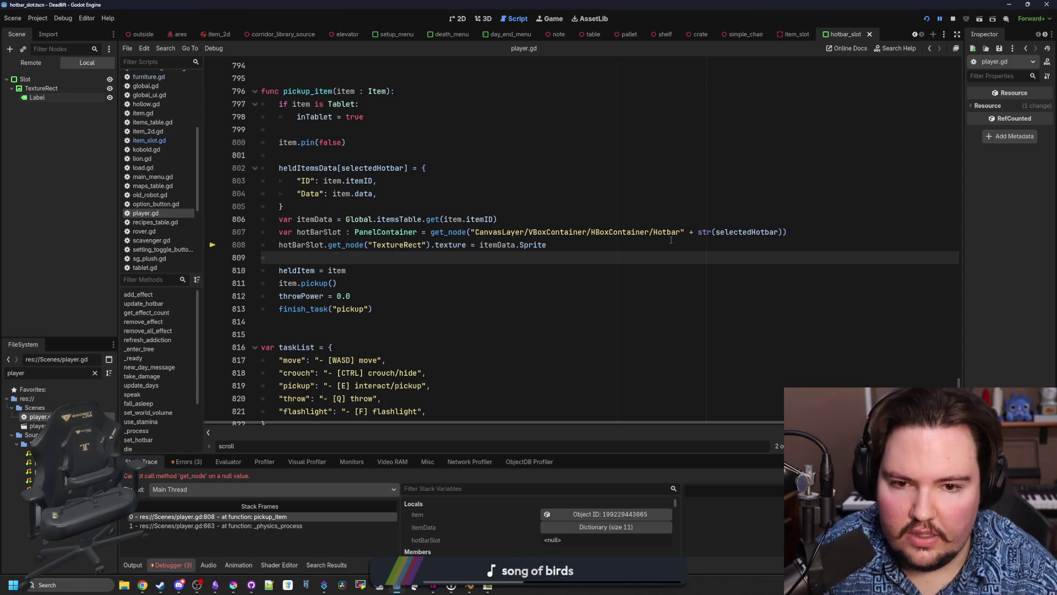
Step: Replace pickup_item's get_node slot lookup with hotbarSlots[selectedHotbar] and save
{"action": "scroll", "coordinate": [684, 258], "scroll_direction": "up", "scroll_amount": 1}
{"action": "left_click_drag", "start_coordinate": [716, 270], "coordinate": [435, 274]}
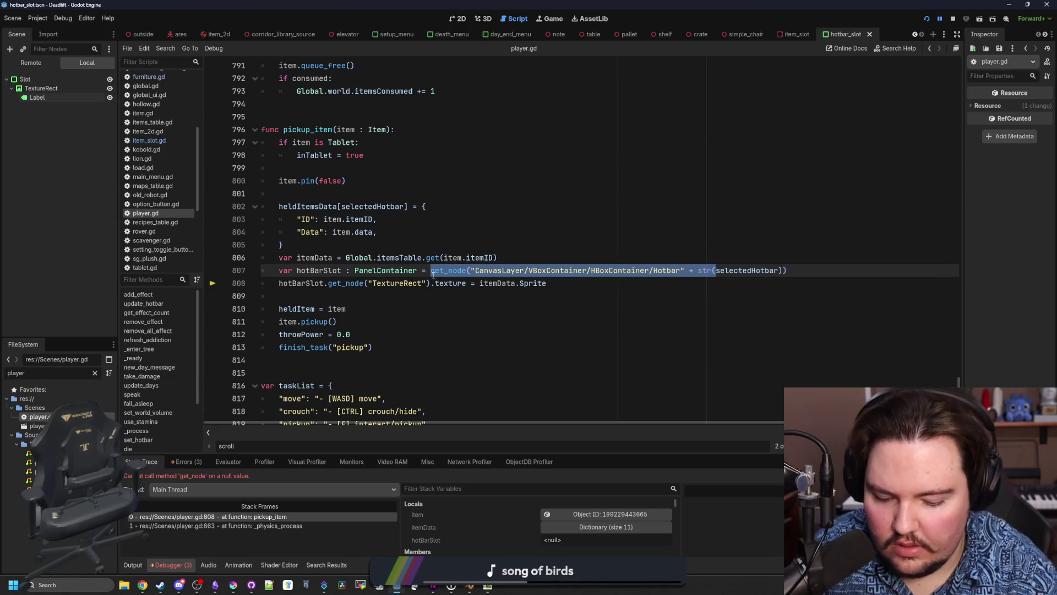
{"action": "type", "text": "hotbarSlots"}
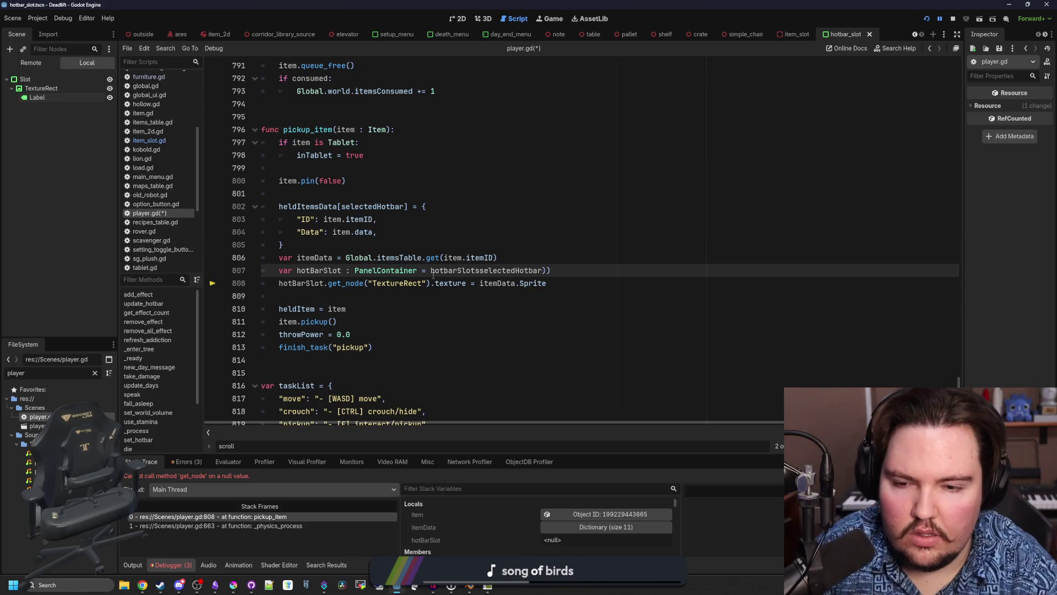
{"action": "type", "text": "["}
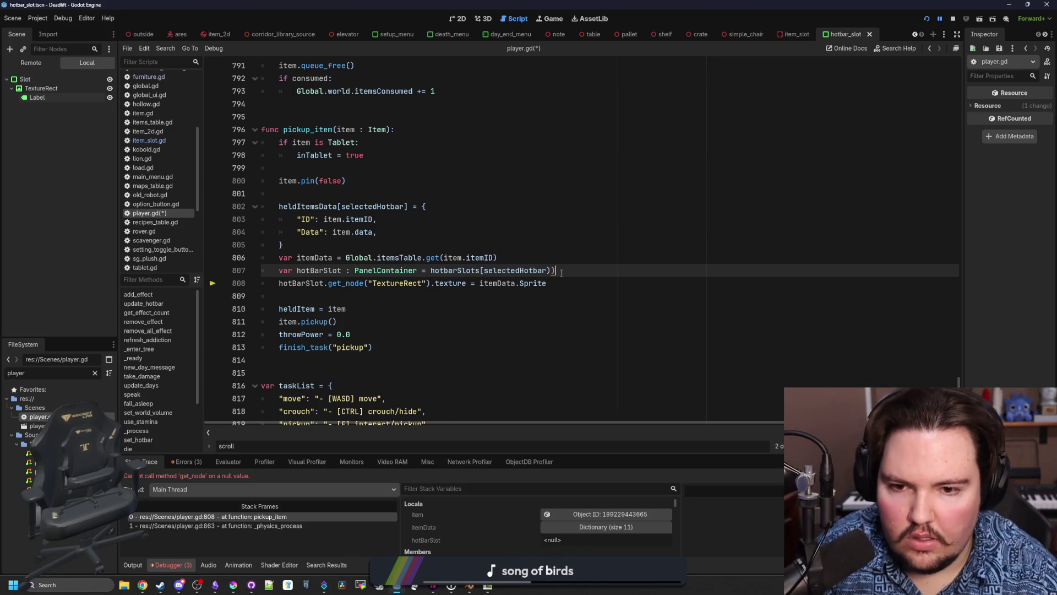
{"action": "key", "text": "End"}
{"action": "key", "text": "BackSpace"}
{"action": "key", "text": "BackSpace"}
{"action": "type", "text": "])"}
{"action": "key", "text": "BackSpace"}
{"action": "left_click", "coordinate": [378, 257]}
{"action": "left_click", "coordinate": [361, 240]}
{"action": "key", "text": "ctrl+s"}
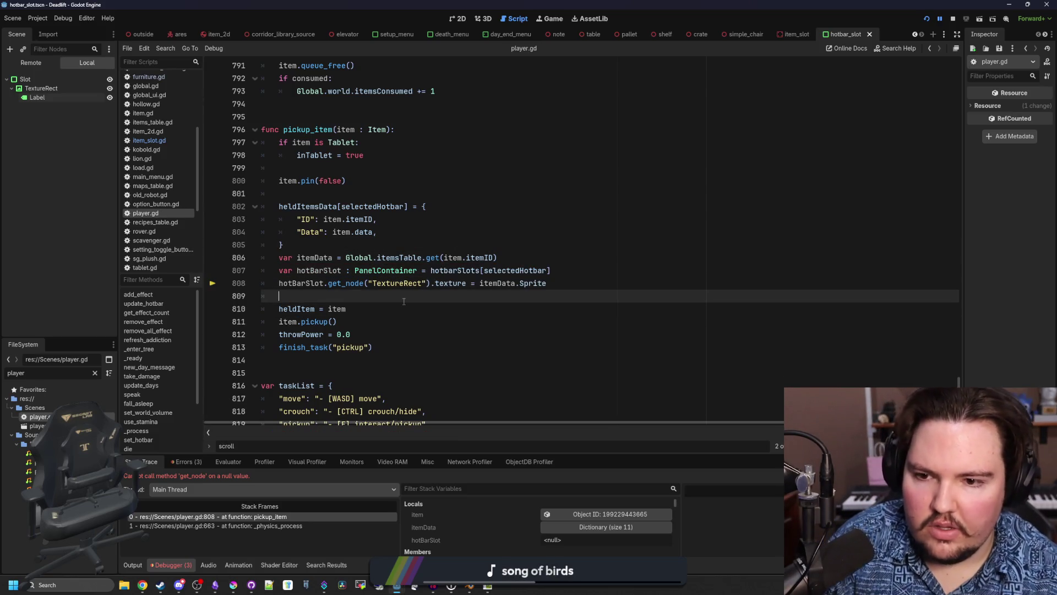
Step: Replace drop_item's get_node lookup on line 862 with hotbarSlots[selectedHotbar]
{"action": "key", "text": "ctrl+f"}
{"action": "type", "text": "get_node"}
{"action": "key", "text": "Return"}
{"action": "key", "text": "Return"}
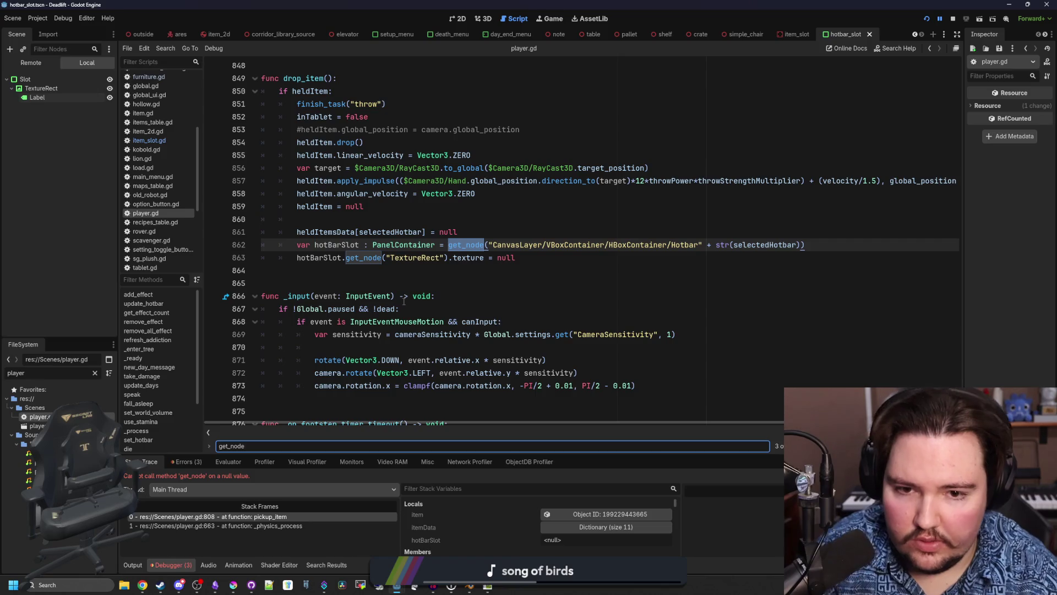
{"action": "left_click_drag", "start_coordinate": [734, 245], "coordinate": [449, 247]}
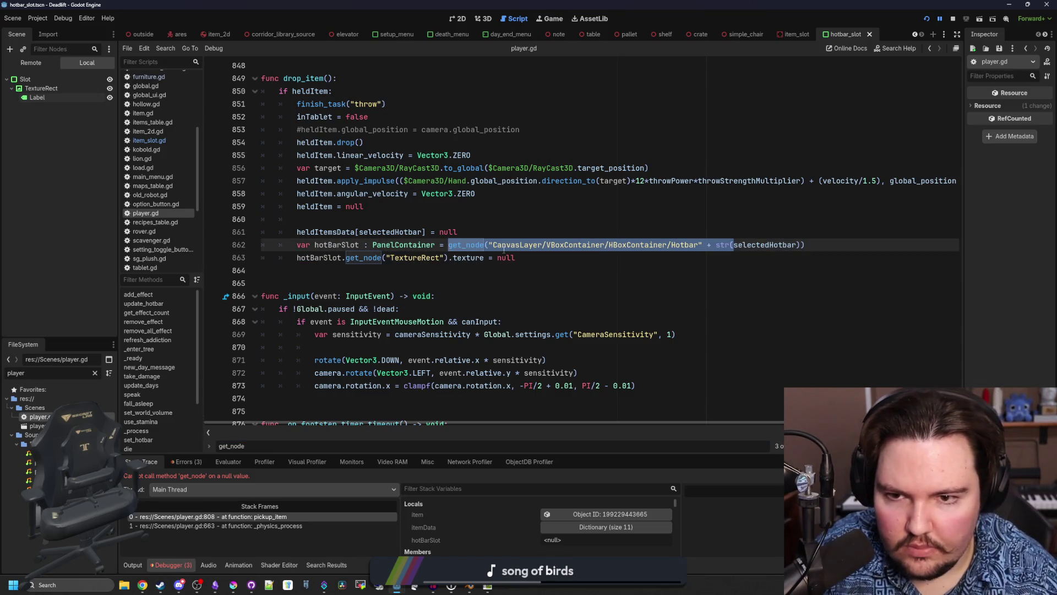
{"action": "type", "text": "hotbarSlot"}
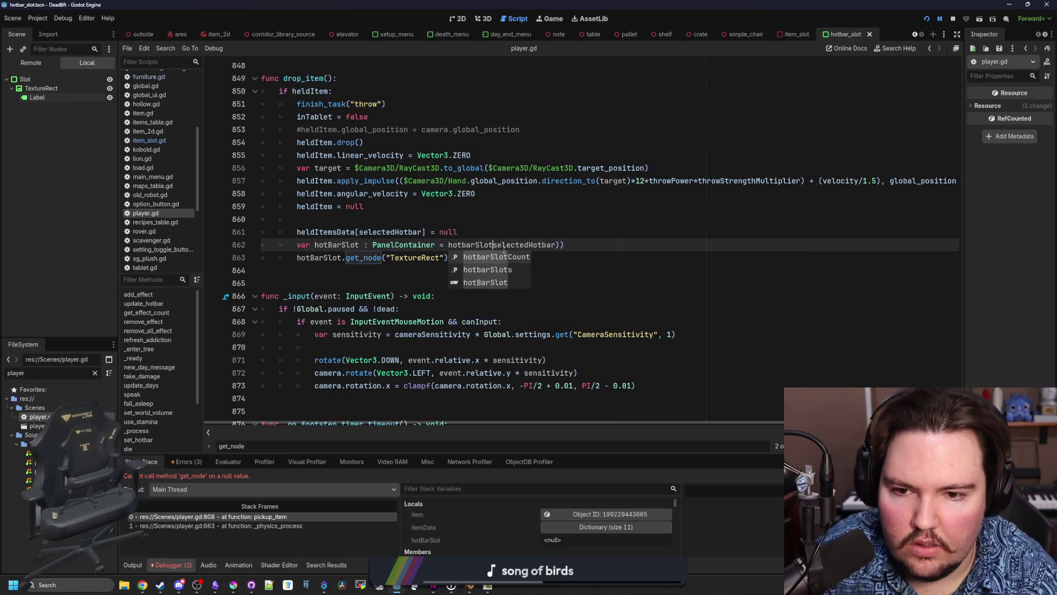
{"action": "type", "text": "s[s"}
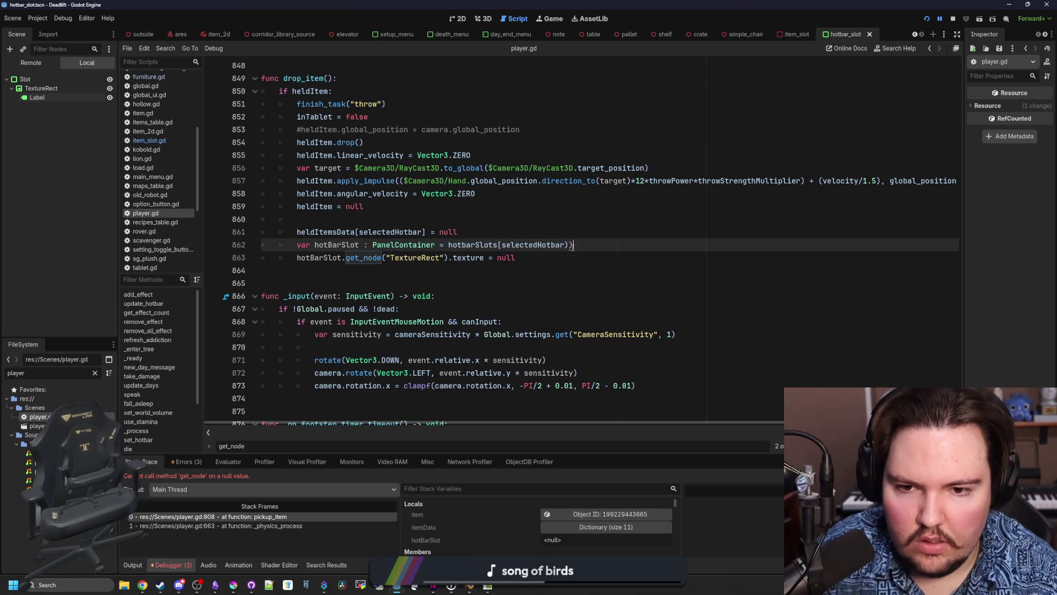
{"action": "left_click", "coordinate": [572, 247]}
{"action": "key", "text": "BackSpace"}
Step: Check remaining hotbarSlots and get_node matches, save, and run the game
{"action": "key", "text": "ctrl+f"}
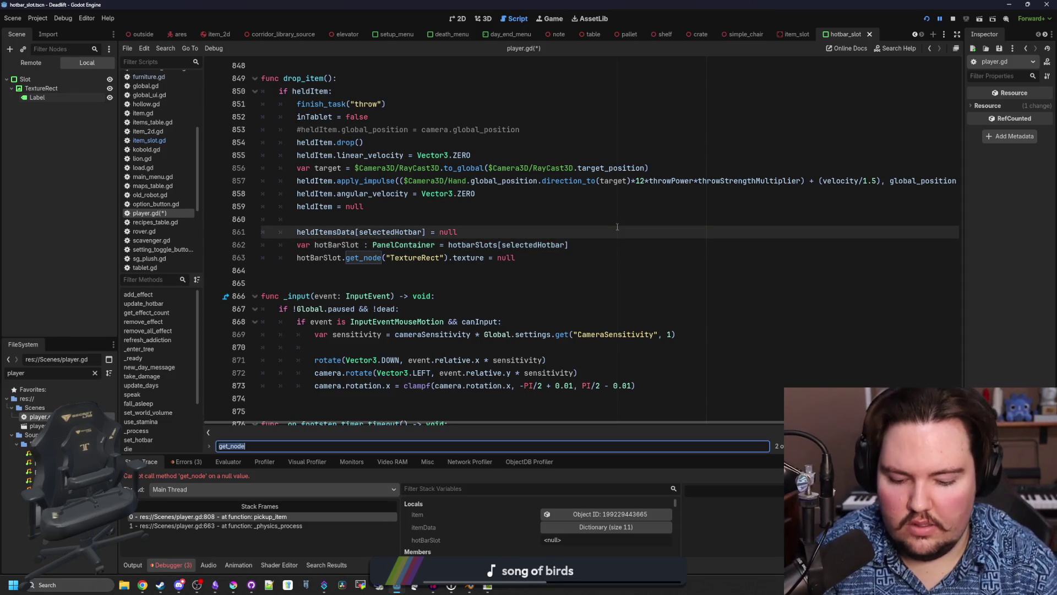
{"action": "type", "text": "hotbarSlots"}
{"action": "key", "text": "Return"}
{"action": "key", "text": "Return"}
{"action": "key", "text": "Return"}
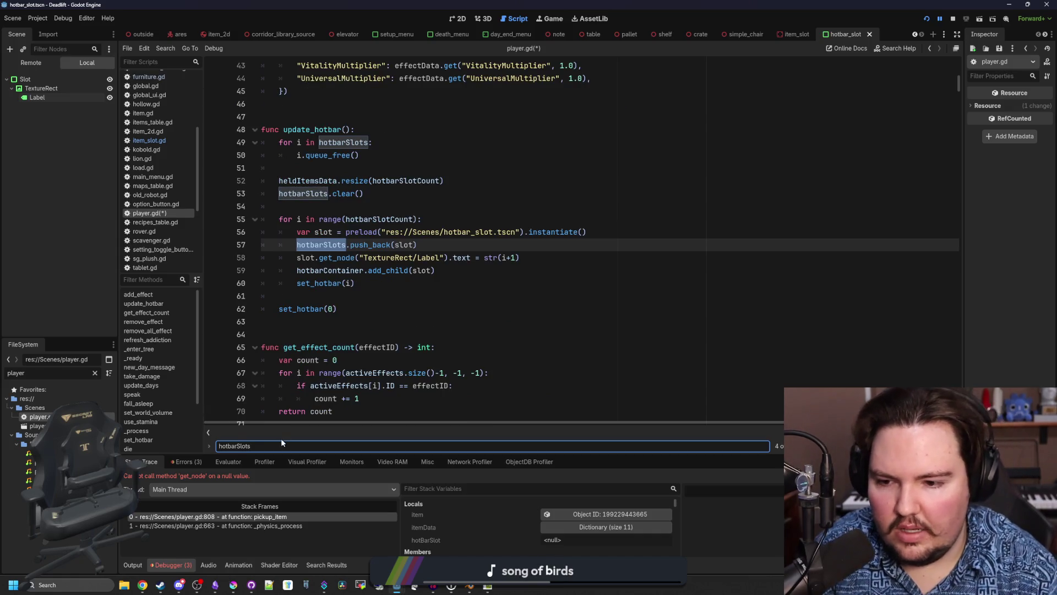
{"action": "key", "text": "ctrl+a"}
{"action": "type", "text": "get_node"}
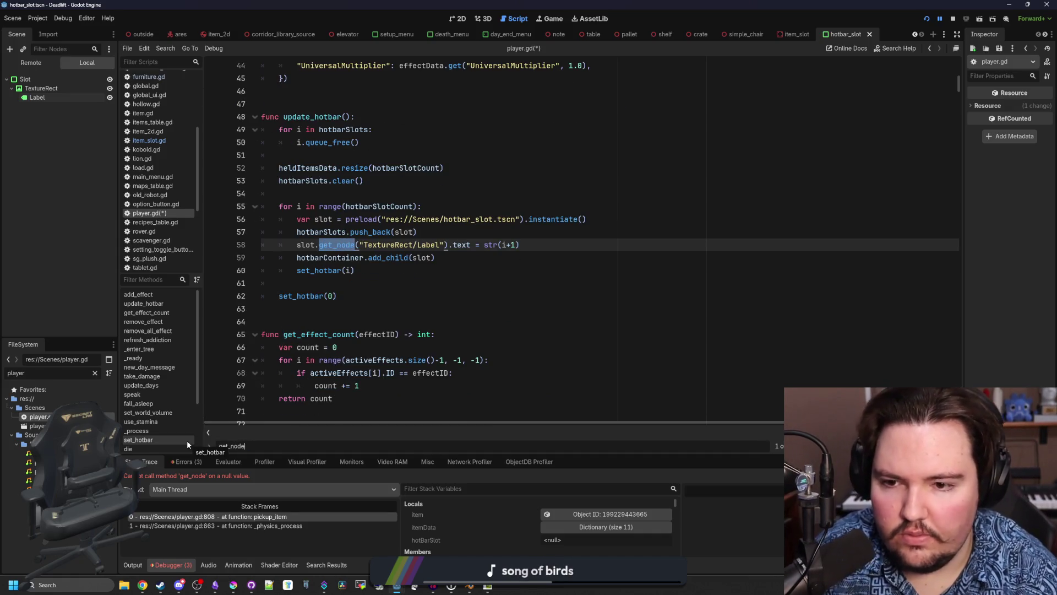
{"action": "key", "text": "Return"}
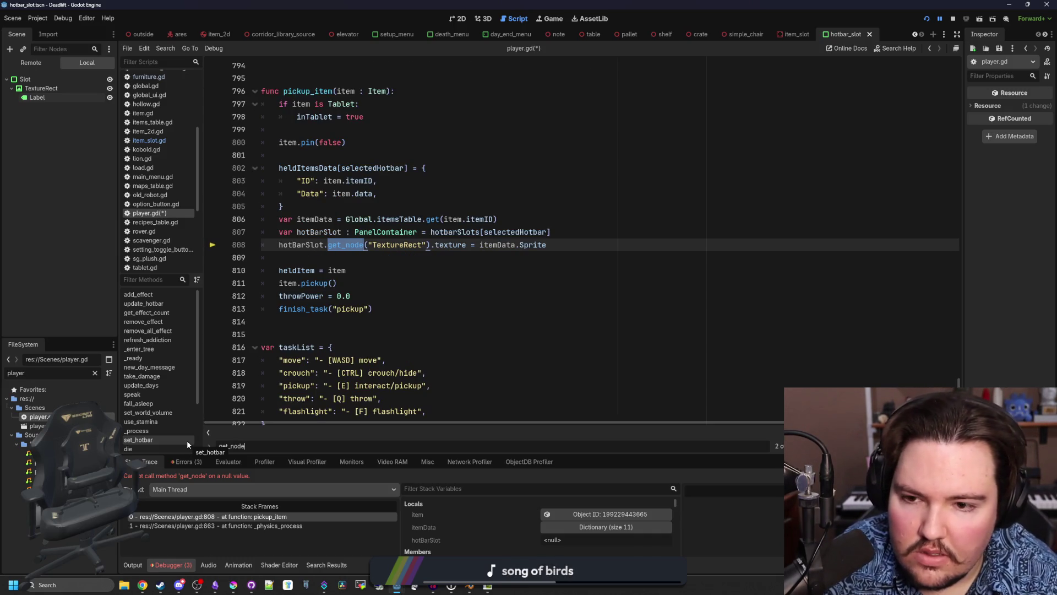
{"action": "key", "text": "Return"}
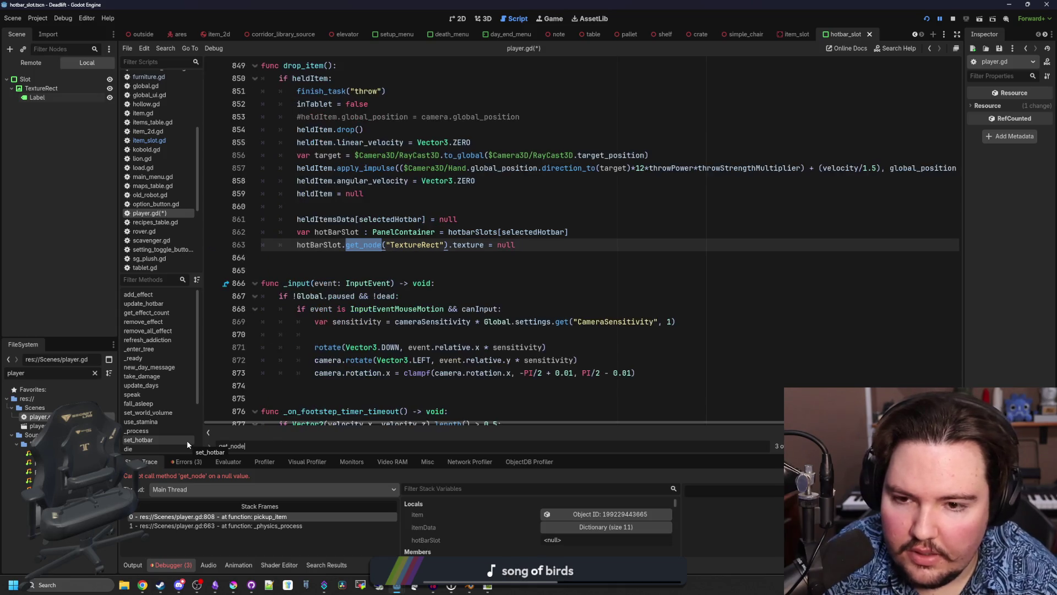
{"action": "key", "text": "Return"}
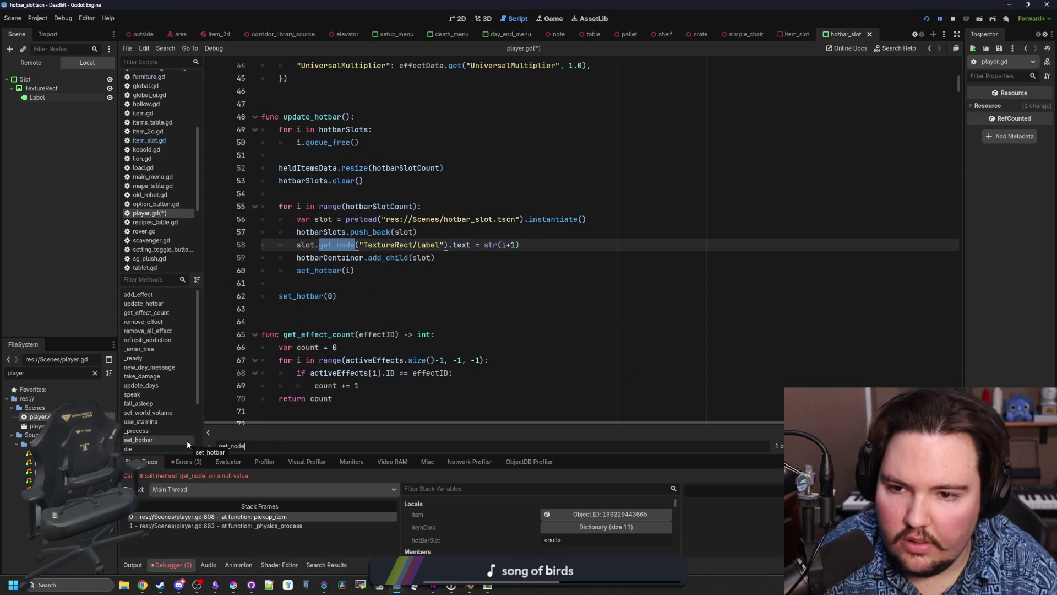
{"action": "key", "text": "Return"}
{"action": "key", "text": "Return"}
{"action": "left_click", "coordinate": [399, 296]}
{"action": "key", "text": "ctrl+s"}
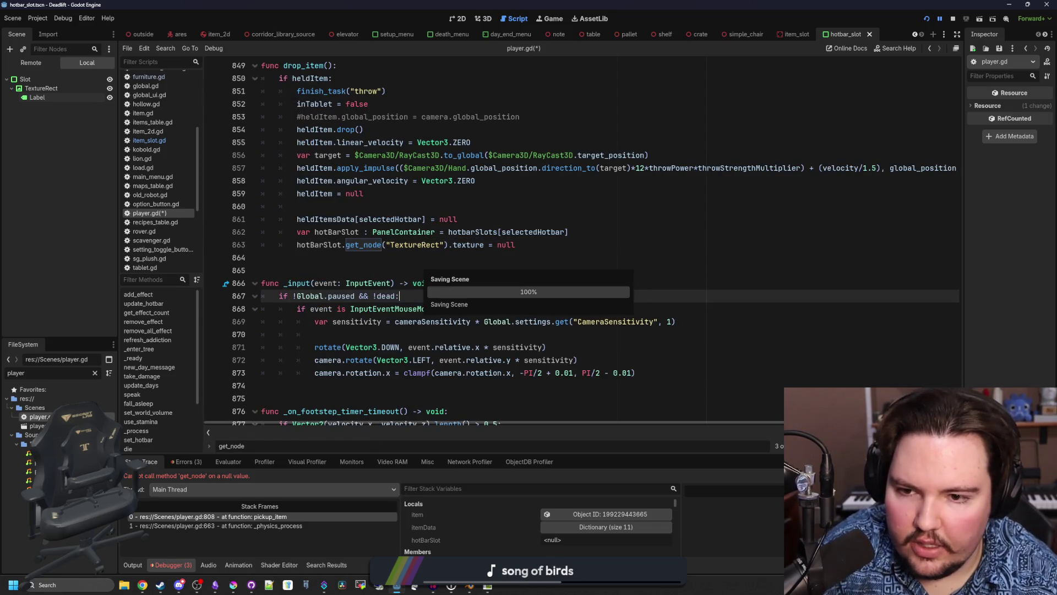
{"action": "key", "text": "F12"}
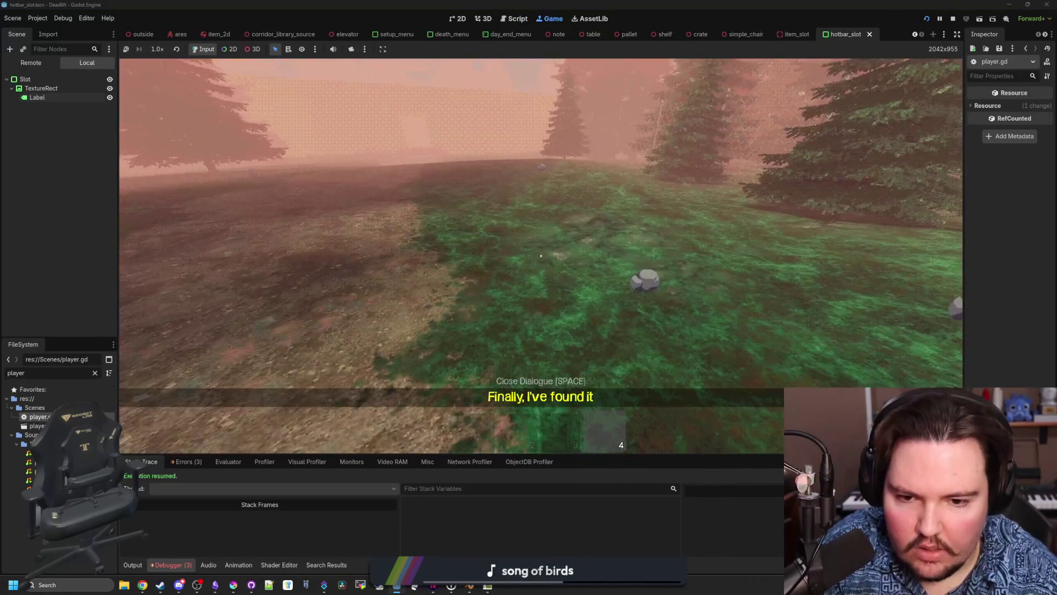
{"action": "key", "text": "e"}
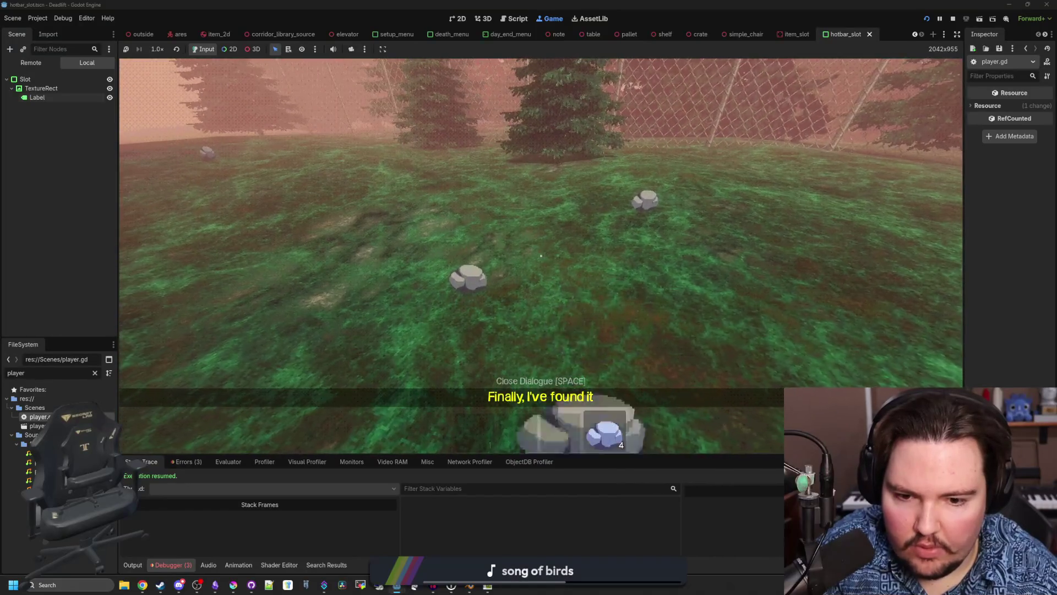
{"action": "key", "text": "1"}
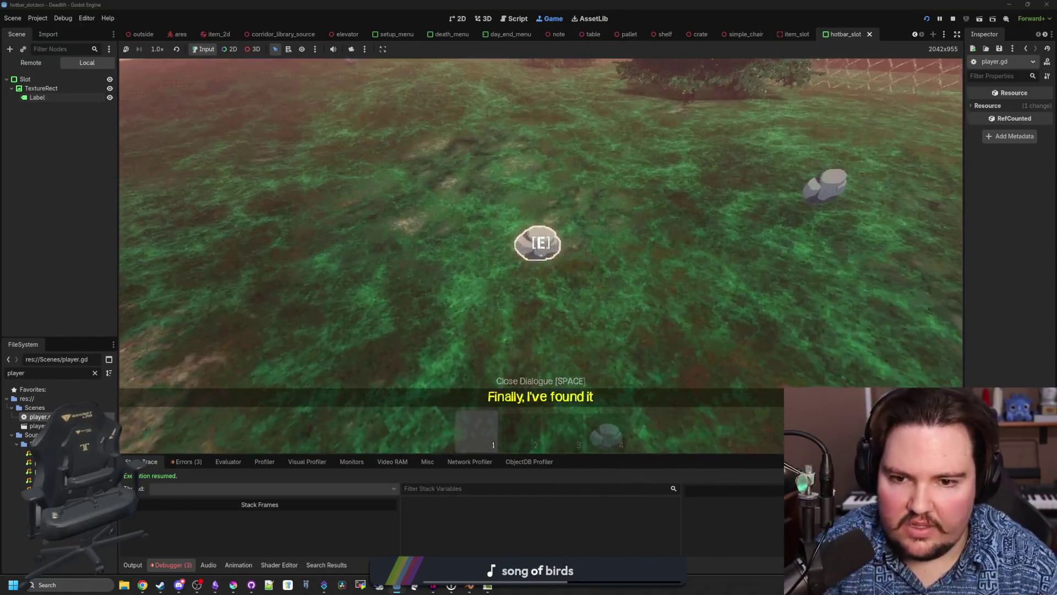
{"action": "key", "text": "e"}
{"action": "key", "text": "2"}
{"action": "key", "text": "3"}
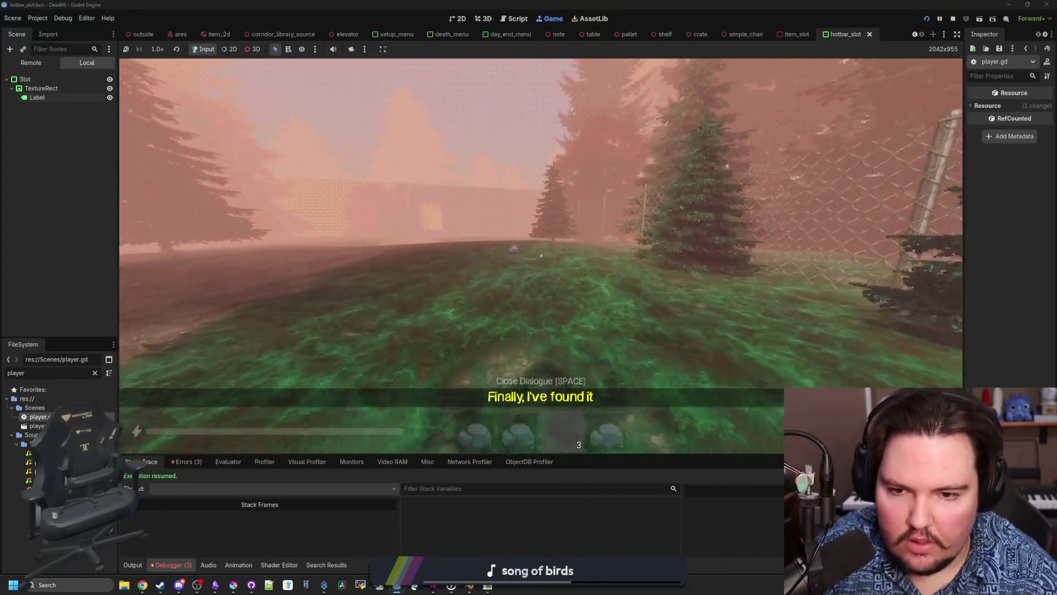
{"action": "key", "text": "e"}
{"action": "key", "text": "1"}
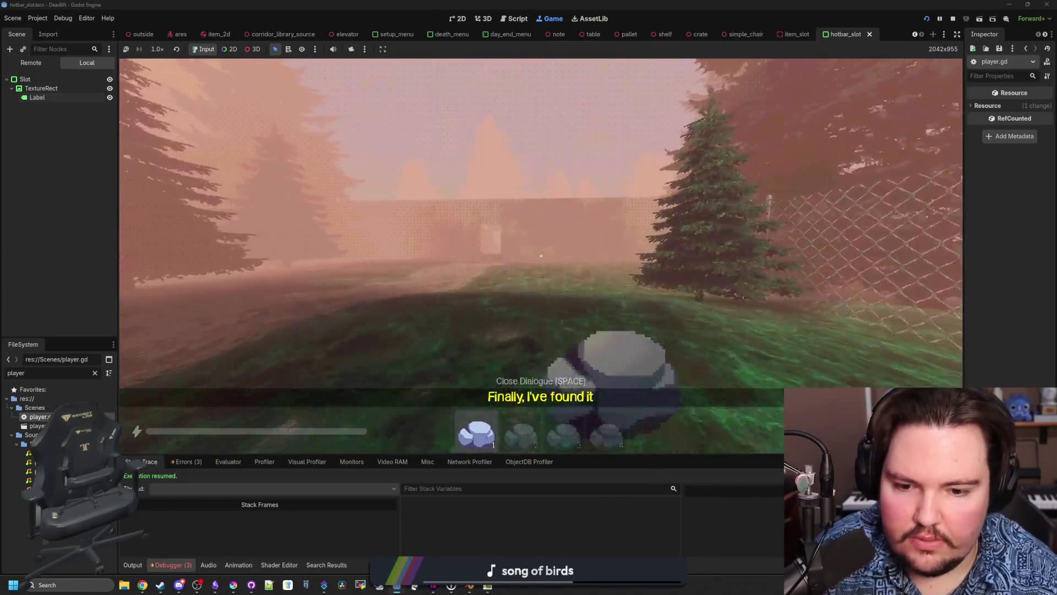
{"action": "left_click", "coordinate": [542, 256]}
{"action": "left_click", "coordinate": [541, 255]}
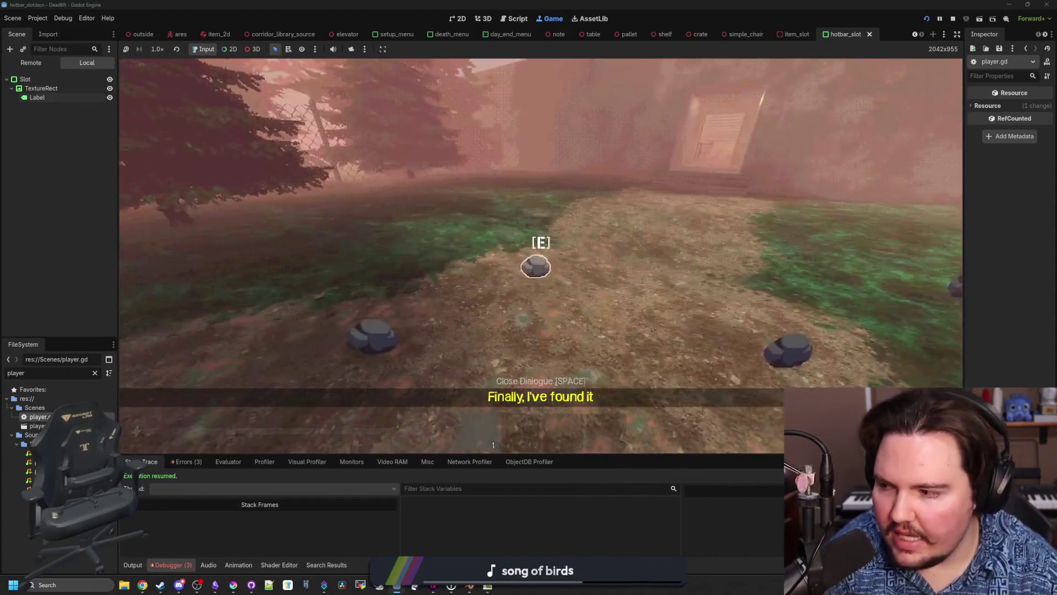
{"action": "key", "text": "e"}
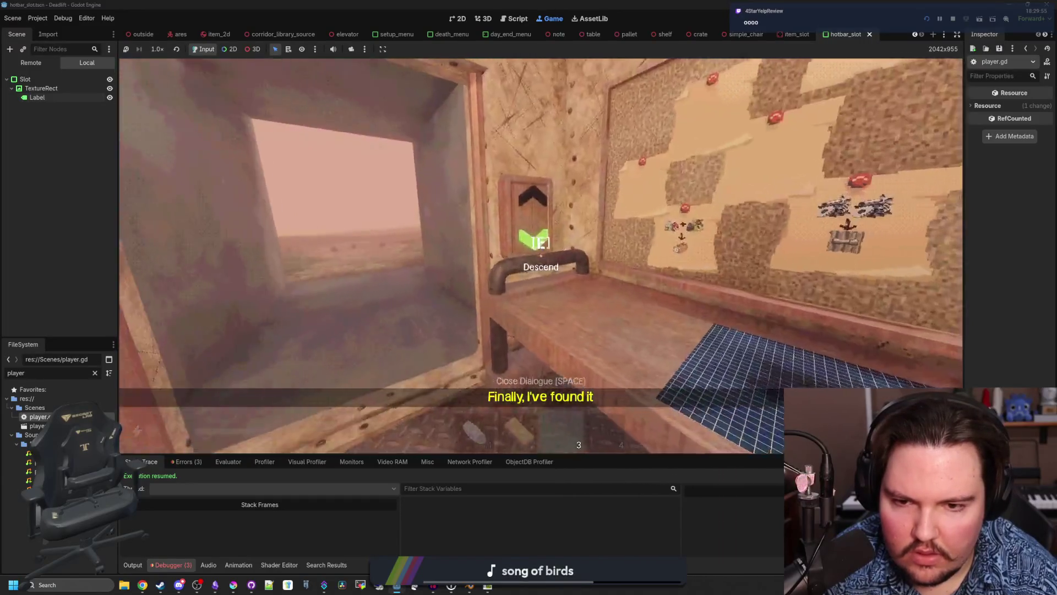
{"action": "key", "text": "e"}
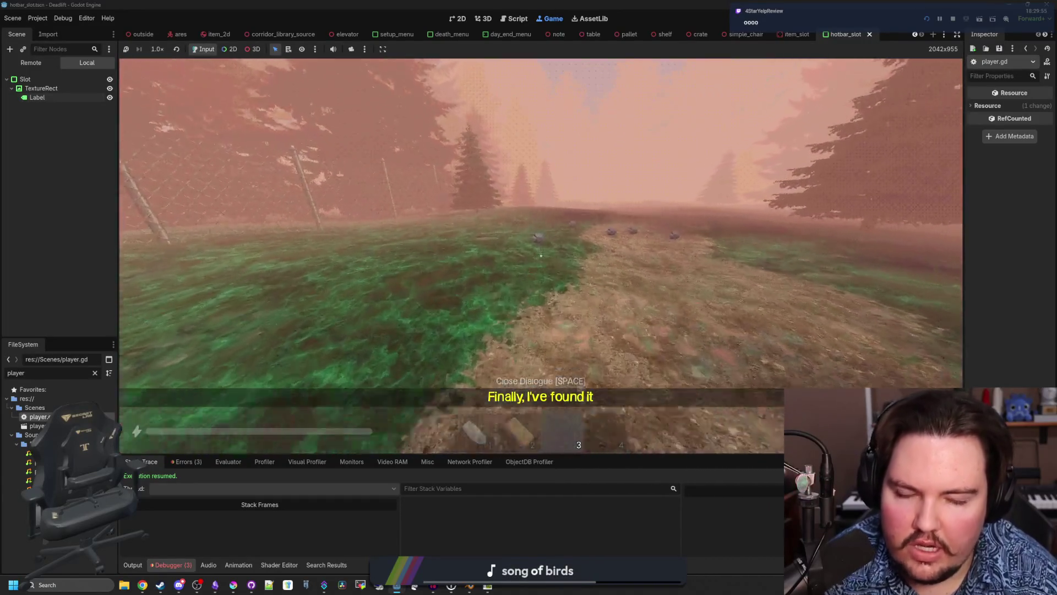
{"action": "key", "text": "e"}
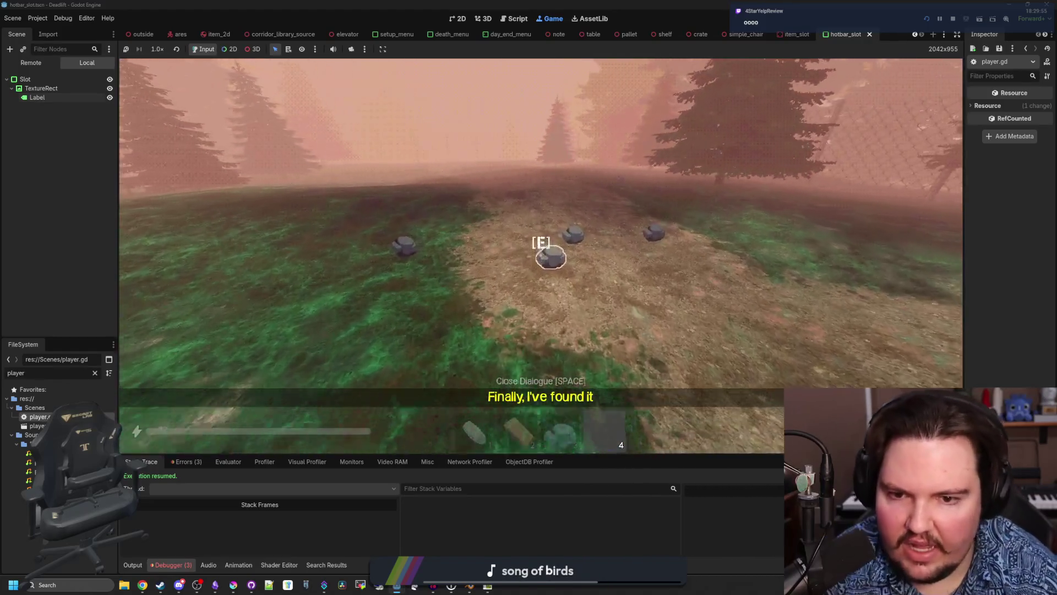
{"action": "key", "text": "Escape"}
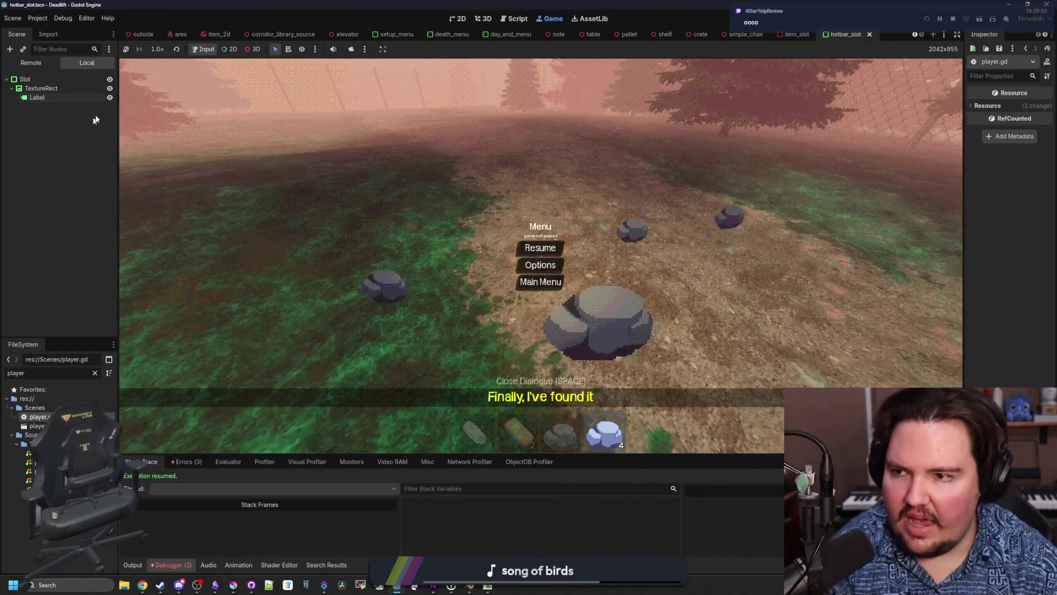
{"action": "double_click", "coordinate": [39, 416]}
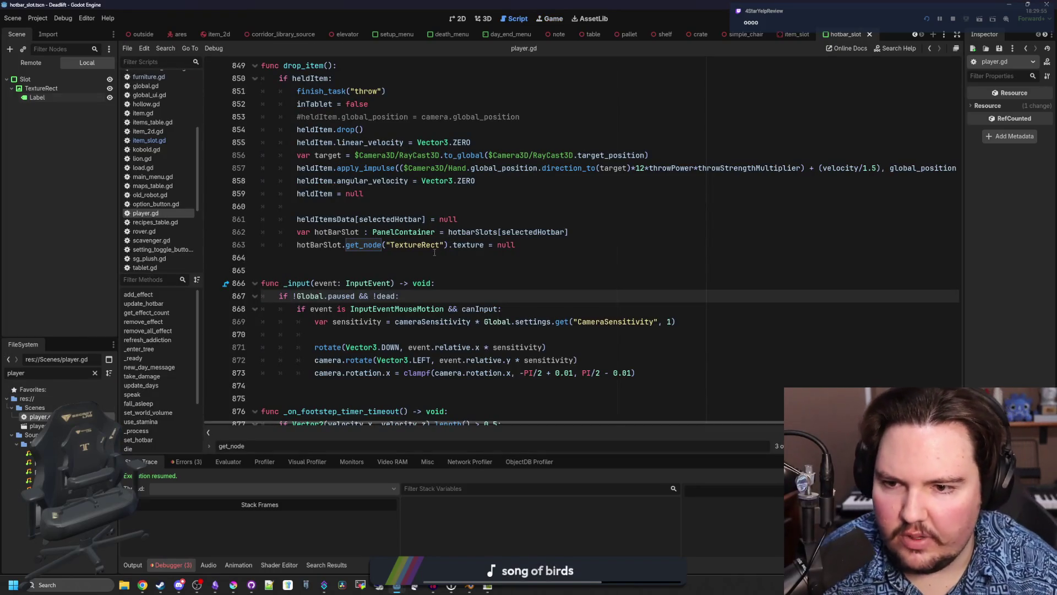
Step: Save, then search for set_hotbar and jump to its definition
{"action": "scroll", "coordinate": [434, 252], "scroll_direction": "up", "scroll_amount": 4}
{"action": "left_click", "coordinate": [329, 197]}
{"action": "key", "text": "ctrl+s"}
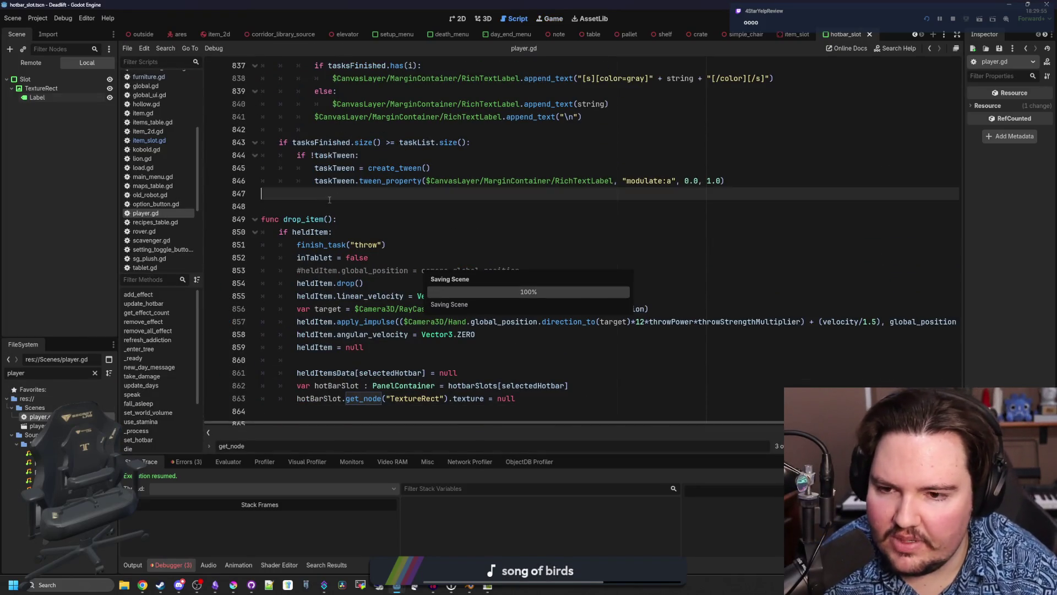
{"action": "left_click", "coordinate": [371, 205]}
{"action": "key", "text": "ctrl+f"}
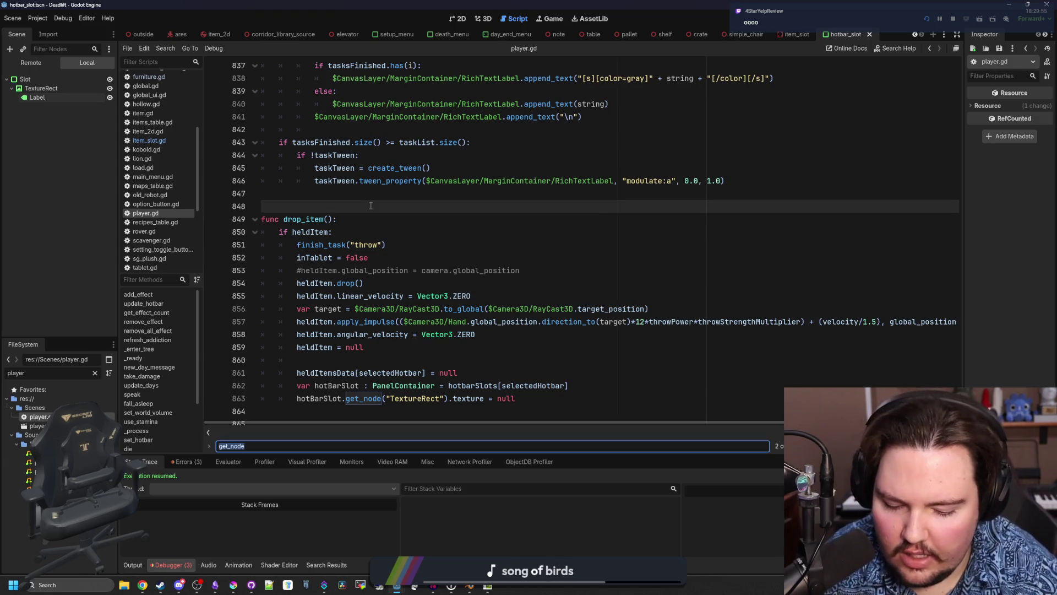
{"action": "type", "text": "s"}
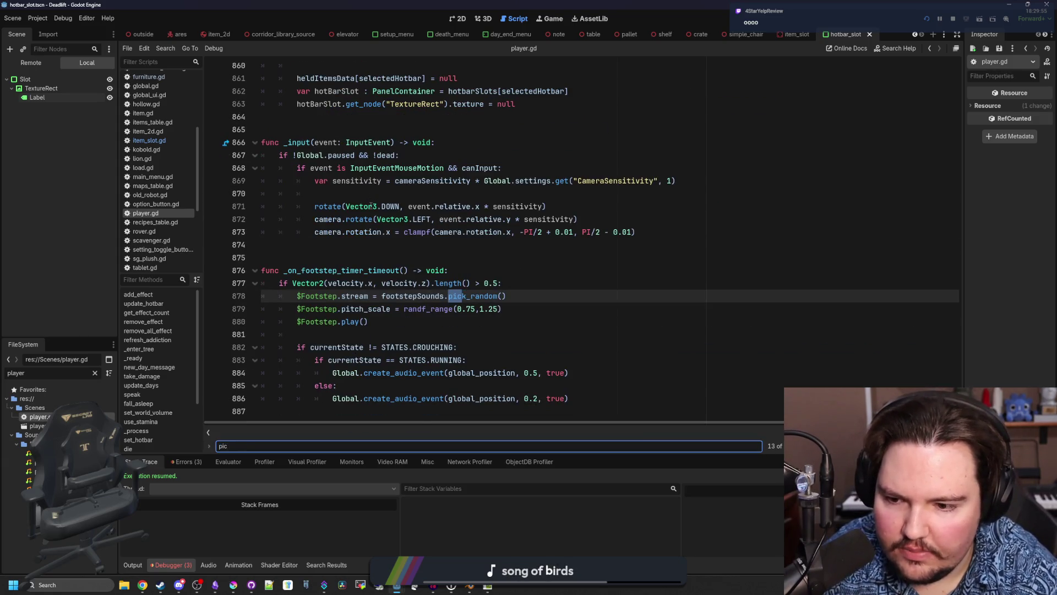
{"action": "type", "text": "et_hotbar"}
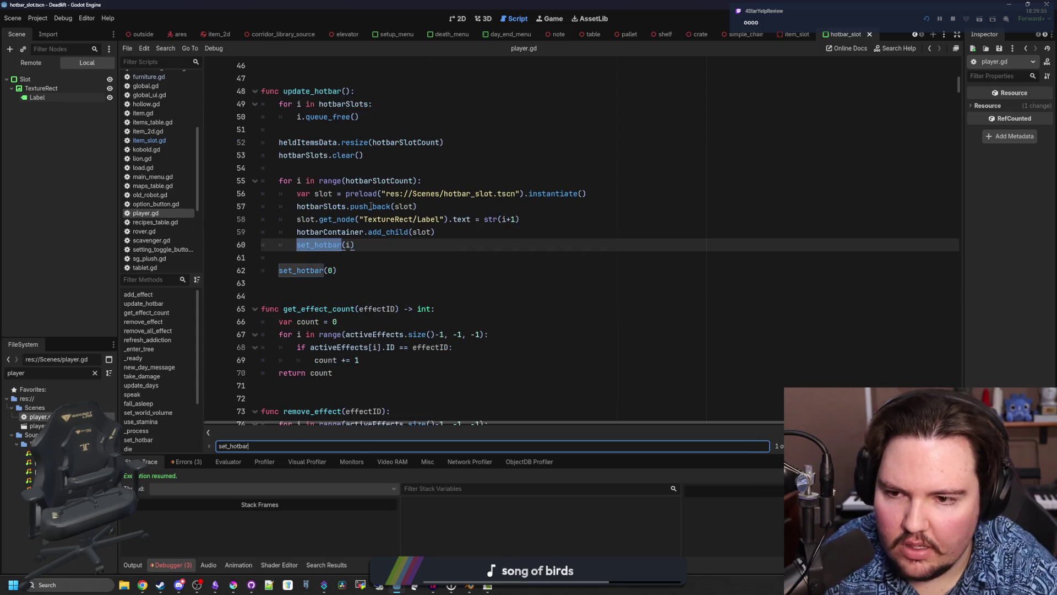
{"action": "left_click", "coordinate": [318, 245], "text": "ctrl"}
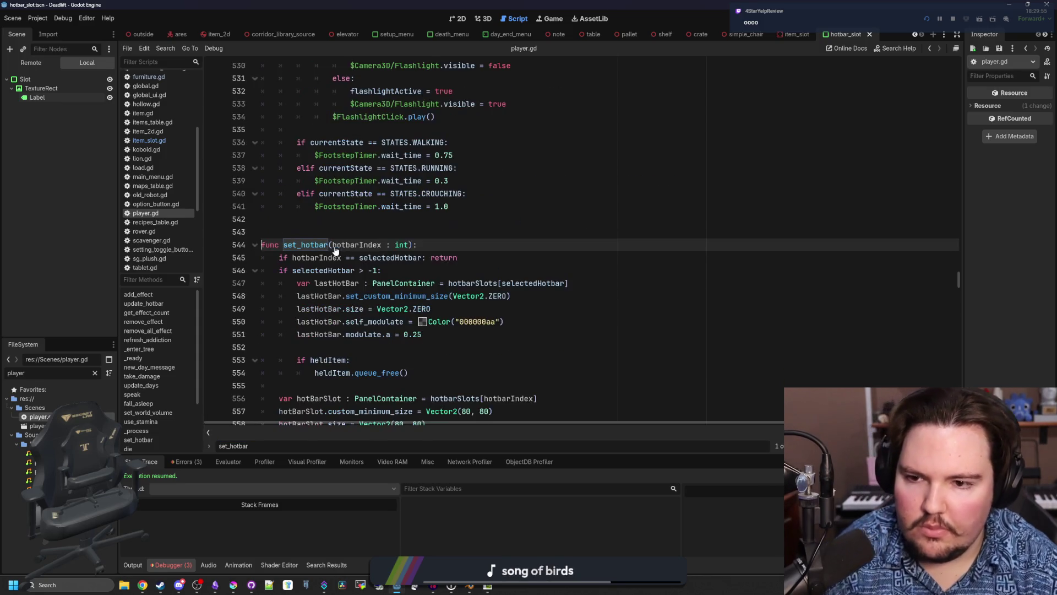
Step: Review the held-item spawning block inside set_hotbar
{"action": "left_click", "coordinate": [424, 271]}
{"action": "scroll", "coordinate": [554, 150], "scroll_direction": "down", "scroll_amount": 1}
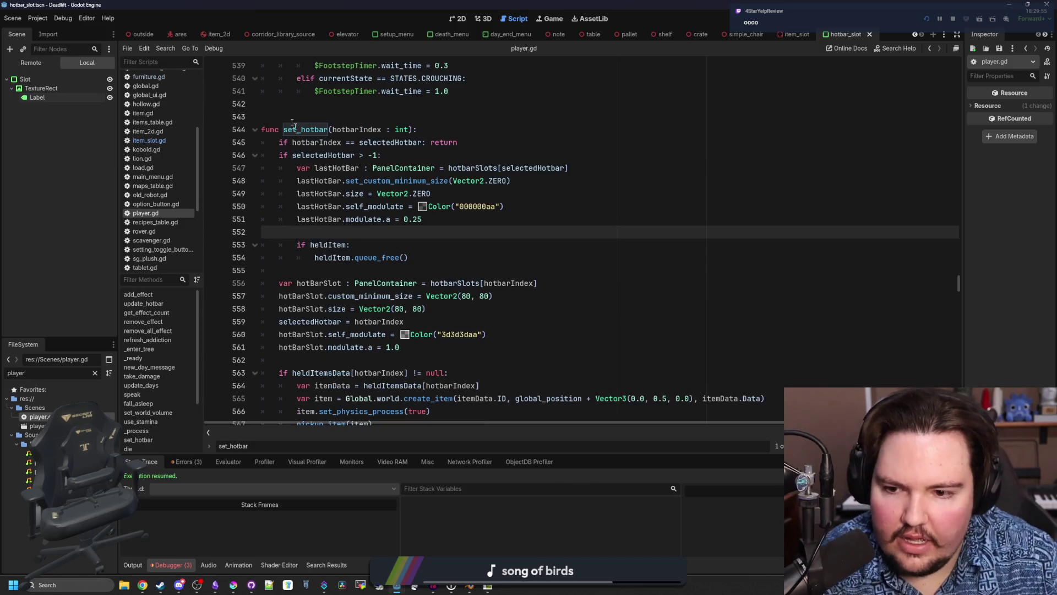
{"action": "scroll", "coordinate": [553, 150], "scroll_direction": "down", "scroll_amount": 2}
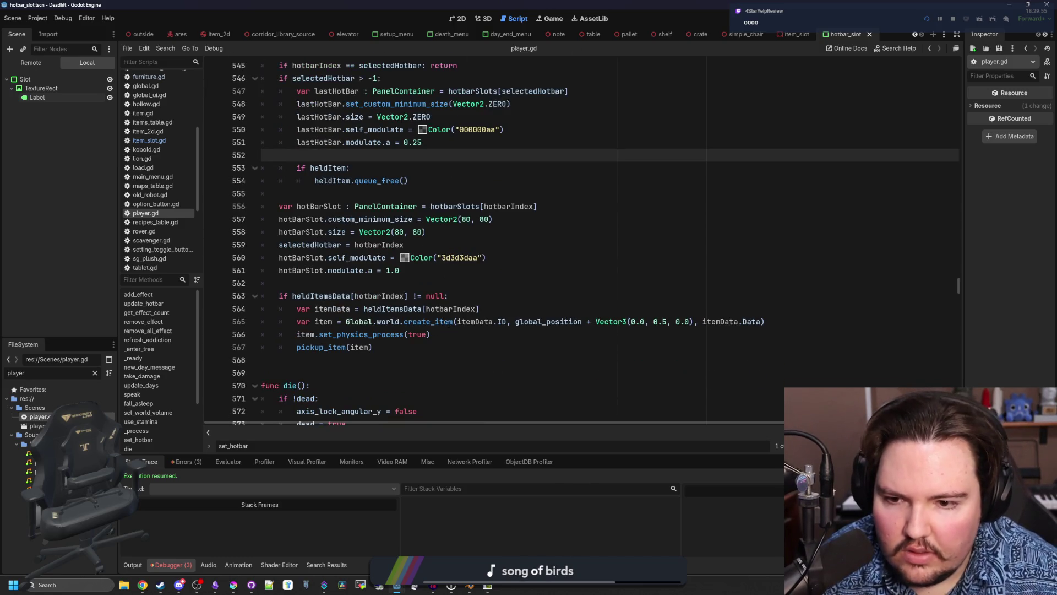
{"action": "left_click", "coordinate": [454, 339]}
{"action": "mouse_move", "coordinate": [454, 340]}
{"action": "left_mouse_down"}
{"action": "mouse_move", "coordinate": [375, 348]}
{"action": "mouse_move", "coordinate": [279, 296]}
{"action": "left_mouse_up"}
{"action": "left_click", "coordinate": [489, 334]}
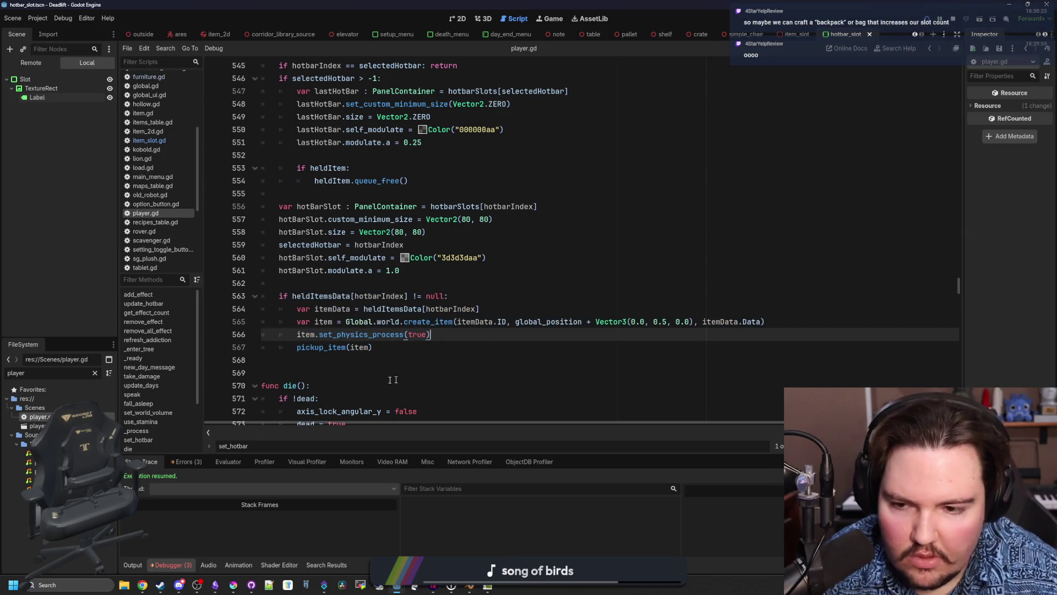
Step: Add space after set_hotbar and start typing func create_hotbar_item()
{"action": "left_click", "coordinate": [333, 355]}
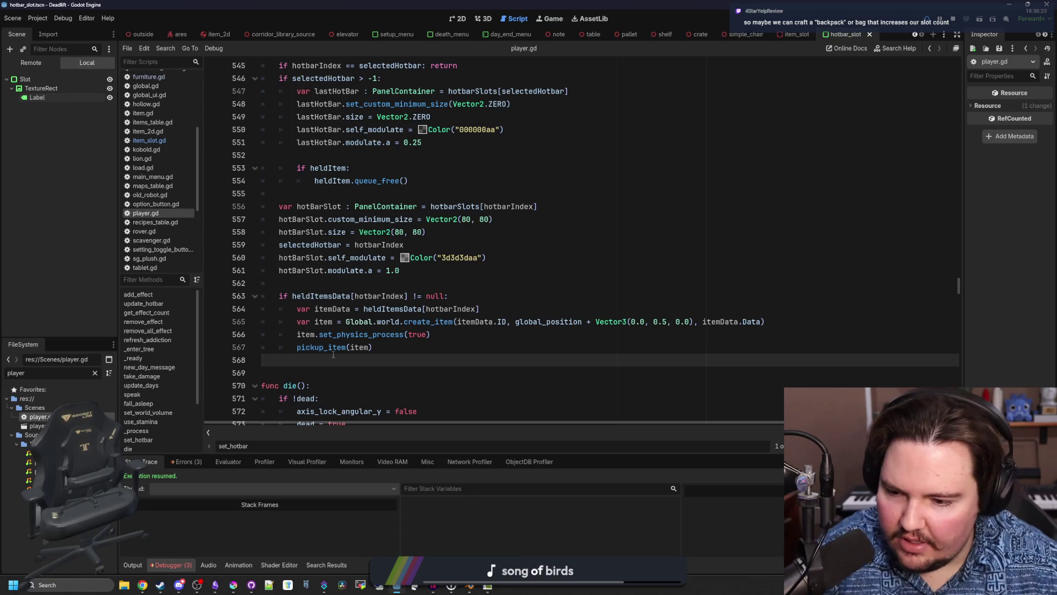
{"action": "key", "text": "Return"}
{"action": "key", "text": "Return"}
{"action": "key", "text": "Return"}
{"action": "key", "text": "Up"}
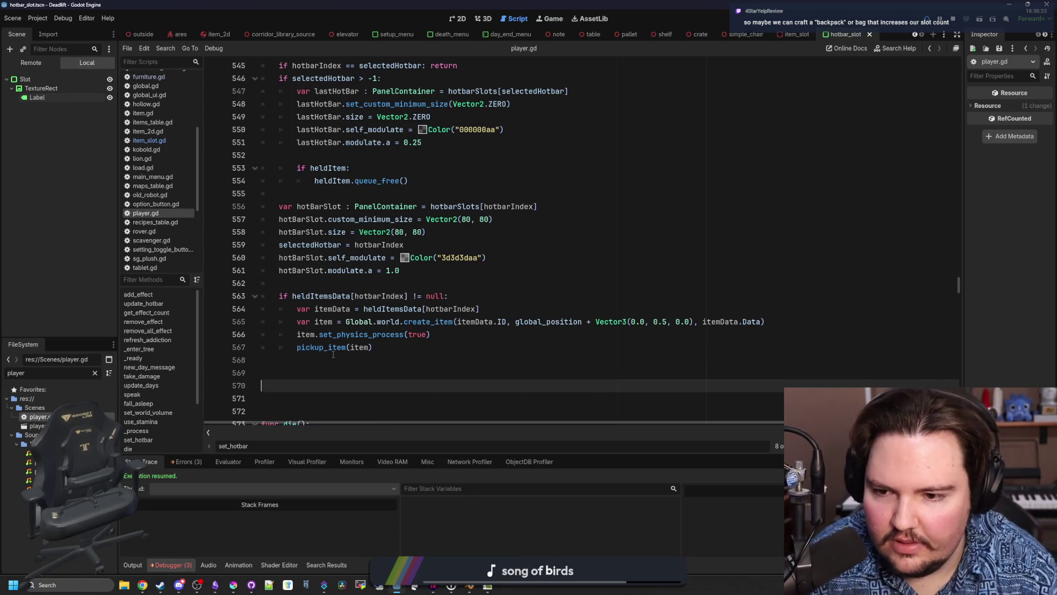
{"action": "scroll", "coordinate": [341, 369], "scroll_direction": "down", "scroll_amount": 1}
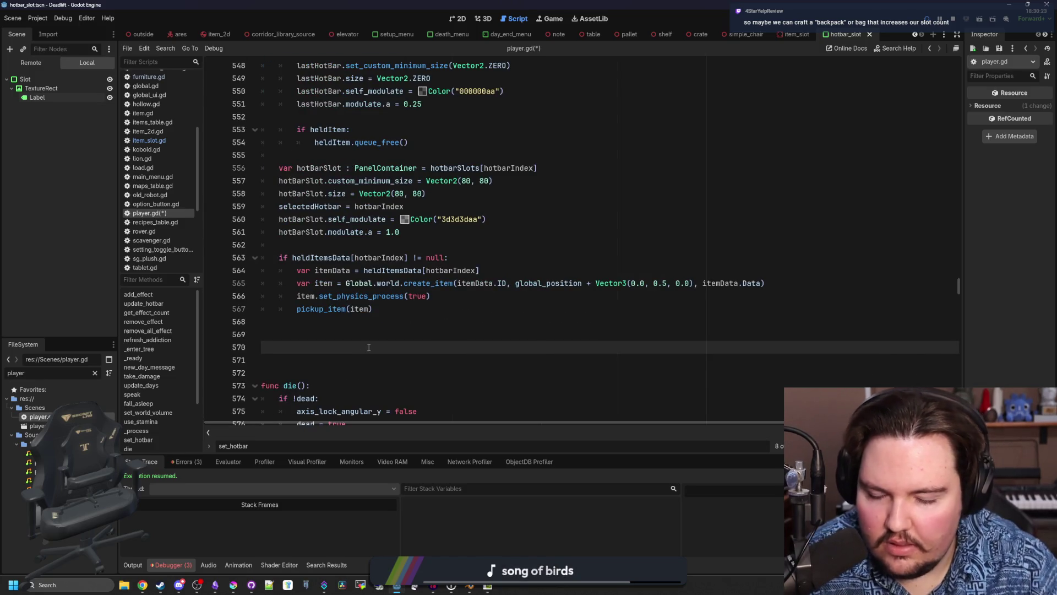
{"action": "type", "text": "func "}
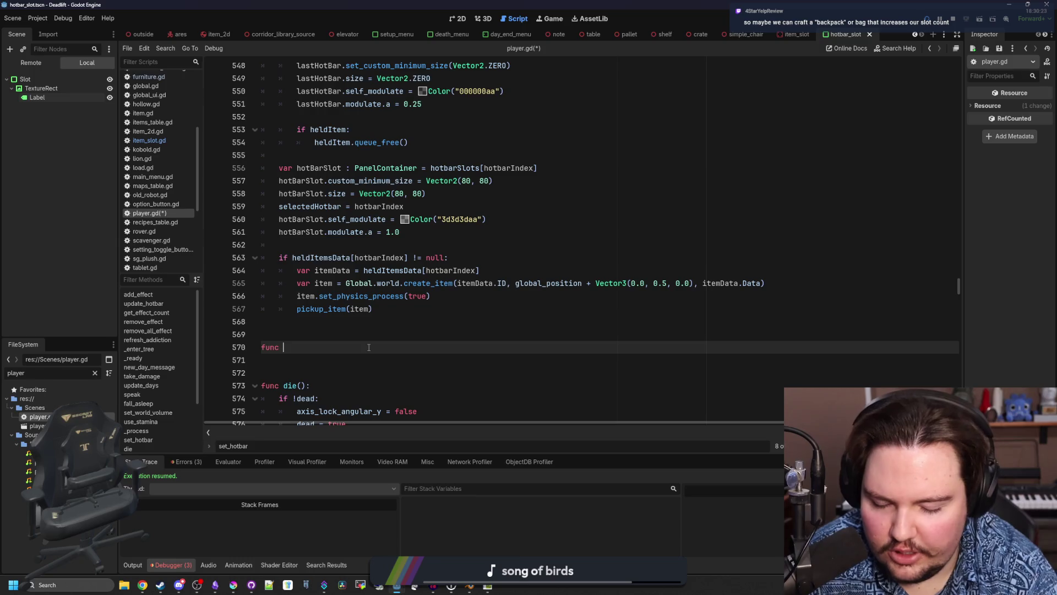
{"action": "type", "text": "create_hotbar_i"}
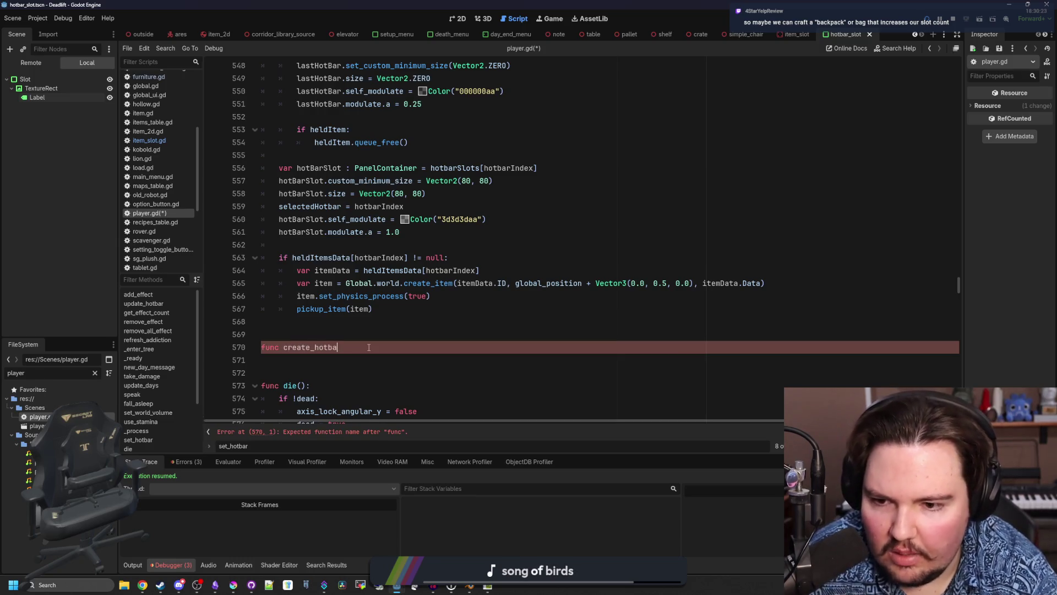
{"action": "type", "text": "tem():"}
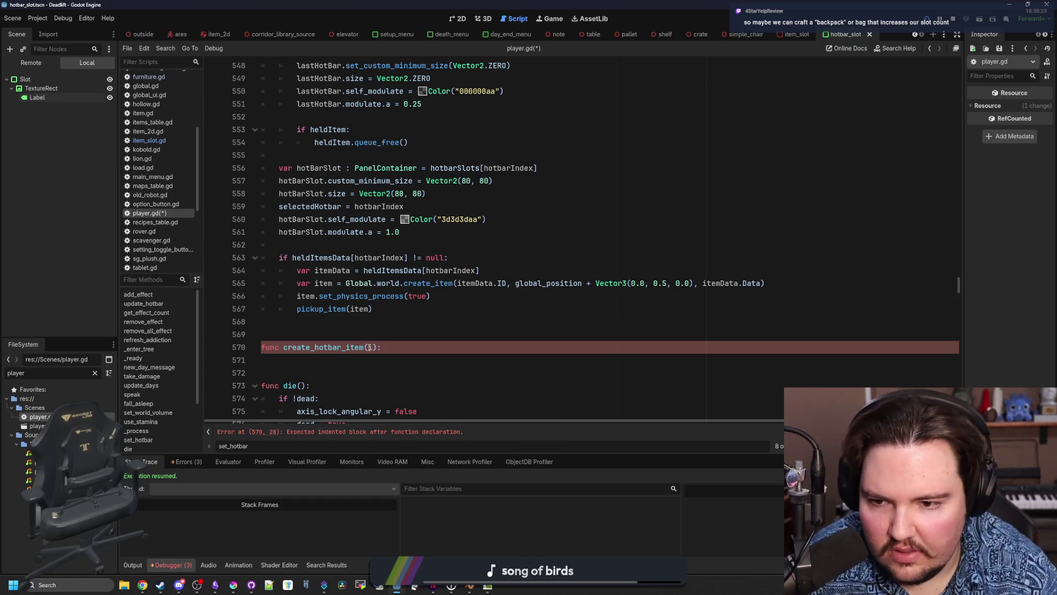
Step: Move the held-item block into create_hotbar_item and give it a -> Node3D return type
{"action": "mouse_move", "coordinate": [431, 296]}
{"action": "left_mouse_down"}
{"action": "mouse_move", "coordinate": [283, 283]}
{"action": "mouse_move", "coordinate": [254, 275]}
{"action": "mouse_move", "coordinate": [262, 258]}
{"action": "left_mouse_up"}
{"action": "key", "text": "ctrl+x"}
{"action": "left_click", "coordinate": [296, 324]}
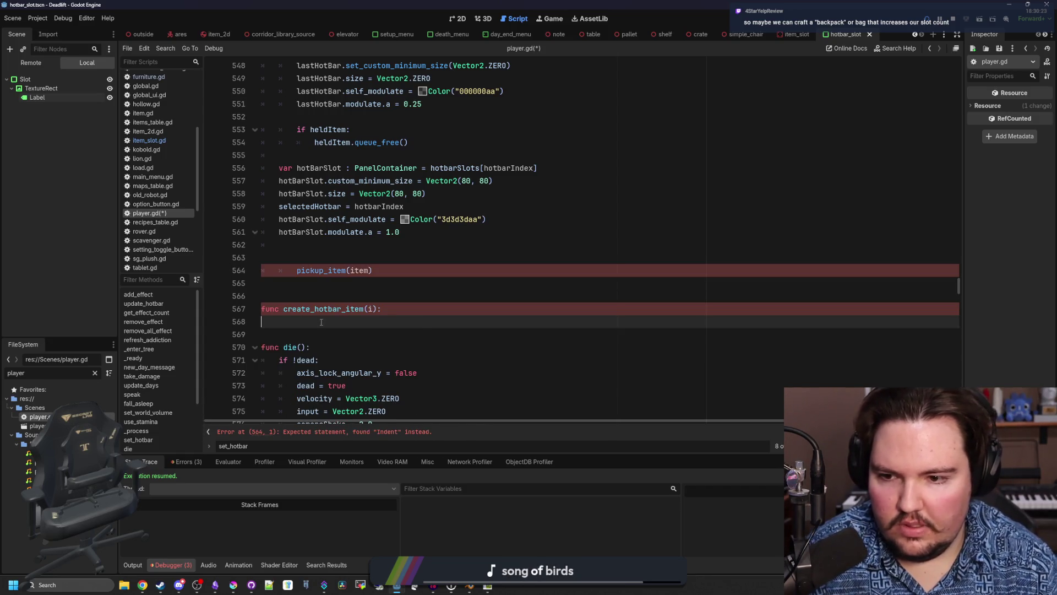
{"action": "key", "text": "ctrl+v"}
{"action": "left_click", "coordinate": [470, 367]}
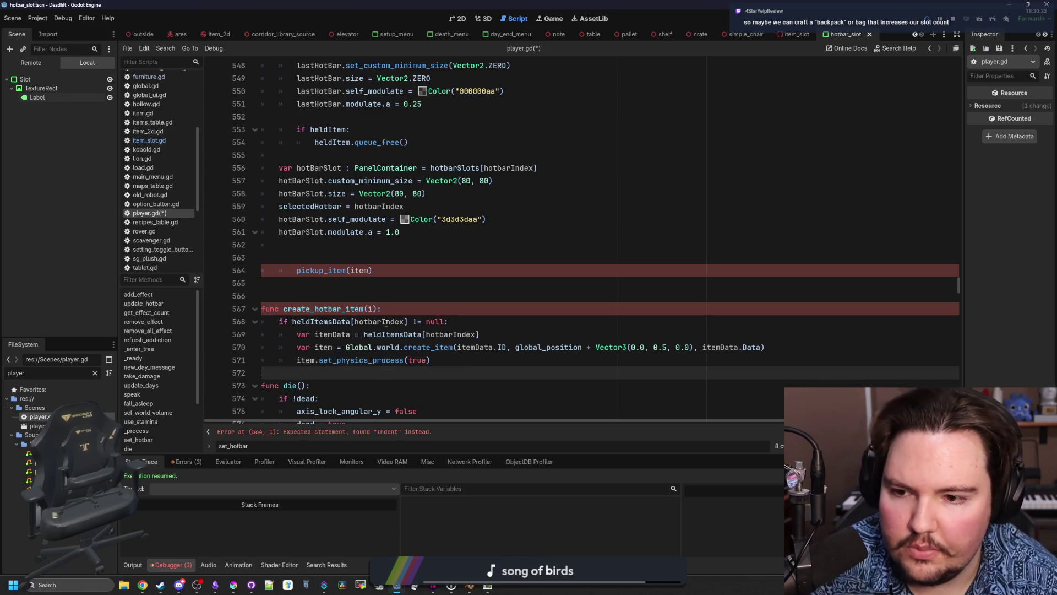
{"action": "left_click", "coordinate": [376, 308]}
{"action": "type", "text": "-> "}
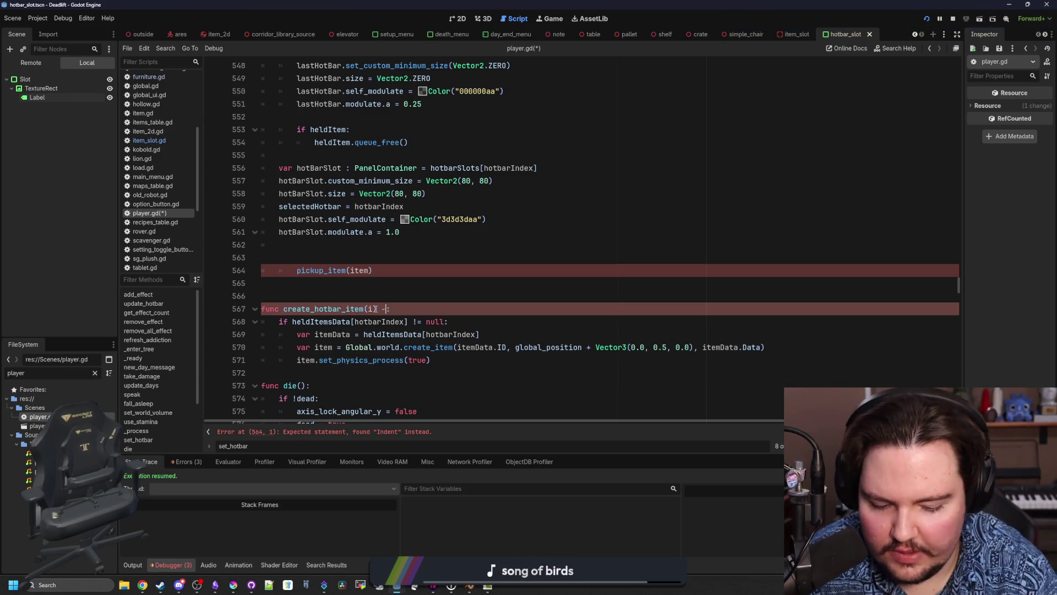
{"action": "type", "text": "Node"}
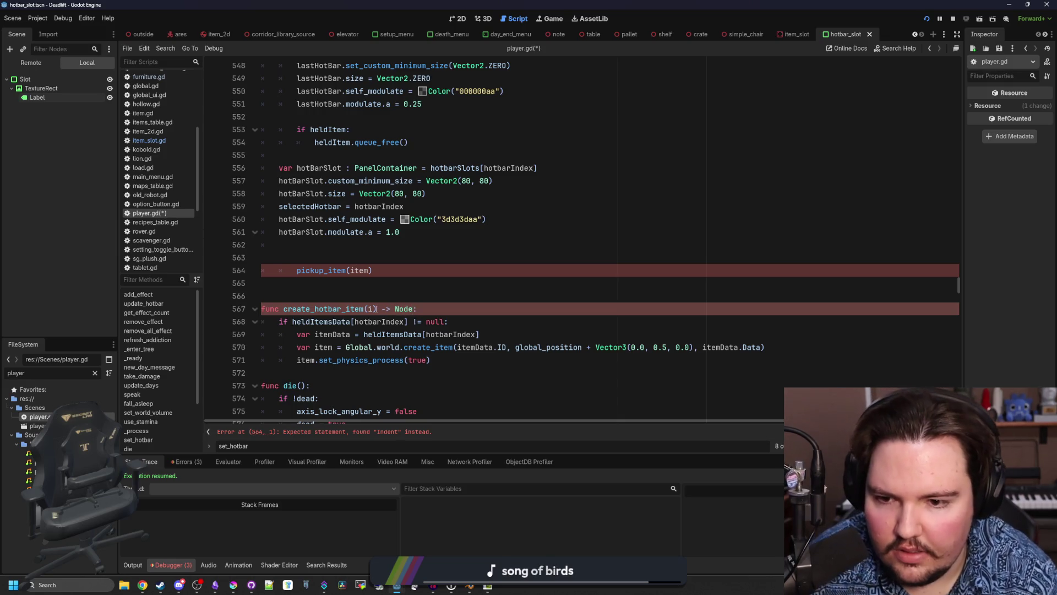
{"action": "type", "text": "3D"}
Step: Dedent pickup_item(item) and insert a create_hotbar_item() call above it in set_hotbar
{"action": "left_click", "coordinate": [413, 289]}
{"action": "key", "text": "Up"}
{"action": "key", "text": "shift+Tab"}
{"action": "left_click", "coordinate": [309, 257]}
{"action": "type", "text": "reate_hotb"}
{"action": "key", "text": "Return"}
{"action": "key", "text": "End"}
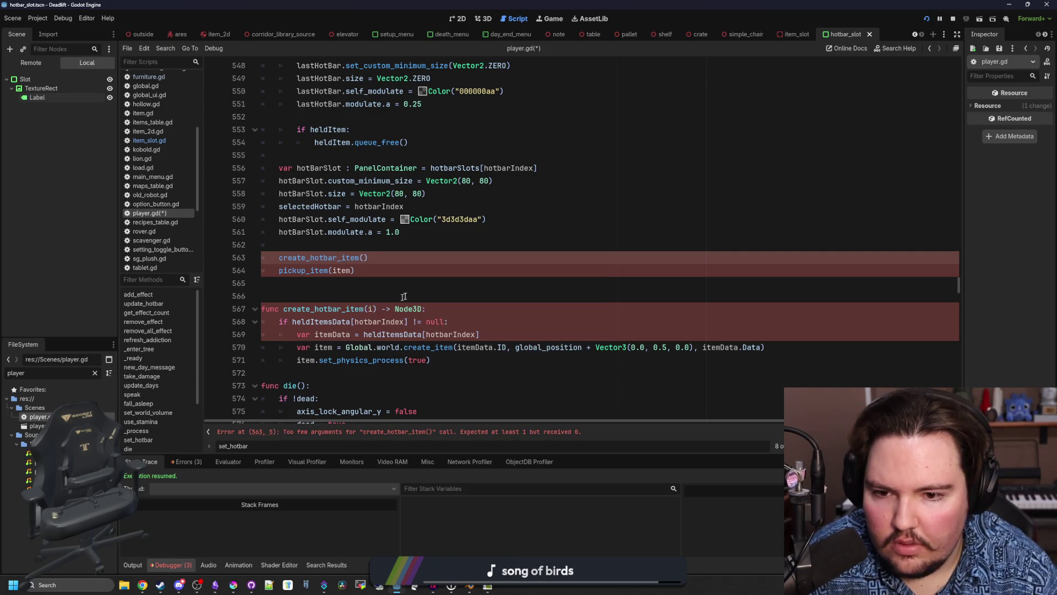
{"action": "double_click", "coordinate": [450, 334]}
{"action": "scroll", "coordinate": [408, 322], "scroll_direction": "up", "scroll_amount": 5}
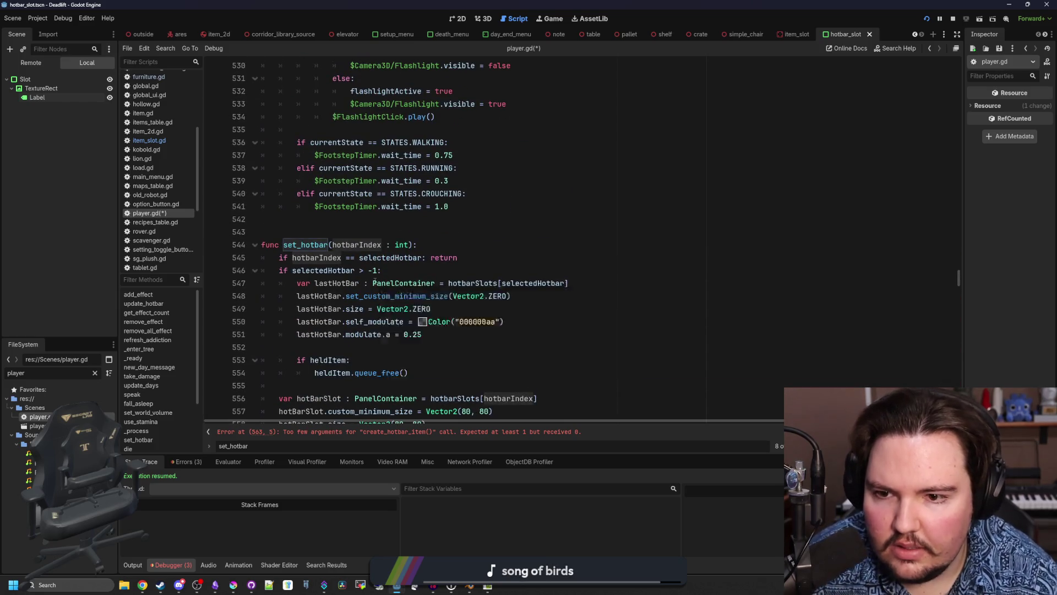
Step: Pass hotbarIndex as the argument of the create_hotbar_item call
{"action": "scroll", "coordinate": [373, 312], "scroll_direction": "down", "scroll_amount": 5}
{"action": "key", "text": "ctrl+c"}
{"action": "left_click", "coordinate": [363, 258]}
{"action": "key", "text": "ctrl+v"}
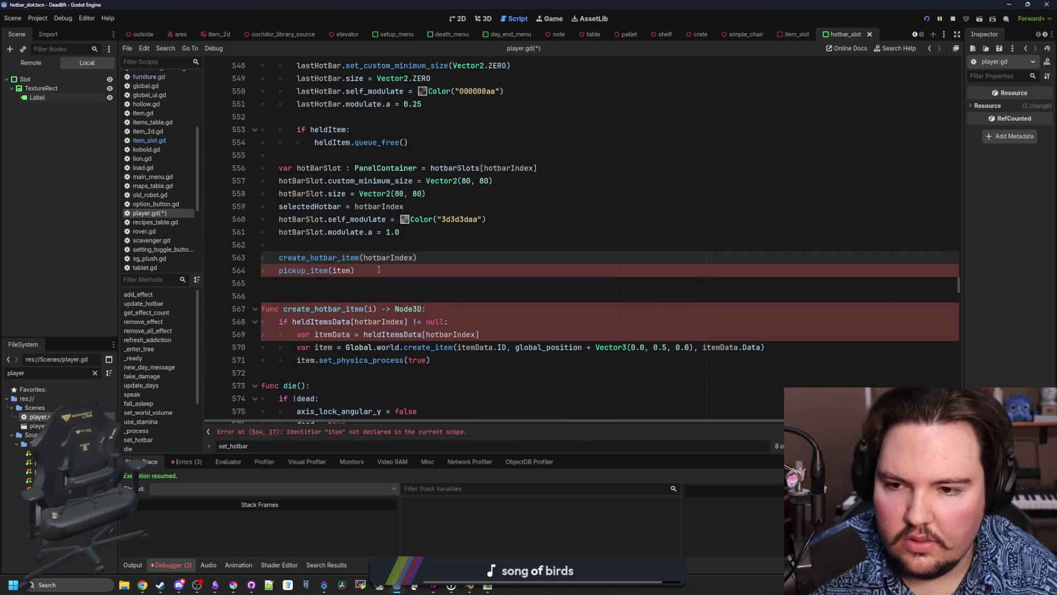
Step: Rename create_hotbar_item's parameter to 'index: int' and update its references in the null check and itemData line
{"action": "left_click", "coordinate": [378, 270]}
{"action": "scroll", "coordinate": [365, 283], "scroll_direction": "down", "scroll_amount": 1}
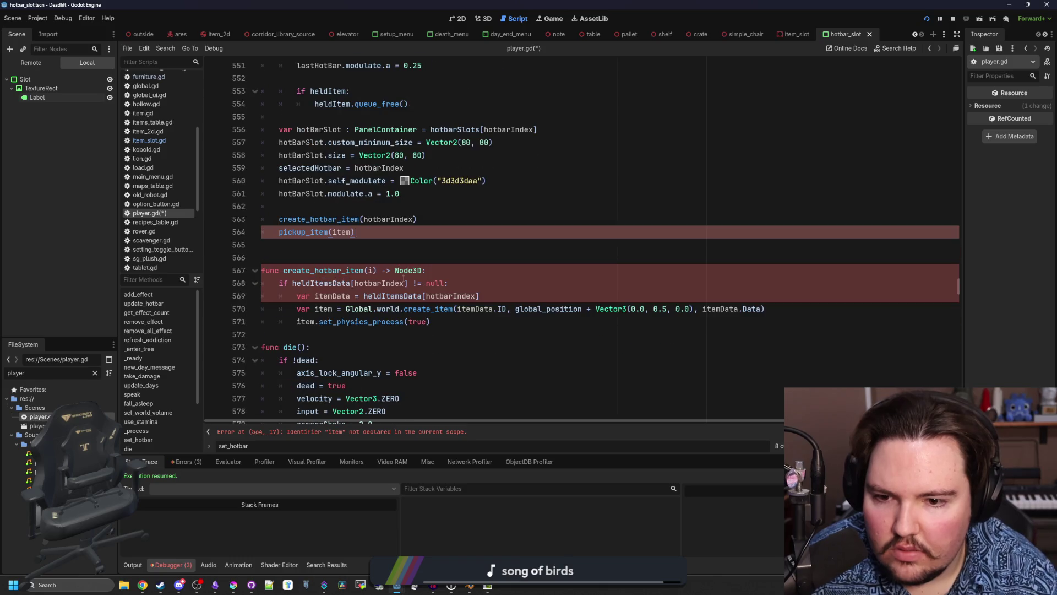
{"action": "left_click", "coordinate": [372, 270]}
{"action": "type", "text": "ndex"}
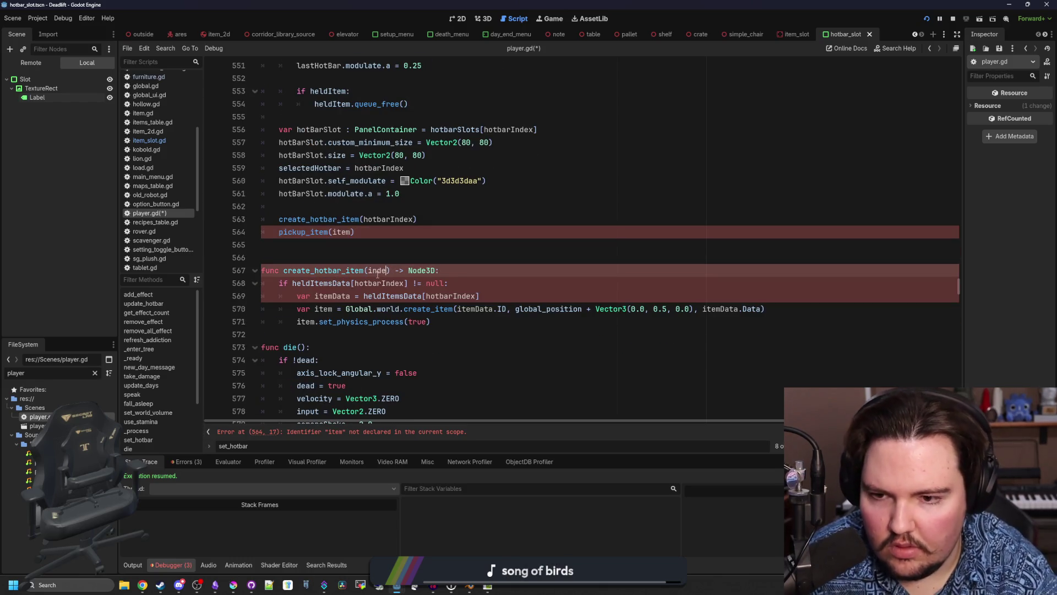
{"action": "double_click", "coordinate": [379, 283]}
{"action": "type", "text": "index"}
{"action": "double_click", "coordinate": [441, 297]}
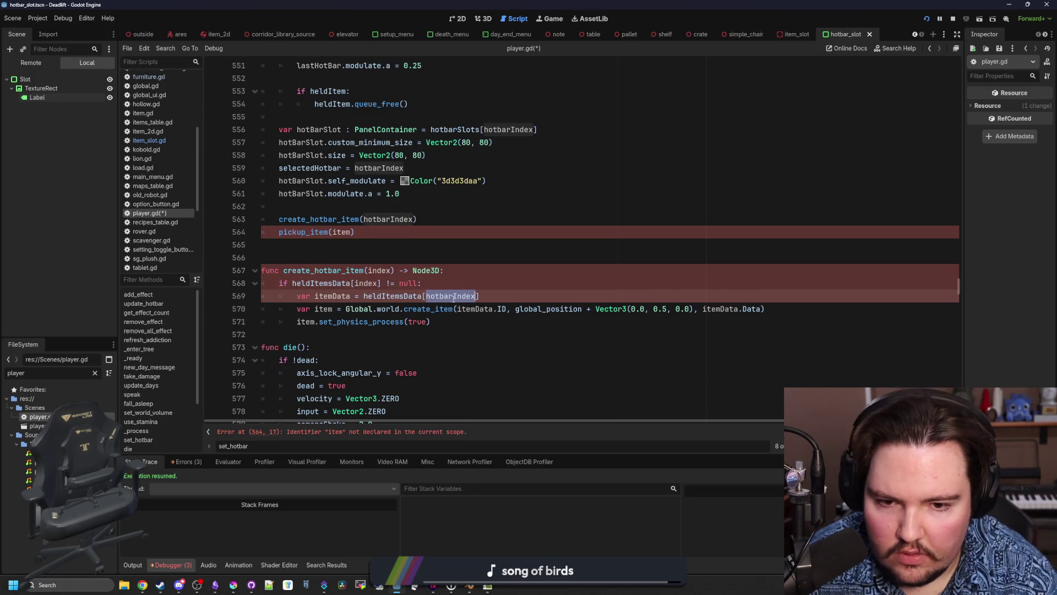
{"action": "type", "text": "index"}
{"action": "left_click", "coordinate": [462, 282]}
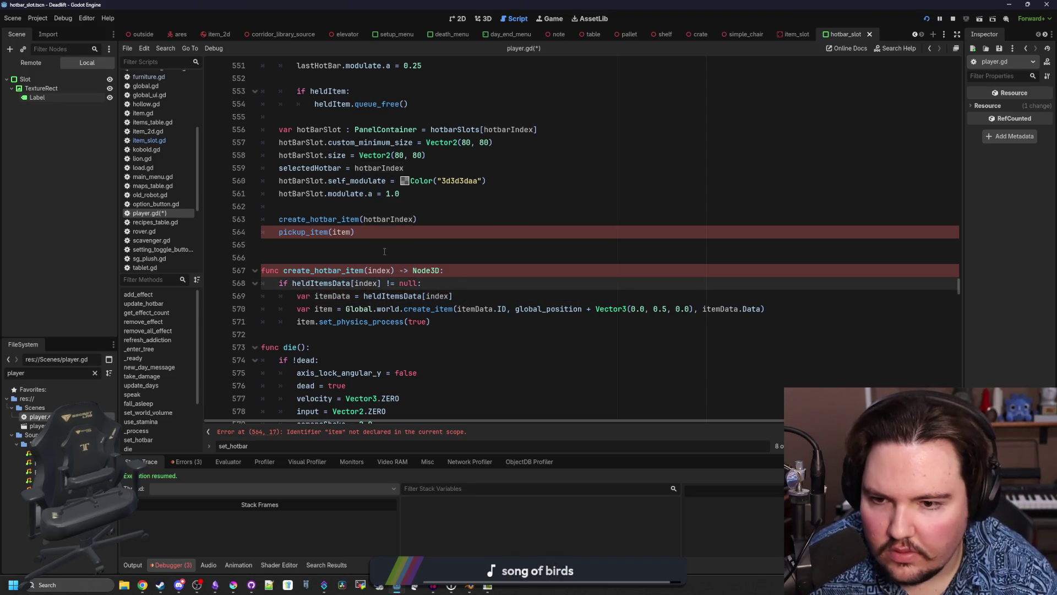
{"action": "left_click", "coordinate": [393, 271]}
{"action": "type", "text": ": "}
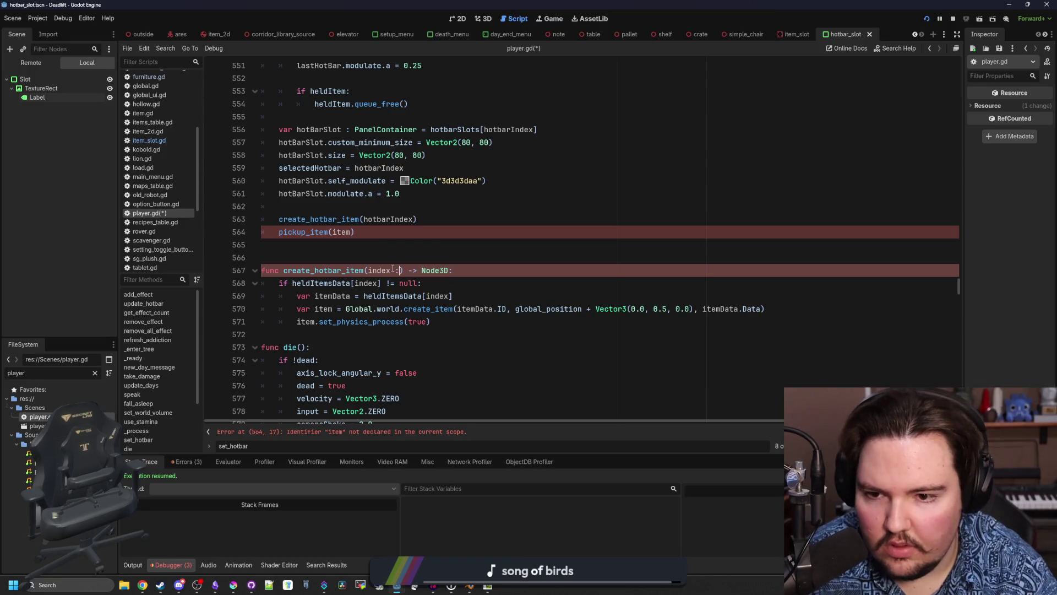
{"action": "type", "text": " int"}
Step: Make create_hotbar_item declare 'var item' under its signature and end with 'return item'
{"action": "left_click", "coordinate": [442, 325]}
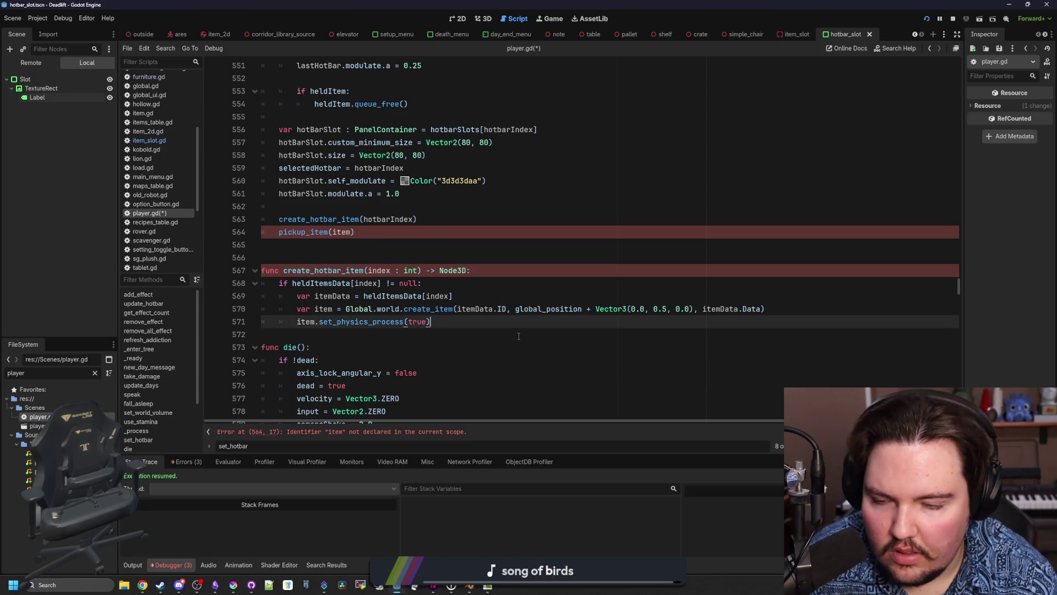
{"action": "key", "text": "Return"}
{"action": "key", "text": "BackSpace"}
{"action": "type", "text": "return item"}
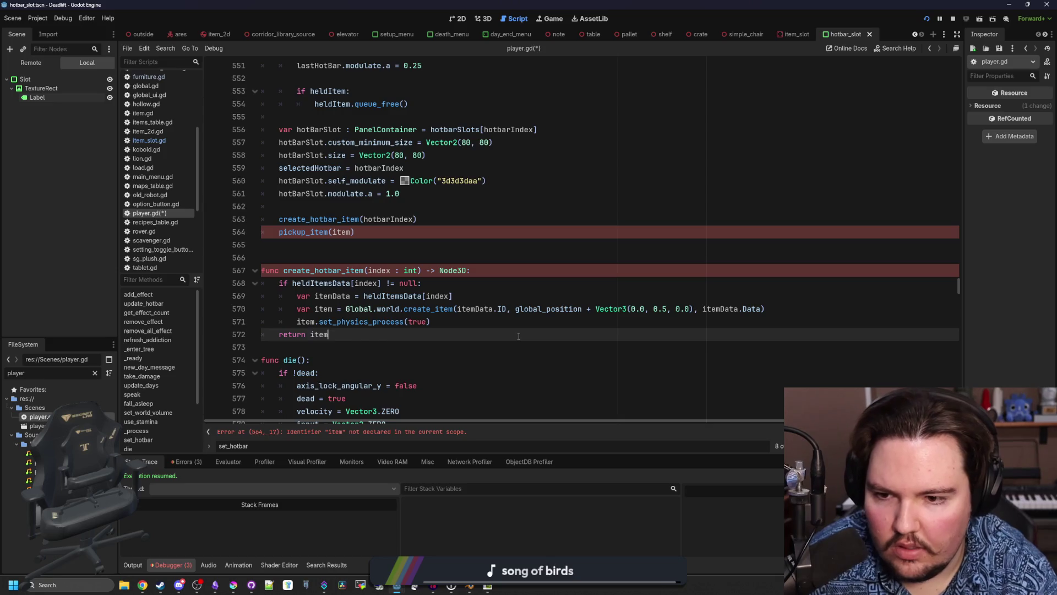
{"action": "left_click", "coordinate": [449, 284]}
{"action": "left_click", "coordinate": [490, 273]}
{"action": "key", "text": "Return"}
{"action": "type", "text": "var item"}
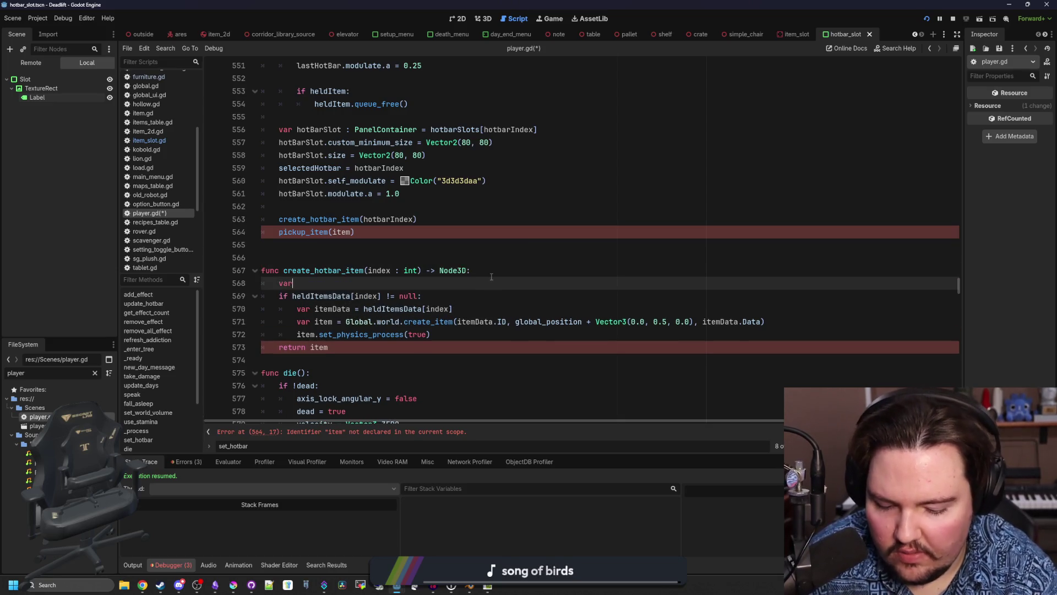
{"action": "left_click", "coordinate": [319, 335]}
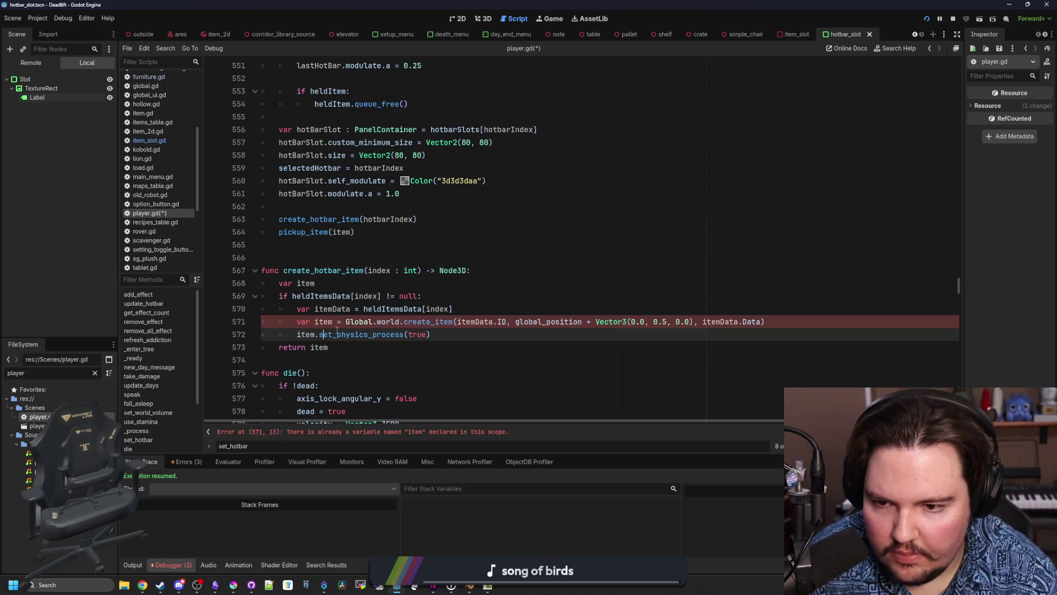
{"action": "double_click", "coordinate": [303, 321]}
{"action": "key", "text": "Delete"}
{"action": "key", "text": "Delete"}
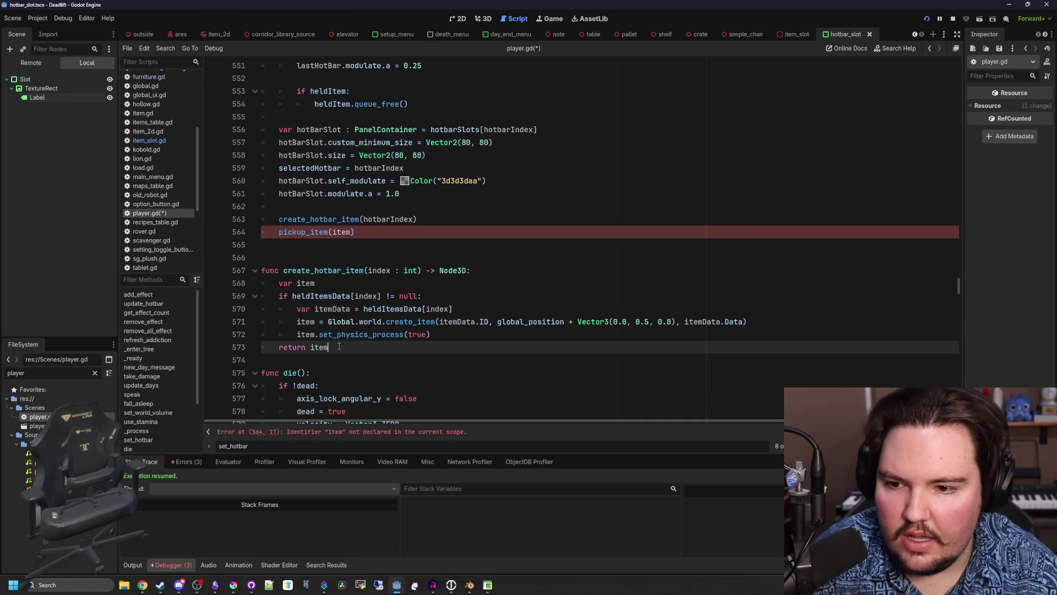
Step: In set_hotbar, store the call in 'var item =' and indent pickup_item(item) under 'if item != null:'
{"action": "left_click", "coordinate": [371, 232]}
{"action": "left_click", "coordinate": [416, 219]}
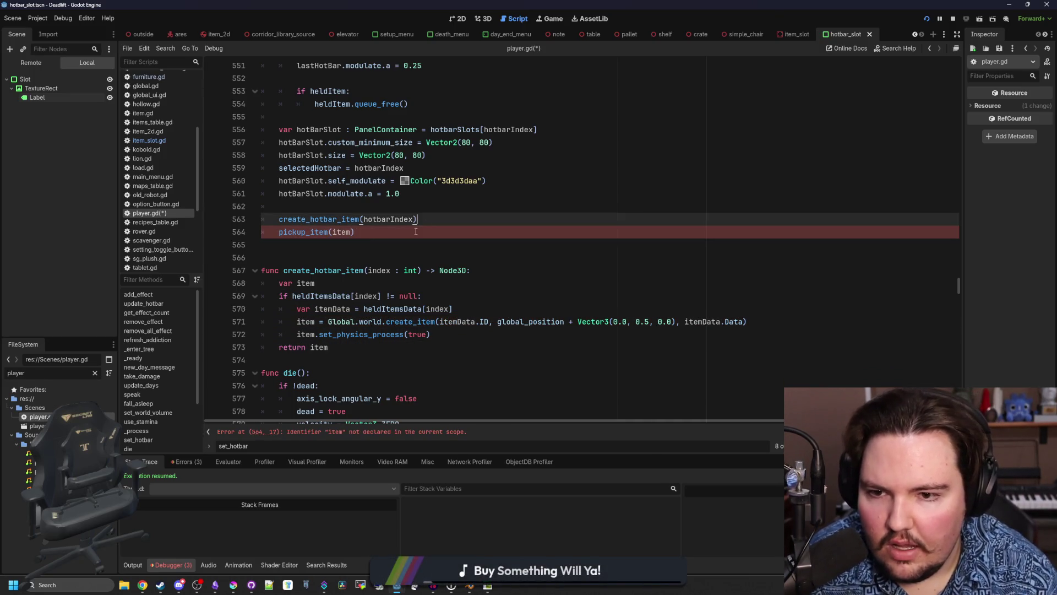
{"action": "key", "text": "Return"}
{"action": "type", "text": "if item != null:"}
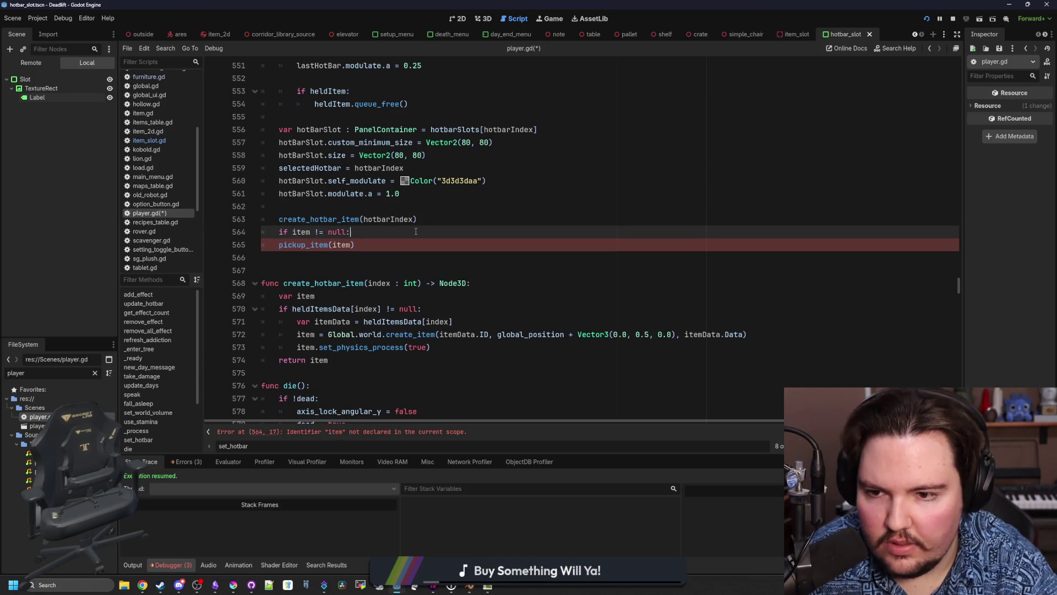
{"action": "left_click", "coordinate": [280, 249]}
{"action": "key", "text": "Tab"}
{"action": "left_click", "coordinate": [349, 209]}
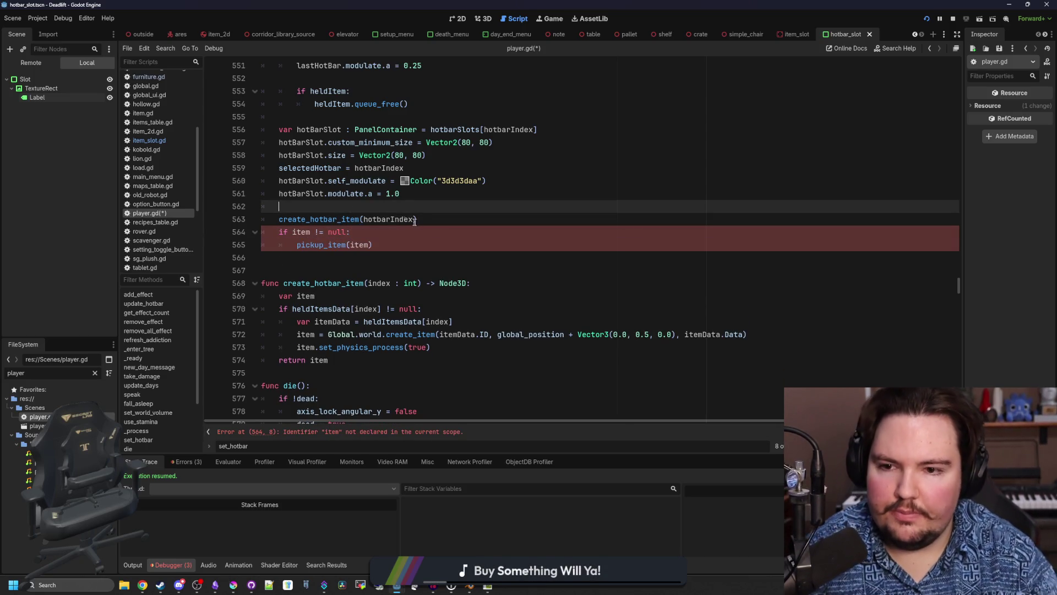
{"action": "left_click", "coordinate": [280, 219]}
{"action": "type", "text": "var item ="}
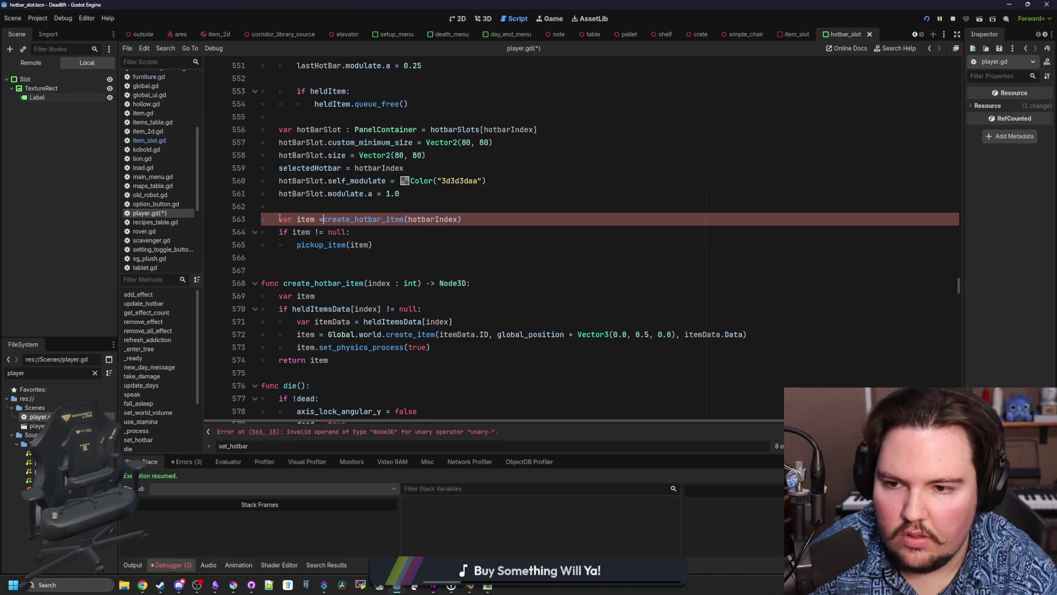
{"action": "left_click", "coordinate": [352, 208]}
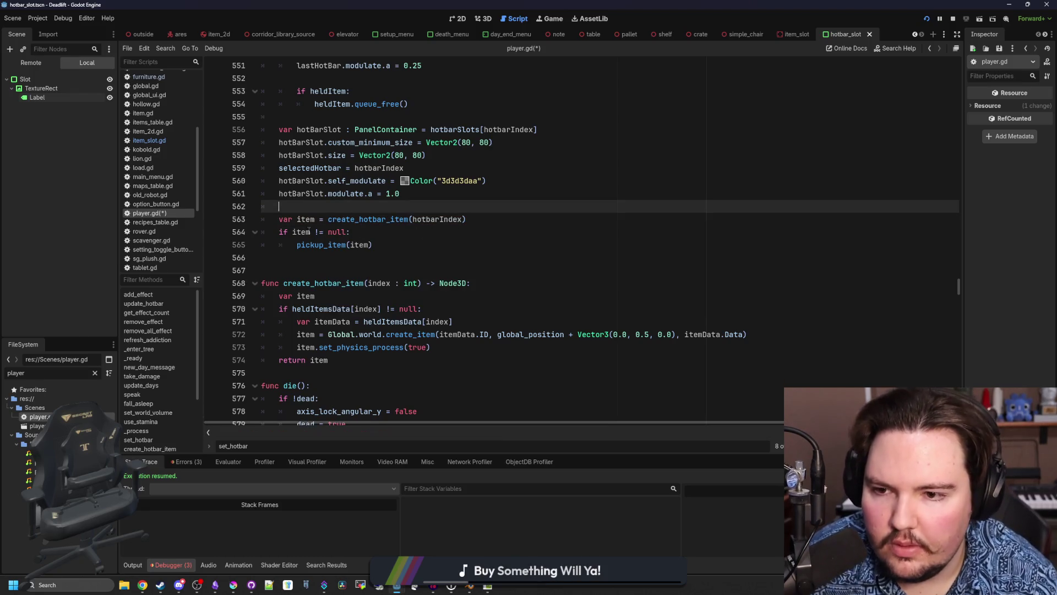
Step: Select the create_hotbar_item(hotbarIndex) call text on line 563
{"action": "left_click", "coordinate": [413, 242]}
{"action": "left_click_drag", "start_coordinate": [328, 219], "coordinate": [466, 219]}
{"action": "key", "text": "ctrl+c"}
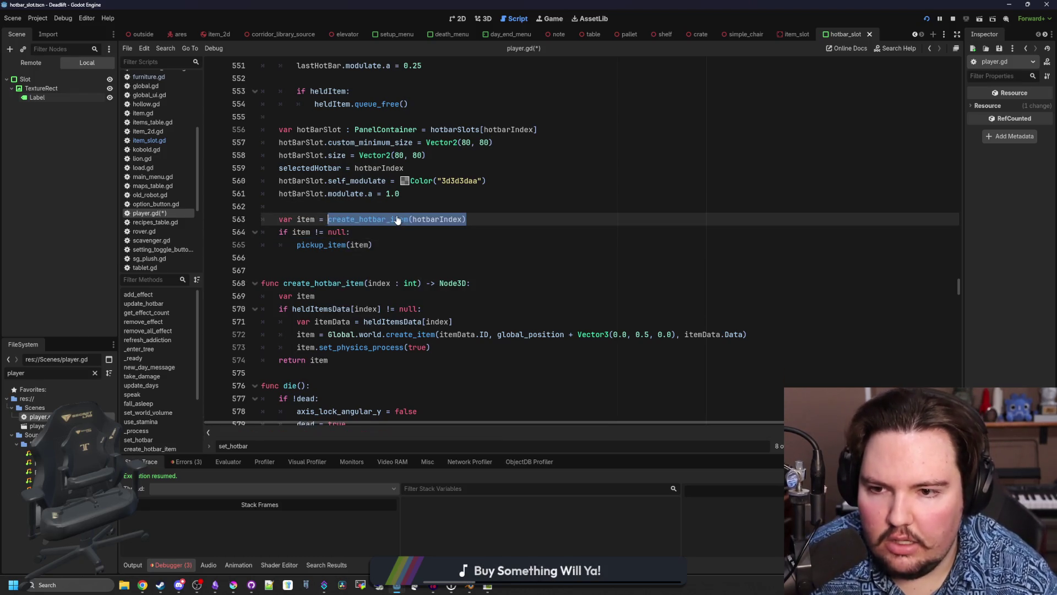
{"action": "scroll", "coordinate": [483, 269], "scroll_direction": "up", "scroll_amount": 7}
{"action": "left_click", "coordinate": [430, 248]}
{"action": "key", "text": "ctrl+f"}
Step: Search 'update_', jump to func update_hotbar(), and paste the create_hotbar_item(hotbarIndex) call there
{"action": "type", "text": "update_"}
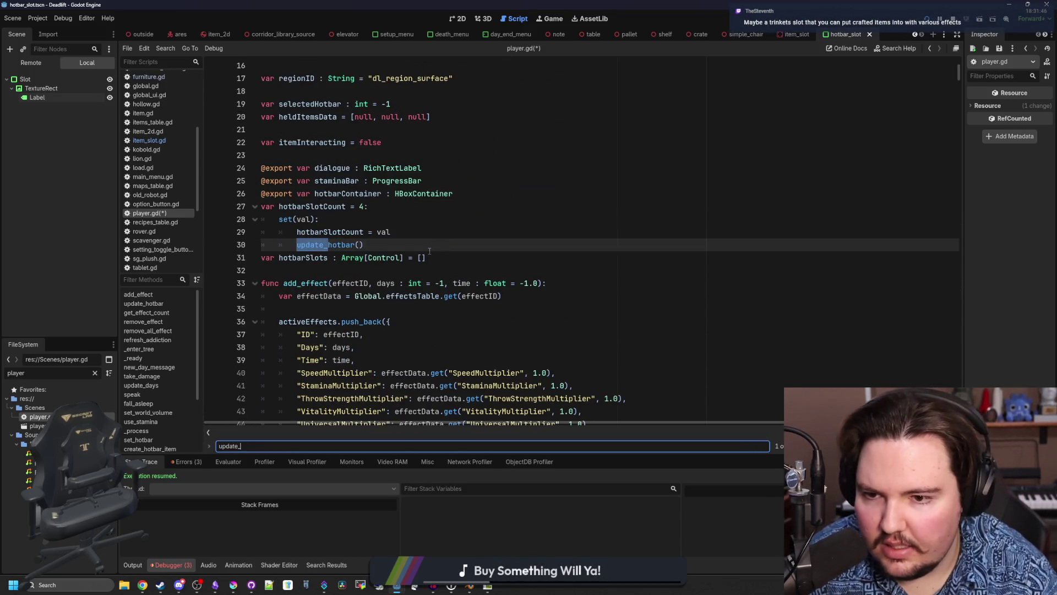
{"action": "left_click", "coordinate": [429, 251]}
{"action": "left_click", "coordinate": [334, 246], "text": "ctrl"}
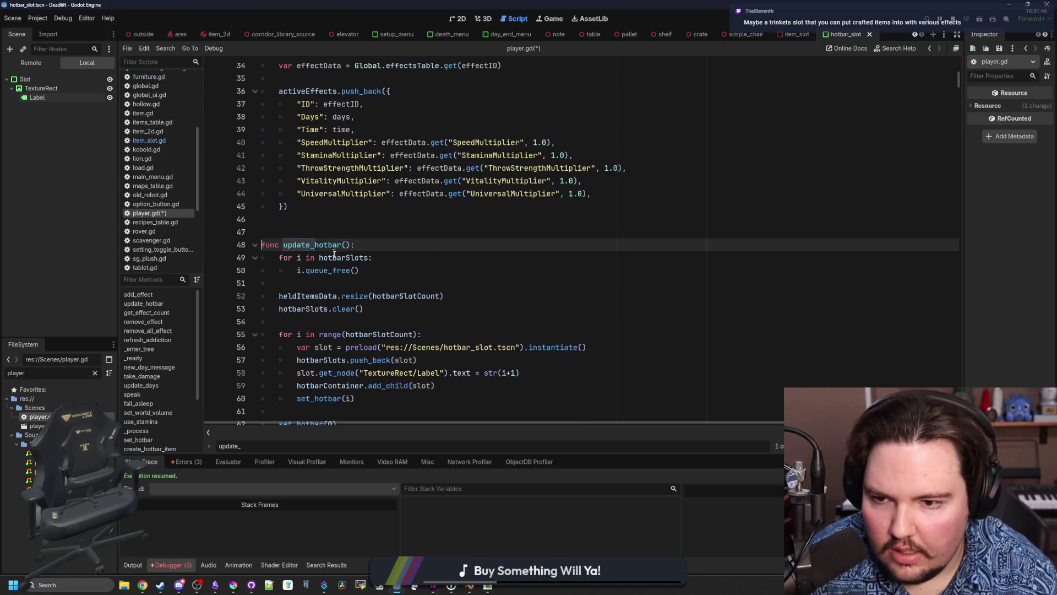
{"action": "scroll", "coordinate": [363, 225], "scroll_direction": "down", "scroll_amount": 3}
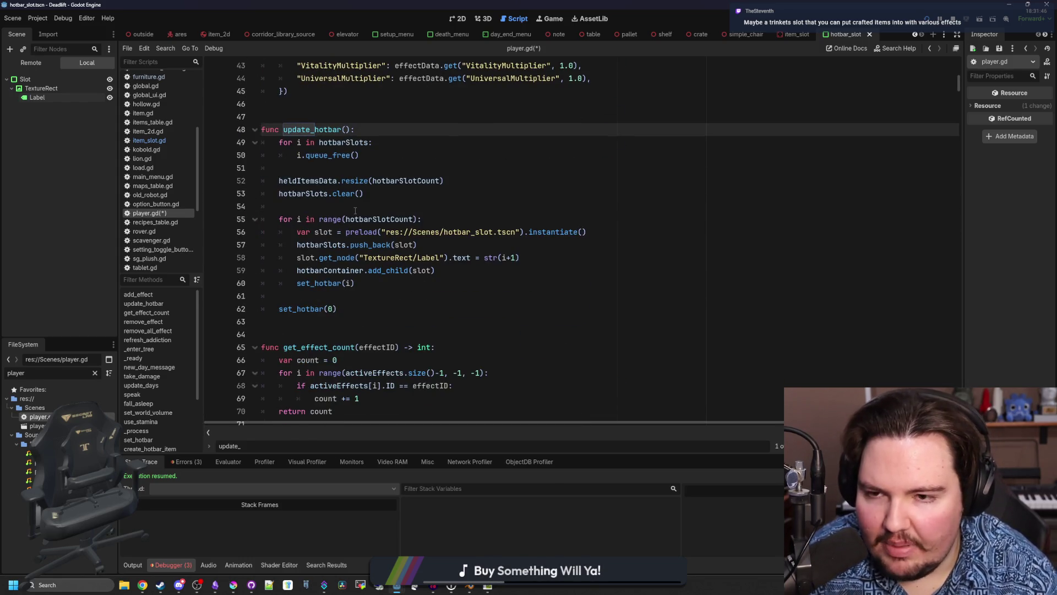
{"action": "left_click", "coordinate": [358, 207]}
{"action": "key", "text": "ctrl+v"}
{"action": "left_click", "coordinate": [396, 195]}
{"action": "key", "text": "Return"}
{"action": "key", "text": "Down"}
{"action": "key", "text": "End"}
{"action": "key", "text": "Return"}
{"action": "left_click", "coordinate": [396, 209]}
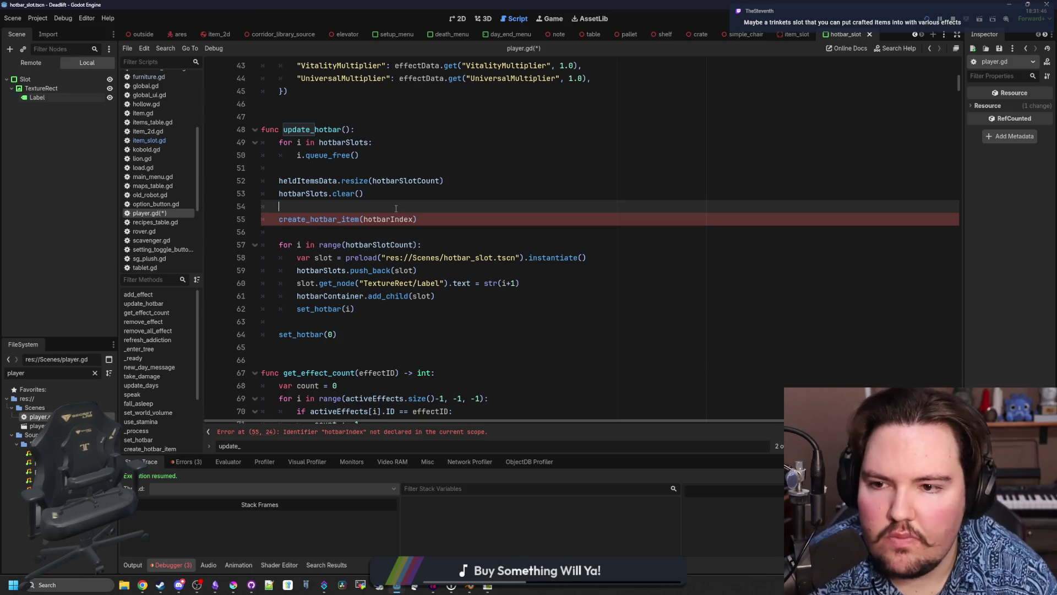
Step: Move the pasted call to line 52, right after the queue_free loop, with blank lines around it
{"action": "scroll", "coordinate": [396, 208], "scroll_direction": "up", "scroll_amount": 1}
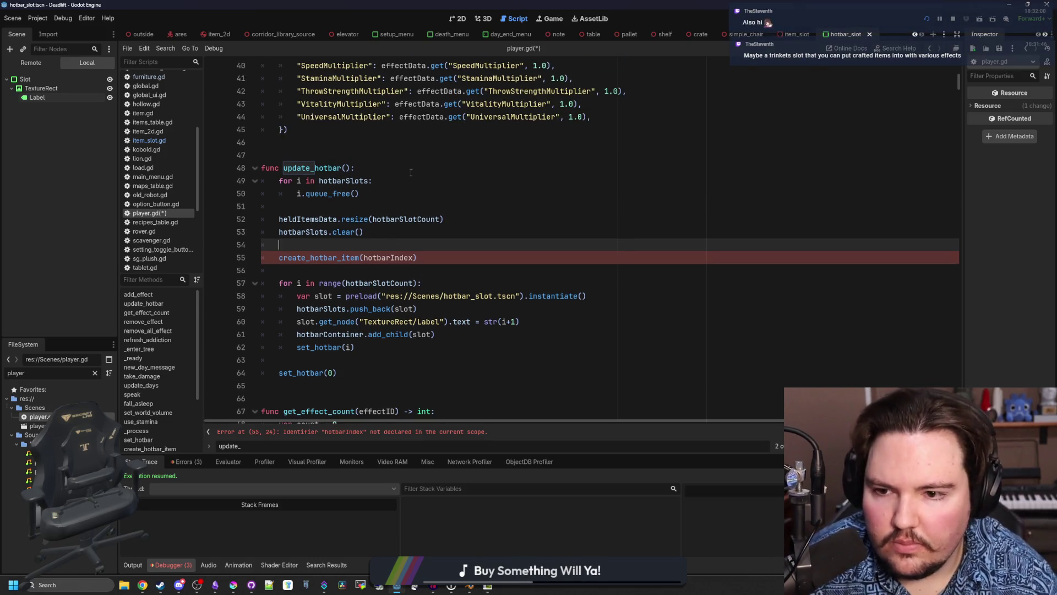
{"action": "left_click", "coordinate": [423, 210]}
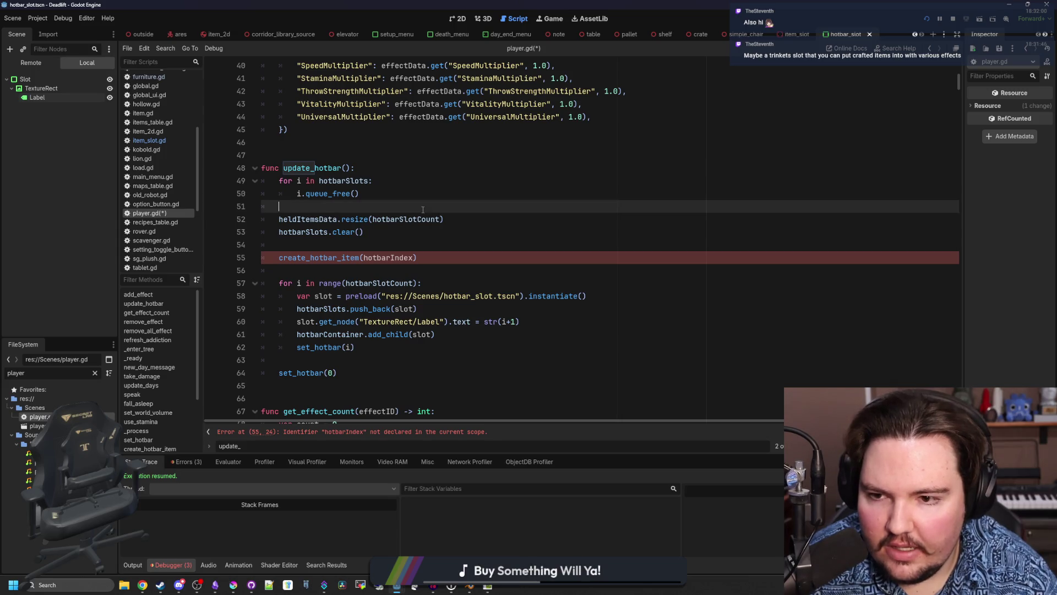
{"action": "key", "text": "Return"}
{"action": "key", "text": "Return"}
{"action": "left_click_drag", "start_coordinate": [417, 283], "coordinate": [281, 283]}
{"action": "key", "text": "ctrl+x"}
{"action": "left_click", "coordinate": [314, 220]}
{"action": "key", "text": "ctrl+v"}
{"action": "left_click", "coordinate": [315, 211]}
{"action": "key", "text": "Return"}
{"action": "key", "text": "Return"}
{"action": "key", "text": "Up"}
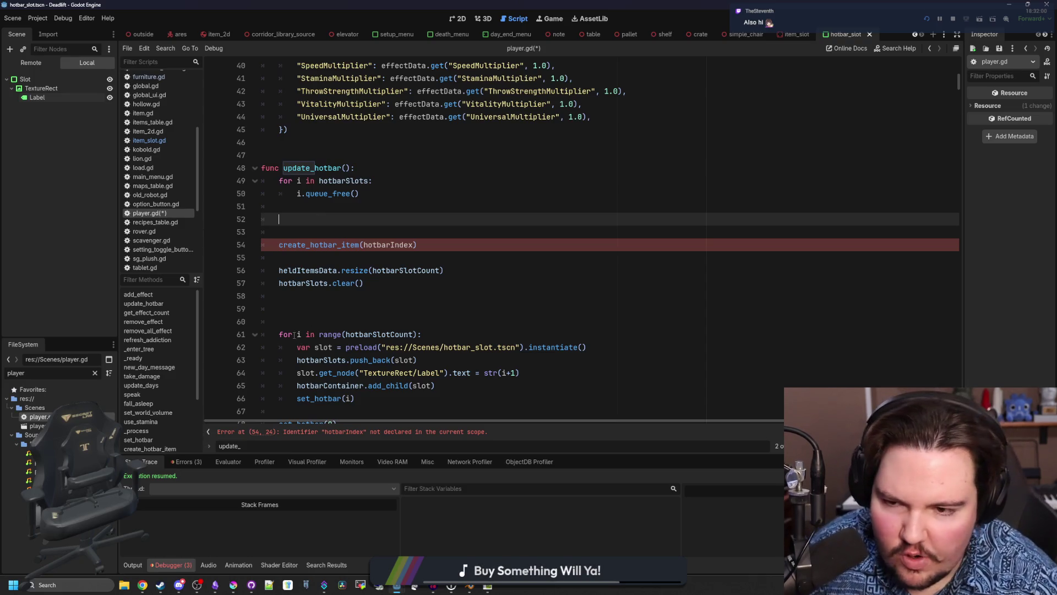
Step: Comment out the create_hotbar_item(hotbarIndex) line with a leading #
{"action": "left_click", "coordinate": [280, 246]}
{"action": "type", "text": "#"}
{"action": "left_click", "coordinate": [319, 232]}
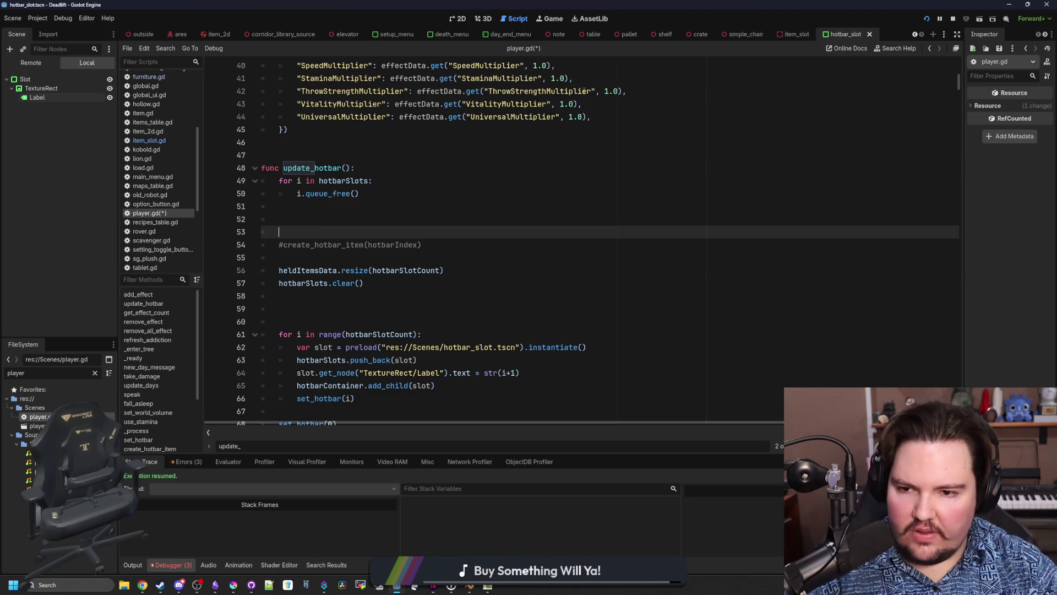
Step: Bring Krita forward maximised and create a new 200 × 100 pixel document
{"action": "mouse_move", "coordinate": [237, 570]}
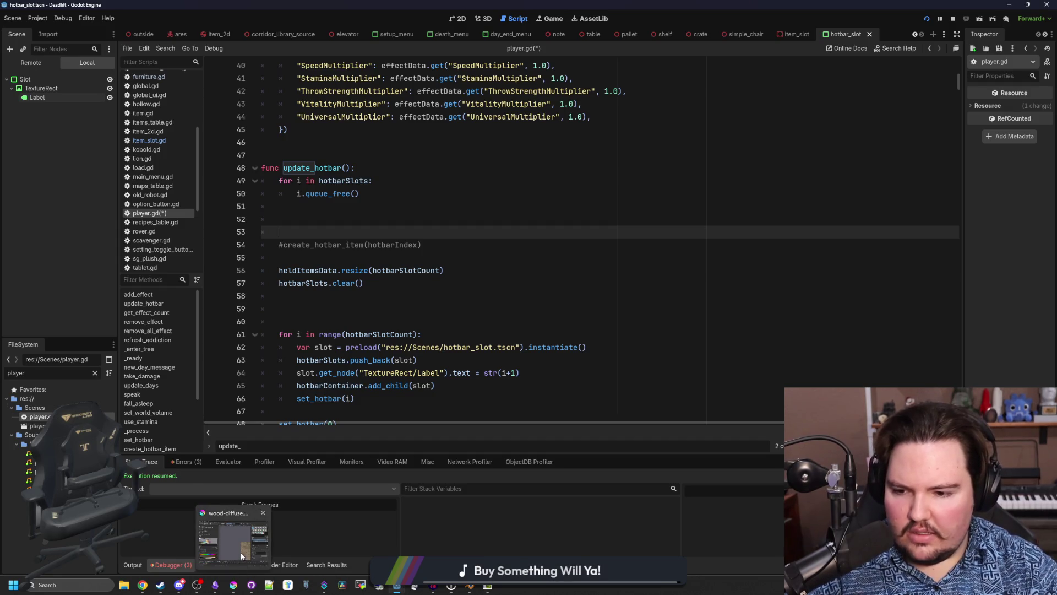
{"action": "left_click", "coordinate": [240, 552]}
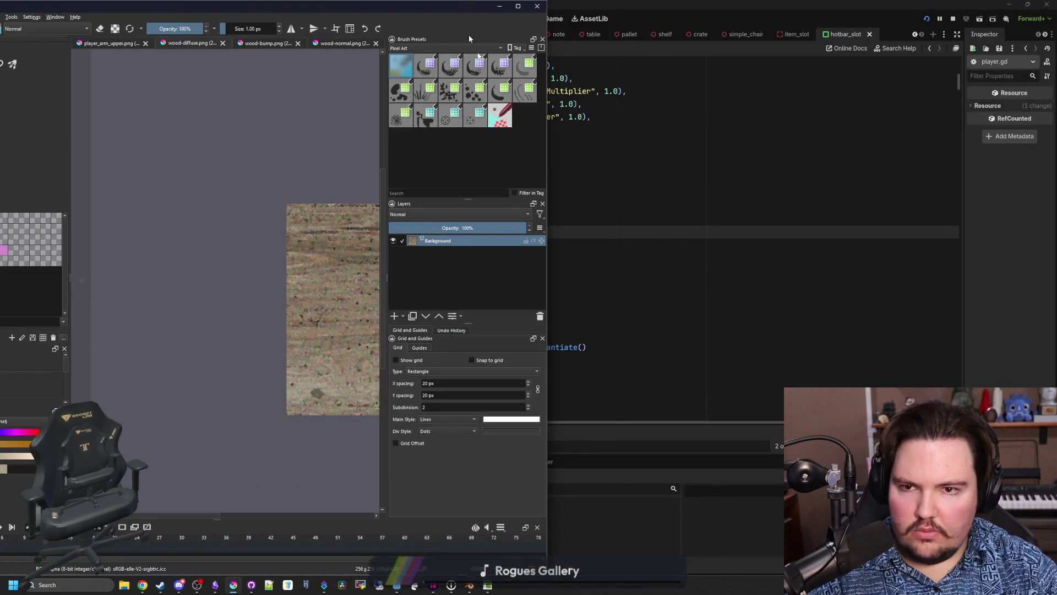
{"action": "left_click", "coordinate": [519, 5]}
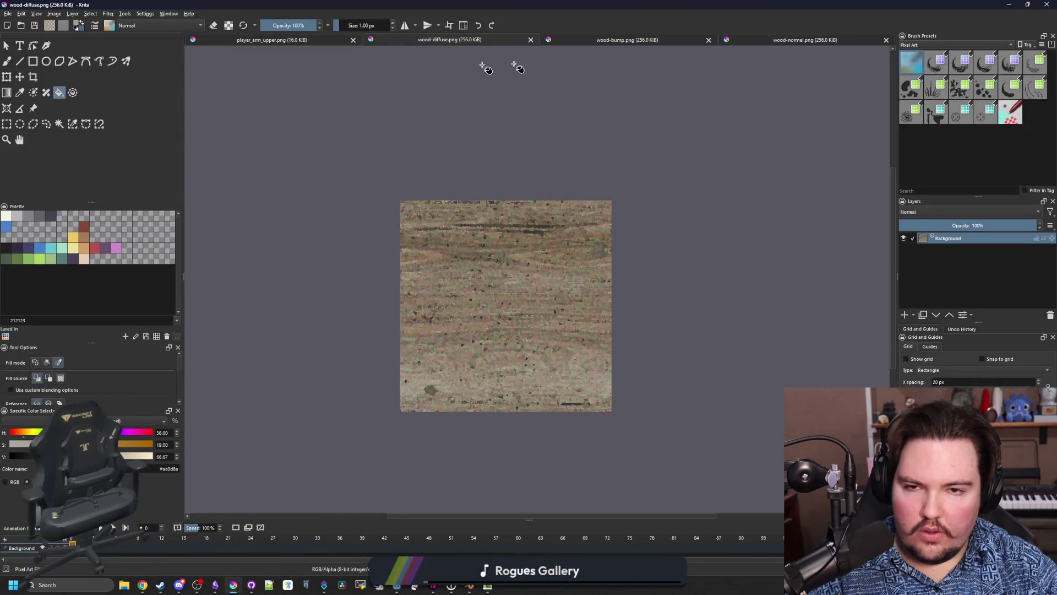
{"action": "left_click", "coordinate": [278, 43]}
{"action": "left_click", "coordinate": [11, 16]}
{"action": "key", "text": "ctrl+n"}
{"action": "double_click", "coordinate": [548, 231]}
{"action": "type", "text": "6"}
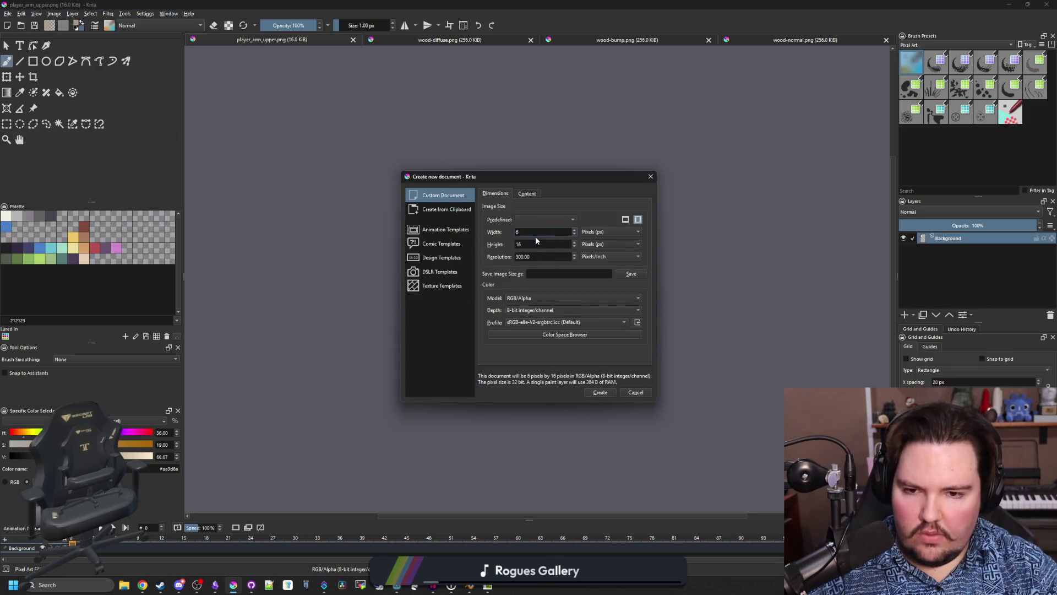
{"action": "type", "text": "00"}
{"action": "key", "text": "Tab"}
{"action": "type", "text": "10"}
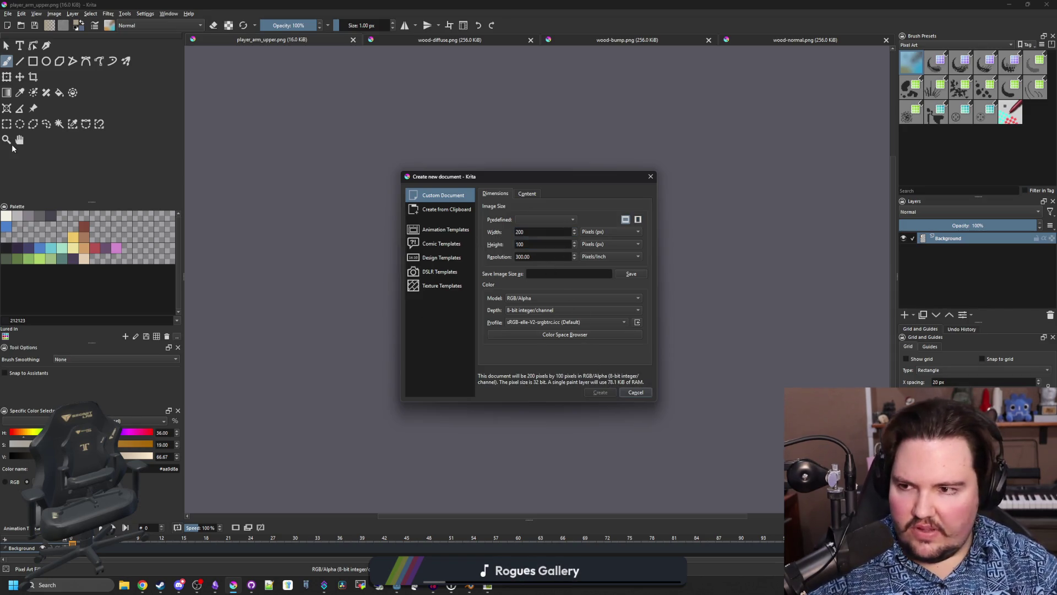
{"action": "left_click", "coordinate": [600, 392]}
Step: Select the whole canvas and delete its contents to leave it transparent
{"action": "key", "text": "ctrl+r"}
{"action": "scroll", "coordinate": [484, 263], "scroll_direction": "down", "scroll_amount": 2}
{"action": "left_click_drag", "start_coordinate": [347, 177], "coordinate": [729, 371]}
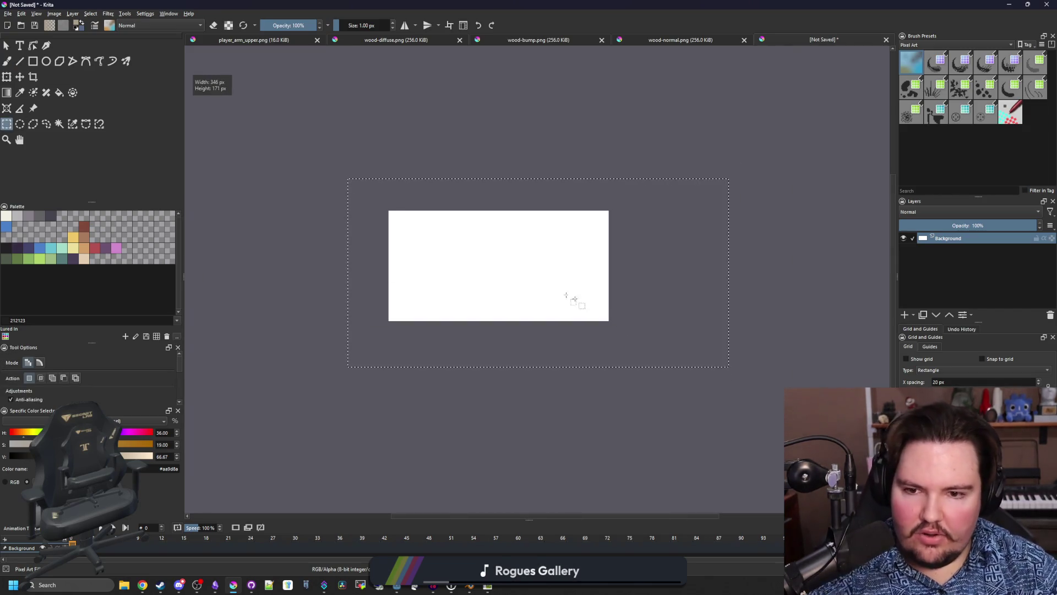
{"action": "key", "text": "Delete"}
{"action": "scroll", "coordinate": [512, 269], "scroll_direction": "up", "scroll_amount": 1}
{"action": "scroll", "coordinate": [419, 230], "scroll_direction": "up", "scroll_amount": 1}
{"action": "scroll", "coordinate": [472, 217], "scroll_direction": "up", "scroll_amount": 1}
Step: Switch to the Freehand Brush and shrink it to 1 px
{"action": "key", "text": "b"}
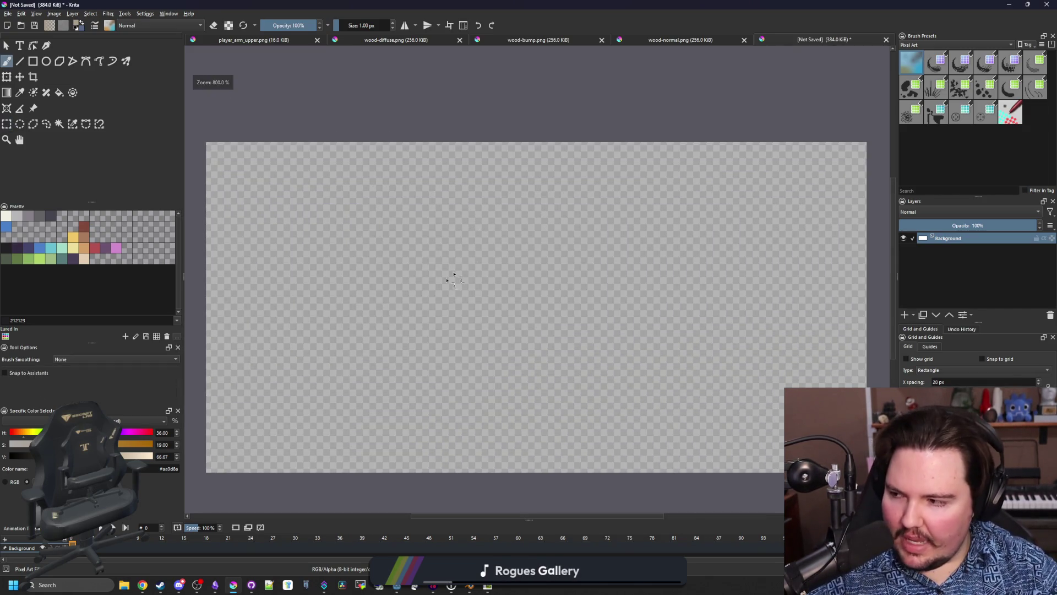
{"action": "scroll", "coordinate": [420, 298], "scroll_direction": "down", "scroll_amount": 1}
{"action": "scroll", "coordinate": [455, 325], "scroll_direction": "up", "scroll_amount": 1}
{"action": "scroll", "coordinate": [452, 281], "scroll_direction": "down", "scroll_amount": 1}
{"action": "scroll", "coordinate": [456, 288], "scroll_direction": "up", "scroll_amount": 1}
{"action": "scroll", "coordinate": [456, 288], "scroll_direction": "up", "scroll_amount": 1}
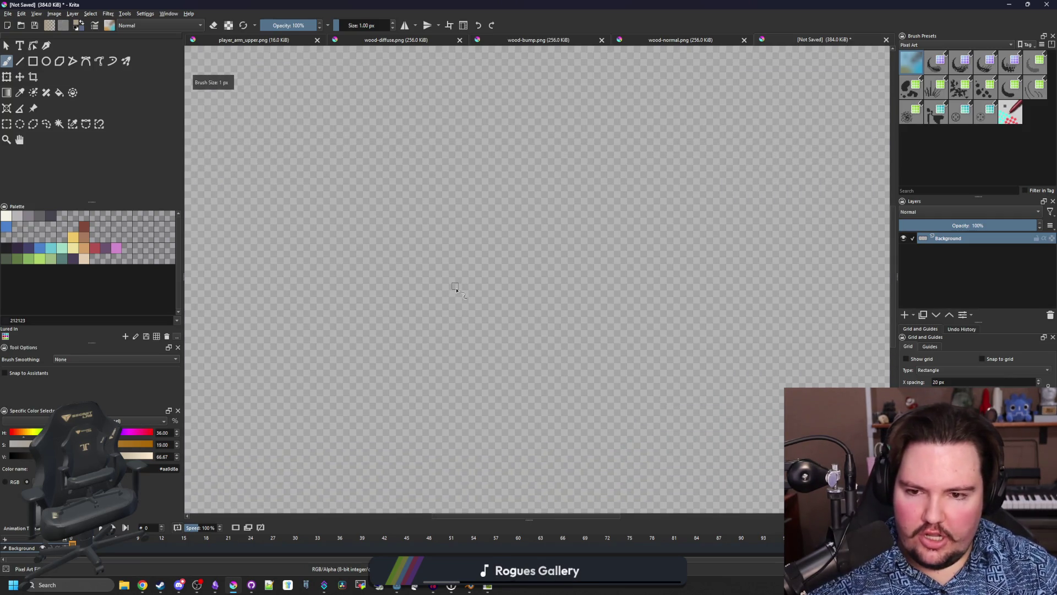
{"action": "scroll", "coordinate": [456, 291], "scroll_direction": "down", "scroll_amount": 2}
{"action": "key", "text": "bracketleft"}
{"action": "scroll", "coordinate": [456, 290], "scroll_direction": "up", "scroll_amount": 1}
{"action": "scroll", "coordinate": [456, 290], "scroll_direction": "down", "scroll_amount": 1}
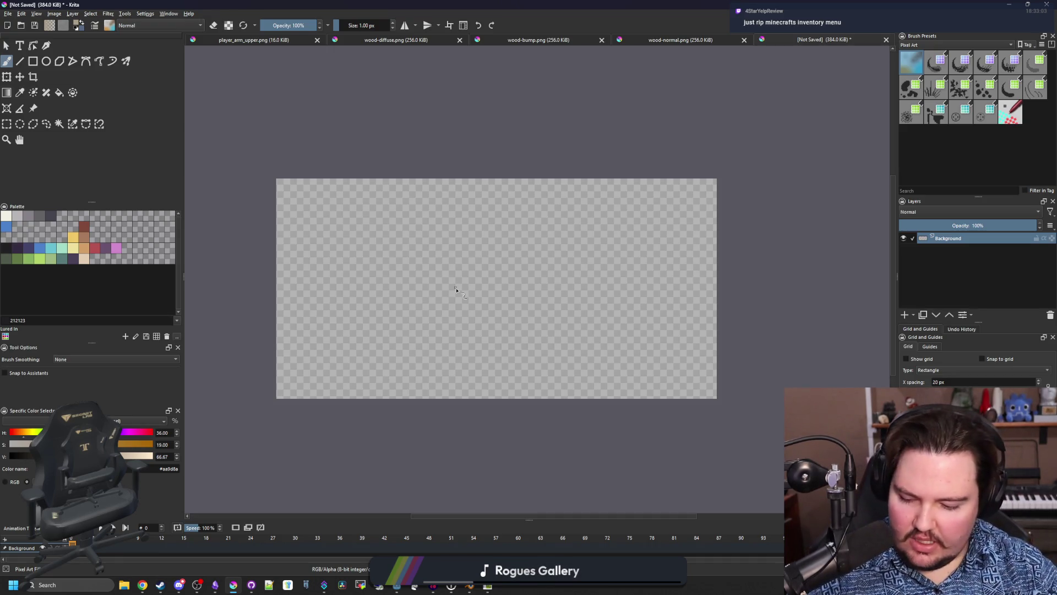
{"action": "scroll", "coordinate": [480, 298], "scroll_direction": "up", "scroll_amount": 1}
{"action": "scroll", "coordinate": [479, 298], "scroll_direction": "down", "scroll_amount": 1}
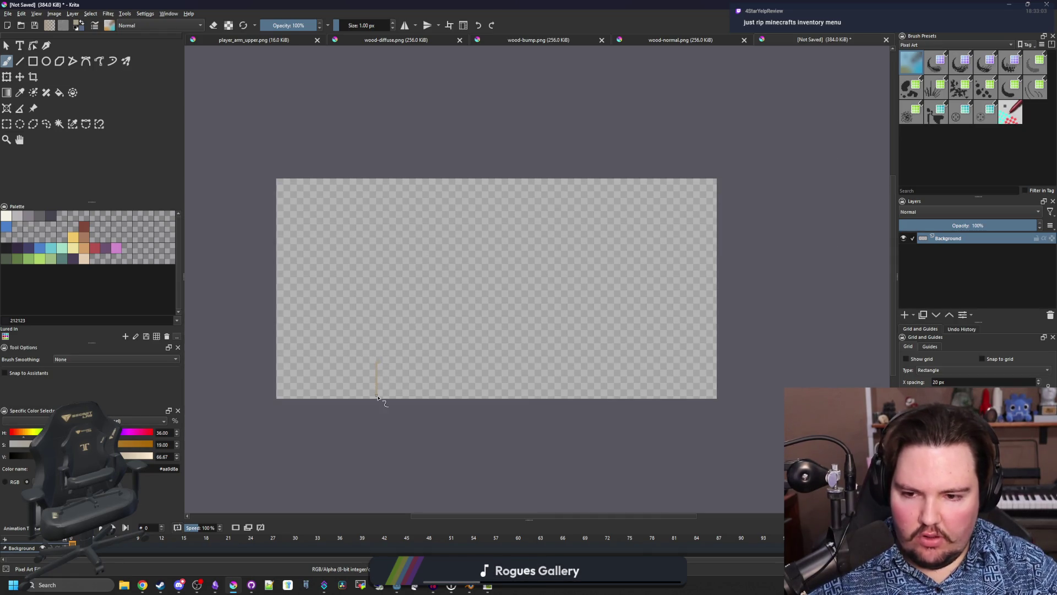
Step: With dark #212123, draw the slot outlines along the canvas bottom, undoing a stray line
{"action": "left_click", "coordinate": [6, 248]}
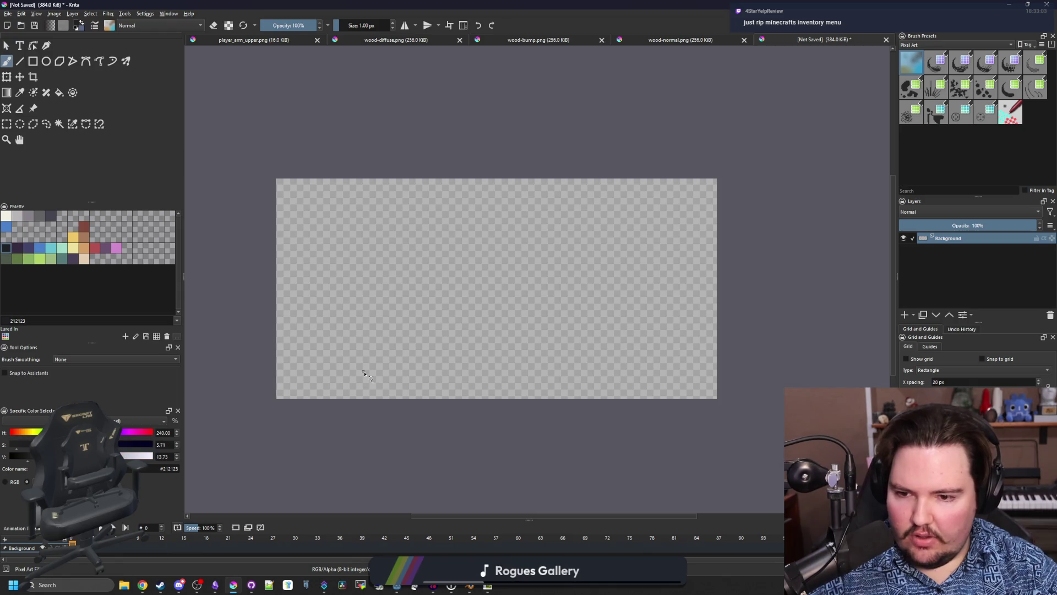
{"action": "mouse_move", "coordinate": [361, 385]}
{"action": "left_mouse_down"}
{"action": "mouse_move", "coordinate": [515, 401]}
{"action": "mouse_move", "coordinate": [638, 396]}
{"action": "left_mouse_up"}
{"action": "key", "text": "ctrl+z"}
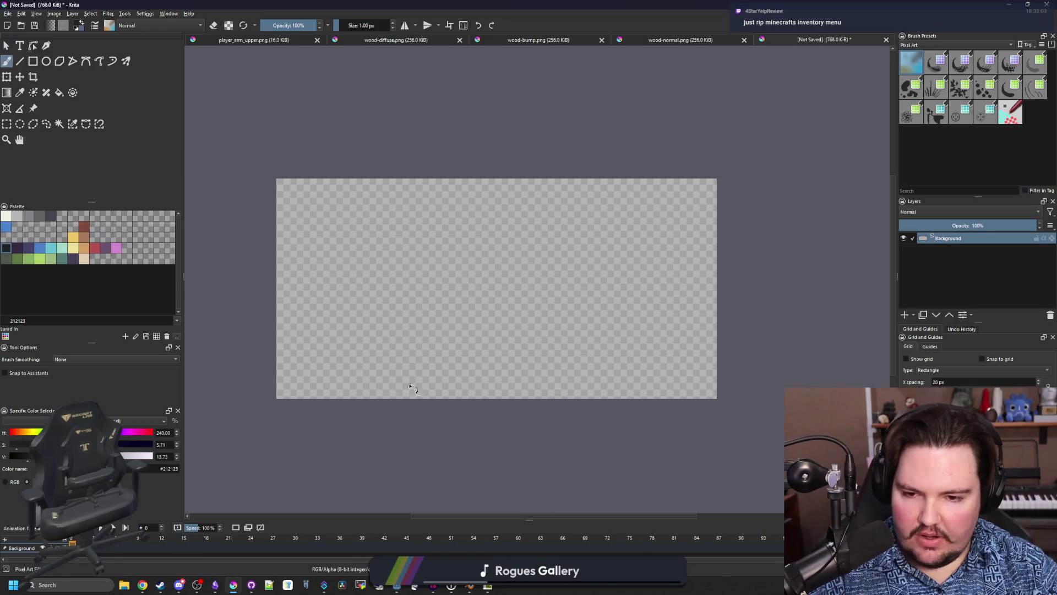
{"action": "mouse_move", "coordinate": [396, 380]}
{"action": "left_mouse_down"}
{"action": "mouse_move", "coordinate": [467, 387]}
{"action": "mouse_move", "coordinate": [397, 359]}
{"action": "left_mouse_up"}
{"action": "mouse_move", "coordinate": [492, 365]}
{"action": "left_mouse_down"}
{"action": "mouse_move", "coordinate": [509, 389]}
{"action": "mouse_move", "coordinate": [486, 366]}
{"action": "mouse_move", "coordinate": [573, 390]}
{"action": "mouse_move", "coordinate": [539, 365]}
{"action": "left_mouse_up"}
{"action": "left_click_drag", "start_coordinate": [593, 395], "coordinate": [590, 366]}
{"action": "scroll", "coordinate": [585, 378], "scroll_direction": "up", "scroll_amount": 3}
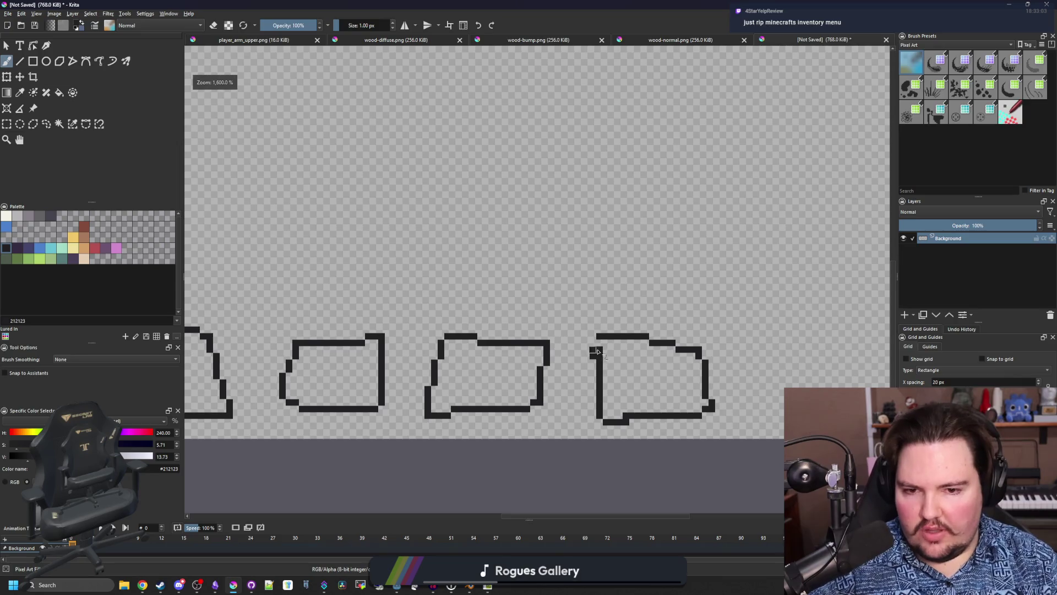
{"action": "scroll", "coordinate": [633, 371], "scroll_direction": "down", "scroll_amount": 4}
{"action": "scroll", "coordinate": [342, 389], "scroll_direction": "up", "scroll_amount": 5}
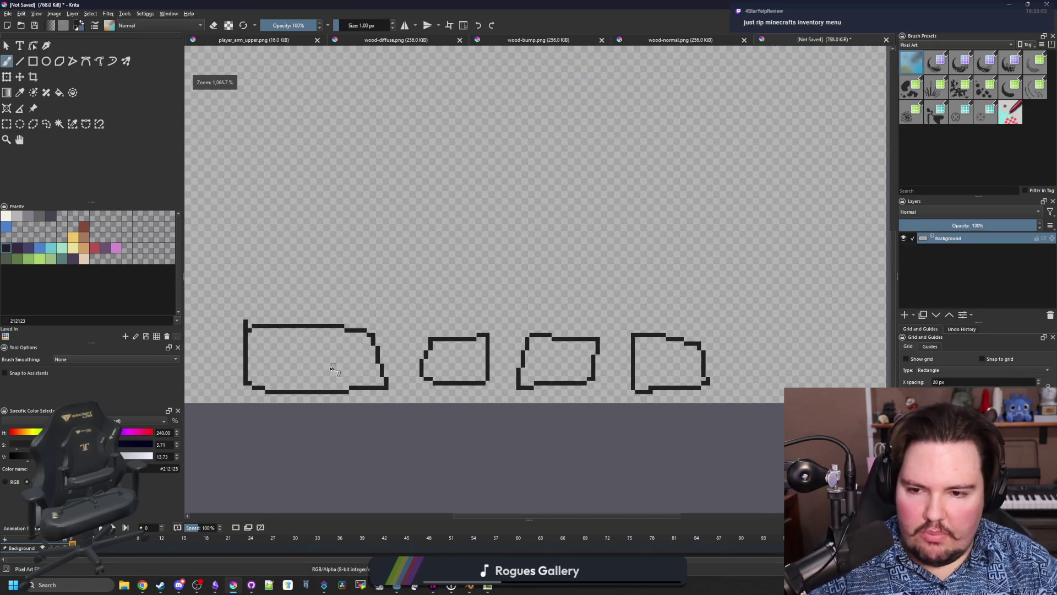
Step: Redraw a divider stroke beside the left outline and switch the brush to erasing
{"action": "left_click_drag", "start_coordinate": [345, 395], "coordinate": [347, 285]}
{"action": "key", "text": "ctrl+z"}
{"action": "scroll", "coordinate": [385, 341], "scroll_direction": "down", "scroll_amount": 1}
{"action": "mouse_move", "coordinate": [275, 383]}
{"action": "left_mouse_down"}
{"action": "mouse_move", "coordinate": [274, 288]}
{"action": "mouse_move", "coordinate": [216, 284]}
{"action": "mouse_move", "coordinate": [215, 358]}
{"action": "mouse_move", "coordinate": [270, 388]}
{"action": "left_mouse_up"}
{"action": "key", "text": "e"}
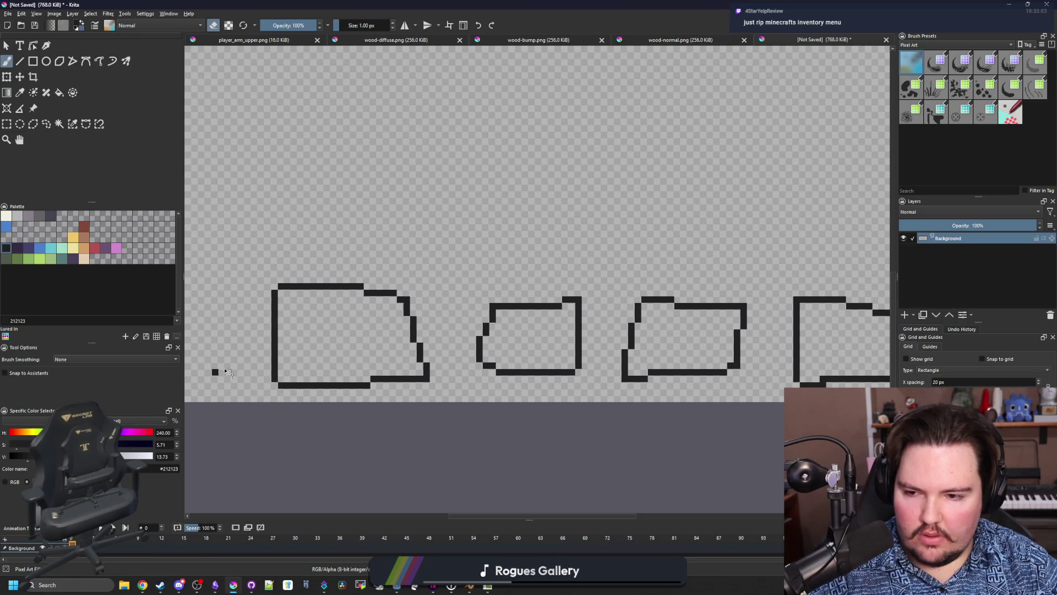
{"action": "scroll", "coordinate": [237, 363], "scroll_direction": "down", "scroll_amount": 2}
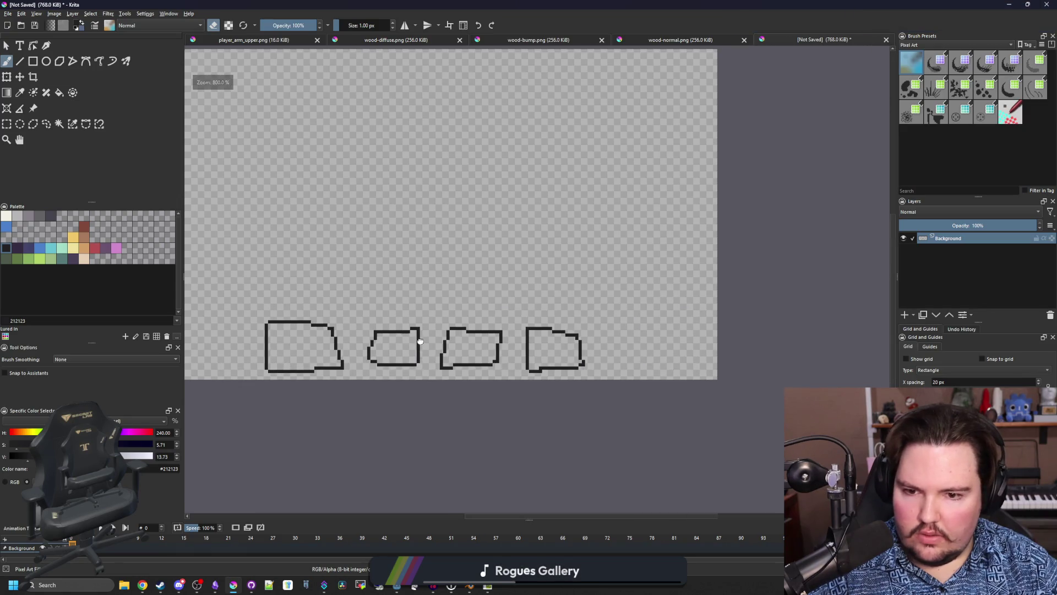
{"action": "scroll", "coordinate": [471, 342], "scroll_direction": "down", "scroll_amount": 1}
{"action": "scroll", "coordinate": [471, 342], "scroll_direction": "up", "scroll_amount": 2}
{"action": "scroll", "coordinate": [496, 343], "scroll_direction": "down", "scroll_amount": 1}
{"action": "scroll", "coordinate": [552, 344], "scroll_direction": "up", "scroll_amount": 2}
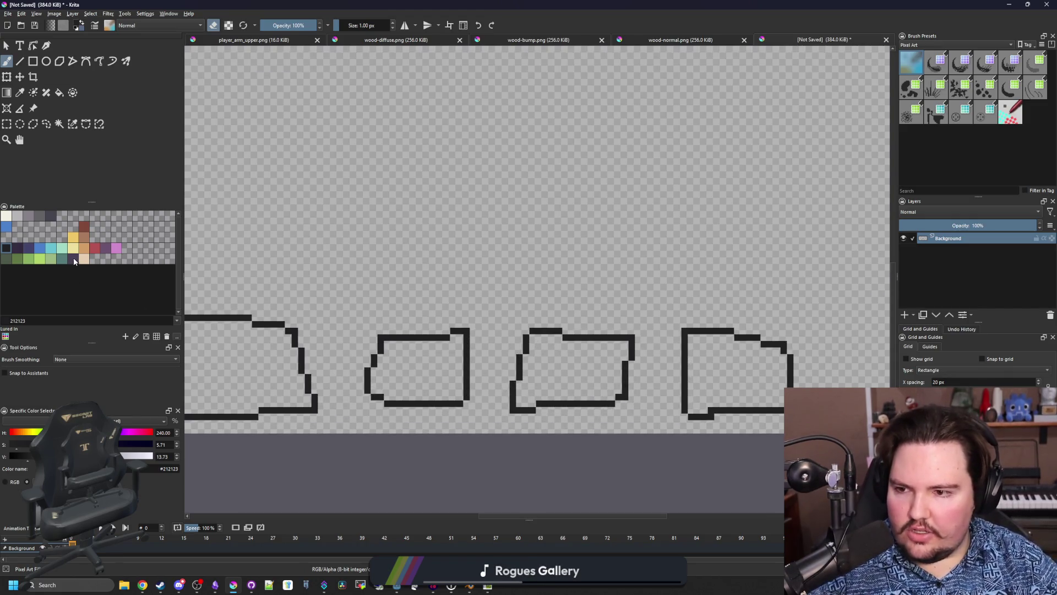
Step: Choose the light teal a2dcc7 swatch as the painting colour
{"action": "left_click", "coordinate": [61, 250]}
{"action": "scroll", "coordinate": [440, 288], "scroll_direction": "down", "scroll_amount": 2}
{"action": "scroll", "coordinate": [437, 306], "scroll_direction": "up", "scroll_amount": 2}
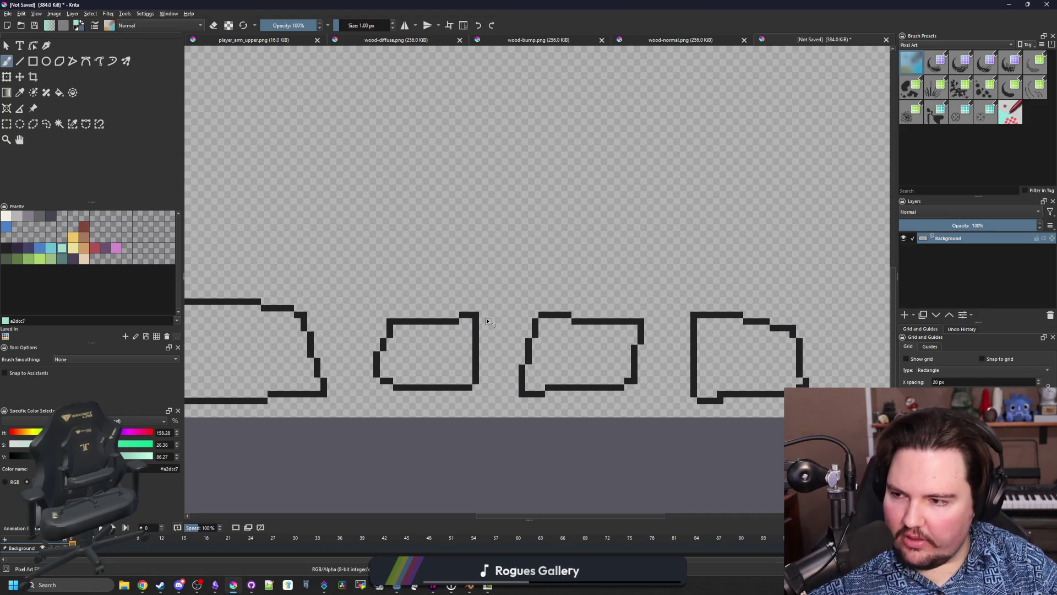
{"action": "scroll", "coordinate": [560, 290], "scroll_direction": "down", "scroll_amount": 2}
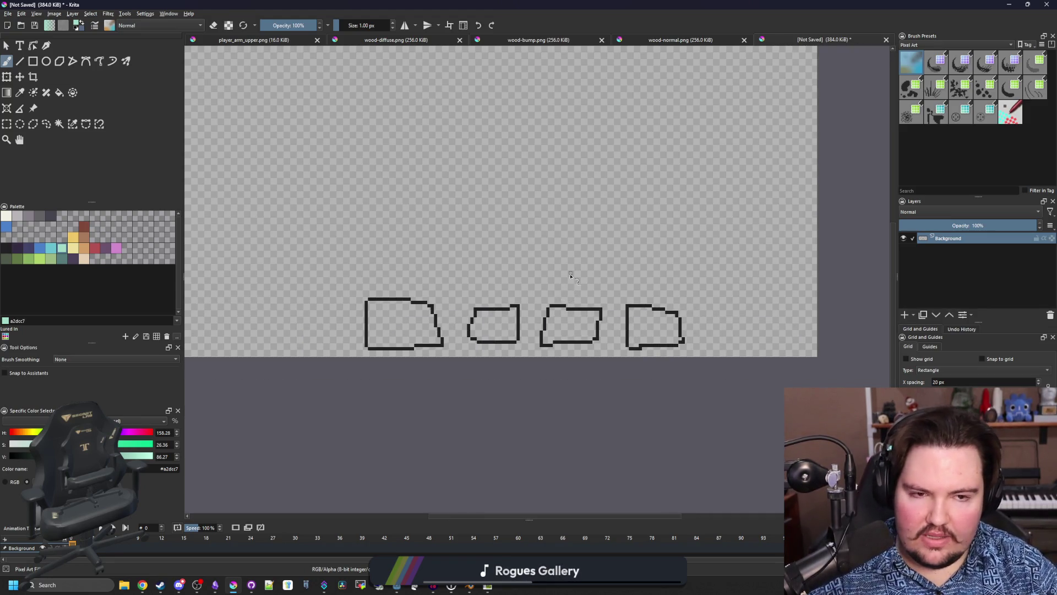
{"action": "scroll", "coordinate": [571, 275], "scroll_direction": "up", "scroll_amount": 6}
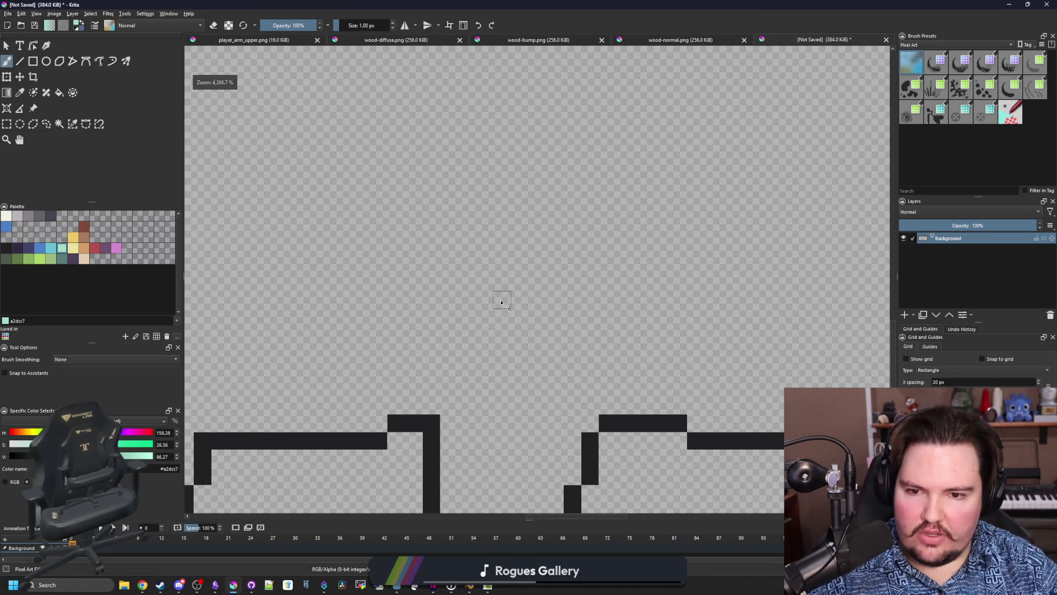
Step: Outline a rounded blob in light green and flood-fill its interior, undoing a fill that leaked
{"action": "mouse_move", "coordinate": [449, 323]}
{"action": "left_mouse_down"}
{"action": "mouse_move", "coordinate": [468, 258]}
{"action": "mouse_move", "coordinate": [643, 272]}
{"action": "mouse_move", "coordinate": [658, 334]}
{"action": "mouse_move", "coordinate": [630, 336]}
{"action": "mouse_move", "coordinate": [589, 300]}
{"action": "mouse_move", "coordinate": [556, 352]}
{"action": "mouse_move", "coordinate": [529, 300]}
{"action": "mouse_move", "coordinate": [449, 335]}
{"action": "left_mouse_up"}
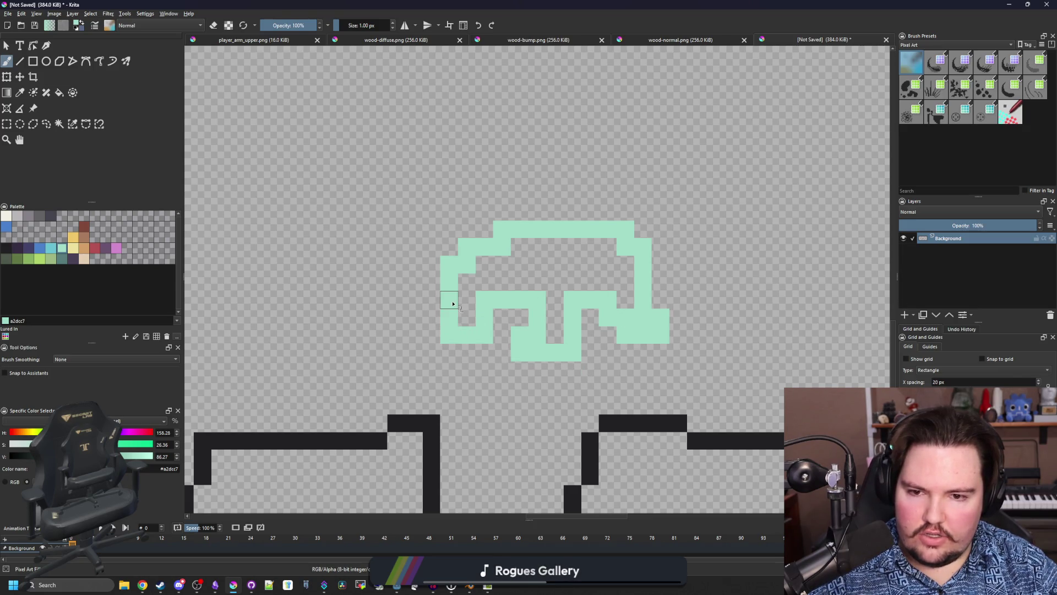
{"action": "key", "text": "f"}
{"action": "left_click", "coordinate": [523, 280]}
{"action": "key", "text": "ctrl+z"}
{"action": "scroll", "coordinate": [499, 288], "scroll_direction": "down", "scroll_amount": 1}
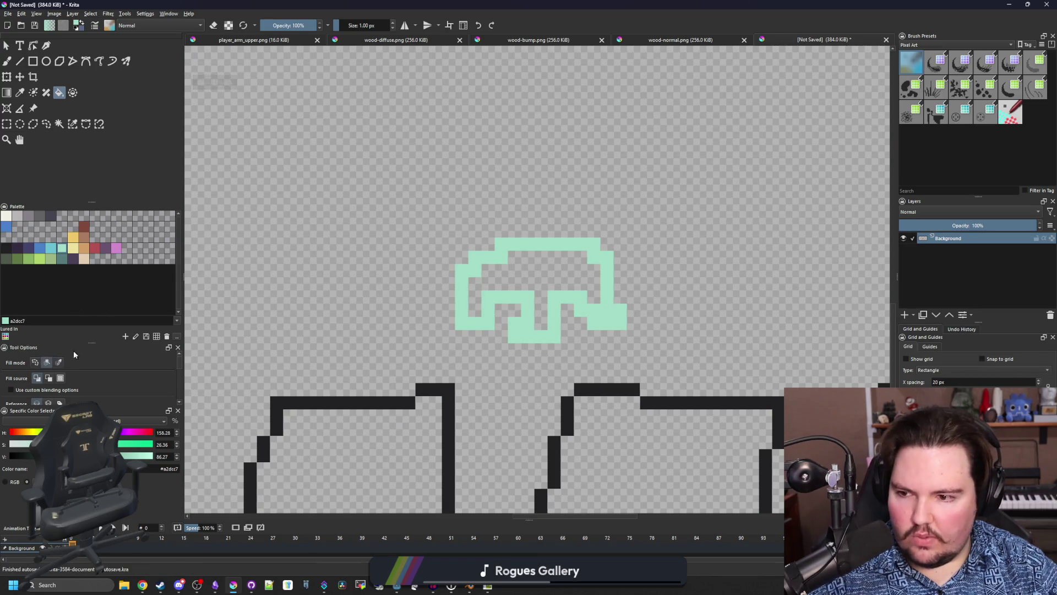
{"action": "left_click", "coordinate": [519, 279]}
{"action": "scroll", "coordinate": [498, 294], "scroll_direction": "down", "scroll_amount": 4}
{"action": "key", "text": "b"}
{"action": "scroll", "coordinate": [446, 302], "scroll_direction": "up", "scroll_amount": 2}
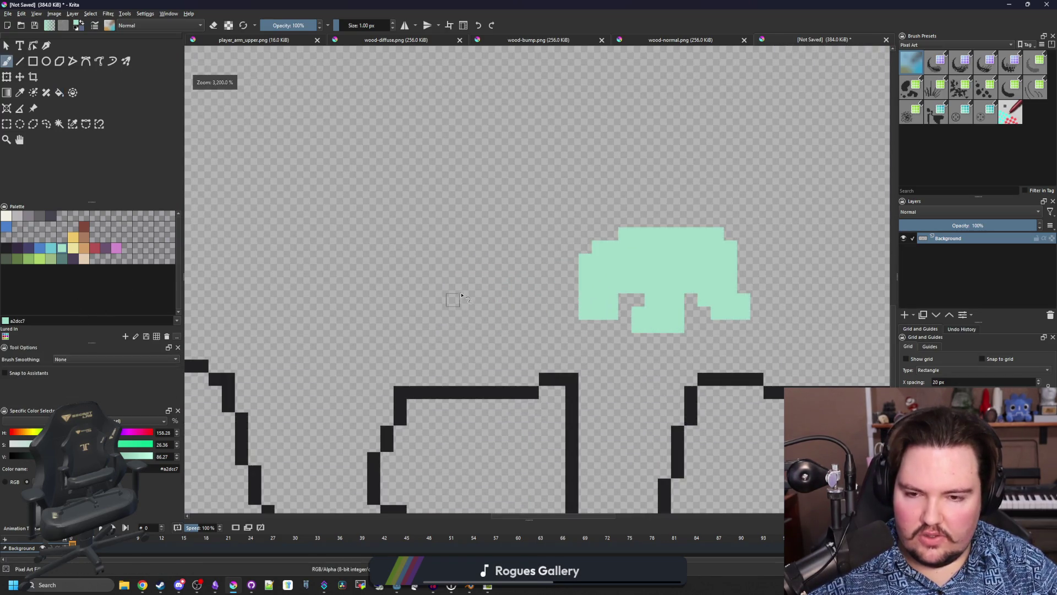
{"action": "scroll", "coordinate": [456, 298], "scroll_direction": "up", "scroll_amount": 1}
Step: Paint the light-green leg shapes, patching a gap and extending the left one upward
{"action": "mouse_move", "coordinate": [396, 228]}
{"action": "left_mouse_down"}
{"action": "mouse_move", "coordinate": [392, 266]}
{"action": "mouse_move", "coordinate": [339, 322]}
{"action": "mouse_move", "coordinate": [411, 278]}
{"action": "mouse_move", "coordinate": [415, 231]}
{"action": "left_mouse_up"}
{"action": "left_click_drag", "start_coordinate": [414, 287], "coordinate": [414, 304]}
{"action": "mouse_move", "coordinate": [485, 303]}
{"action": "left_mouse_down"}
{"action": "mouse_move", "coordinate": [538, 283]}
{"action": "mouse_move", "coordinate": [513, 268]}
{"action": "mouse_move", "coordinate": [484, 269]}
{"action": "mouse_move", "coordinate": [501, 264]}
{"action": "mouse_move", "coordinate": [492, 197]}
{"action": "left_mouse_up"}
{"action": "left_click_drag", "start_coordinate": [406, 231], "coordinate": [401, 196]}
{"action": "scroll", "coordinate": [385, 231], "scroll_direction": "down", "scroll_amount": 3}
{"action": "scroll", "coordinate": [591, 292], "scroll_direction": "up", "scroll_amount": 2}
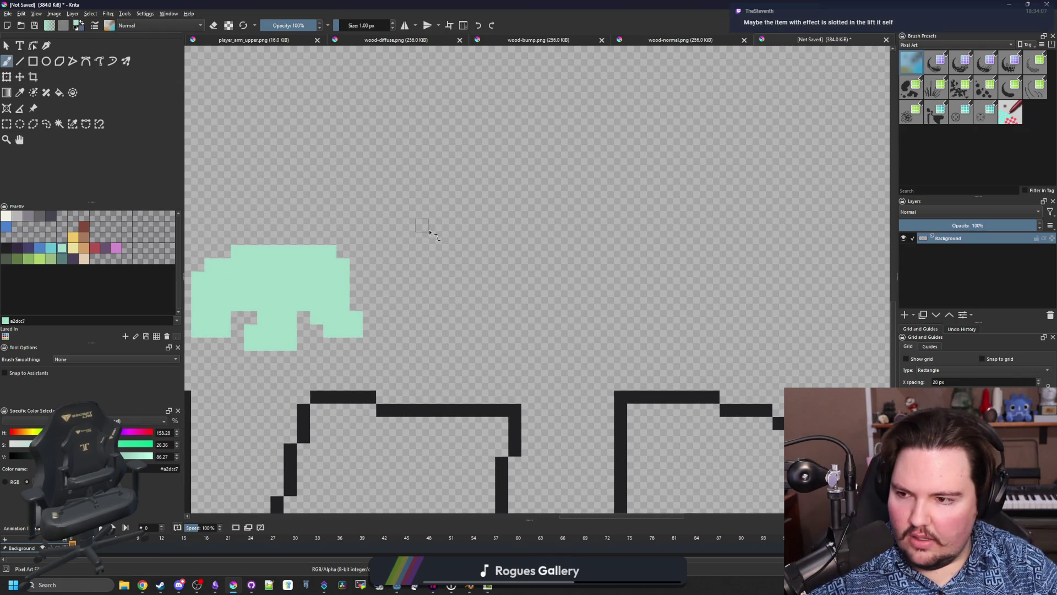
Step: Outline a shirt silhouette beside the blob and fill it solid green
{"action": "mouse_move", "coordinate": [435, 223]}
{"action": "left_mouse_down"}
{"action": "mouse_move", "coordinate": [456, 248]}
{"action": "mouse_move", "coordinate": [465, 325]}
{"action": "mouse_move", "coordinate": [544, 332]}
{"action": "mouse_move", "coordinate": [581, 226]}
{"action": "mouse_move", "coordinate": [436, 226]}
{"action": "left_mouse_up"}
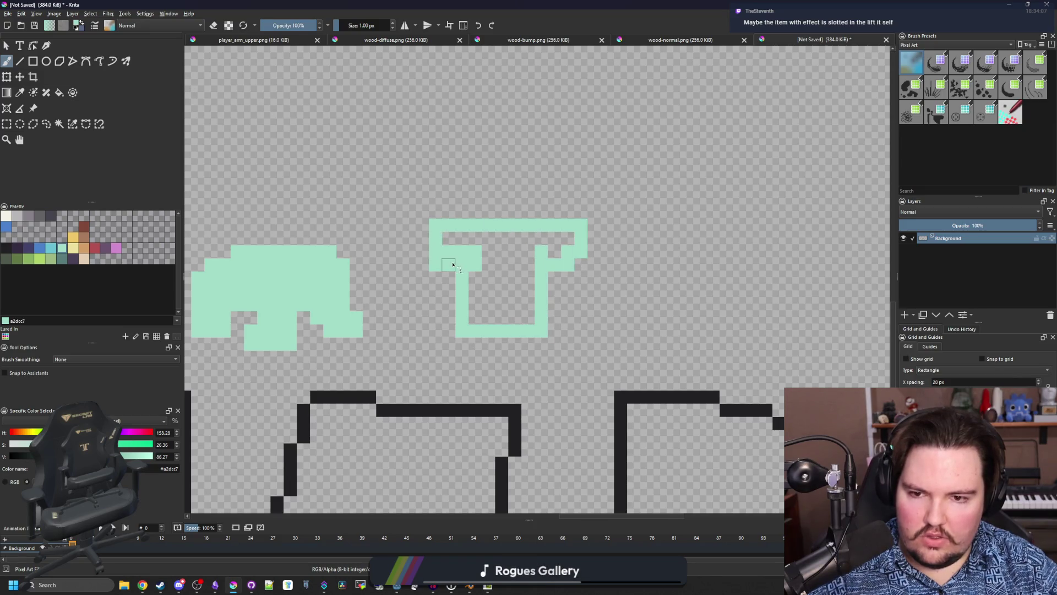
{"action": "key", "text": "f"}
{"action": "left_click", "coordinate": [526, 281]}
{"action": "scroll", "coordinate": [484, 311], "scroll_direction": "down", "scroll_amount": 3}
{"action": "scroll", "coordinate": [484, 314], "scroll_direction": "up", "scroll_amount": 2}
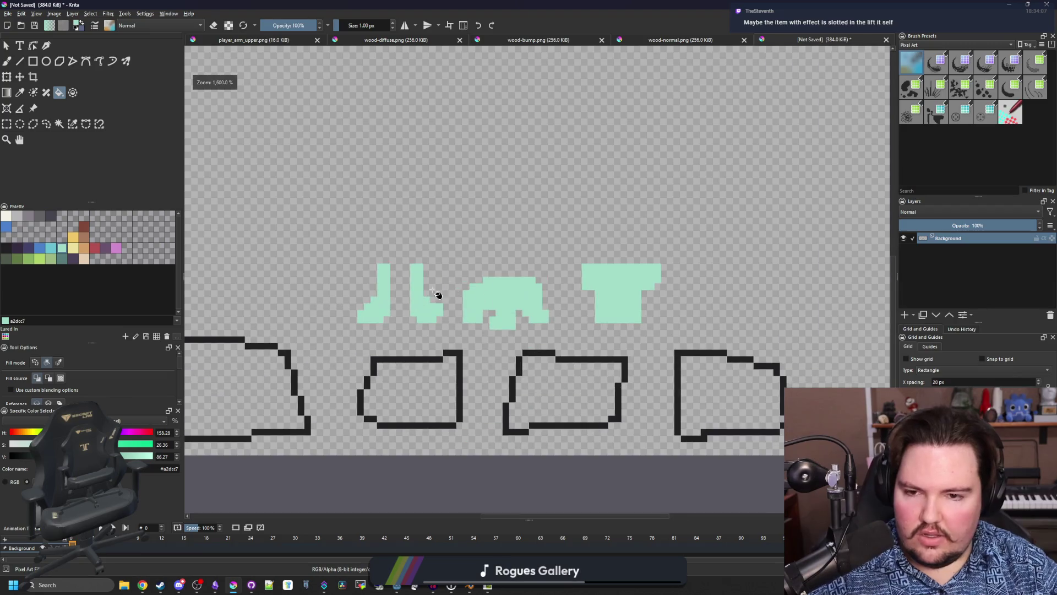
{"action": "scroll", "coordinate": [495, 347], "scroll_direction": "down", "scroll_amount": 6}
{"action": "scroll", "coordinate": [495, 350], "scroll_direction": "up", "scroll_amount": 3}
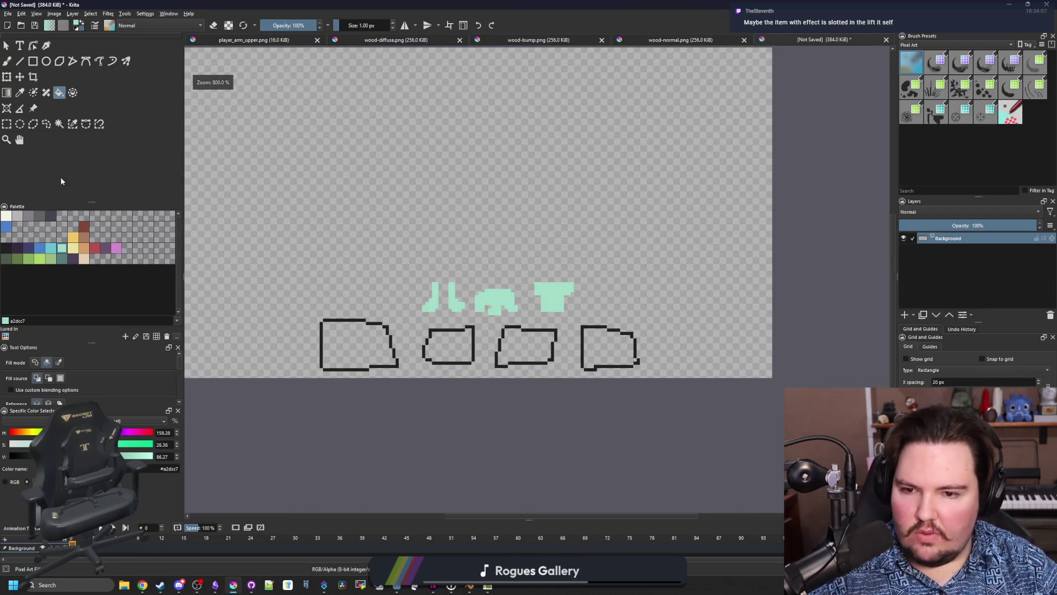
Step: Rectangle-select the area around the green silhouettes for moving
{"action": "left_click", "coordinate": [7, 123]}
{"action": "mouse_move", "coordinate": [409, 256]}
{"action": "left_mouse_down"}
{"action": "mouse_move", "coordinate": [597, 315]}
{"action": "mouse_move", "coordinate": [541, 295]}
{"action": "mouse_move", "coordinate": [558, 295]}
{"action": "left_mouse_up"}
{"action": "key", "text": "t"}
{"action": "scroll", "coordinate": [529, 315], "scroll_direction": "up", "scroll_amount": 1}
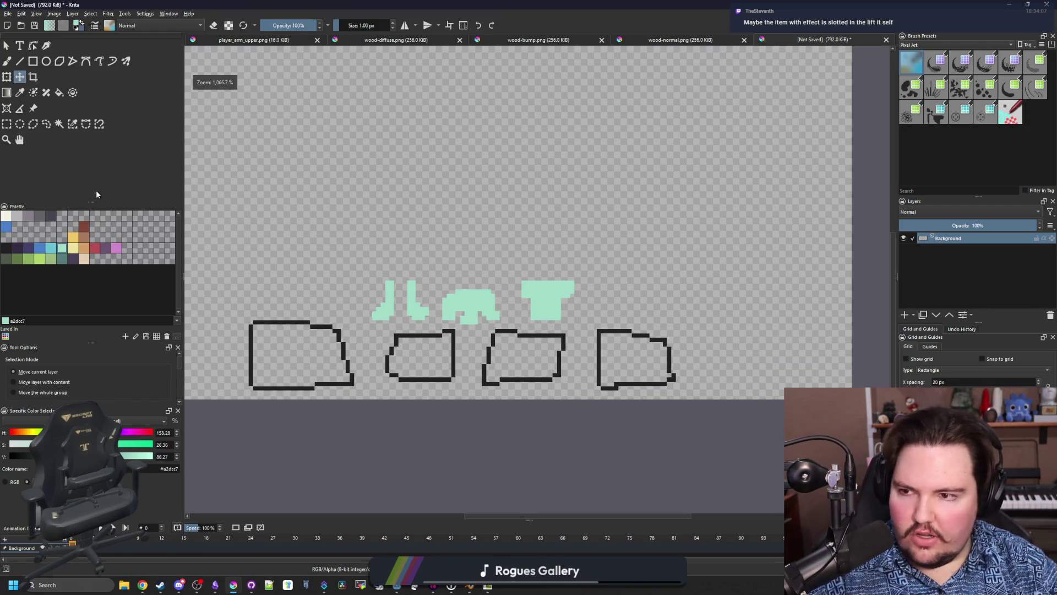
Step: Try two vertical brush strokes above the silhouettes and undo both
{"action": "key", "text": "b"}
{"action": "scroll", "coordinate": [649, 362], "scroll_direction": "up", "scroll_amount": 1}
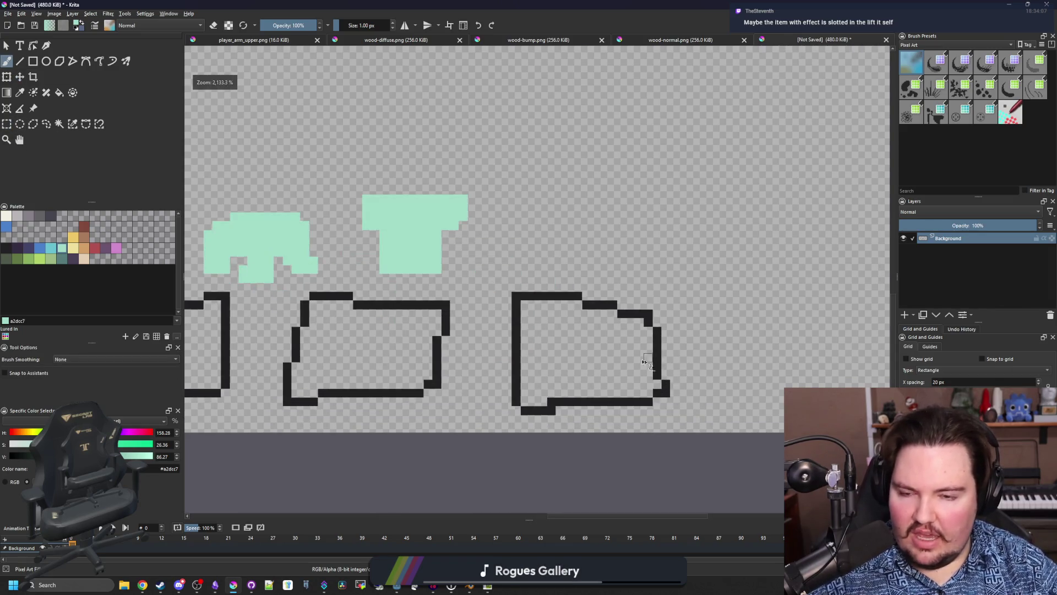
{"action": "scroll", "coordinate": [613, 349], "scroll_direction": "down", "scroll_amount": 2}
{"action": "scroll", "coordinate": [410, 261], "scroll_direction": "up", "scroll_amount": 1}
{"action": "mouse_move", "coordinate": [532, 225]}
{"action": "left_mouse_down"}
{"action": "mouse_move", "coordinate": [533, 283]}
{"action": "mouse_move", "coordinate": [573, 251]}
{"action": "left_mouse_up"}
{"action": "key", "text": "ctrl+z"}
{"action": "key", "text": "ctrl+z"}
{"action": "scroll", "coordinate": [554, 361], "scroll_direction": "down", "scroll_amount": 2}
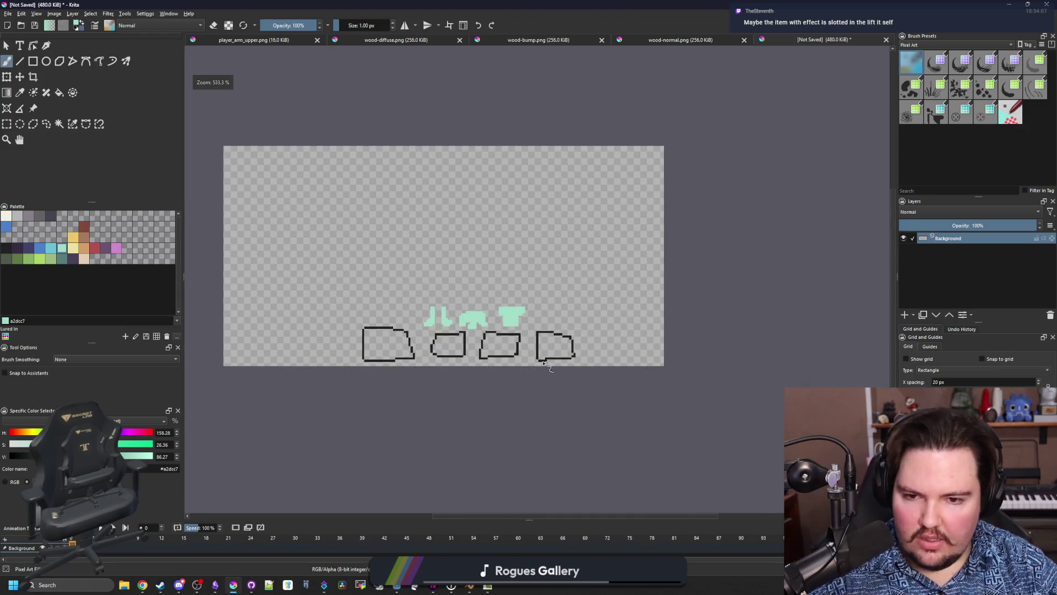
{"action": "scroll", "coordinate": [527, 345], "scroll_direction": "up", "scroll_amount": 1}
{"action": "scroll", "coordinate": [504, 351], "scroll_direction": "up", "scroll_amount": 1}
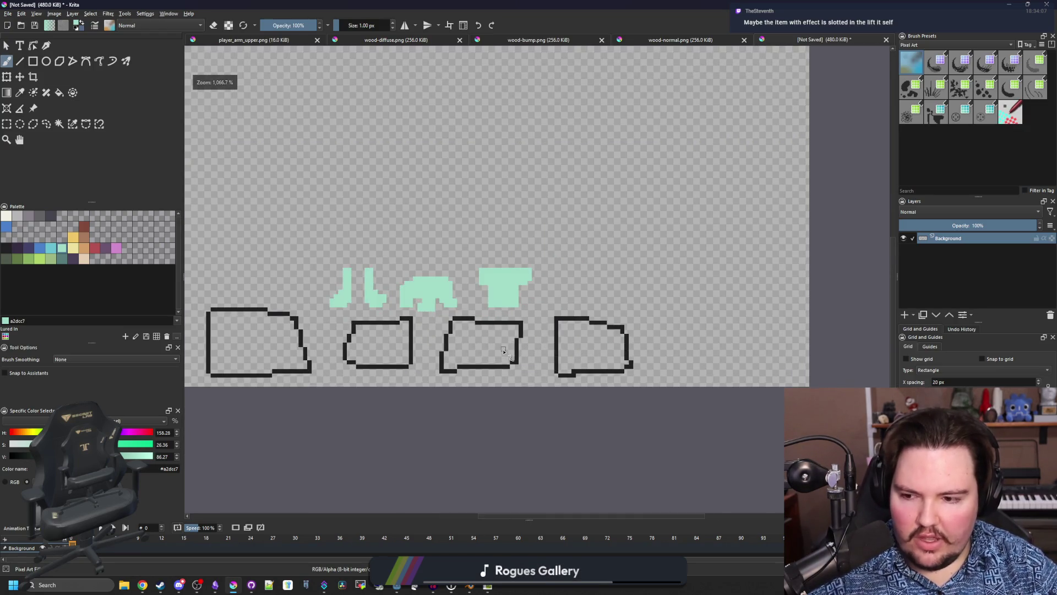
{"action": "scroll", "coordinate": [503, 351], "scroll_direction": "up", "scroll_amount": 2}
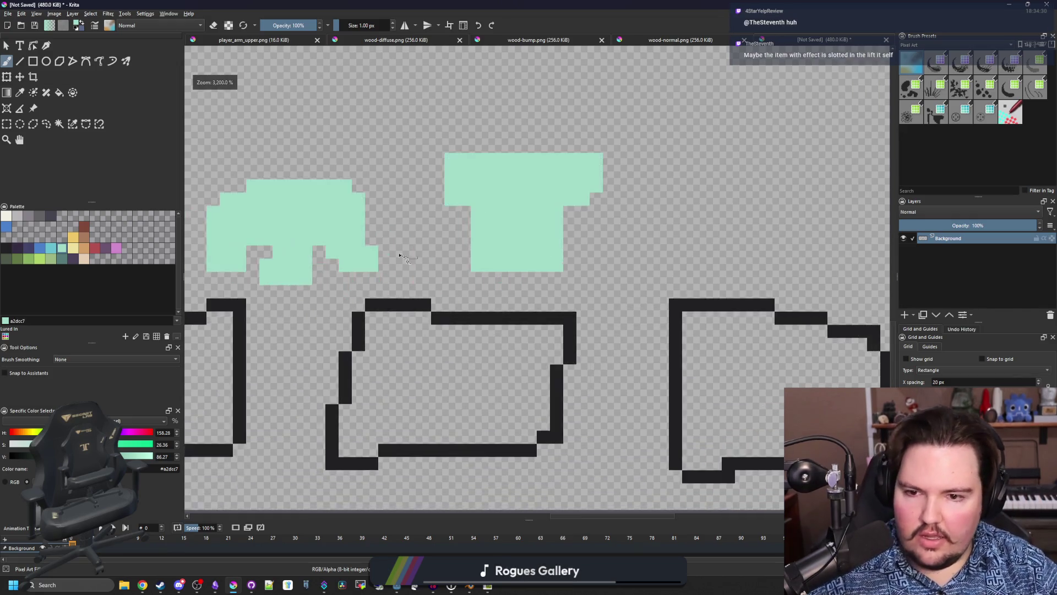
{"action": "left_click_drag", "start_coordinate": [427, 49], "coordinate": [423, 165]}
{"action": "key", "text": "ctrl+z"}
{"action": "scroll", "coordinate": [424, 275], "scroll_direction": "up", "scroll_amount": 1}
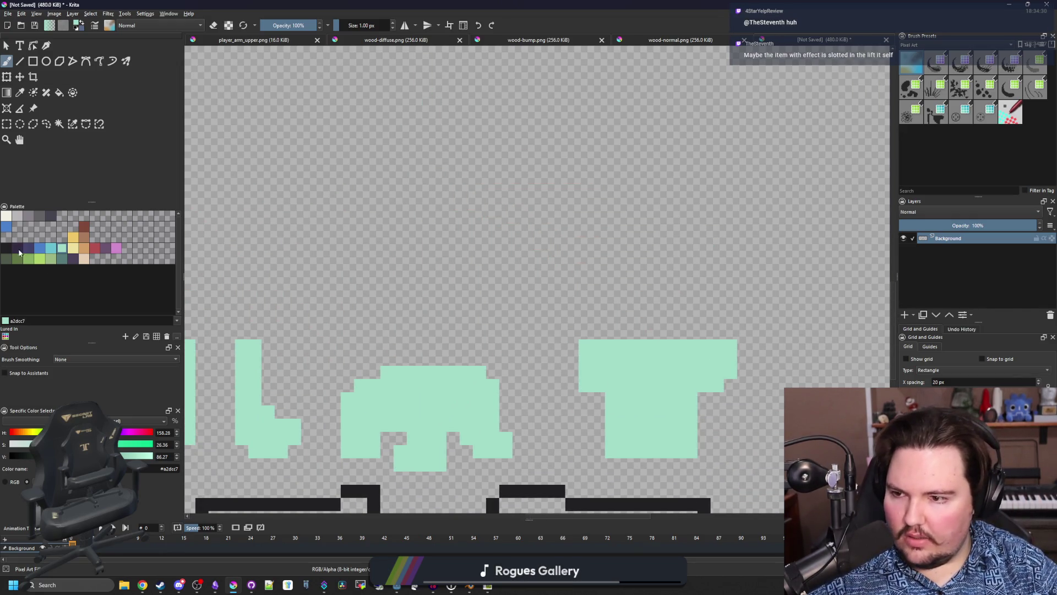
Step: Draw a downward arrow in dark colour 212123 above the middle silhouette
{"action": "left_click", "coordinate": [6, 248]}
{"action": "left_click_drag", "start_coordinate": [439, 90], "coordinate": [426, 319]}
{"action": "mouse_move", "coordinate": [361, 222]}
{"action": "left_mouse_down"}
{"action": "mouse_move", "coordinate": [417, 331]}
{"action": "mouse_move", "coordinate": [527, 263]}
{"action": "left_mouse_up"}
{"action": "scroll", "coordinate": [495, 286], "scroll_direction": "down", "scroll_amount": 4}
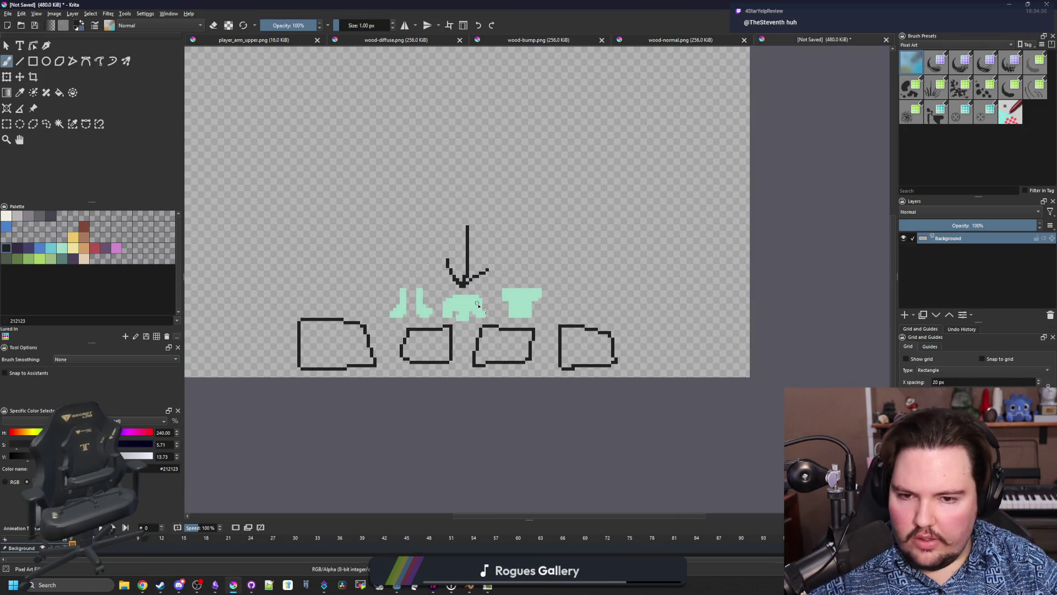
{"action": "scroll", "coordinate": [477, 305], "scroll_direction": "down", "scroll_amount": 2}
{"action": "scroll", "coordinate": [477, 305], "scroll_direction": "up", "scroll_amount": 4}
{"action": "scroll", "coordinate": [476, 304], "scroll_direction": "down", "scroll_amount": 1}
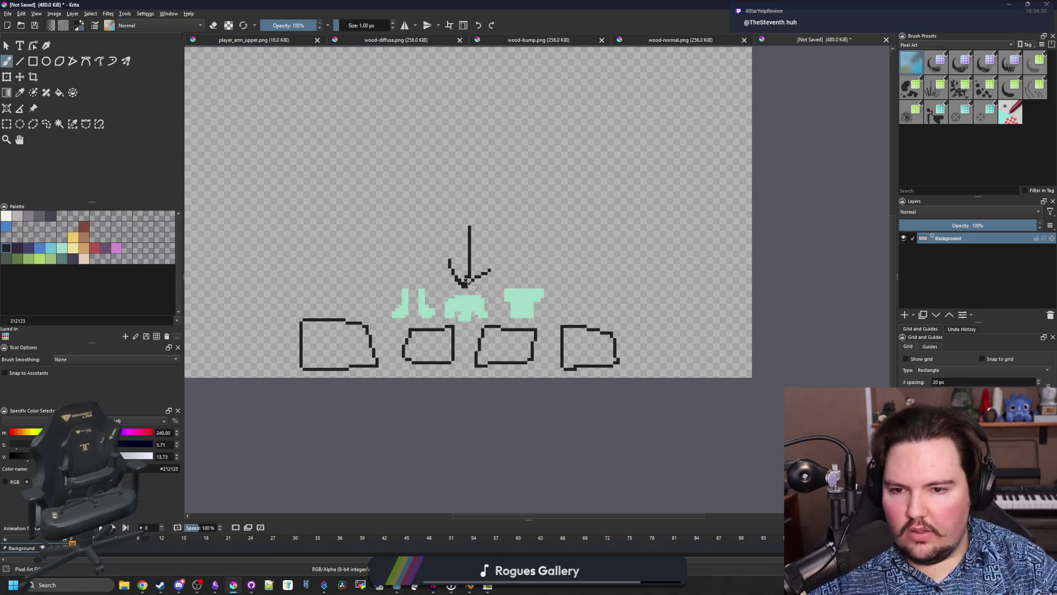
{"action": "scroll", "coordinate": [467, 284], "scroll_direction": "down", "scroll_amount": 2}
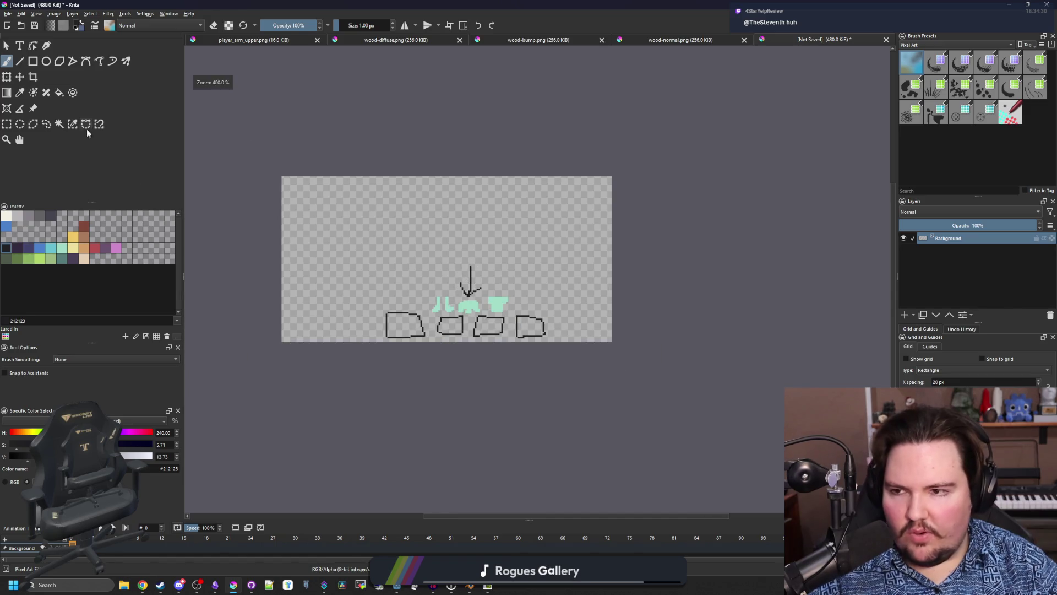
Step: Shift the whole drawing slightly left, then shrink Krita and bring up the Filter Forge texture page
{"action": "left_click", "coordinate": [19, 77]}
{"action": "left_click_drag", "start_coordinate": [498, 322], "coordinate": [475, 324]}
{"action": "scroll", "coordinate": [456, 325], "scroll_direction": "up", "scroll_amount": 2}
{"action": "scroll", "coordinate": [453, 292], "scroll_direction": "down", "scroll_amount": 2}
{"action": "scroll", "coordinate": [453, 292], "scroll_direction": "up", "scroll_amount": 1}
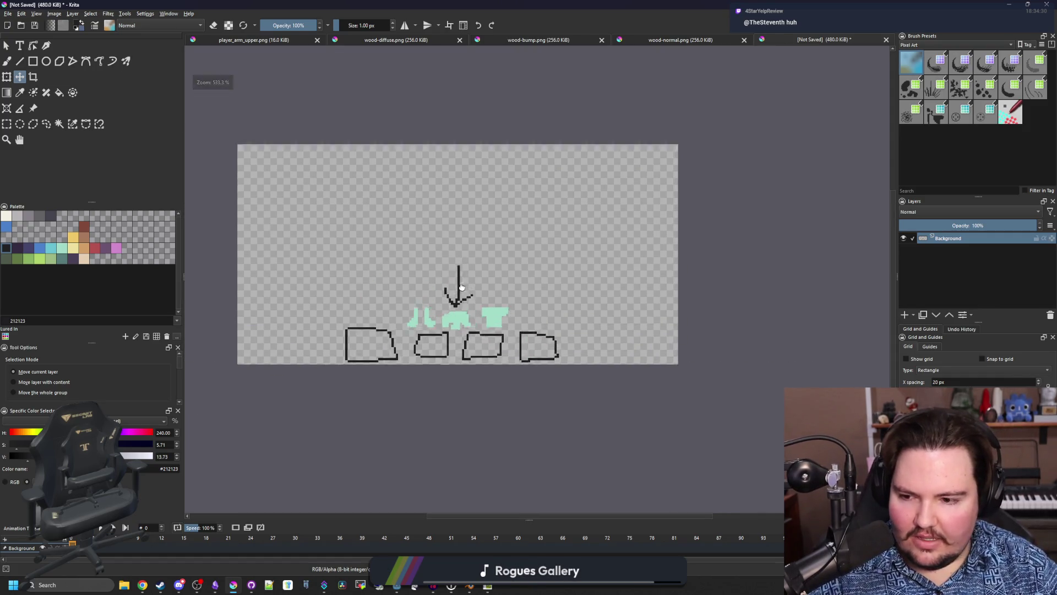
{"action": "scroll", "coordinate": [452, 310], "scroll_direction": "up", "scroll_amount": 1}
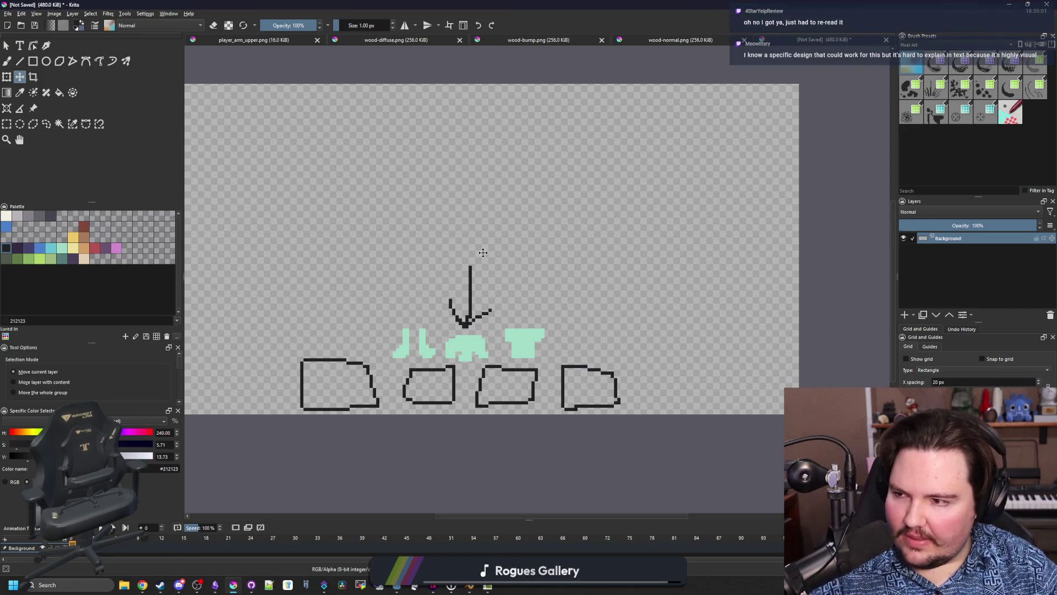
{"action": "mouse_move", "coordinate": [418, 6]}
{"action": "left_mouse_down"}
{"action": "mouse_move", "coordinate": [419, 468]}
{"action": "mouse_move", "coordinate": [430, 432]}
{"action": "mouse_move", "coordinate": [419, 1]}
{"action": "left_mouse_up"}
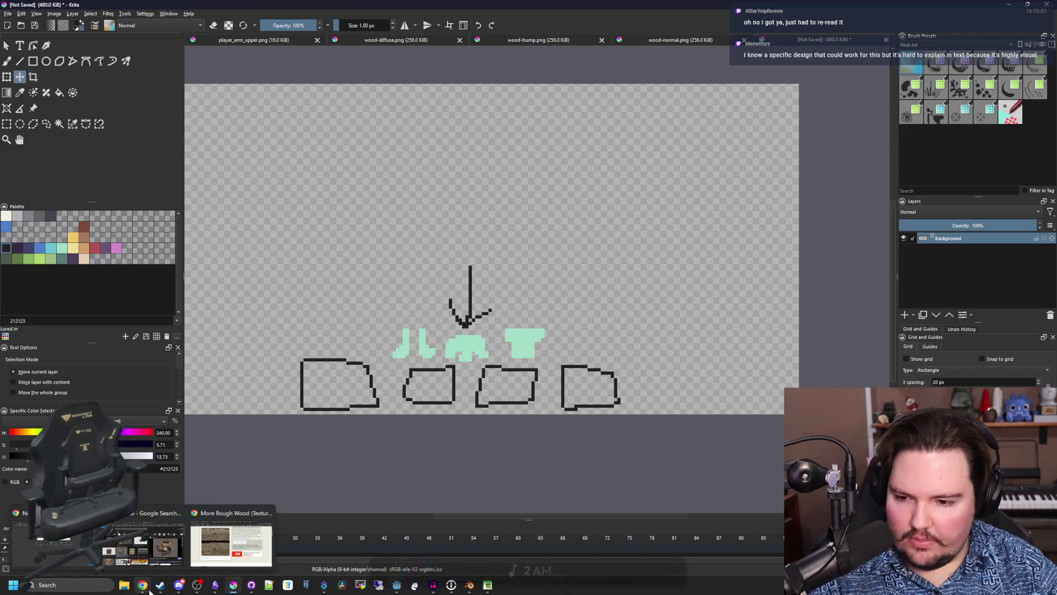
{"action": "left_click", "coordinate": [232, 529]}
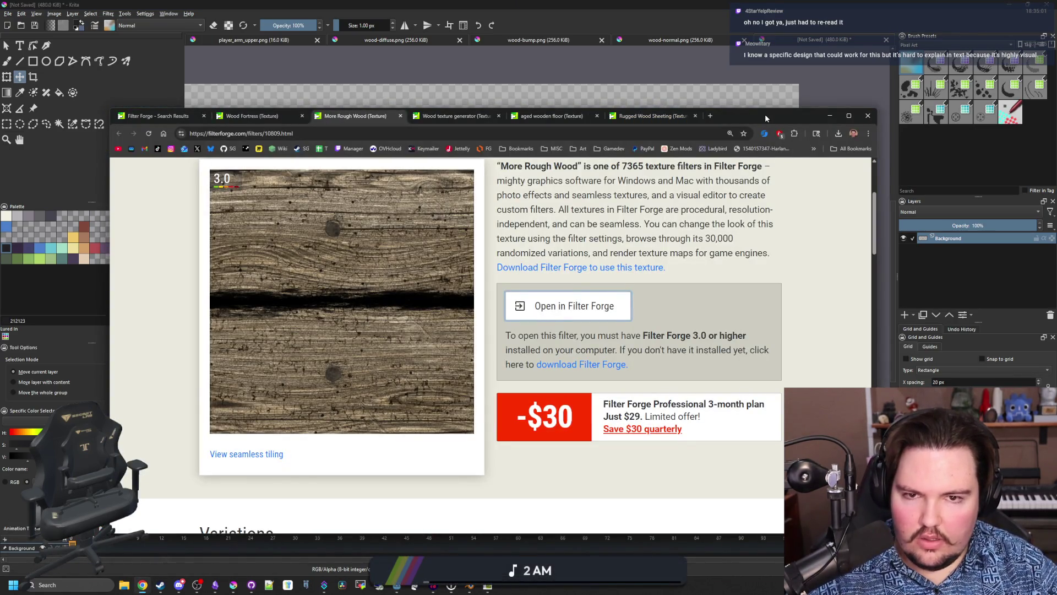
{"action": "left_click_drag", "start_coordinate": [764, 114], "coordinate": [747, 118]}
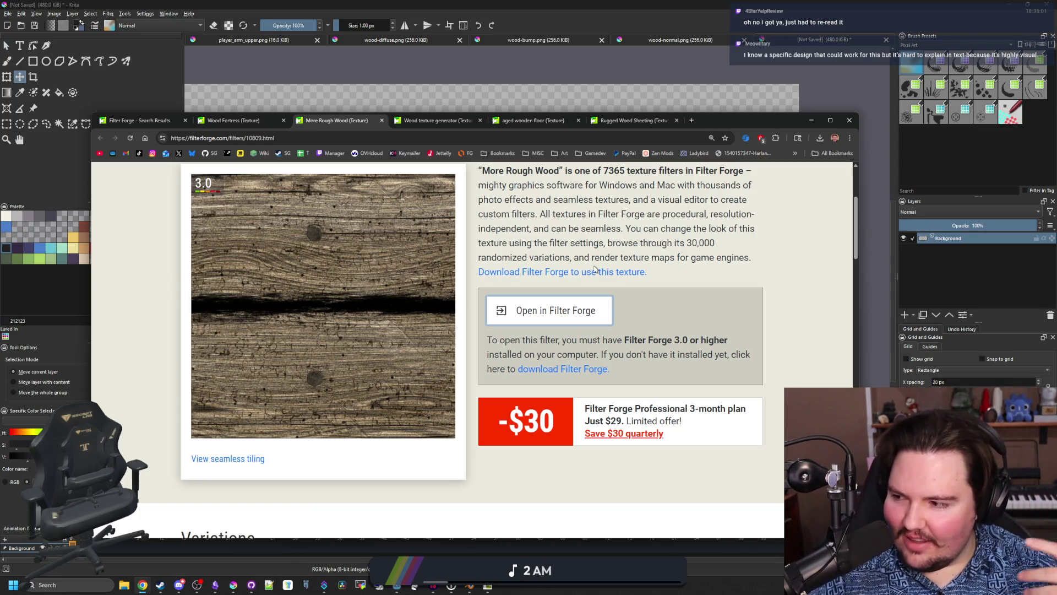
{"action": "left_click", "coordinate": [814, 121]}
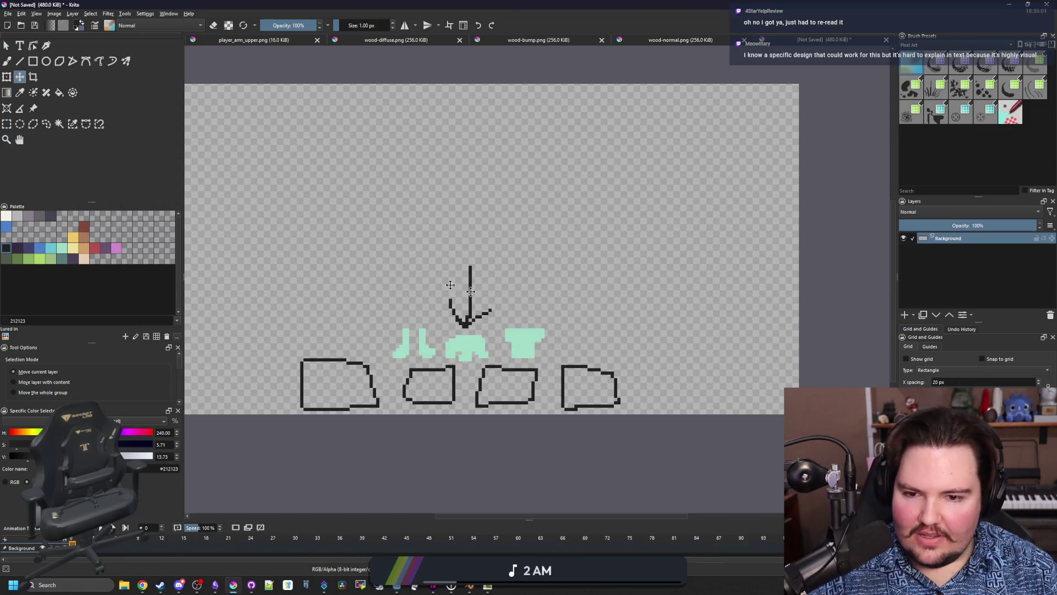
Step: Drag the Krita window down out of the way and bring Godot's script editor to the front
{"action": "left_click", "coordinate": [6, 46]}
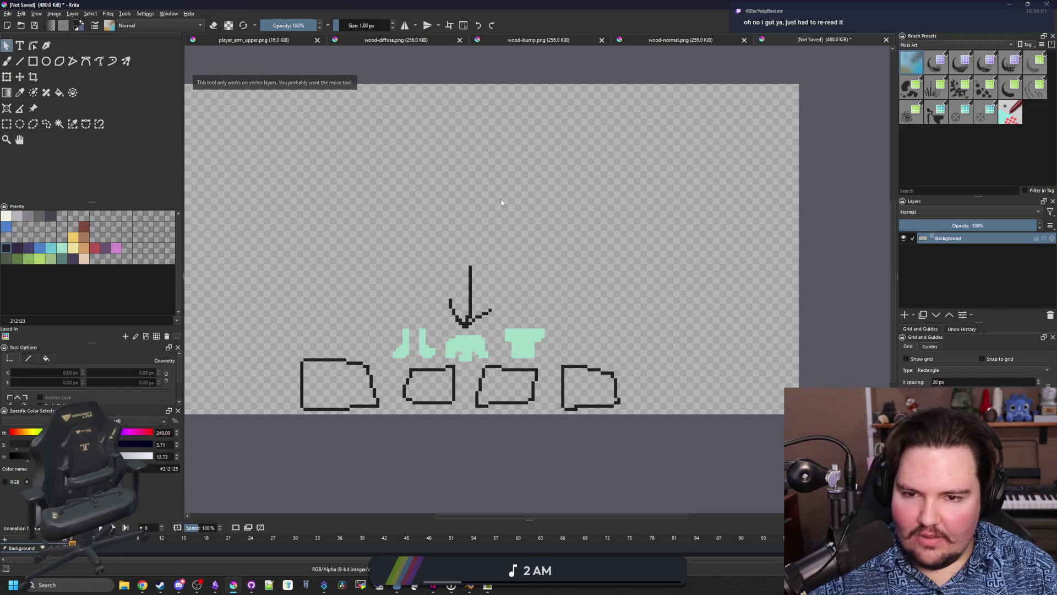
{"action": "scroll", "coordinate": [469, 179], "scroll_direction": "down", "scroll_amount": 3}
{"action": "left_click", "coordinate": [7, 124]}
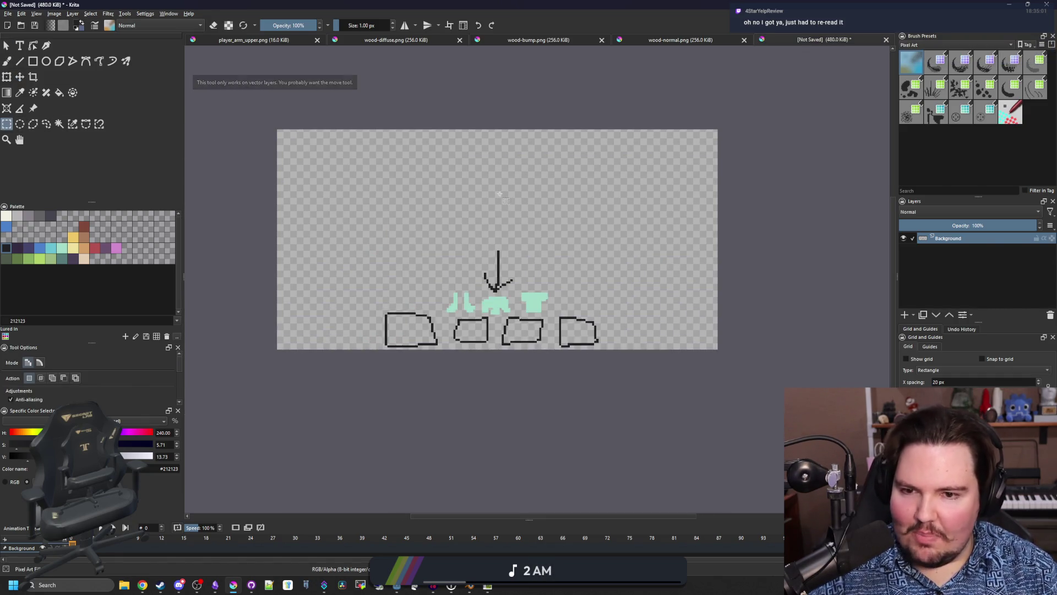
{"action": "scroll", "coordinate": [489, 205], "scroll_direction": "up", "scroll_amount": 4}
{"action": "scroll", "coordinate": [489, 204], "scroll_direction": "down", "scroll_amount": 1}
{"action": "mouse_move", "coordinate": [643, 5]}
{"action": "left_mouse_down"}
{"action": "mouse_move", "coordinate": [655, 38]}
{"action": "mouse_move", "coordinate": [658, 389]}
{"action": "left_mouse_up"}
{"action": "left_click", "coordinate": [317, 255]}
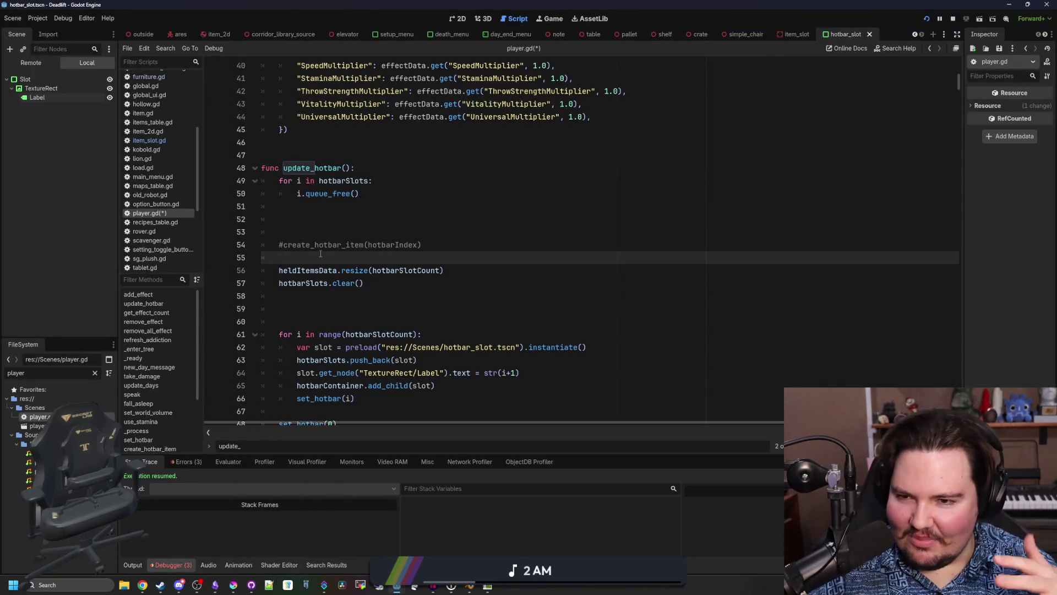
Step: Insert a new line 52 after the queue_free loop and type 'for i' to start a loop
{"action": "left_click", "coordinate": [346, 231]}
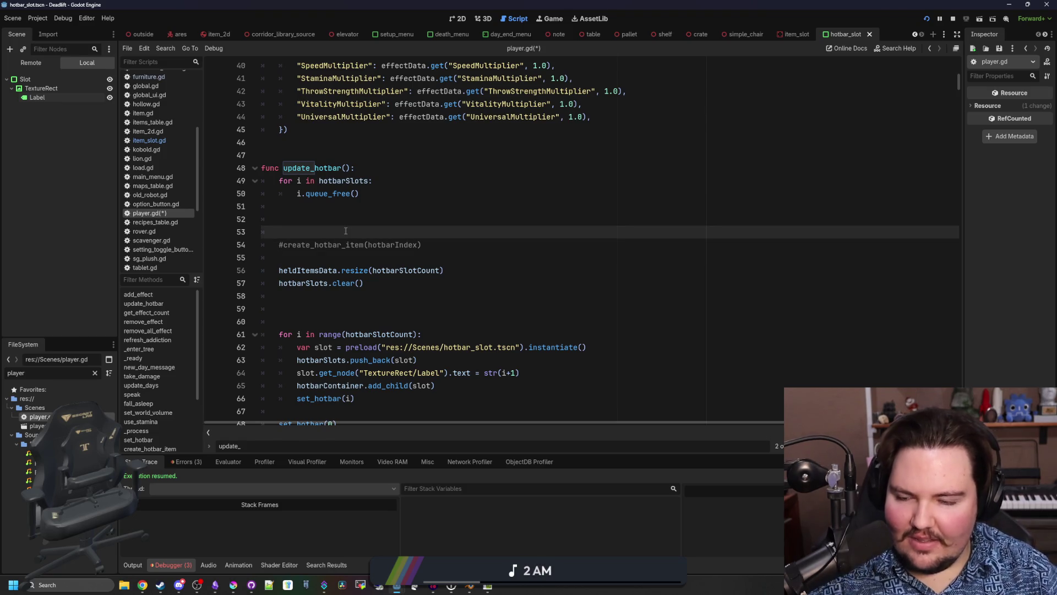
{"action": "key", "text": "Return"}
{"action": "key", "text": "Up"}
{"action": "key", "text": "Up"}
{"action": "type", "text": "for i"}
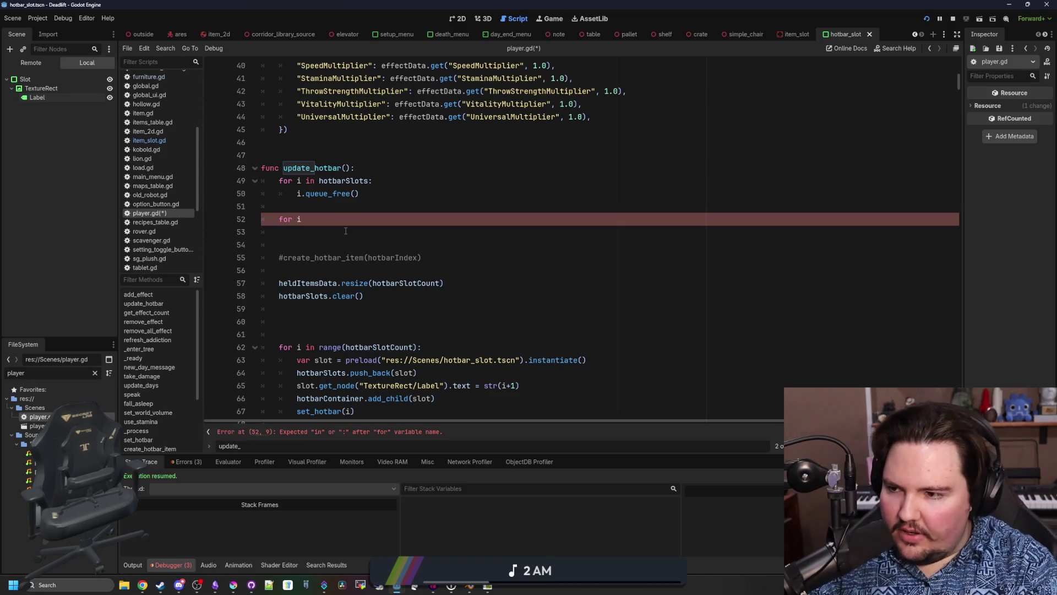
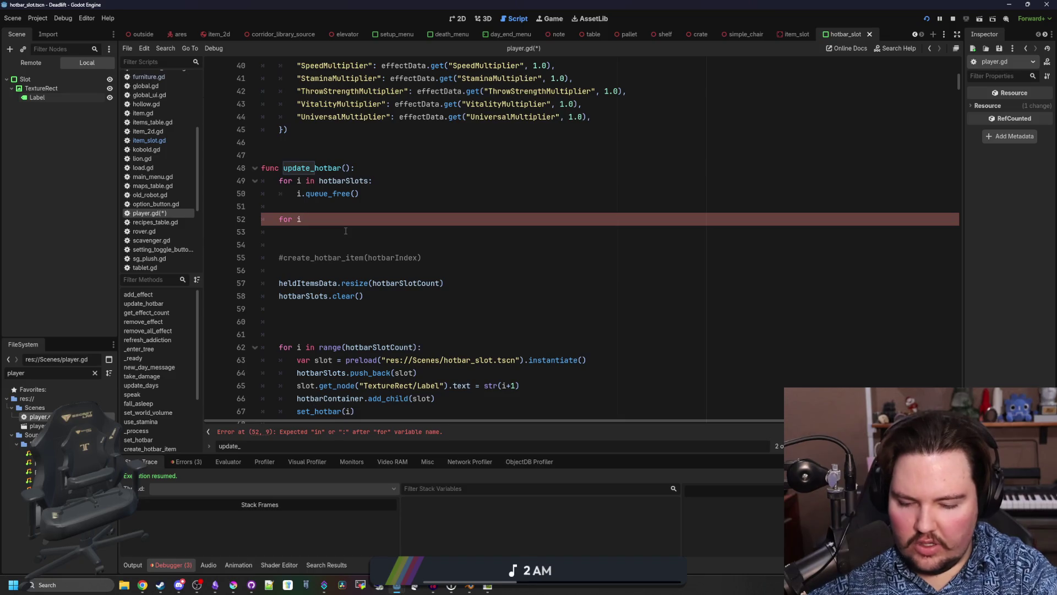
Step: Write the loop header 'for i in range(heldItemsData, -1, -1):' with heldItemsData as the start
{"action": "type", "text": "u"}
{"action": "key", "text": "BackSpace"}
{"action": "type", "text": "in range("}
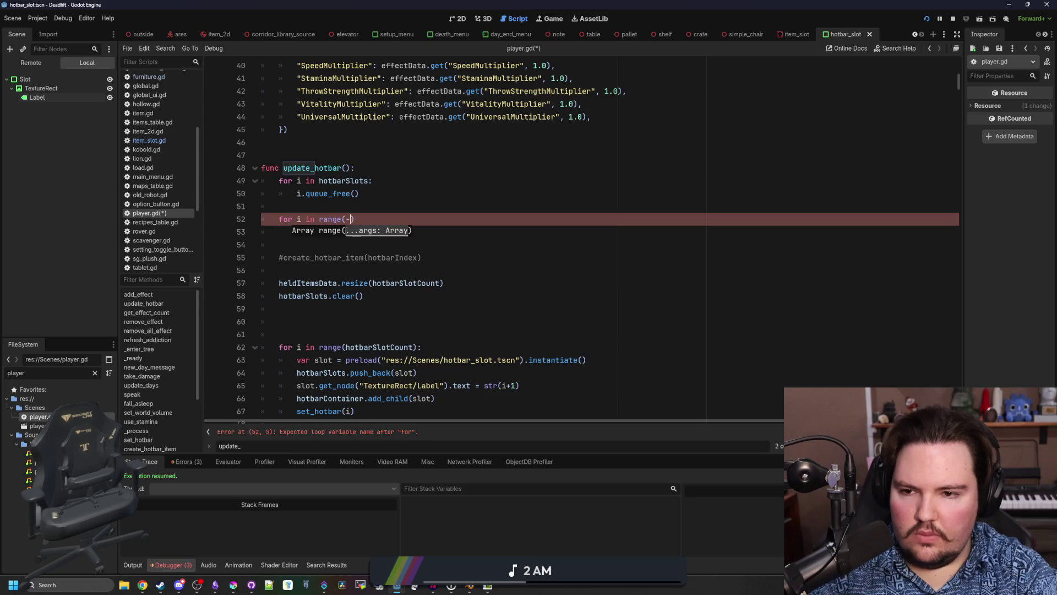
{"action": "type", "text": "-1, -1, -1"}
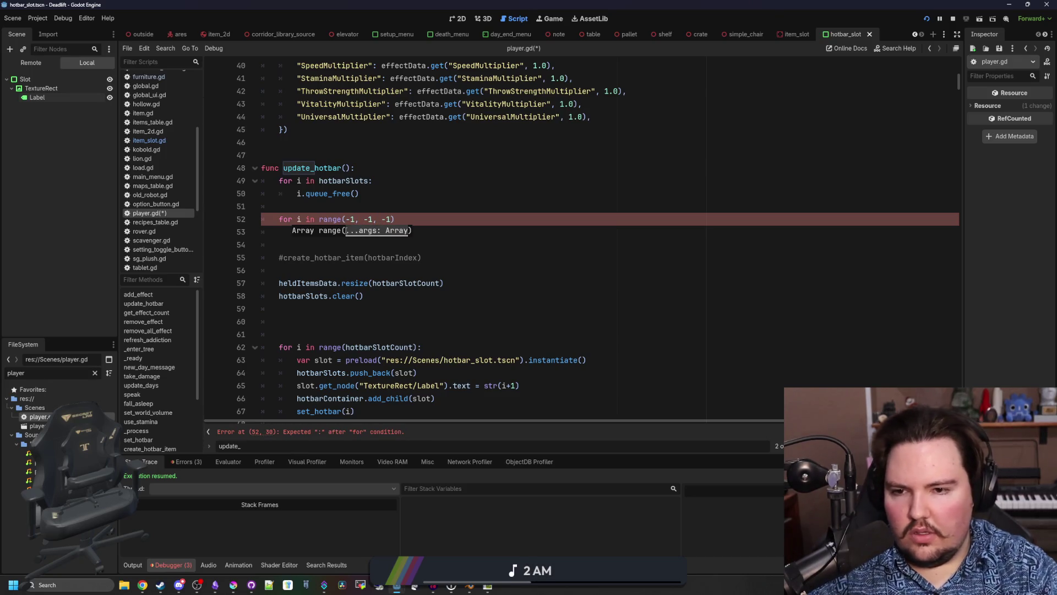
{"action": "key", "text": "Up"}
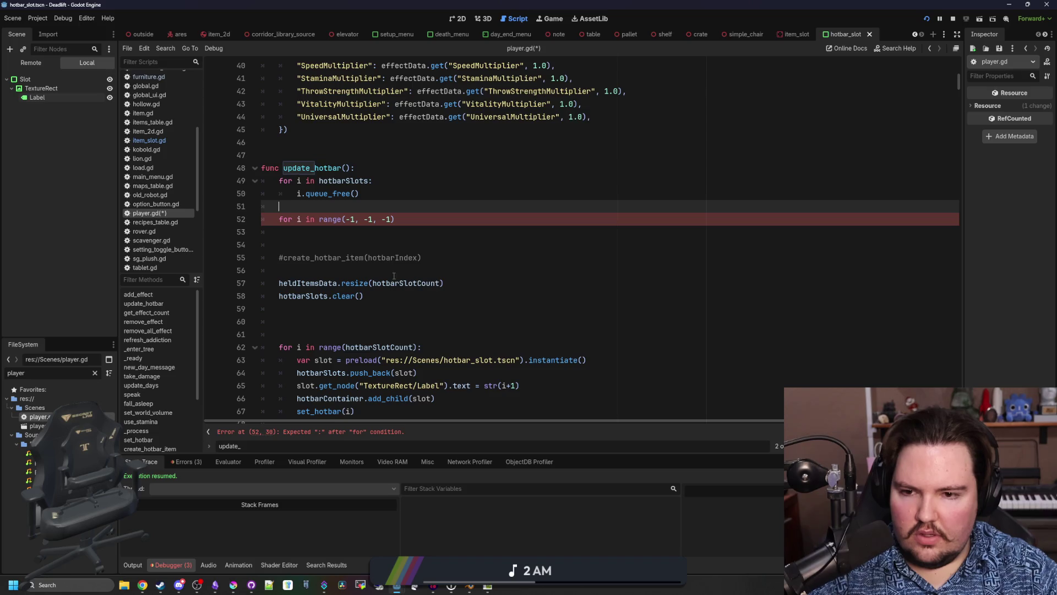
{"action": "left_click", "coordinate": [403, 287]}
{"action": "left_click", "coordinate": [392, 323]}
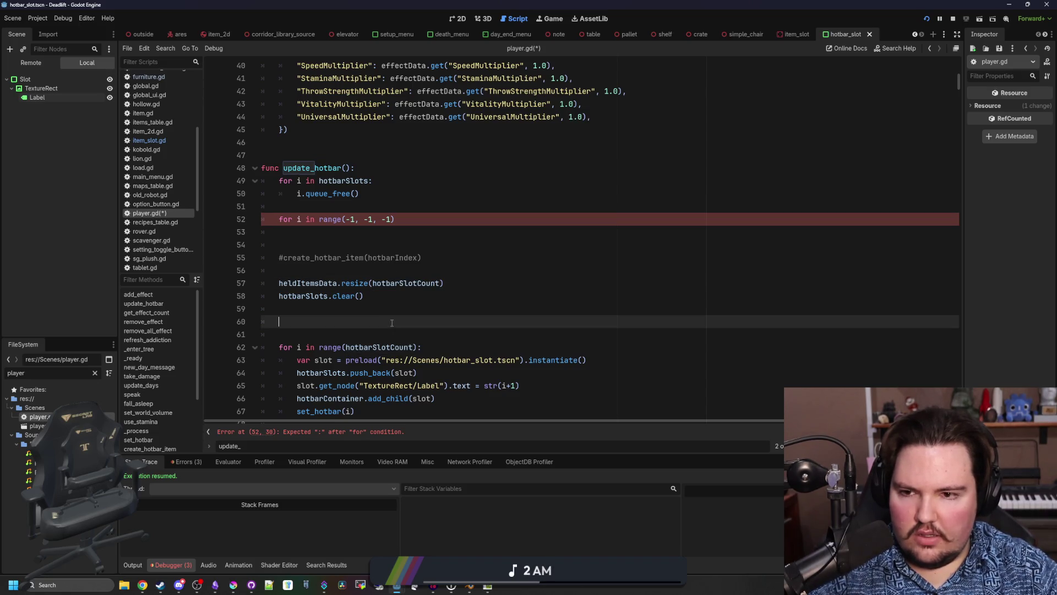
{"action": "double_click", "coordinate": [286, 283]}
{"action": "key", "text": "ctrl+c"}
{"action": "left_click", "coordinate": [349, 244]}
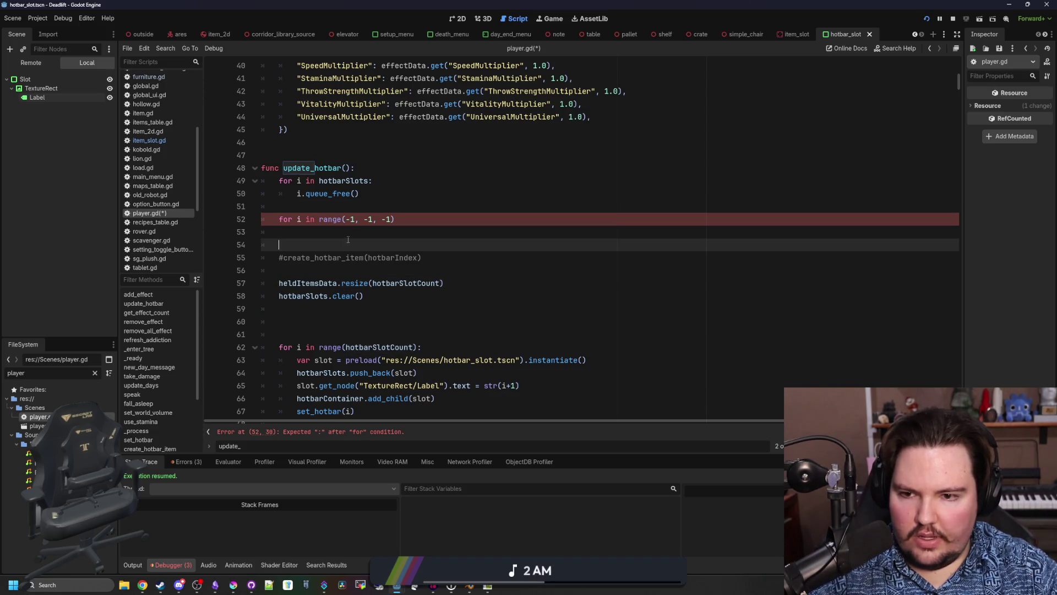
{"action": "left_click", "coordinate": [355, 219]}
{"action": "key", "text": "shift+Left"}
{"action": "key", "text": "shift+Left"}
{"action": "key", "text": "ctrl+v"}
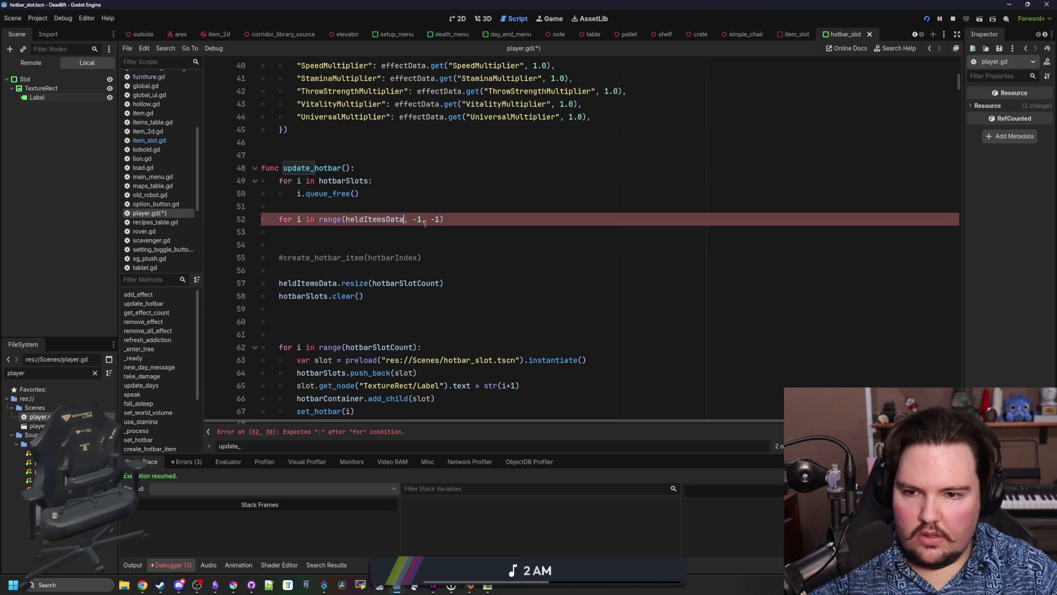
{"action": "left_click", "coordinate": [424, 219]}
{"action": "type", "text": ","}
{"action": "left_click", "coordinate": [499, 219]}
{"action": "type", "text": ":"}
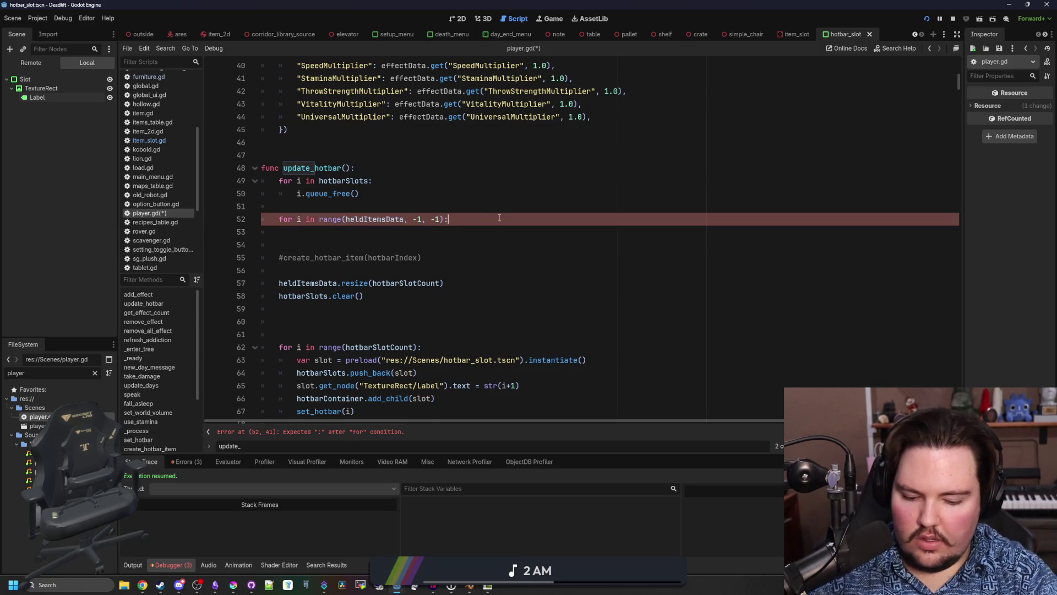
Step: Add the loop body 'if i > hotbarSlotCount: create_hotbar_item(i)'
{"action": "key", "text": "Return"}
{"action": "type", "text": "if i > hotbar"}
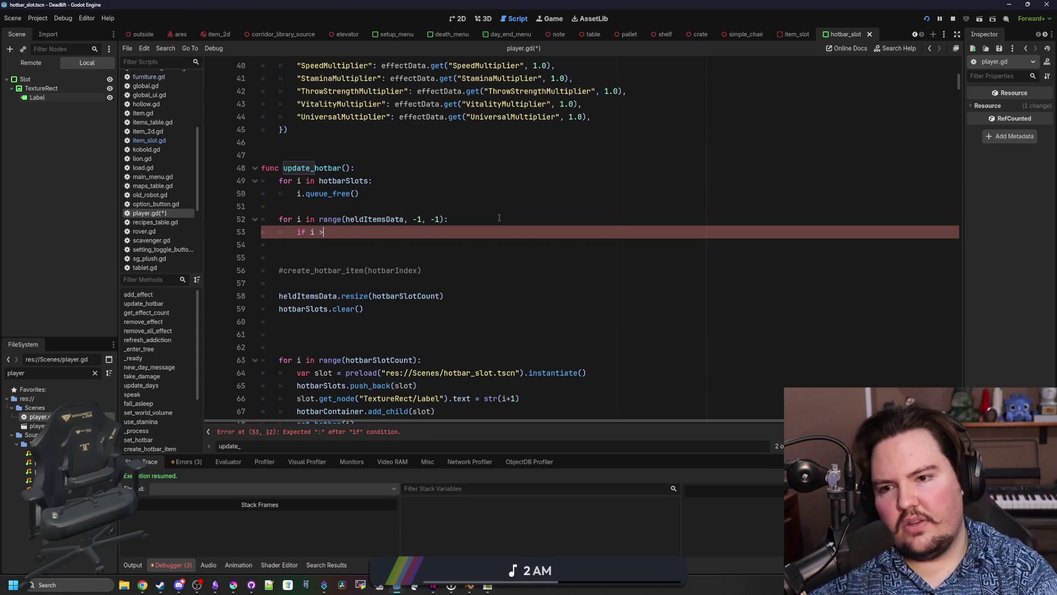
{"action": "type", "text": "SlotCount:"}
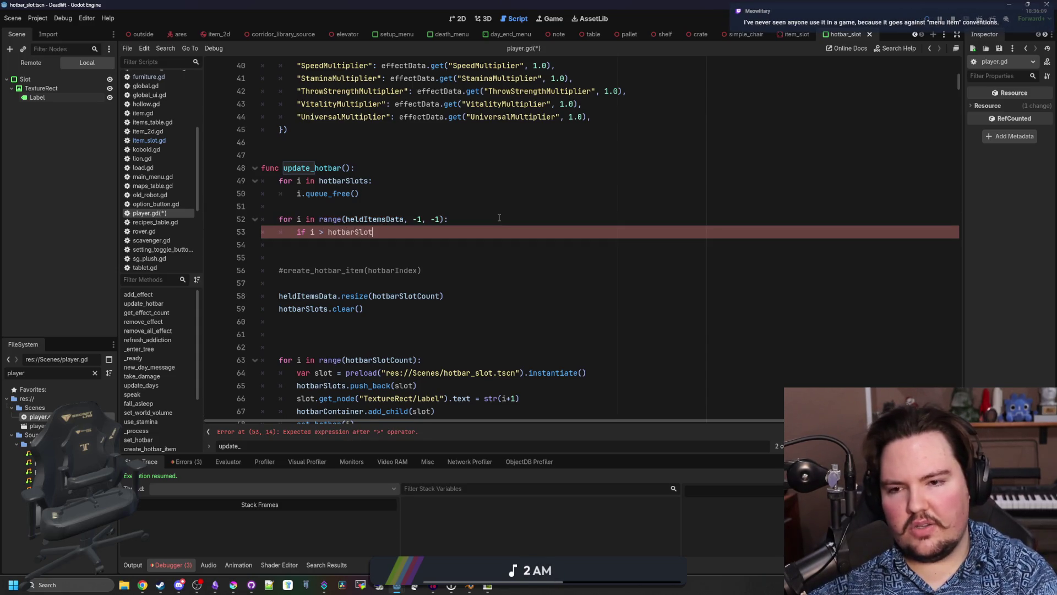
{"action": "key", "text": "Return"}
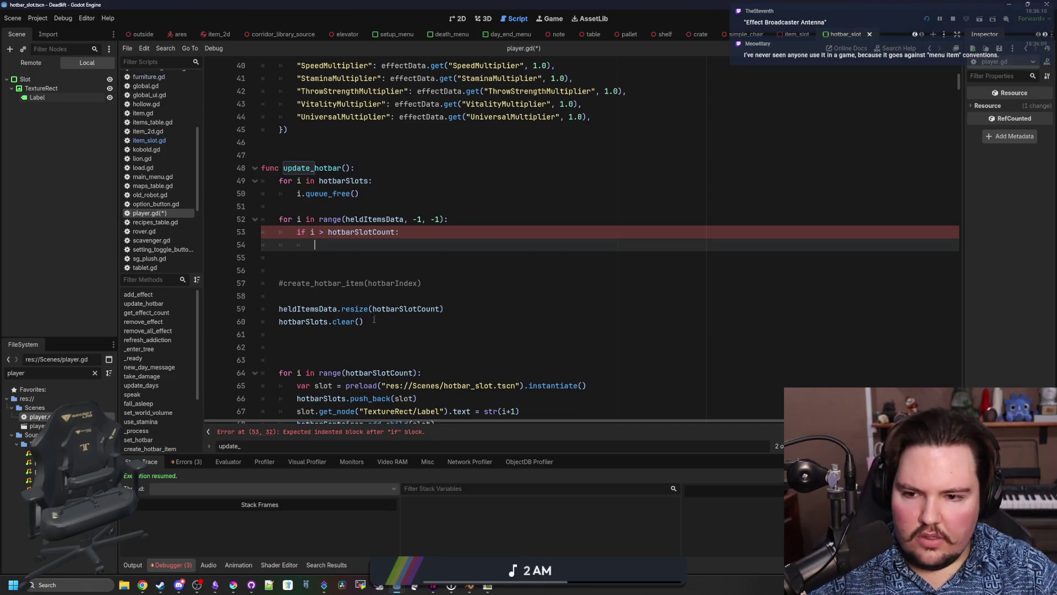
{"action": "type", "text": "drop"}
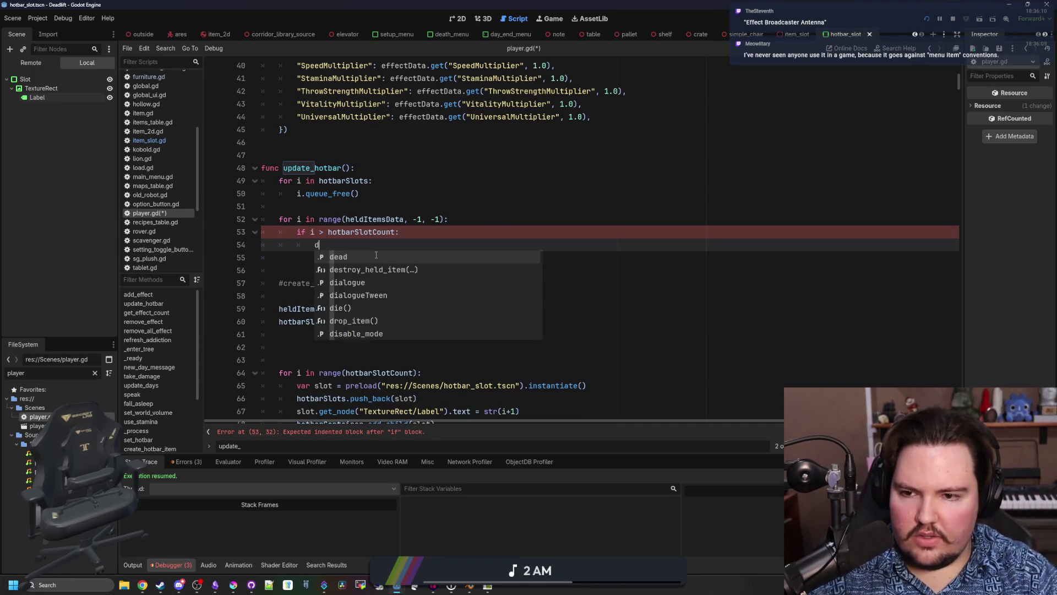
{"action": "key", "text": "BackSpace"}
{"action": "key", "text": "BackSpace"}
{"action": "key", "text": "BackSpace"}
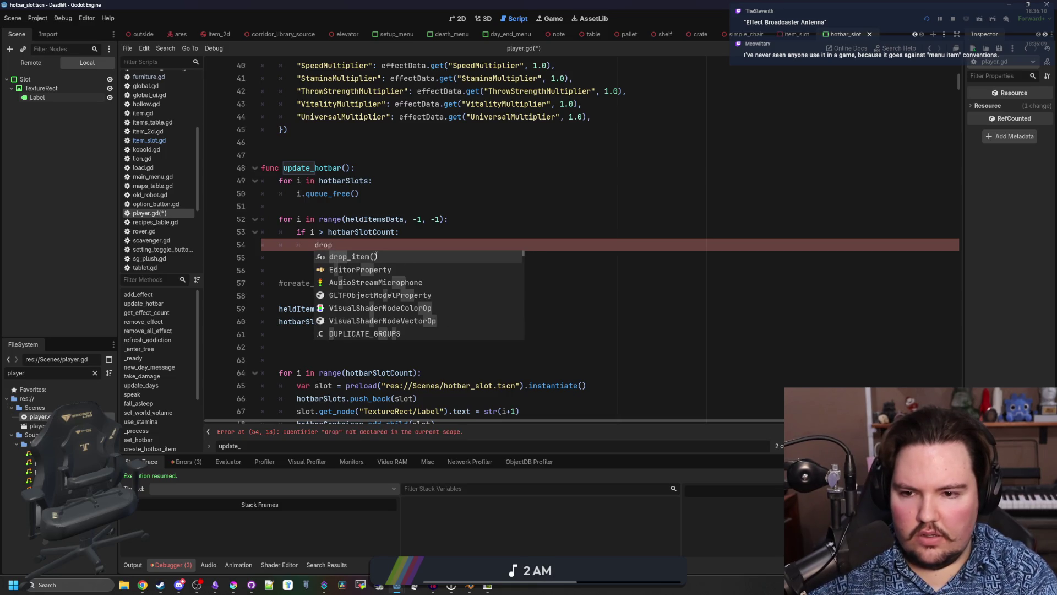
{"action": "type", "text": "hotbar"}
{"action": "key", "text": "Down"}
{"action": "key", "text": "Down"}
{"action": "key", "text": "Down"}
{"action": "key", "text": "Return"}
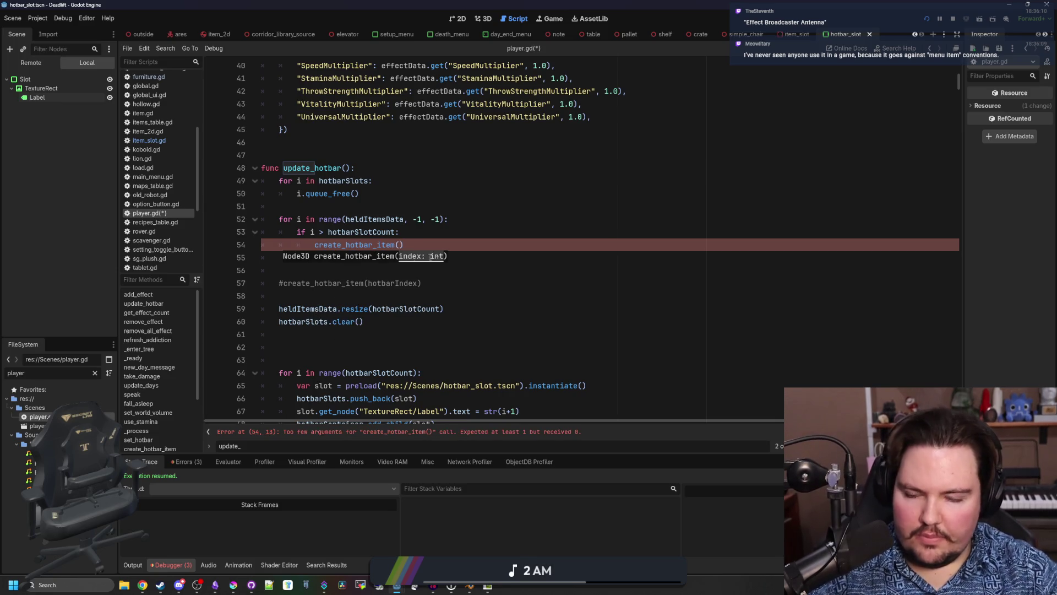
{"action": "type", "text": "i"}
Step: Change the range start to heldItemsData.size()-1 and save player.gd
{"action": "left_click", "coordinate": [432, 231]}
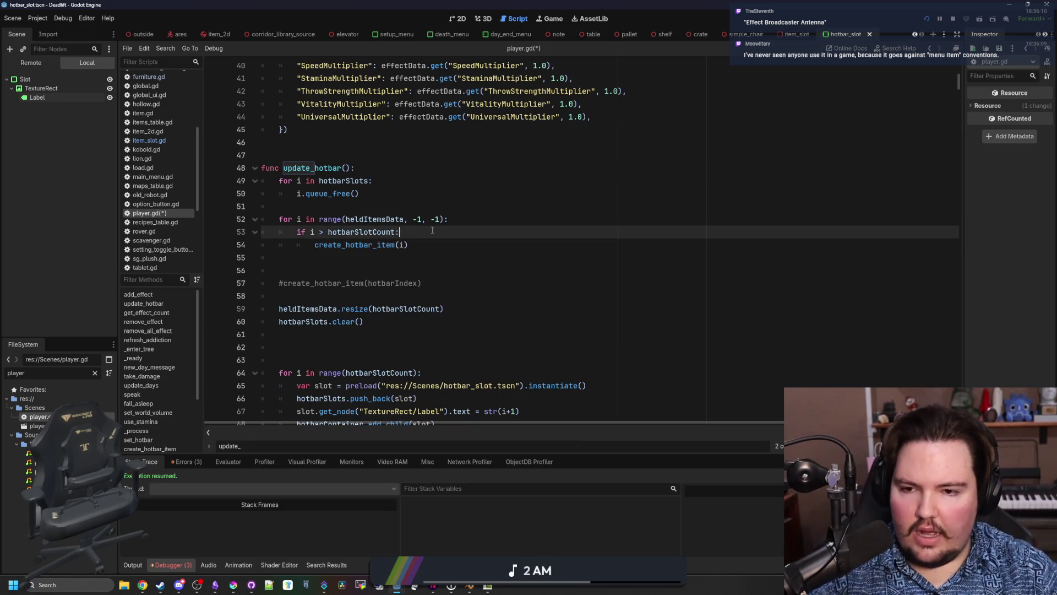
{"action": "left_click", "coordinate": [404, 223]}
{"action": "type", "text": "."}
{"action": "key", "text": "BackSpace"}
{"action": "type", "text": ".size()-1"}
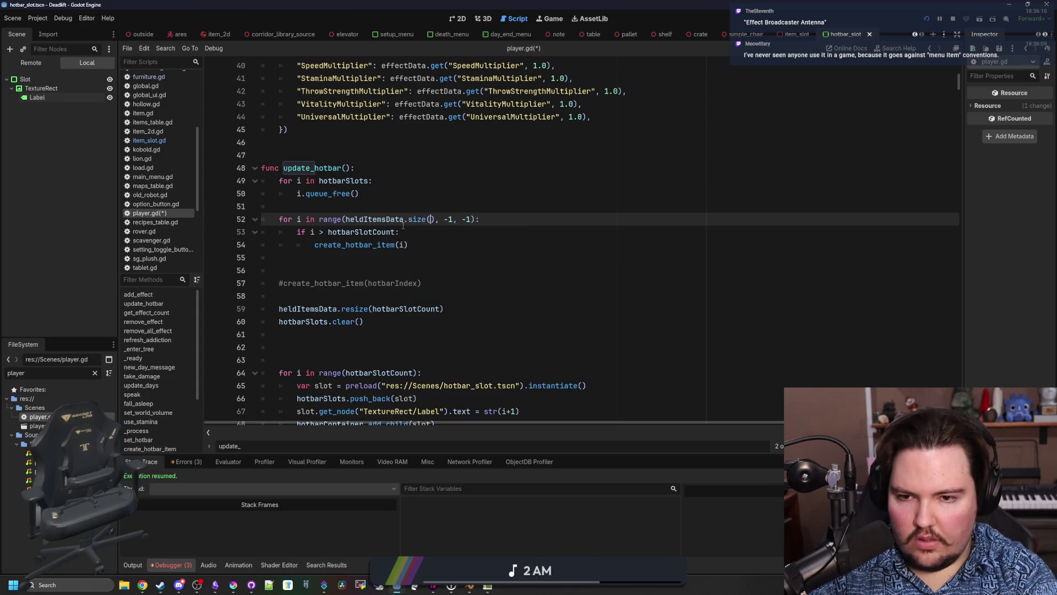
{"action": "key", "text": "Up"}
{"action": "key", "text": "ctrl+s"}
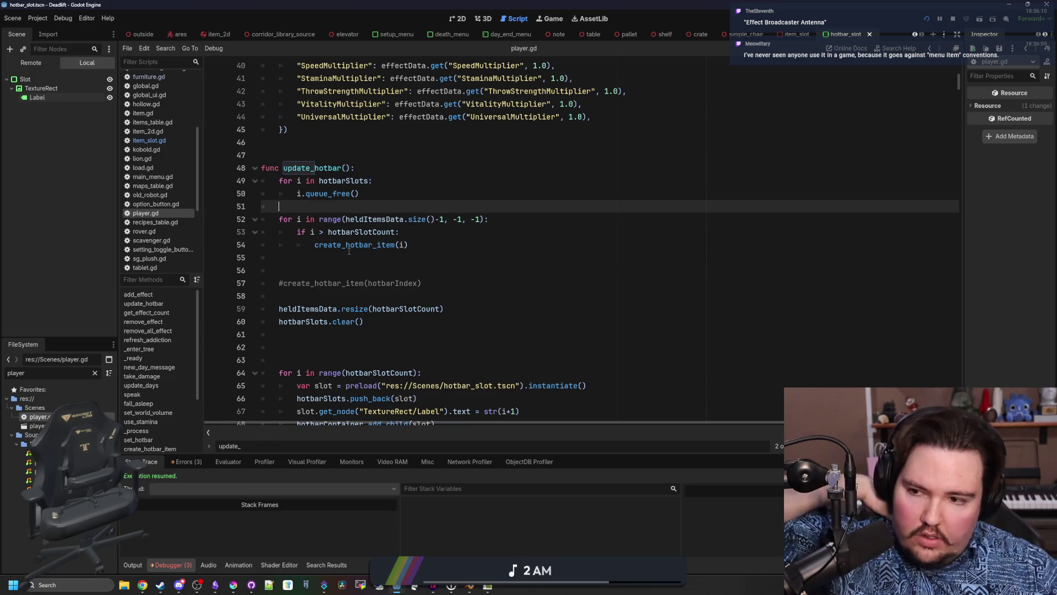
Step: Review the new loop header and its hotbarSlotCount condition line
{"action": "left_click", "coordinate": [348, 254]}
{"action": "left_click", "coordinate": [404, 212]}
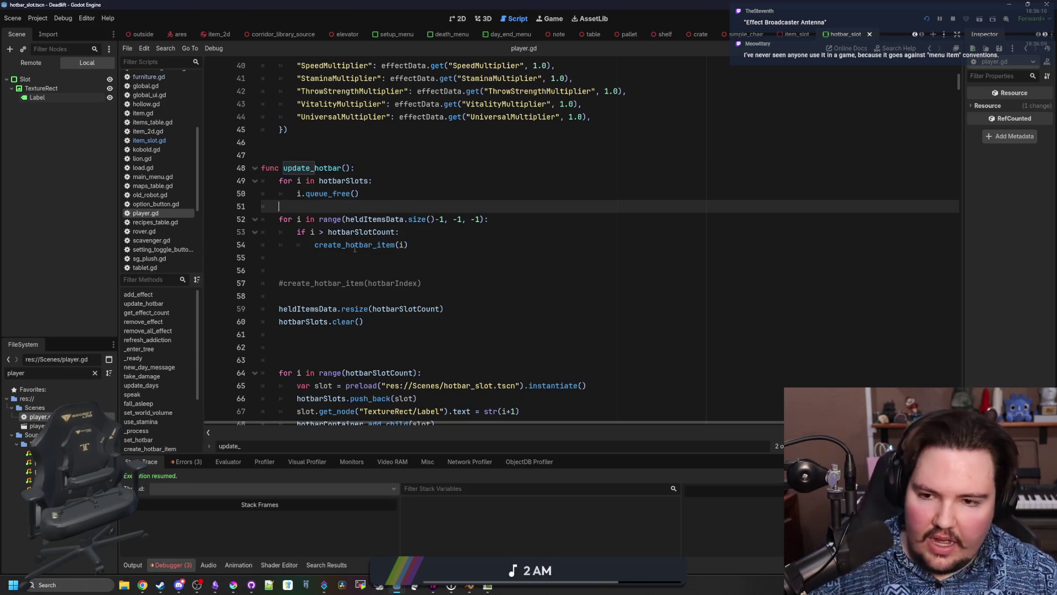
{"action": "left_click_drag", "start_coordinate": [506, 215], "coordinate": [279, 219]}
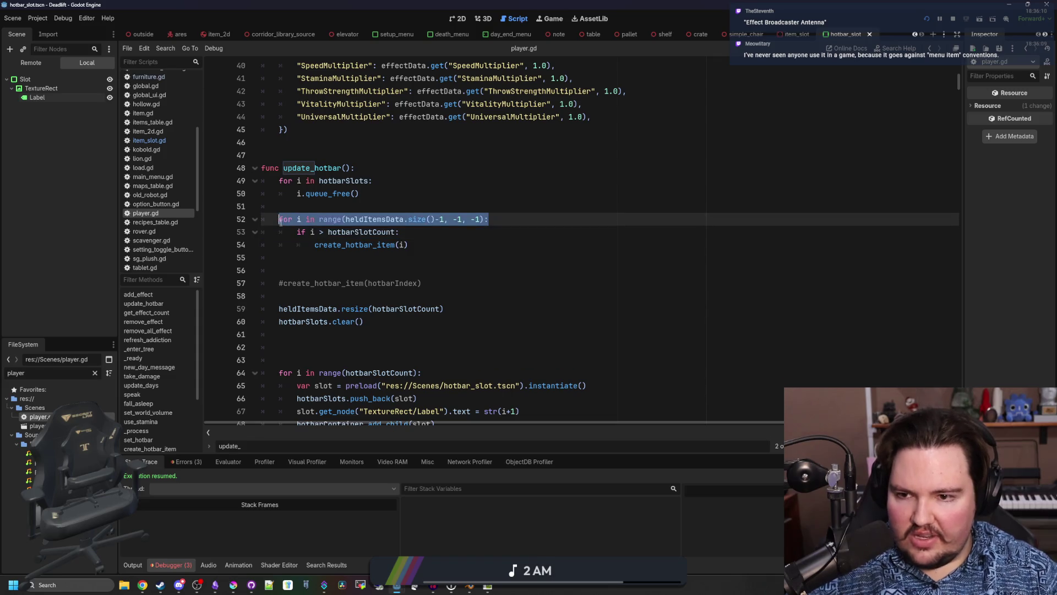
{"action": "left_click", "coordinate": [306, 210]}
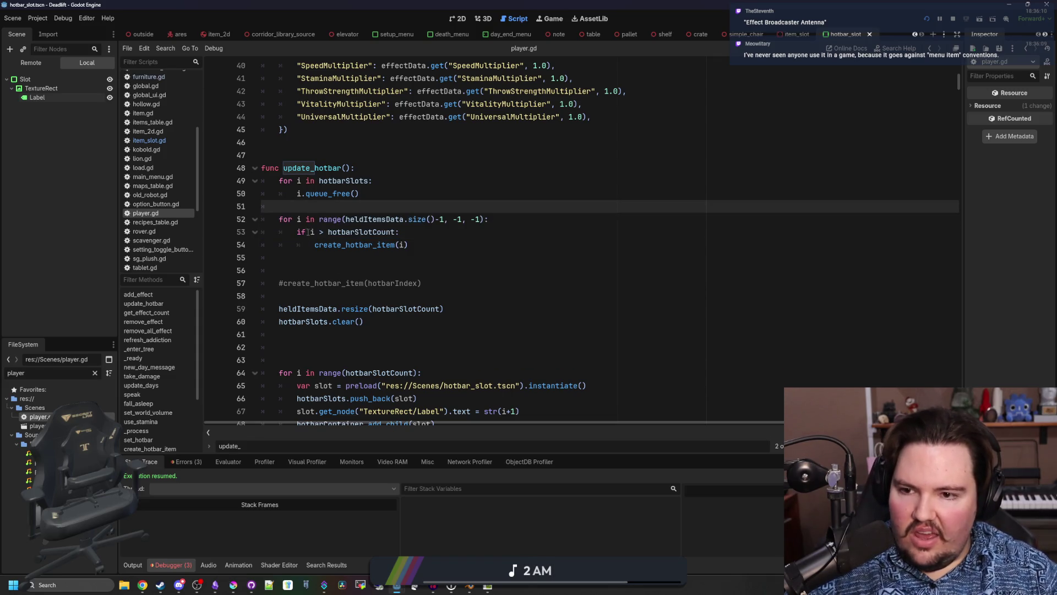
{"action": "left_click_drag", "start_coordinate": [298, 232], "coordinate": [401, 233]}
{"action": "left_click", "coordinate": [402, 232]}
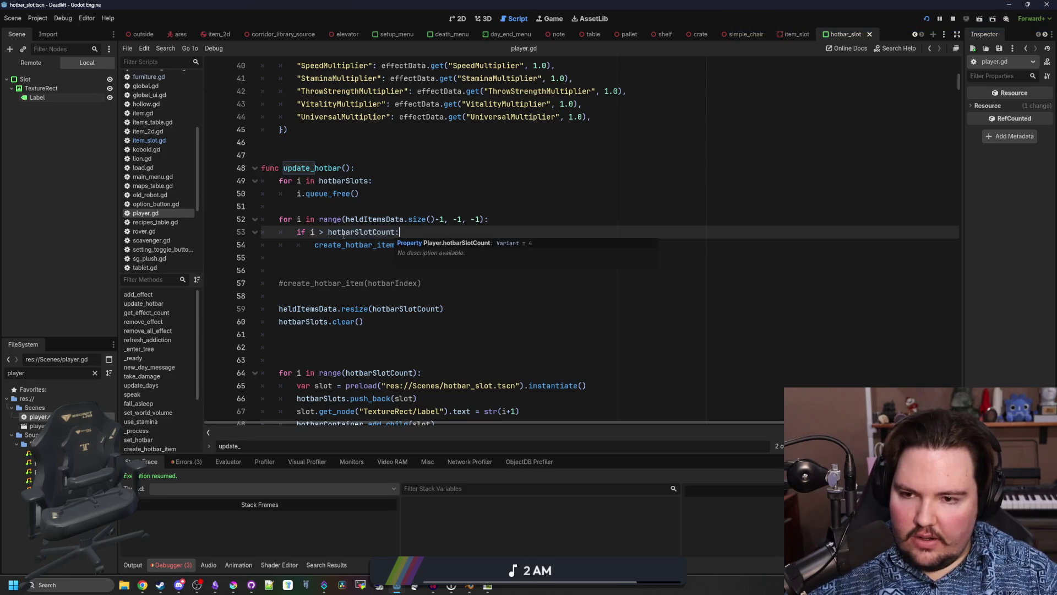
{"action": "left_click_drag", "start_coordinate": [329, 232], "coordinate": [401, 232]}
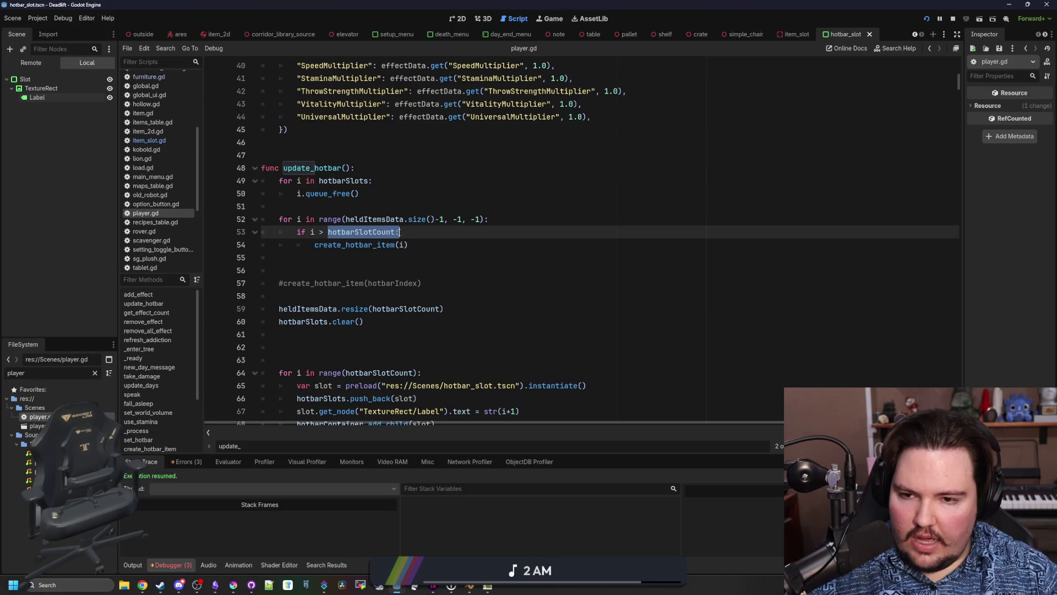
{"action": "left_click", "coordinate": [401, 232]}
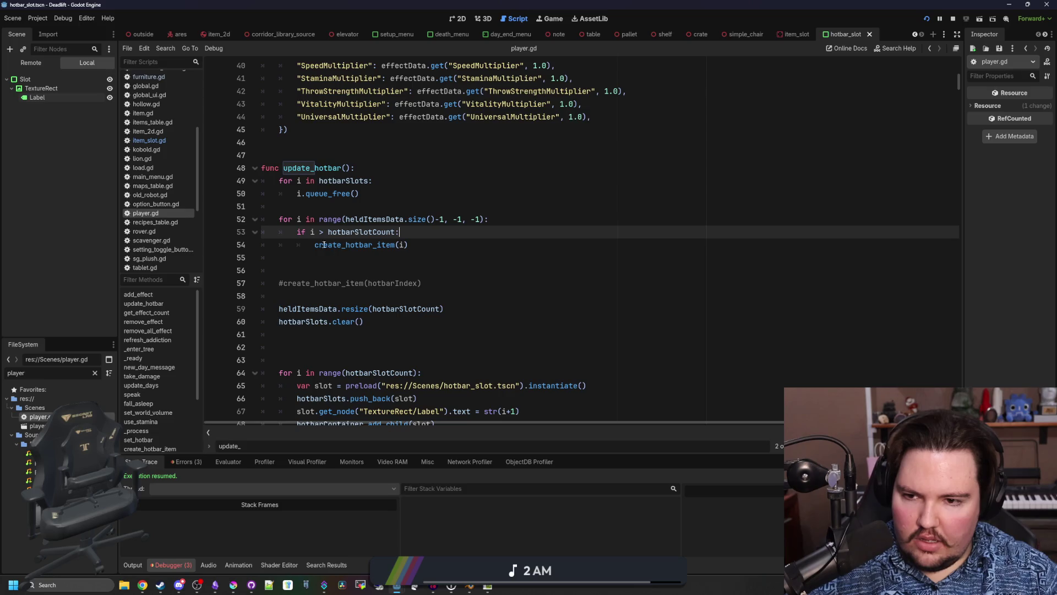
{"action": "left_click_drag", "start_coordinate": [316, 244], "coordinate": [402, 232]}
{"action": "left_click", "coordinate": [412, 238]}
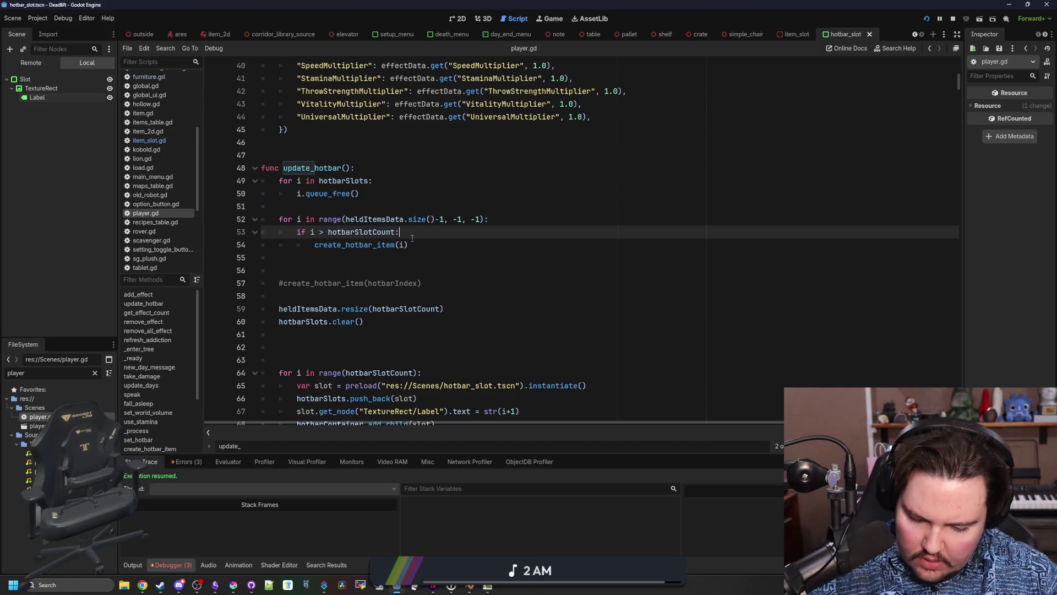
Step: Delete the commented-out create_hotbar_item line and extra blank lines, then save player.gd
{"action": "left_click", "coordinate": [400, 255]}
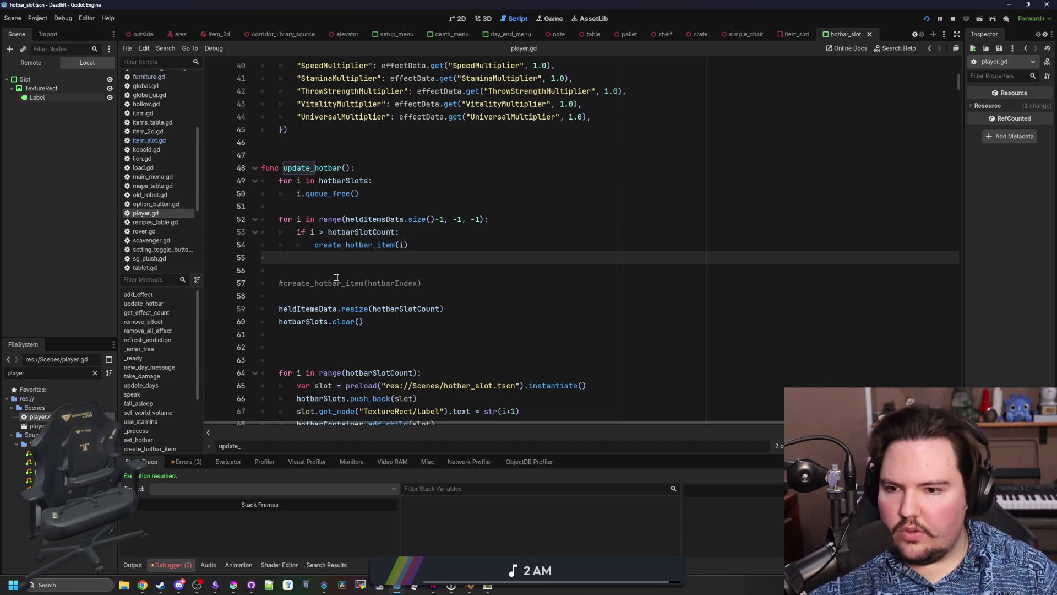
{"action": "left_click", "coordinate": [332, 274]}
{"action": "left_click_drag", "start_coordinate": [455, 277], "coordinate": [247, 266]}
{"action": "key", "text": "BackSpace"}
{"action": "key", "text": "BackSpace"}
{"action": "key", "text": "BackSpace"}
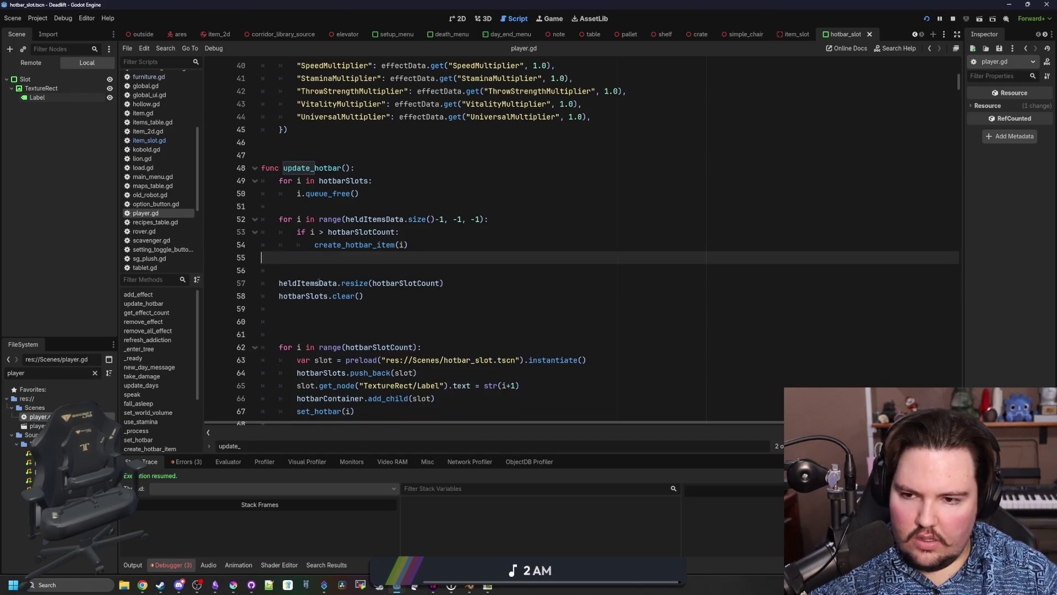
{"action": "left_click", "coordinate": [299, 302]}
{"action": "key", "text": "BackSpace"}
{"action": "left_click", "coordinate": [299, 302]}
{"action": "key", "text": "BackSpace"}
{"action": "left_click", "coordinate": [309, 257]}
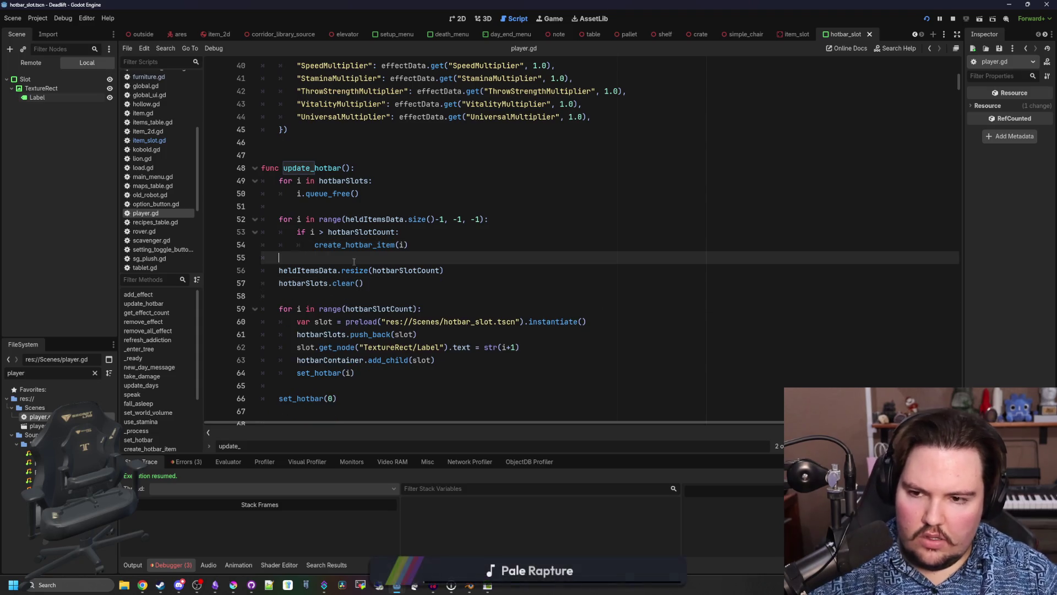
{"action": "key", "text": "ctrl+s"}
{"action": "left_click", "coordinate": [335, 156]}
{"action": "key", "text": "ctrl+f"}
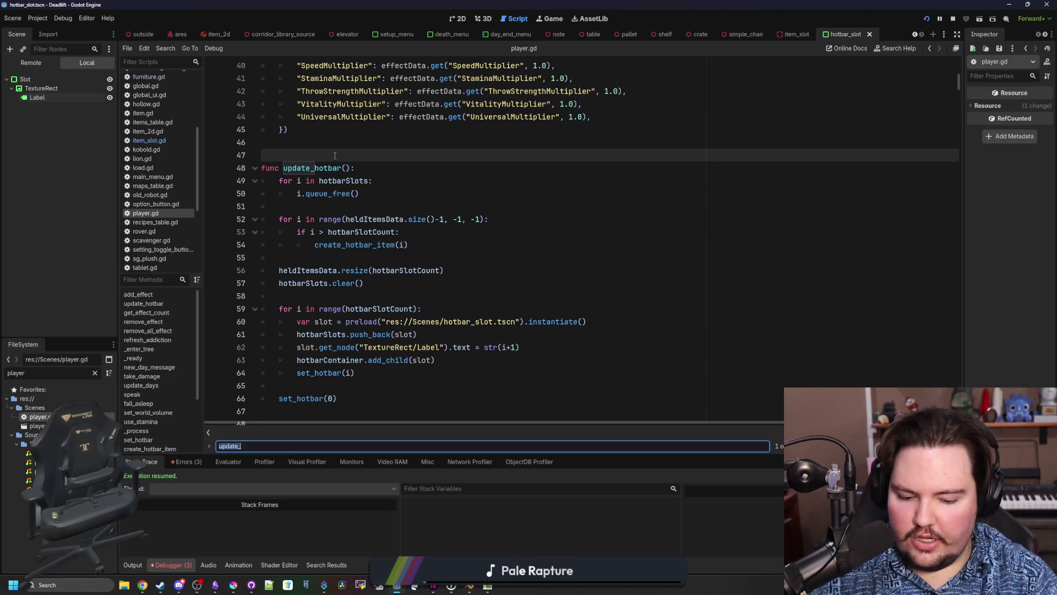
Step: In _process, add an 'if Input.is_action_just_pressed("debug"):' check
{"action": "type", "text": "_process"}
{"action": "scroll", "coordinate": [333, 177], "scroll_direction": "down", "scroll_amount": 3}
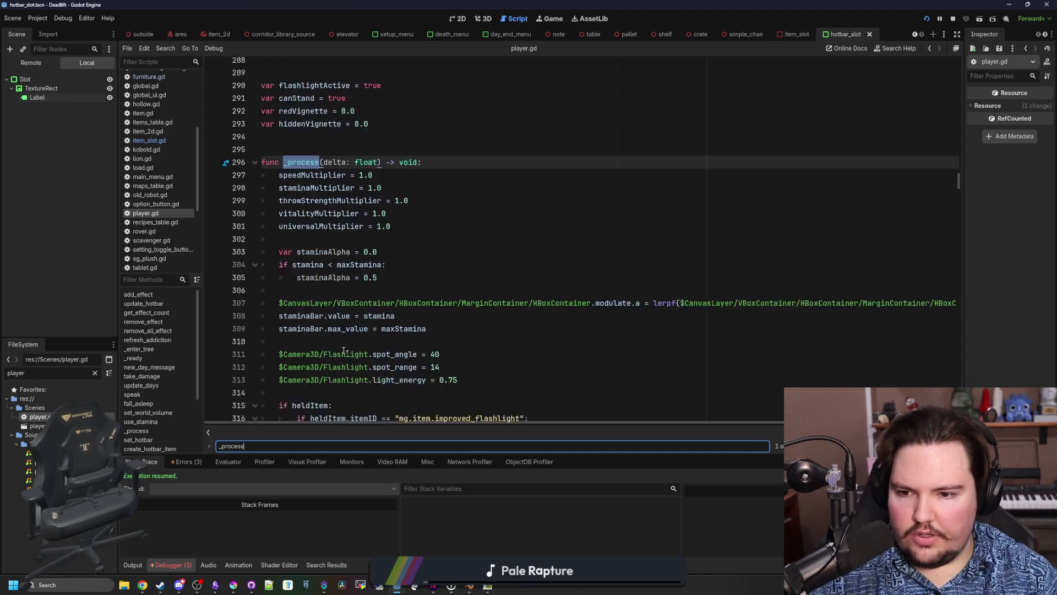
{"action": "left_click", "coordinate": [332, 203]}
{"action": "key", "text": "Return"}
{"action": "key", "text": "Return"}
{"action": "key", "text": "Up"}
{"action": "type", "text": "if Input.is"}
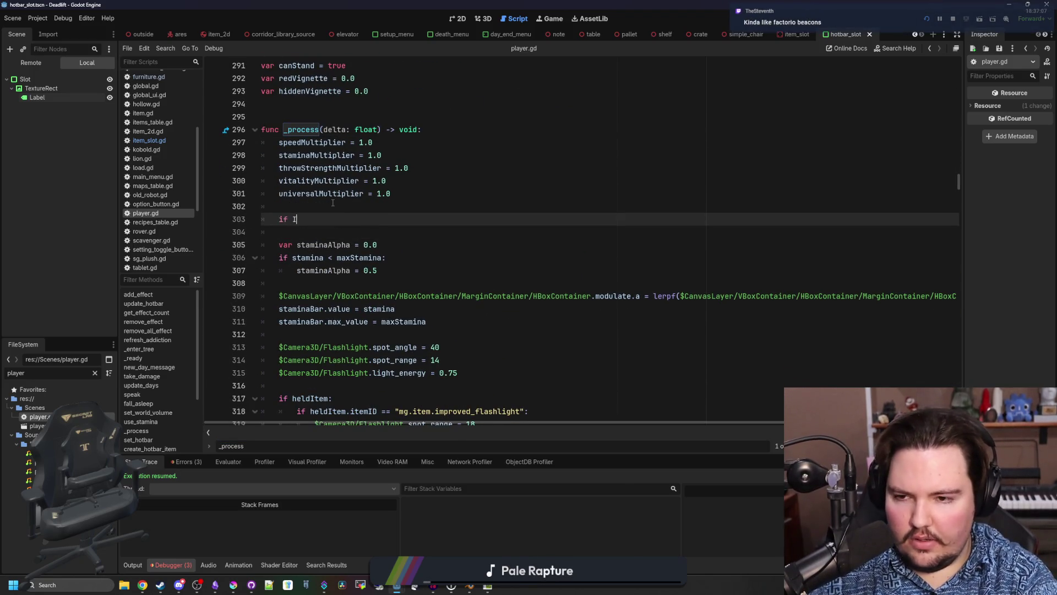
{"action": "type", "text": "_actio"}
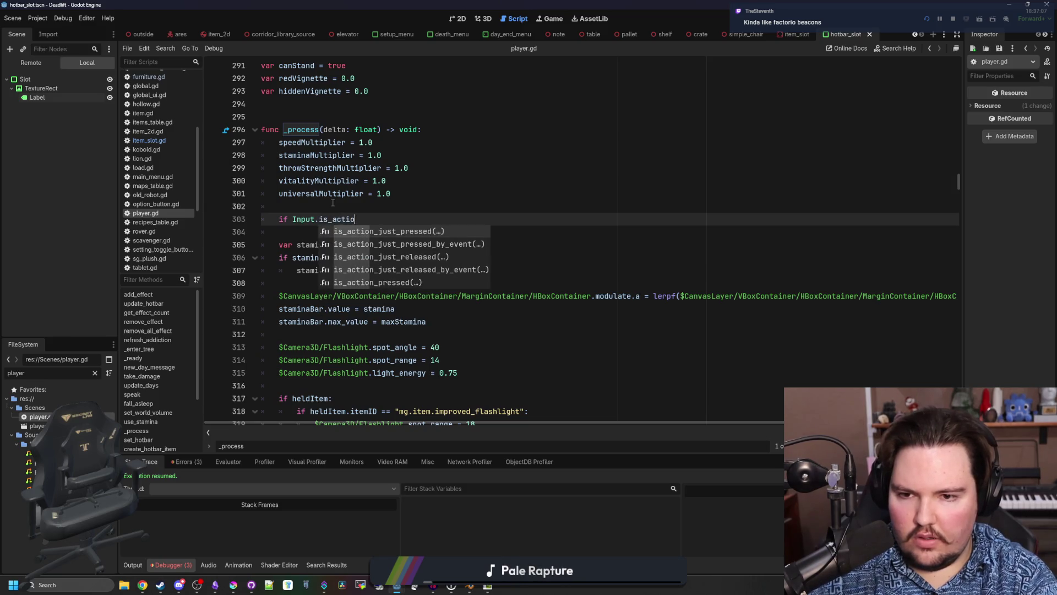
{"action": "key", "text": "Return"}
{"action": "type", "text": "\"debug\"):"}
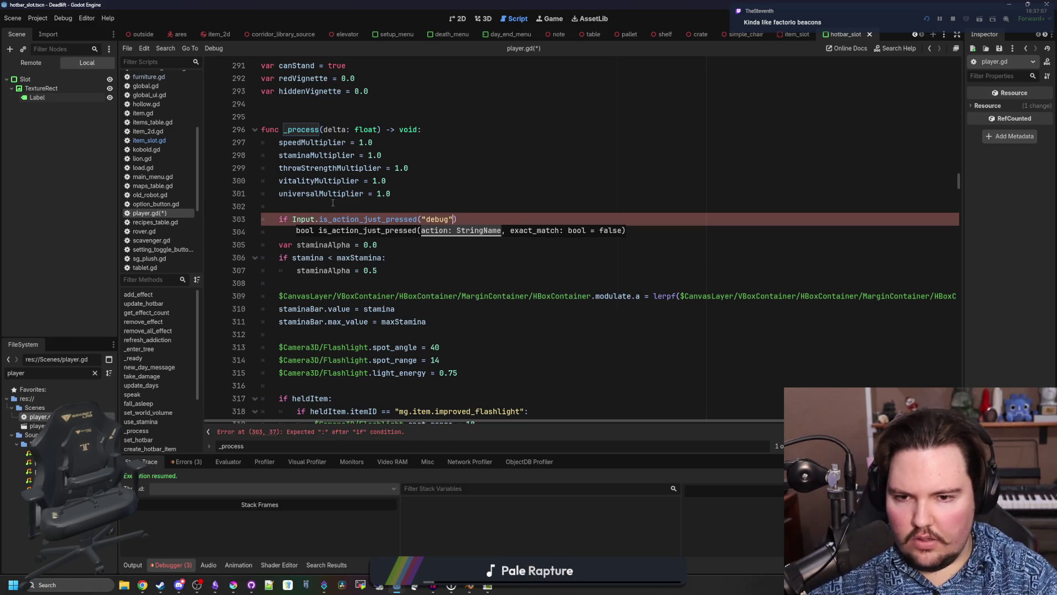
{"action": "key", "text": "Return"}
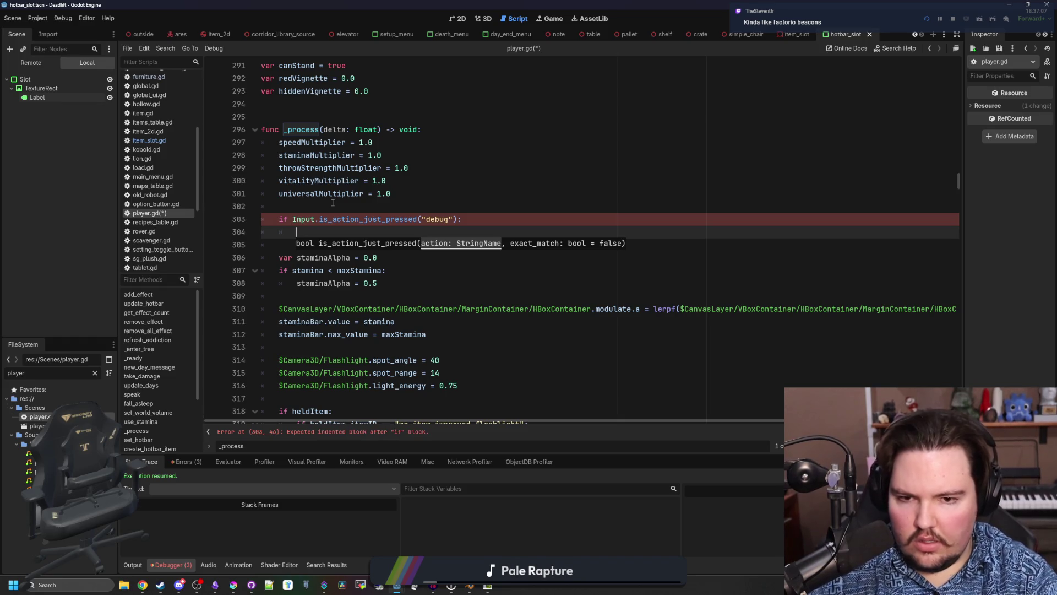
Step: Set hotbarSlotCount = 5 under an 'if hotbarSlotCount < 5:' condition
{"action": "type", "text": "s"}
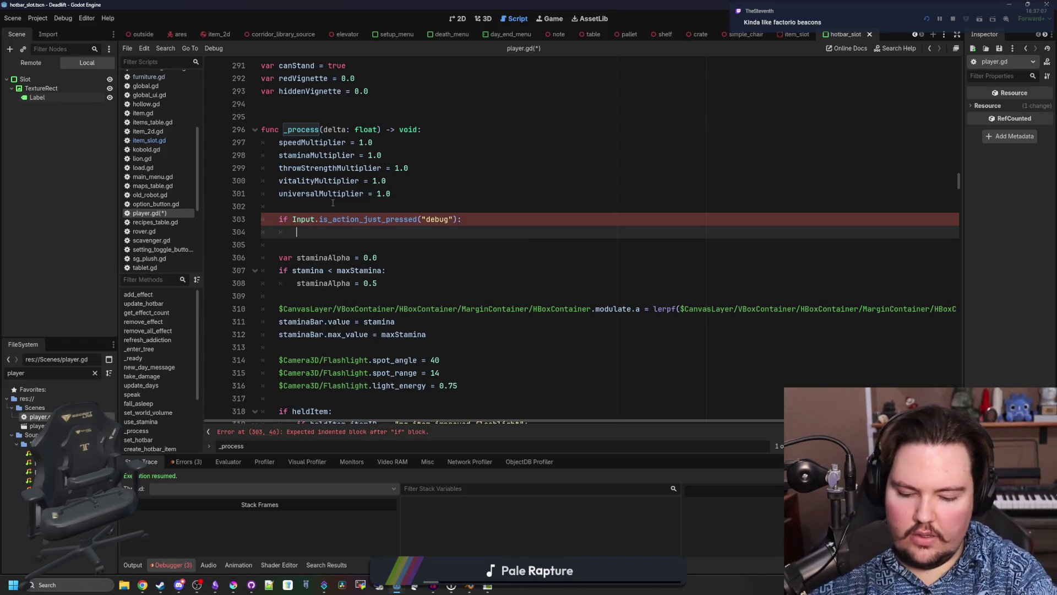
{"action": "key", "text": "Escape"}
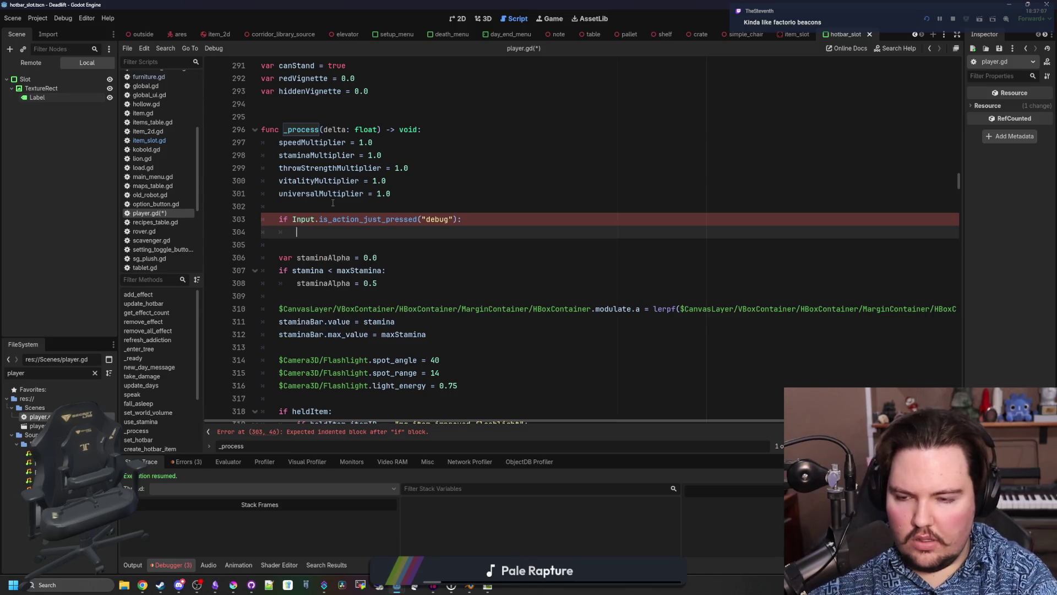
{"action": "key", "text": "BackSpace"}
{"action": "type", "text": "hotbarS"}
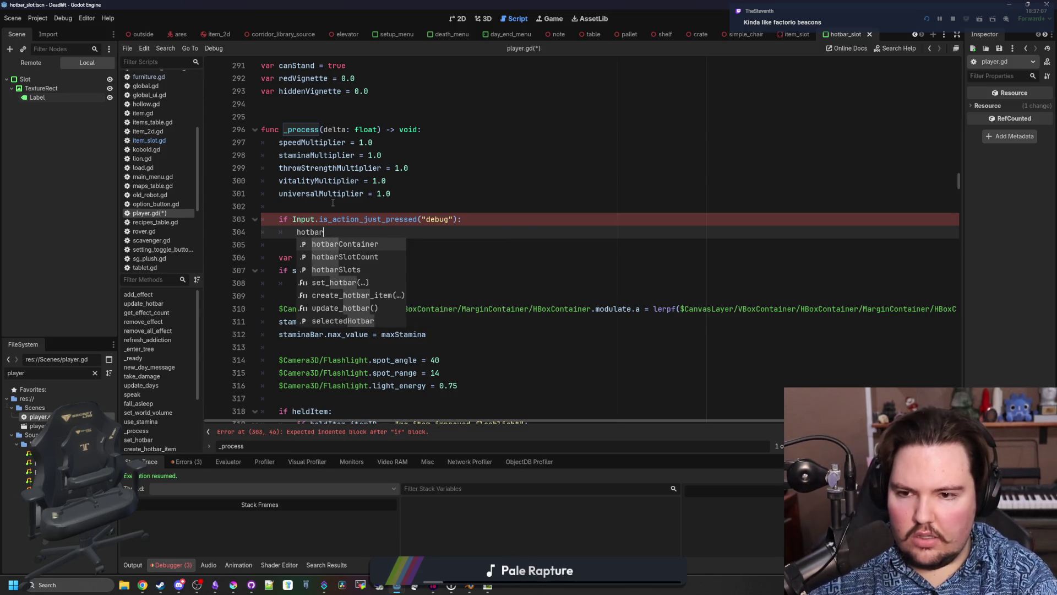
{"action": "key", "text": "Return"}
{"action": "type", "text": "= 5"}
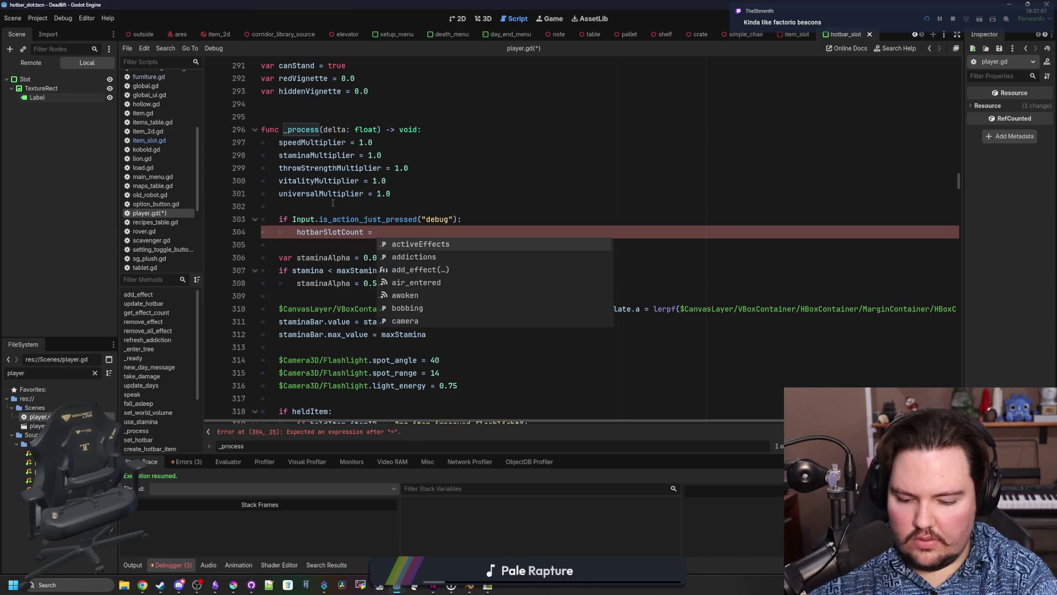
{"action": "left_click", "coordinate": [474, 222]}
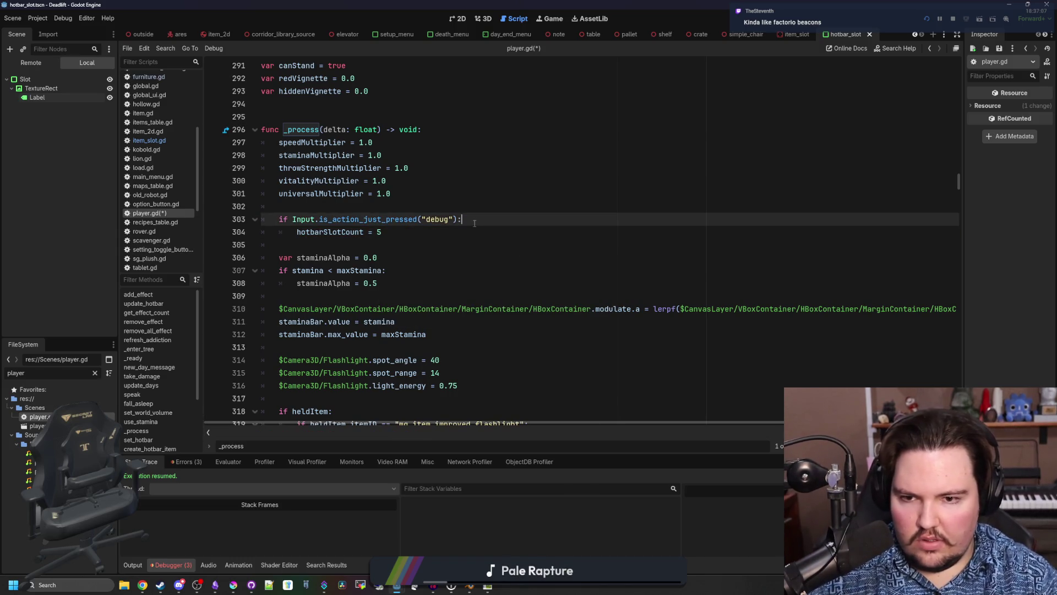
{"action": "key", "text": "Return"}
{"action": "type", "text": "if hotbarSlotCount < "}
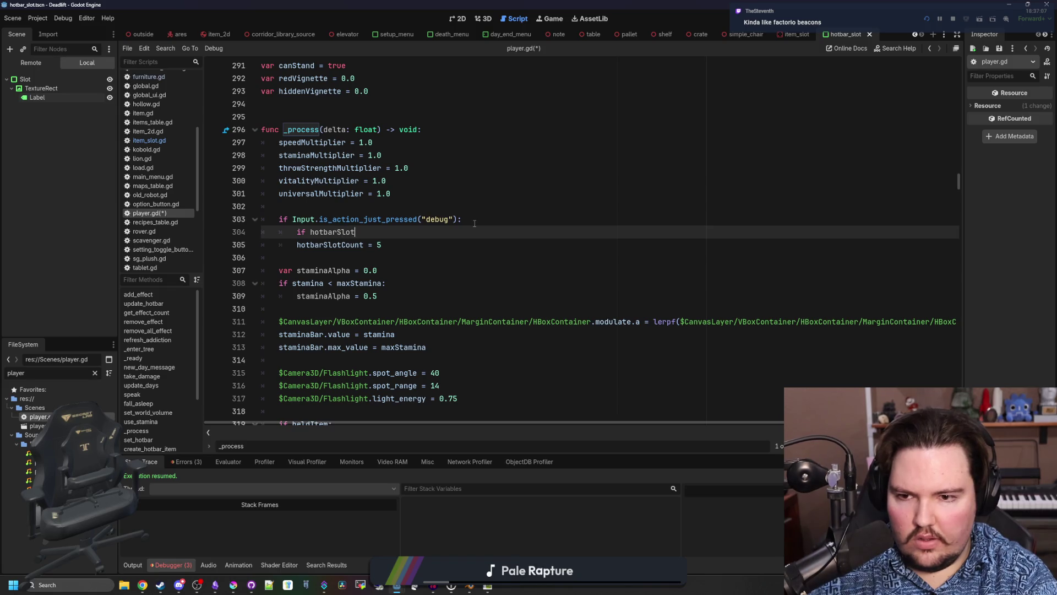
{"action": "type", "text": "5:"}
{"action": "key", "text": "Down"}
{"action": "key", "text": "Home"}
{"action": "key", "text": "Tab"}
Step: Add an else branch that sets hotbarSlotCount = 2
{"action": "left_click", "coordinate": [407, 243]}
{"action": "key", "text": "Return"}
{"action": "type", "text": "else:"}
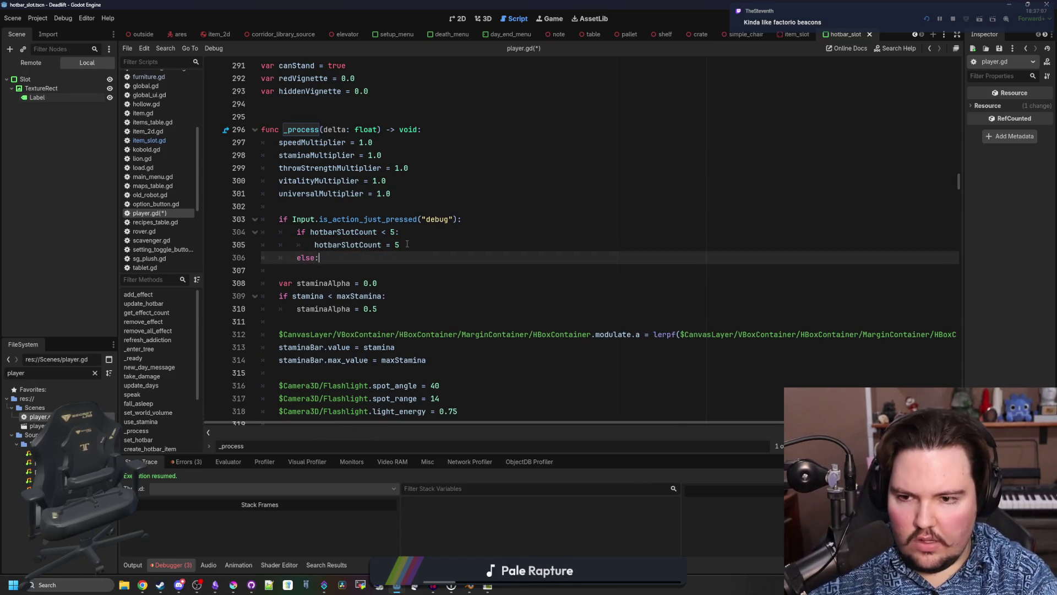
{"action": "key", "text": "Return"}
{"action": "type", "text": "hotbarSlotCount = "}
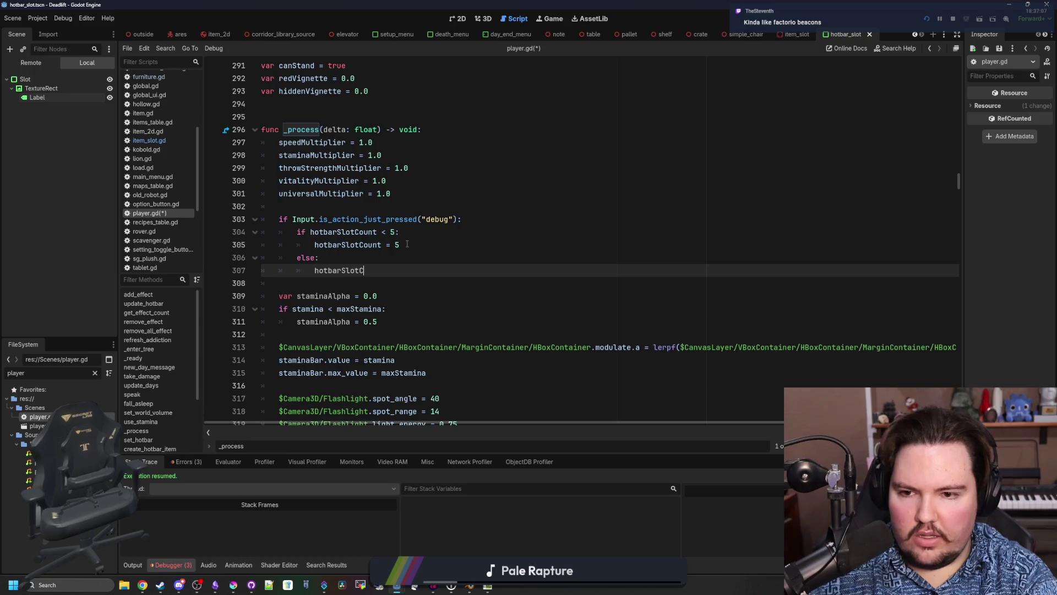
{"action": "type", "text": "2"}
Step: Save the updated player.gd script
{"action": "left_click", "coordinate": [407, 244]}
{"action": "key", "text": "ctrl+s"}
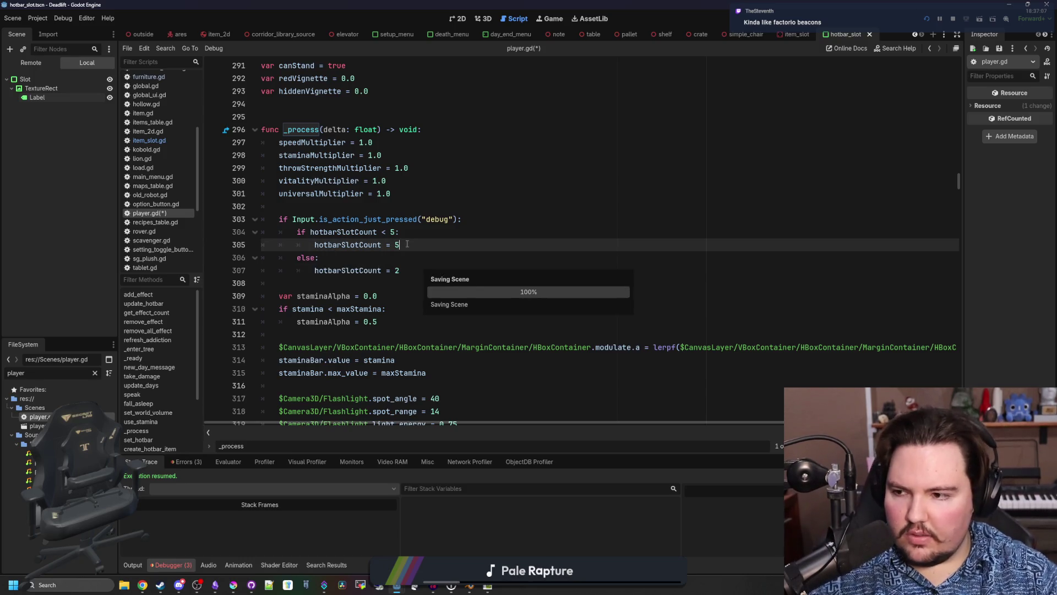
{"action": "key", "text": "Down"}
{"action": "key", "text": "Down"}
{"action": "key", "text": "ctrl+s"}
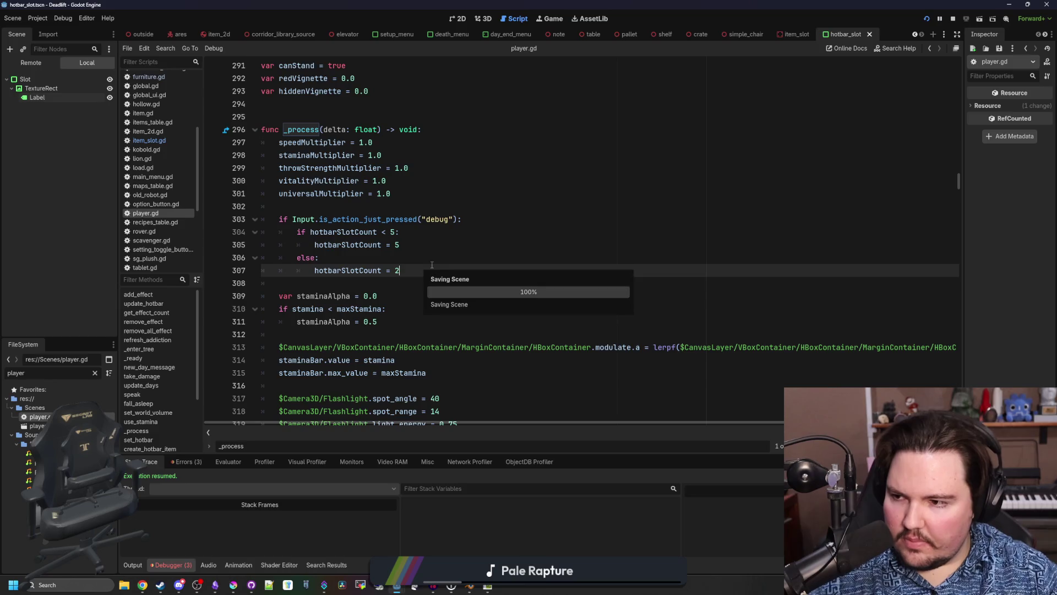
{"action": "key", "text": "ctrl+s"}
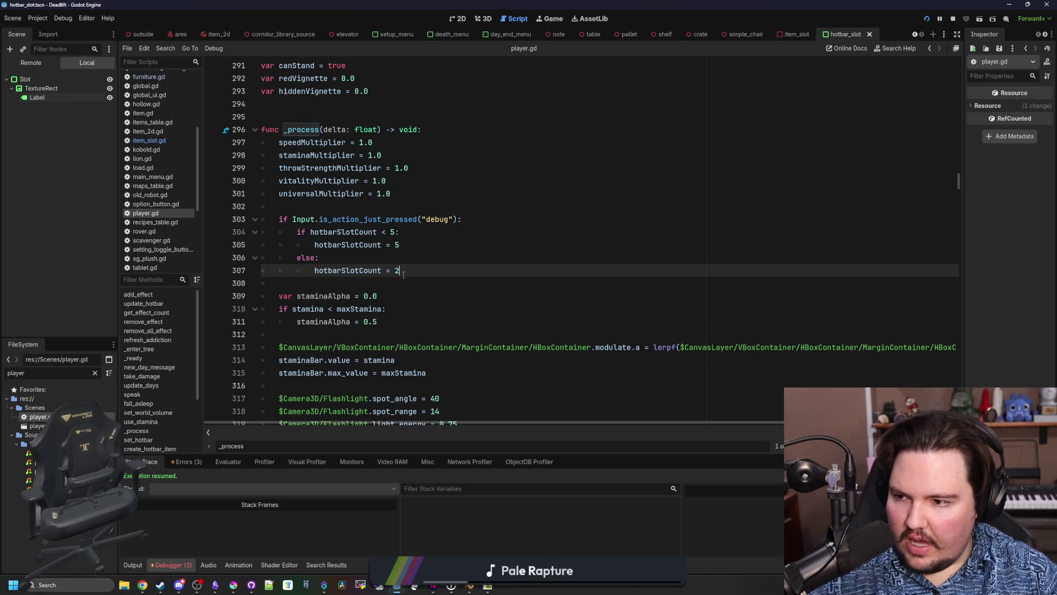
{"action": "left_click", "coordinate": [408, 262]}
{"action": "key", "text": "ctrl+s"}
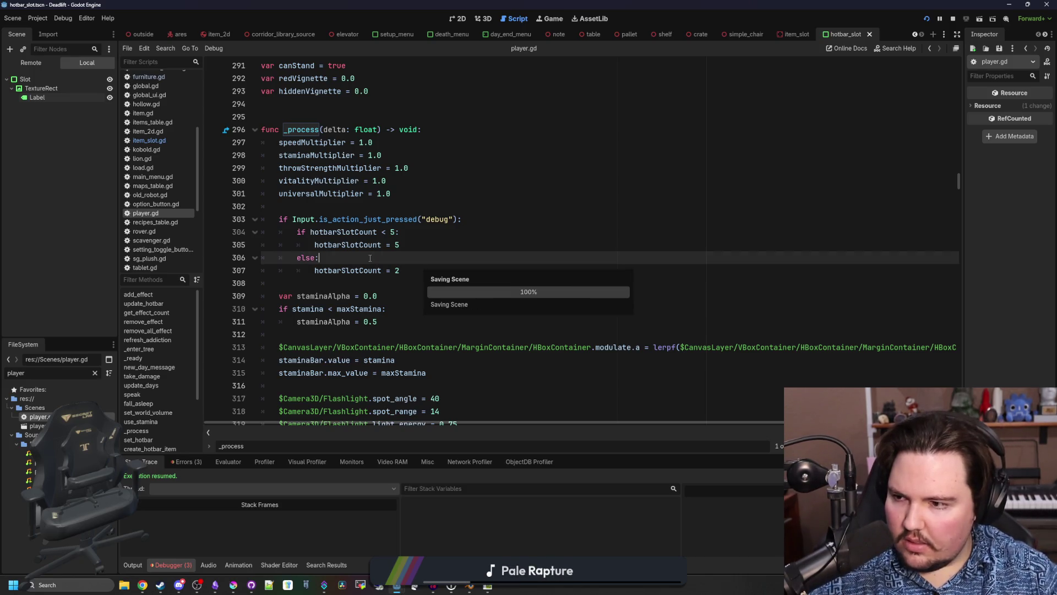
{"action": "key", "text": "ctrl+s"}
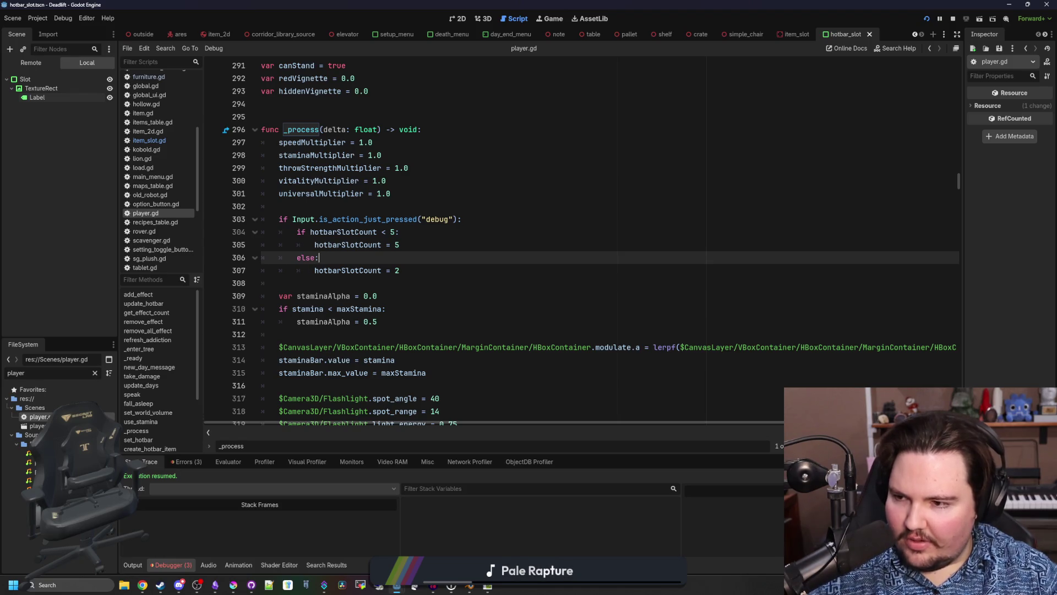
{"action": "key", "text": "ctrl+s"}
{"action": "key", "text": "Up"}
{"action": "key", "text": "Up"}
{"action": "key", "text": "Up"}
{"action": "key", "text": "Down"}
{"action": "key", "text": "ctrl+s"}
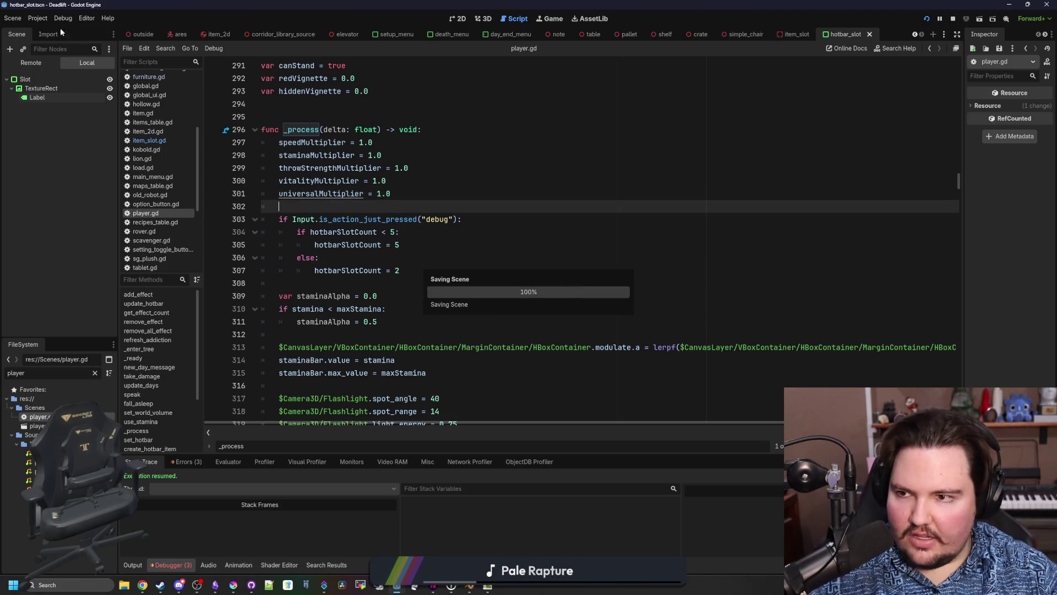
{"action": "left_click", "coordinate": [38, 18]}
{"action": "left_click", "coordinate": [48, 30]}
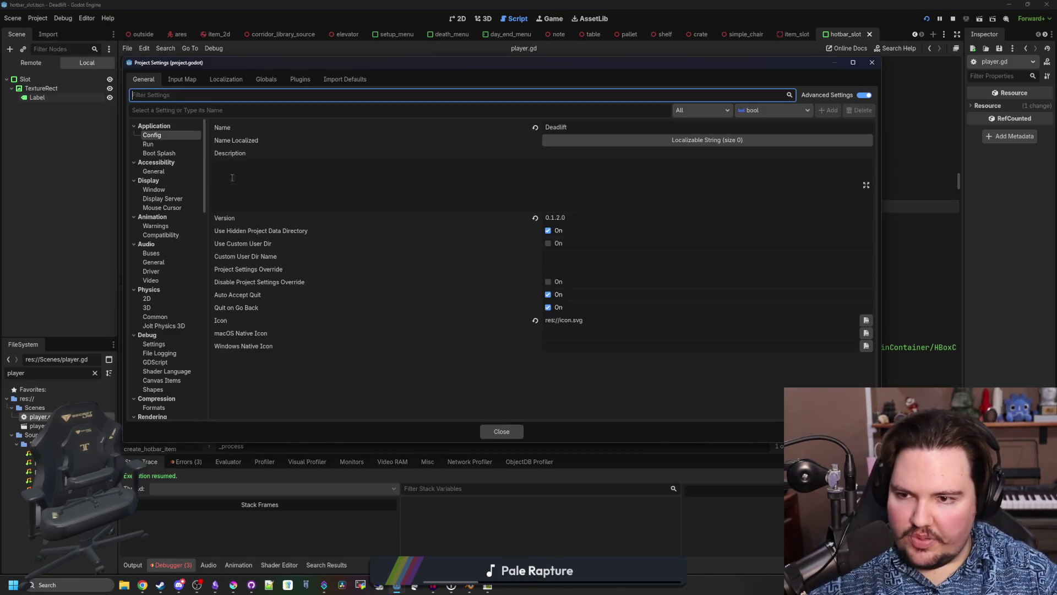
{"action": "left_click", "coordinate": [183, 79]}
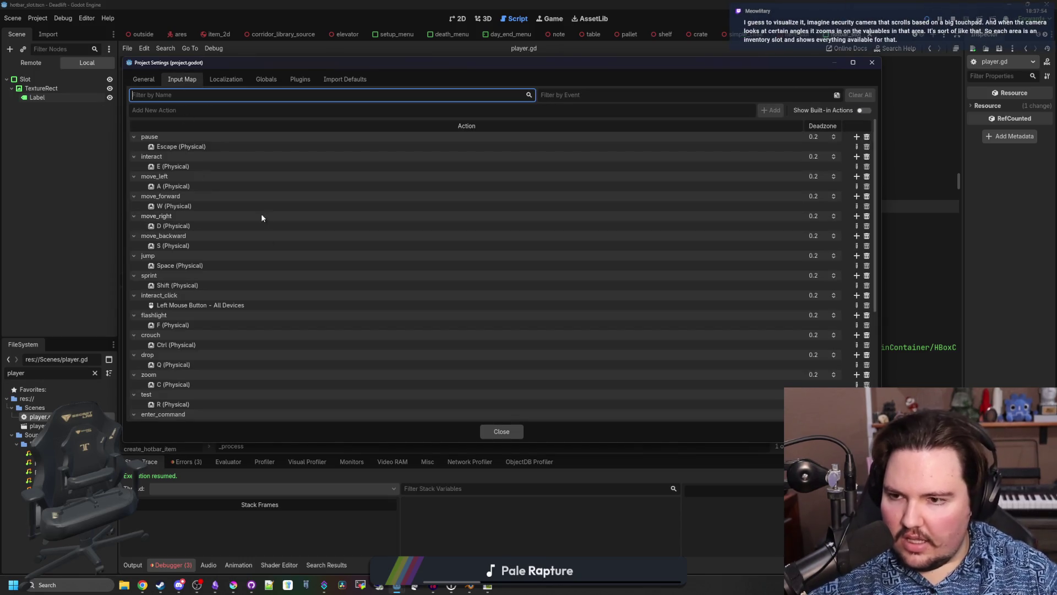
{"action": "scroll", "coordinate": [206, 326], "scroll_direction": "down", "scroll_amount": 2}
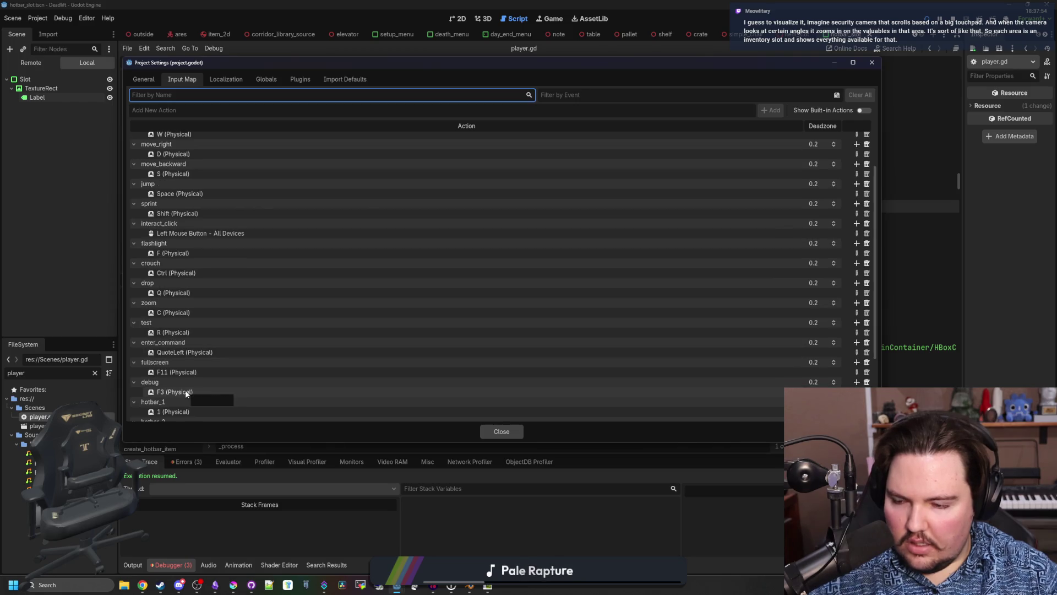
{"action": "scroll", "coordinate": [207, 371], "scroll_direction": "down", "scroll_amount": 1}
{"action": "scroll", "coordinate": [200, 339], "scroll_direction": "down", "scroll_amount": 2}
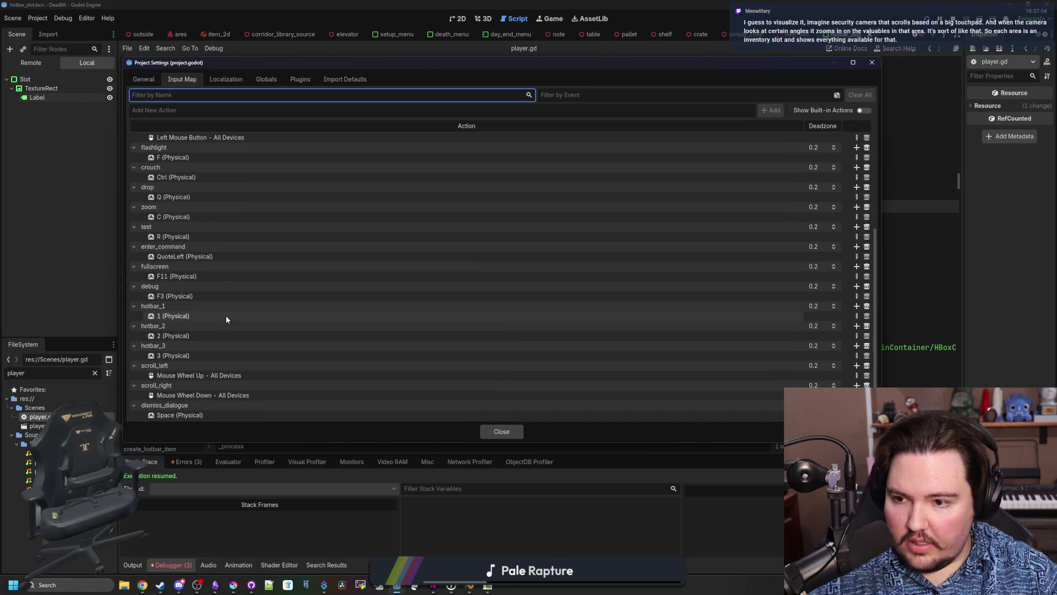
{"action": "scroll", "coordinate": [182, 325], "scroll_direction": "up", "scroll_amount": 3}
{"action": "scroll", "coordinate": [187, 347], "scroll_direction": "up", "scroll_amount": 2}
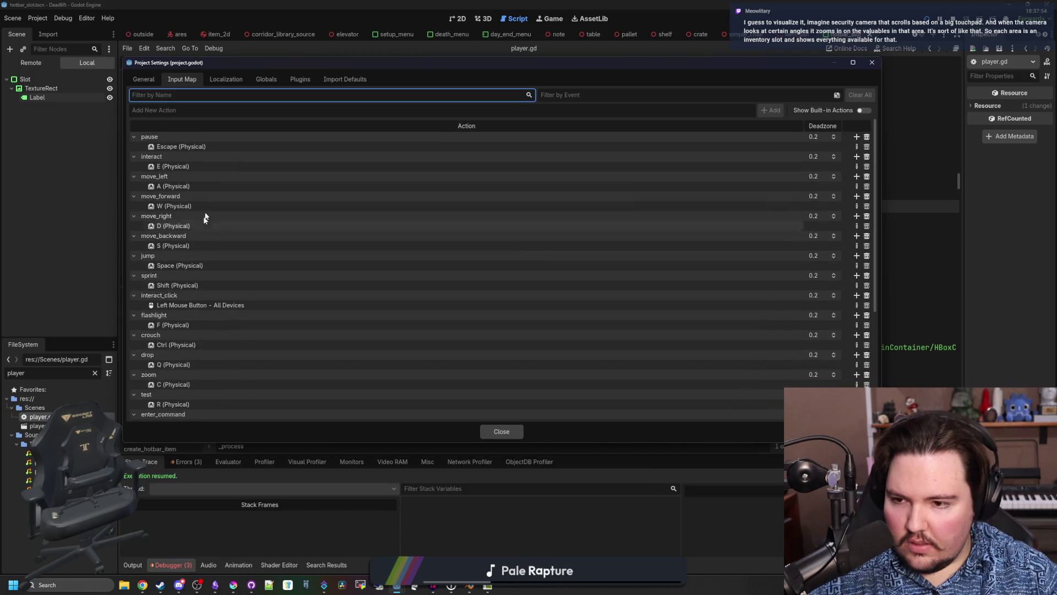
{"action": "left_click", "coordinate": [186, 111]}
{"action": "type", "text": "test"}
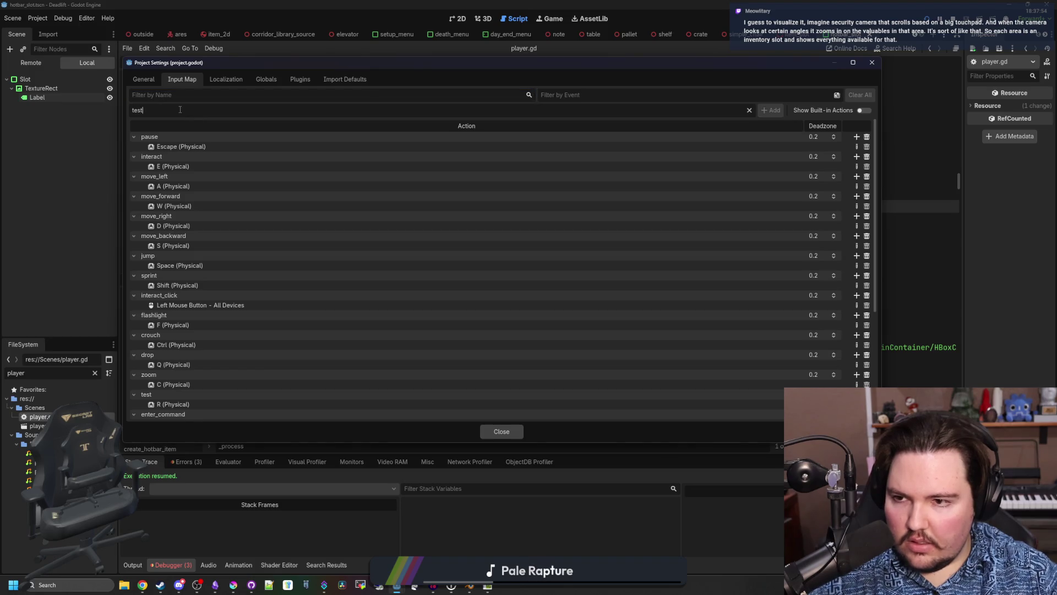
{"action": "key", "text": "Return"}
{"action": "left_click", "coordinate": [527, 307]}
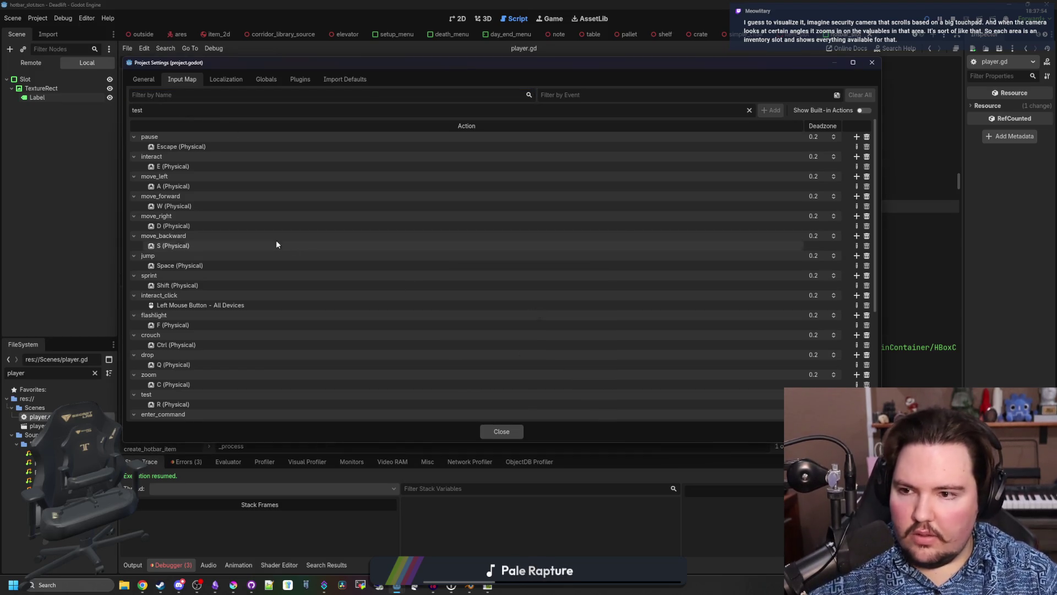
{"action": "scroll", "coordinate": [235, 296], "scroll_direction": "down", "scroll_amount": 5}
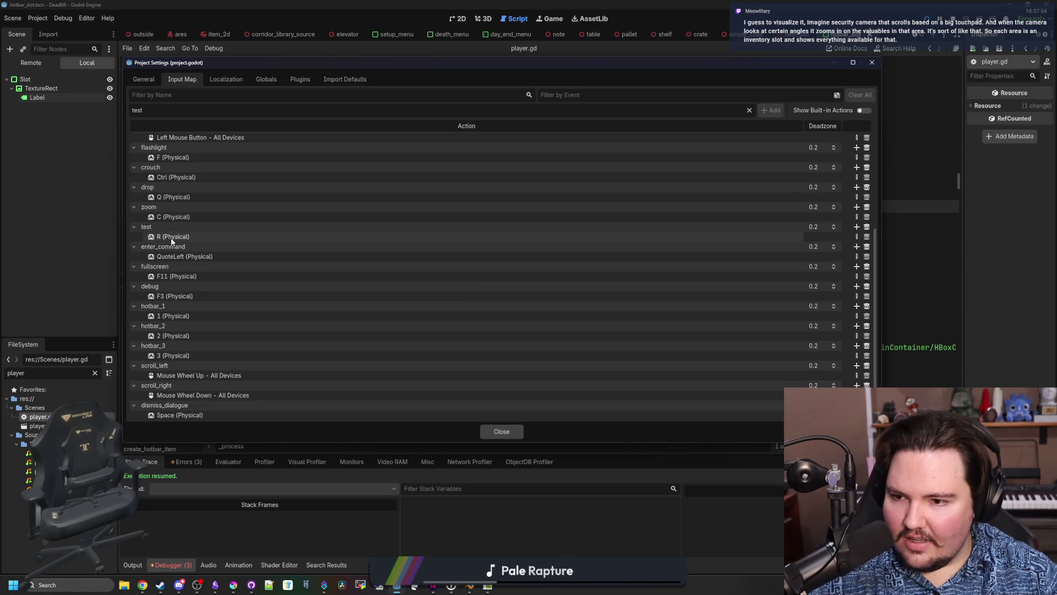
{"action": "left_click", "coordinate": [502, 431]}
{"action": "double_click", "coordinate": [435, 220]}
{"action": "type", "text": "test"}
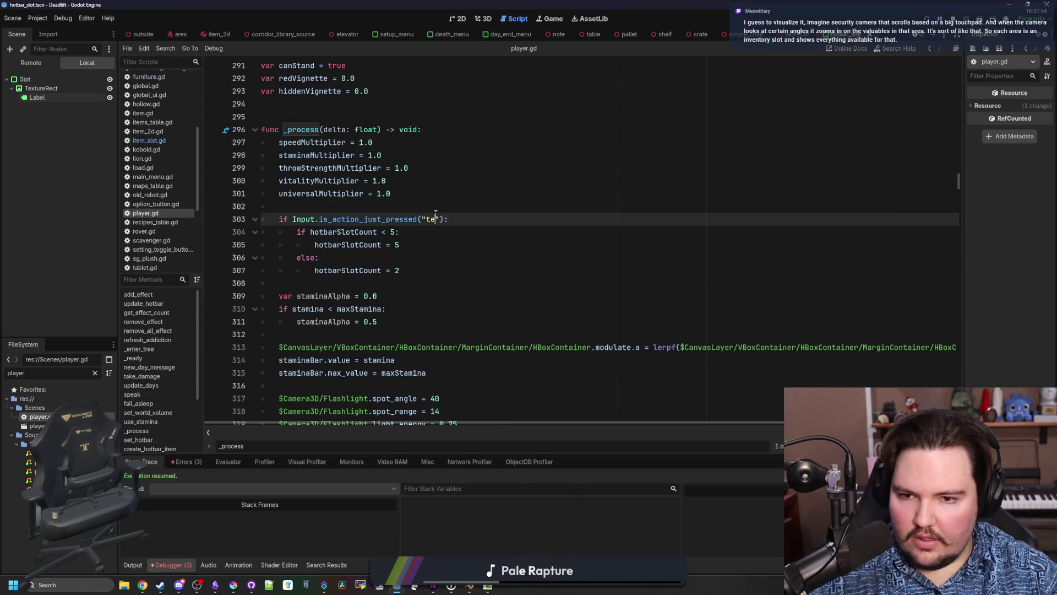
Step: Save the script using the test action and open the error's update_hotbar stack frame
{"action": "left_click", "coordinate": [446, 205]}
{"action": "key", "text": "ctrl+s"}
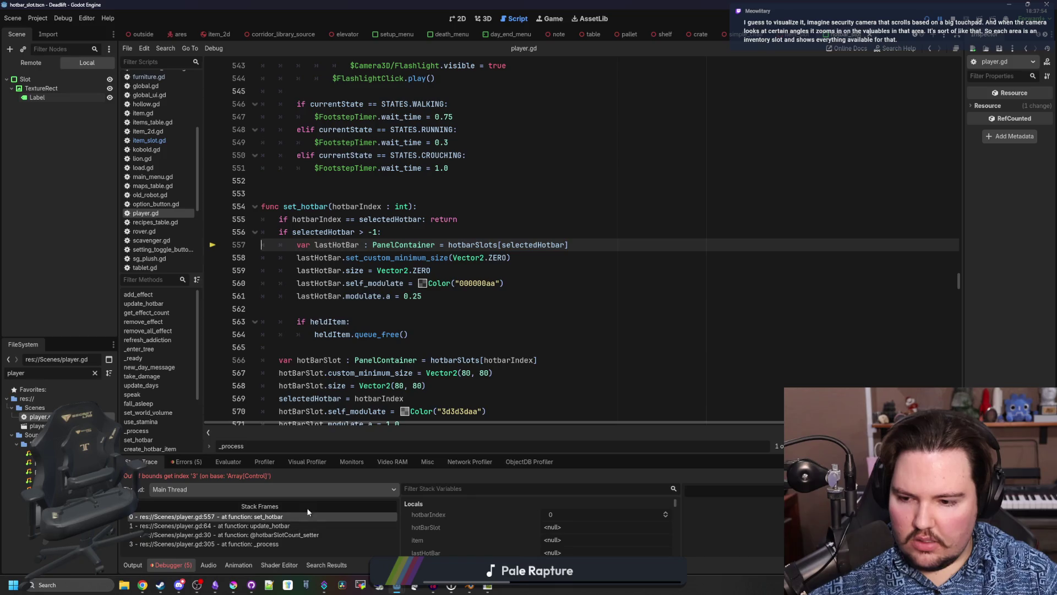
{"action": "left_click", "coordinate": [247, 526]}
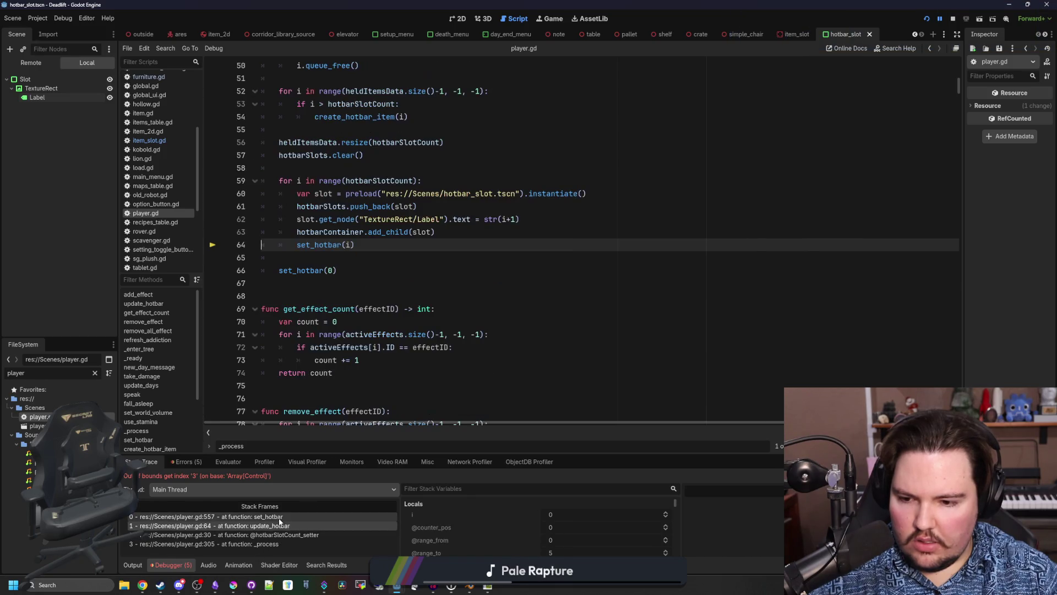
{"action": "scroll", "coordinate": [364, 375], "scroll_direction": "up", "scroll_amount": 1}
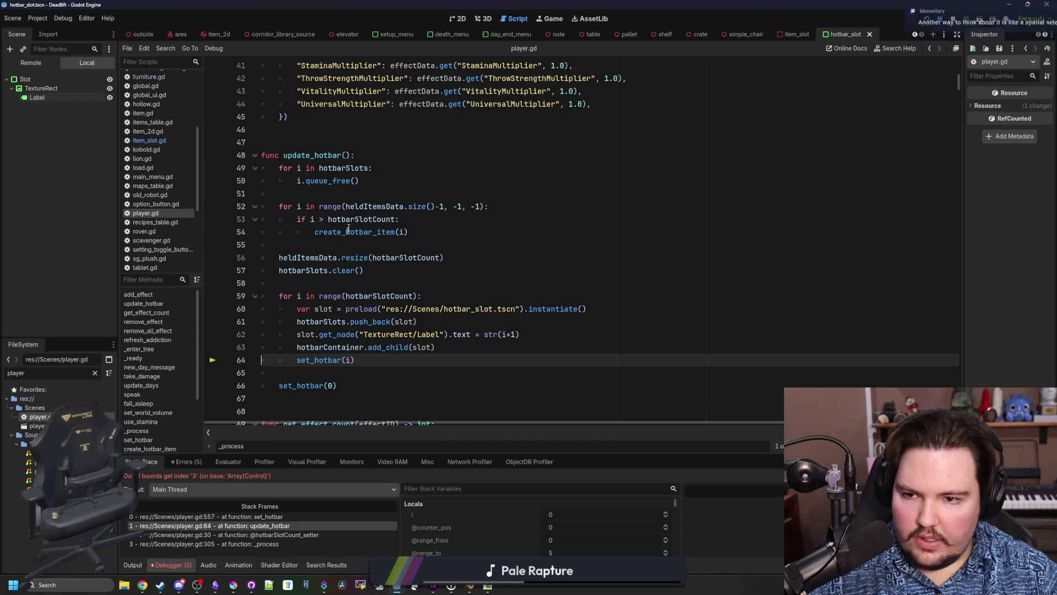
Step: Review update_hotbar for the index-3 error, save player.gd, and stop debugging
{"action": "left_click", "coordinate": [376, 157]}
{"action": "key", "text": "Return"}
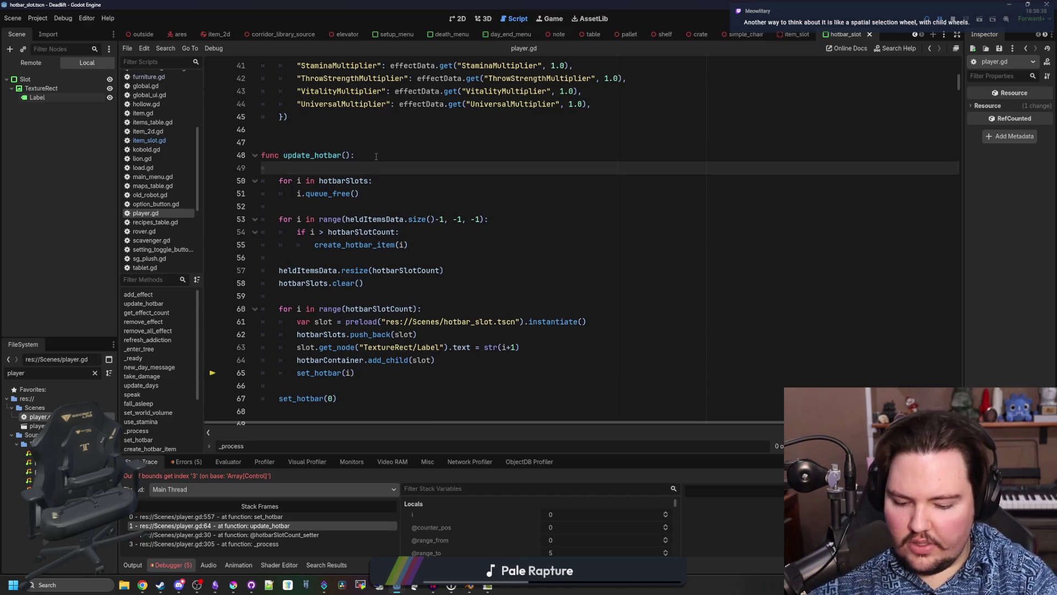
{"action": "key", "text": "ctrl+z"}
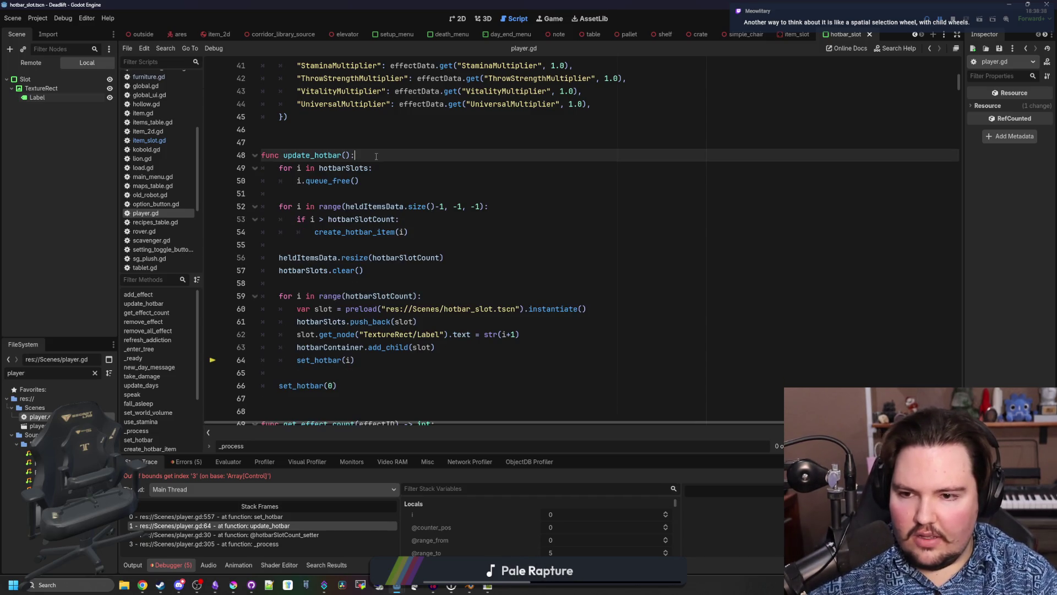
{"action": "left_click", "coordinate": [334, 242]}
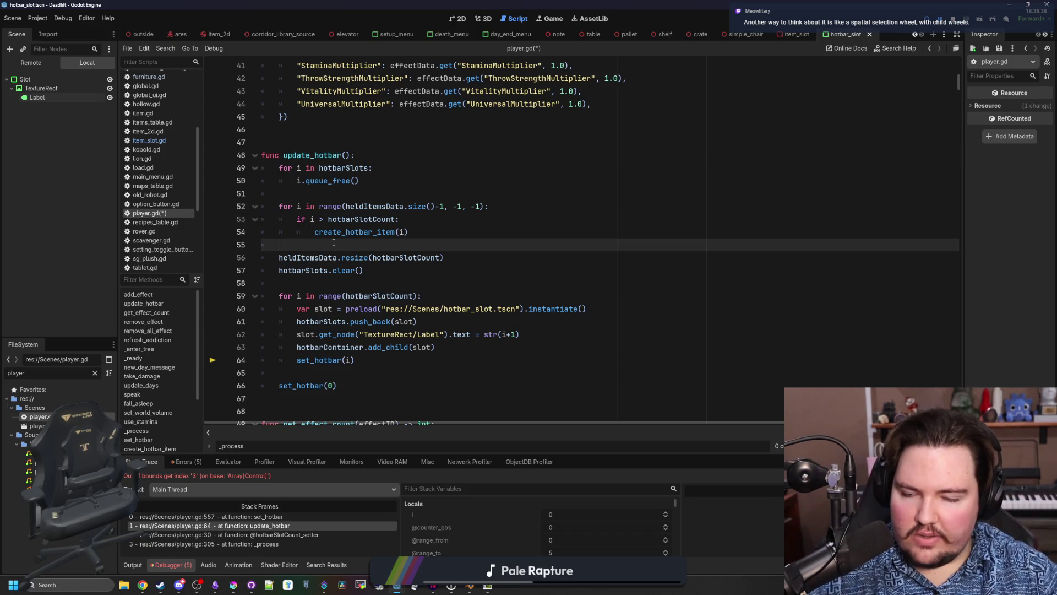
{"action": "scroll", "coordinate": [334, 243], "scroll_direction": "down", "scroll_amount": 1}
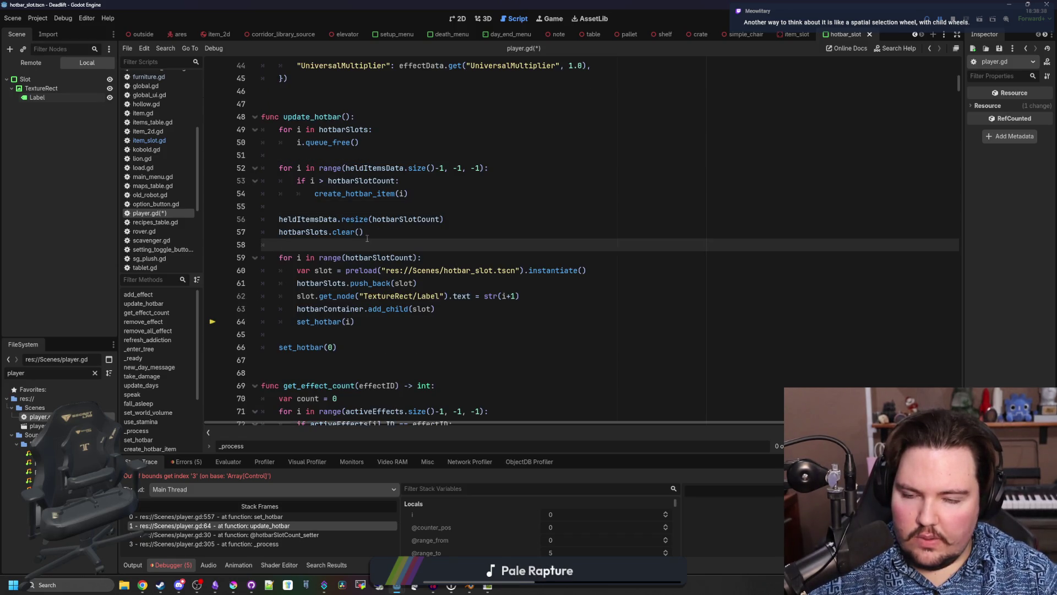
{"action": "key", "text": "ctrl+s"}
{"action": "left_click", "coordinate": [925, 19]}
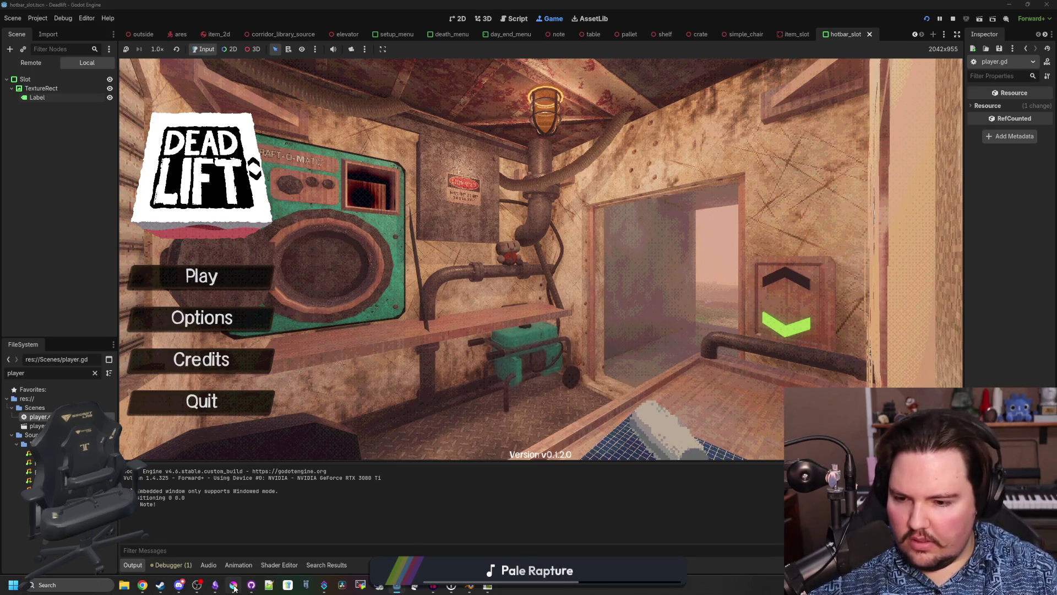
Step: Bring the Krita window to the front from the taskbar
{"action": "mouse_move", "coordinate": [234, 588]}
{"action": "left_click", "coordinate": [230, 534]}
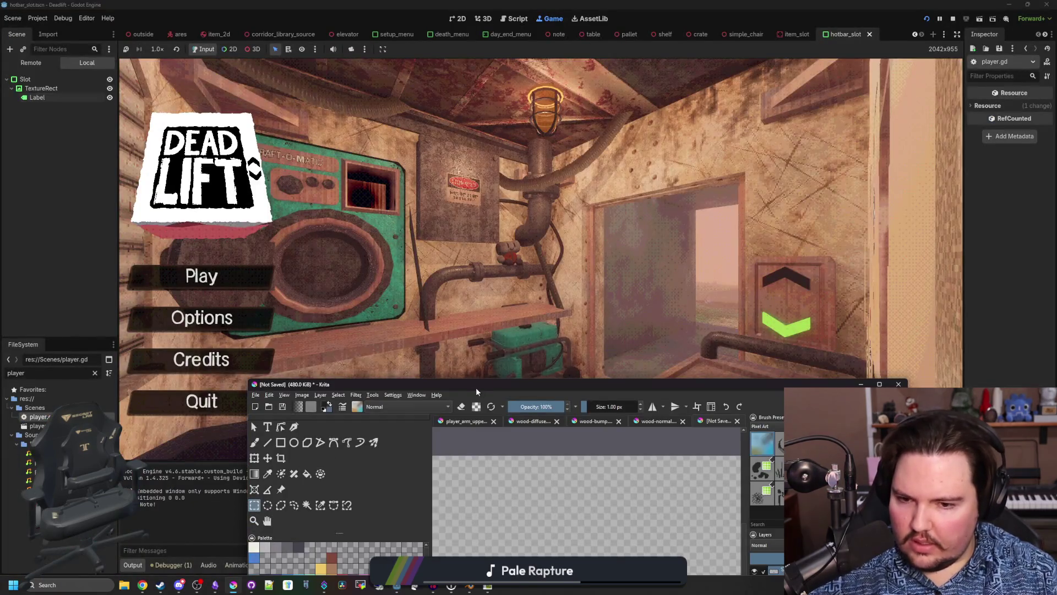
Step: Maximize Krita and paint one large and two medium blue dots above the arrow
{"action": "double_click", "coordinate": [475, 387]}
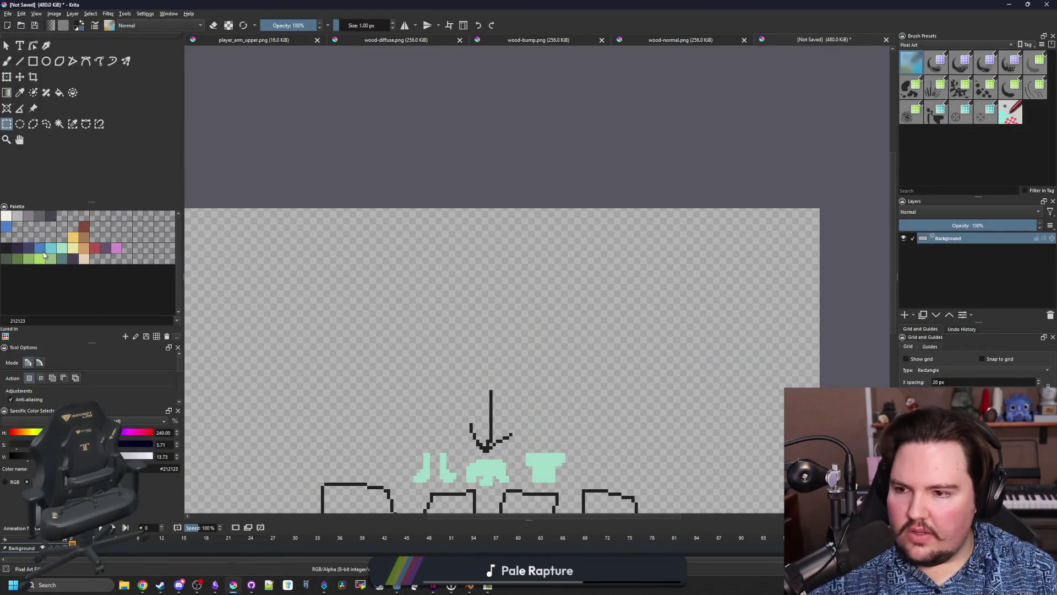
{"action": "left_click", "coordinate": [44, 252]}
{"action": "key", "text": "bracketright"}
{"action": "key", "text": "bracketright"}
{"action": "key", "text": "bracketright"}
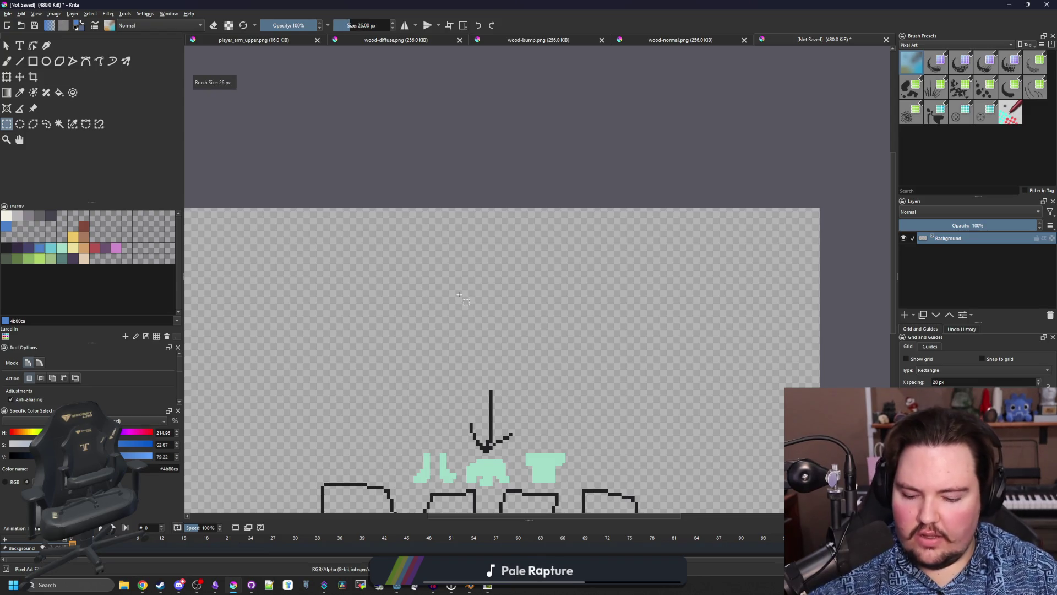
{"action": "key", "text": "b"}
{"action": "key", "text": "k"}
{"action": "left_click", "coordinate": [479, 297]}
{"action": "key", "text": "bracketleft"}
{"action": "key", "text": "bracketleft"}
{"action": "key", "text": "bracketleft"}
{"action": "left_click", "coordinate": [377, 294]}
{"action": "left_click", "coordinate": [588, 301]}
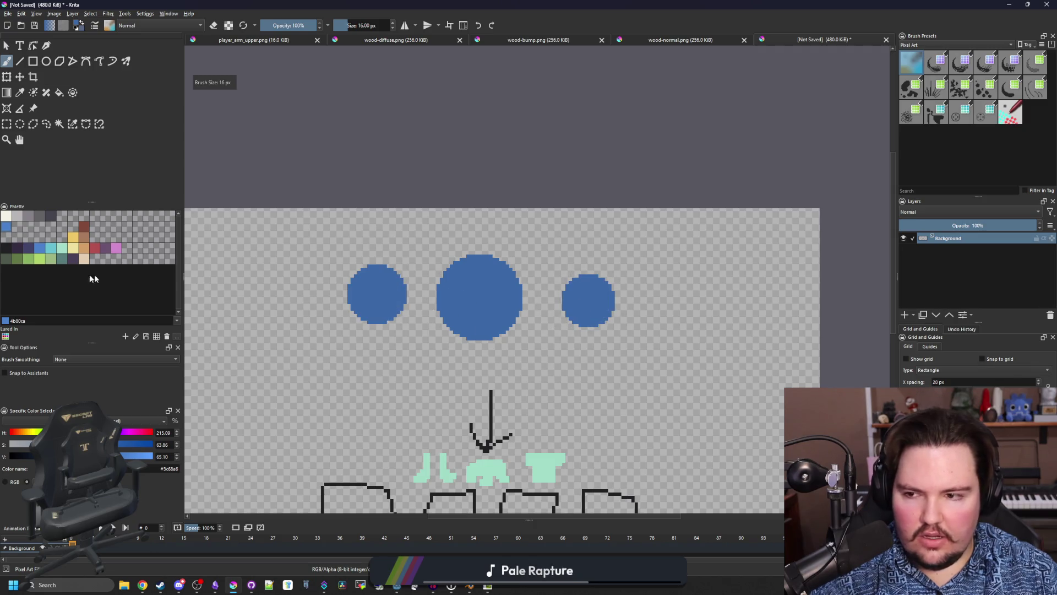
Step: Paint small 8 px dark-purple dots at both ends of the row
{"action": "key", "text": "bracketleft"}
{"action": "key", "text": "bracketleft"}
{"action": "left_click", "coordinate": [29, 252]}
{"action": "key", "text": "bracketleft"}
{"action": "key", "text": "bracketleft"}
{"action": "left_click", "coordinate": [301, 291]}
{"action": "left_click", "coordinate": [664, 300]}
Step: Scroll and pan to review the dotted row, then minimize Krita
{"action": "scroll", "coordinate": [490, 302], "scroll_direction": "down", "scroll_amount": 1}
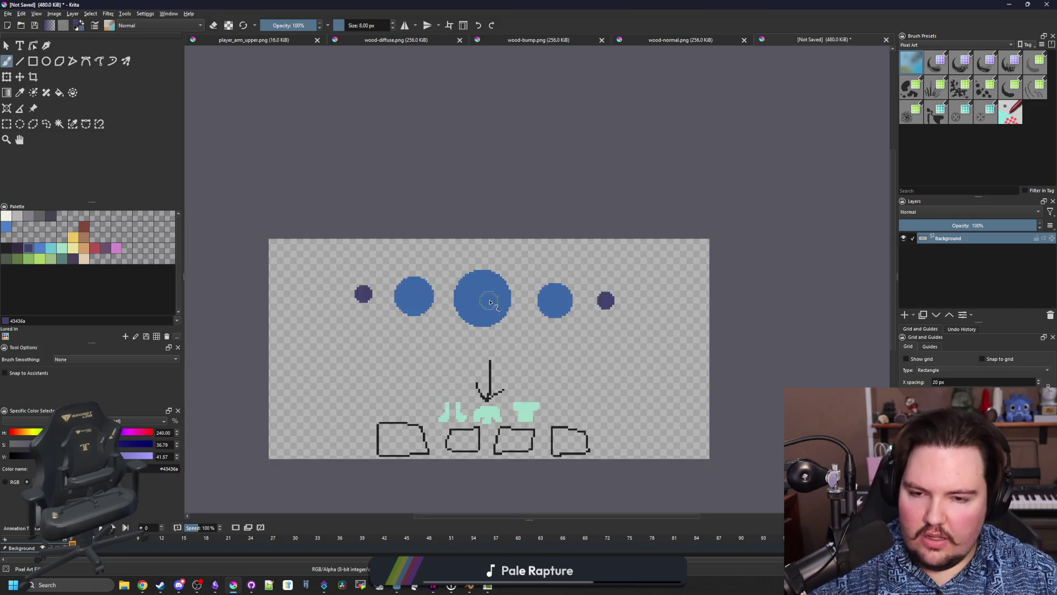
{"action": "scroll", "coordinate": [490, 302], "scroll_direction": "down", "scroll_amount": 1}
{"action": "scroll", "coordinate": [490, 298], "scroll_direction": "up", "scroll_amount": 2}
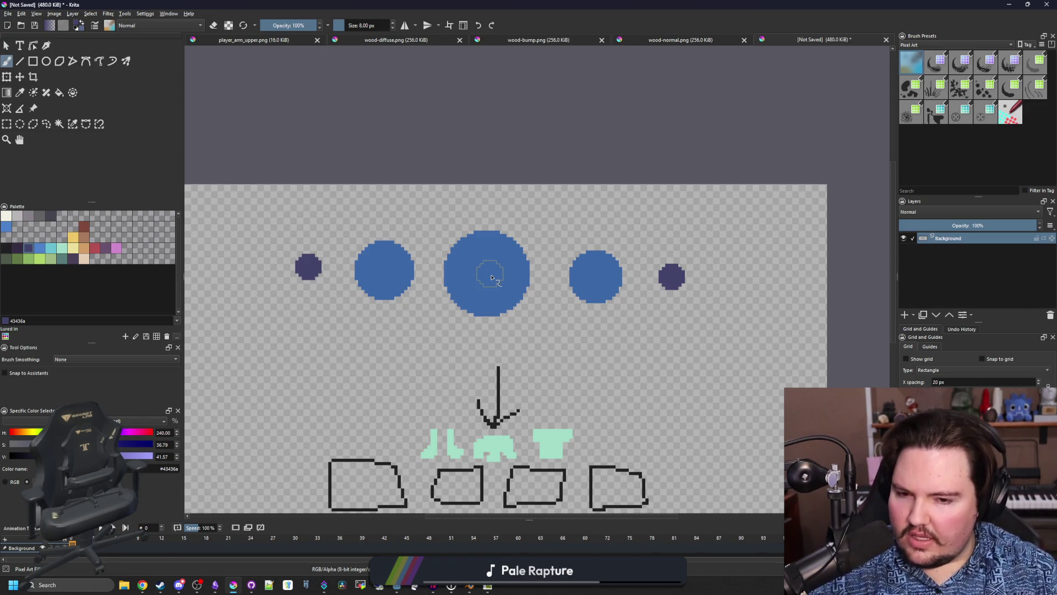
{"action": "scroll", "coordinate": [492, 277], "scroll_direction": "down", "scroll_amount": 1}
{"action": "scroll", "coordinate": [492, 277], "scroll_direction": "up", "scroll_amount": 2}
{"action": "scroll", "coordinate": [514, 288], "scroll_direction": "down", "scroll_amount": 1}
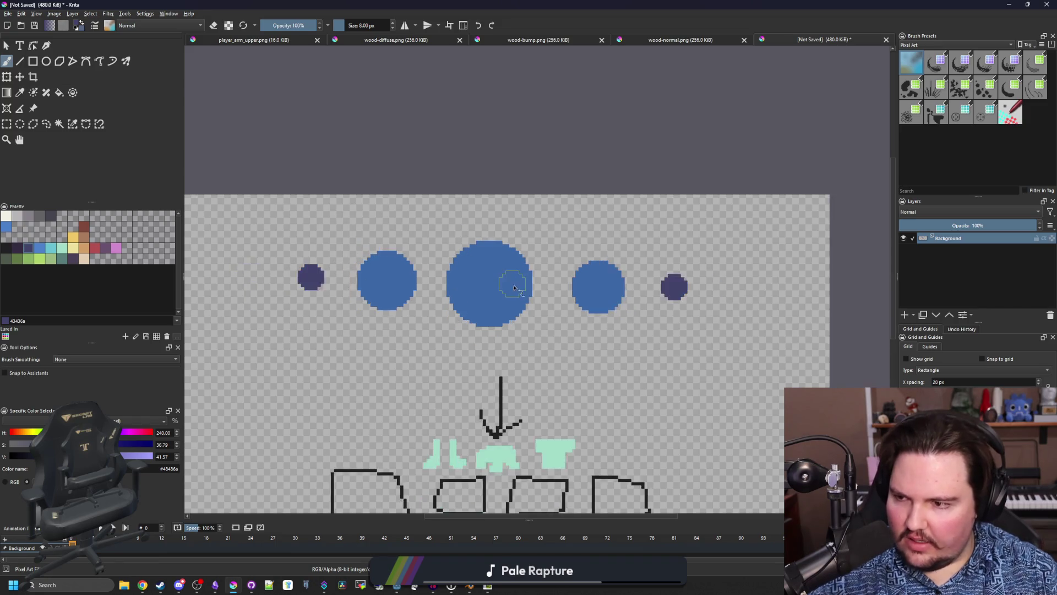
{"action": "scroll", "coordinate": [470, 346], "scroll_direction": "up", "scroll_amount": 1}
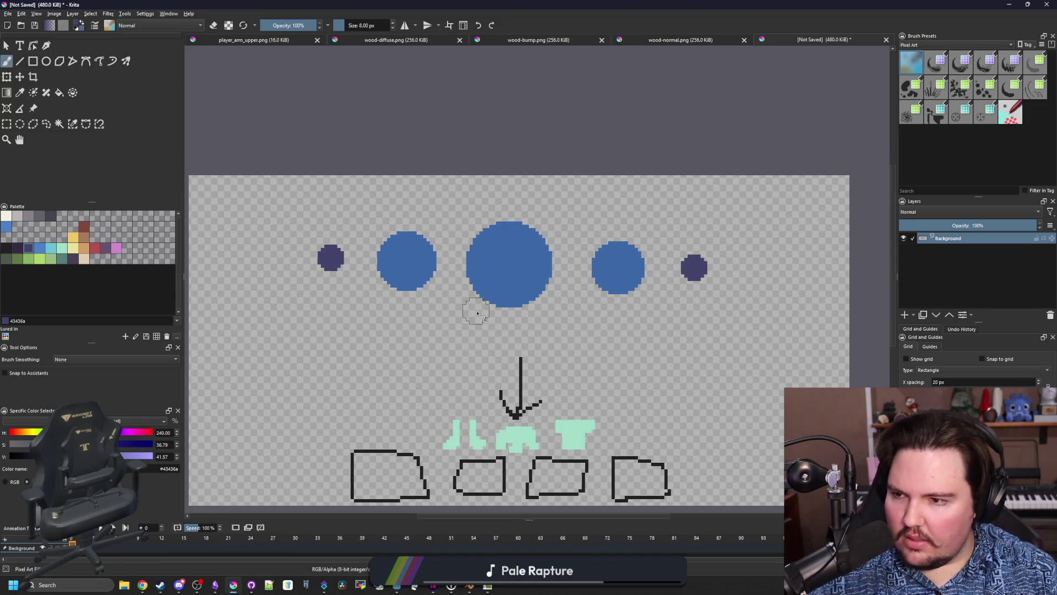
{"action": "scroll", "coordinate": [477, 313], "scroll_direction": "down", "scroll_amount": 1}
{"action": "scroll", "coordinate": [457, 315], "scroll_direction": "up", "scroll_amount": 1}
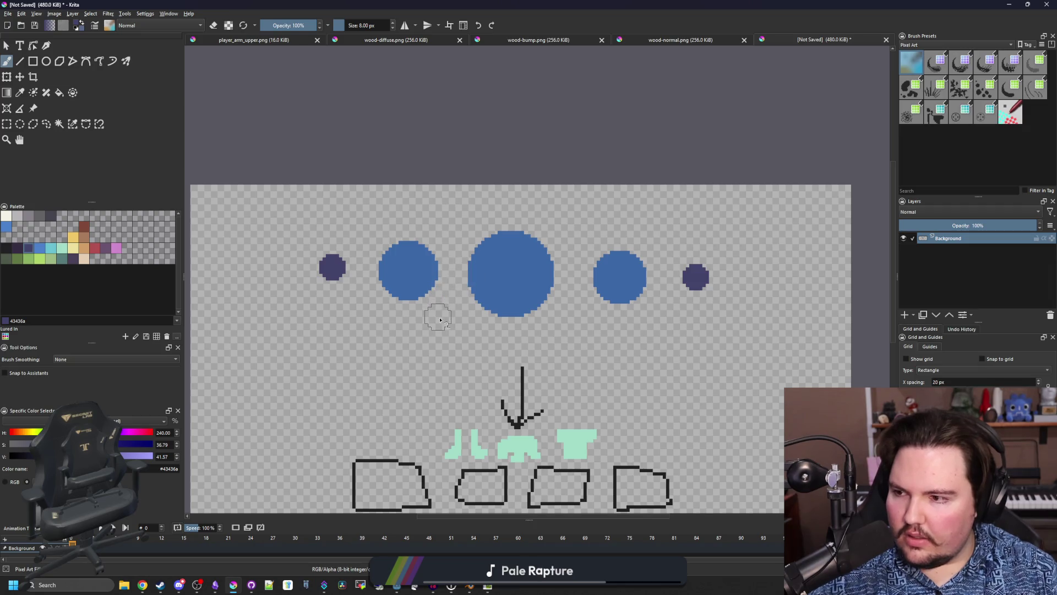
{"action": "left_click_drag", "start_coordinate": [440, 320], "coordinate": [418, 292]}
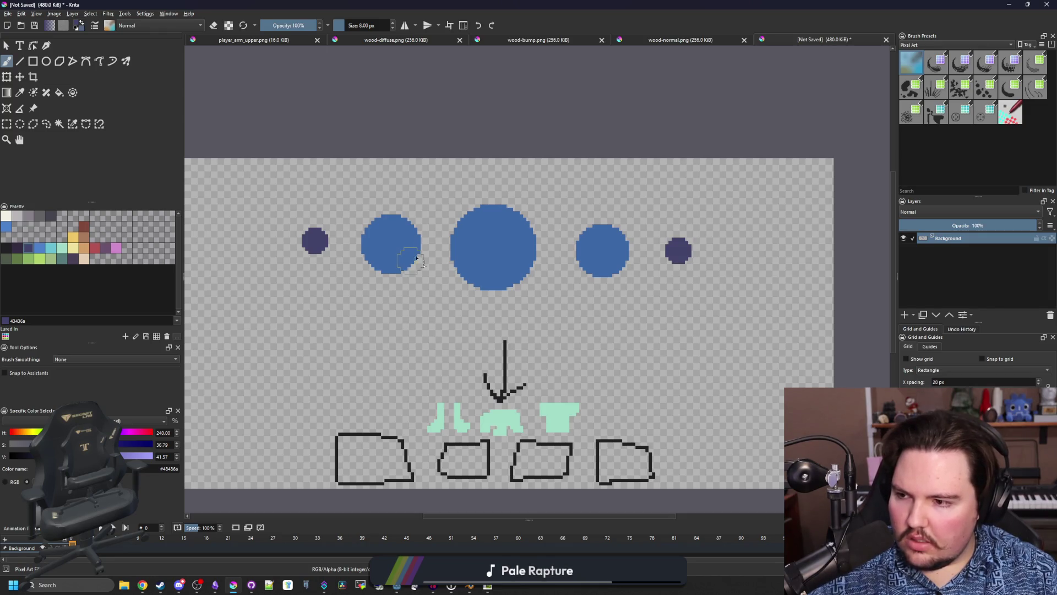
{"action": "left_click", "coordinate": [233, 585]}
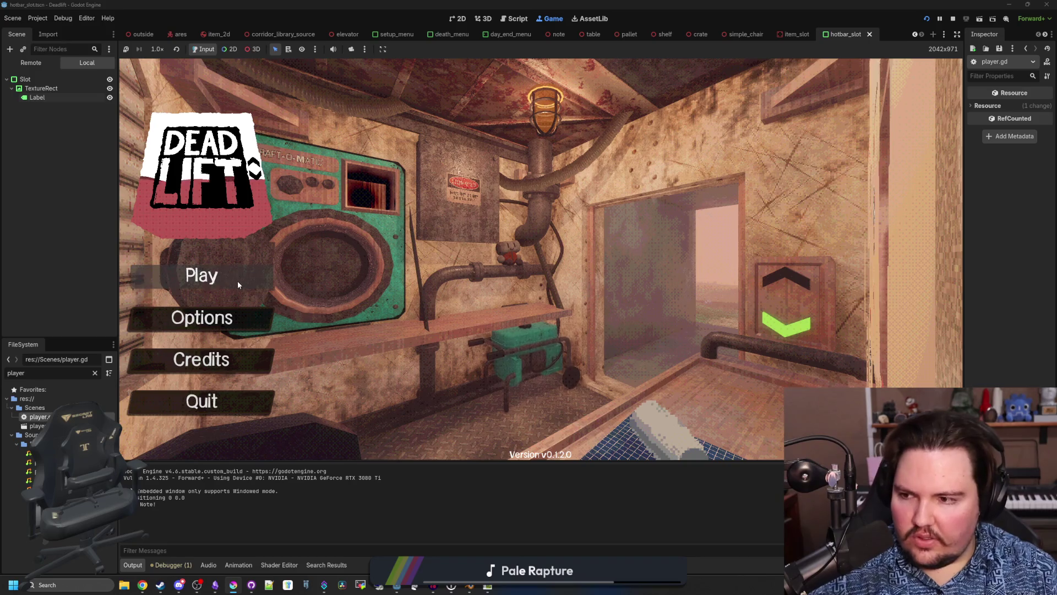
Step: Enter the 'dwasdwa' debug code at the main menu and begin a new game
{"action": "type", "text": "dwasdwa"}
{"action": "left_click", "coordinate": [200, 288]}
{"action": "left_click", "coordinate": [566, 307]}
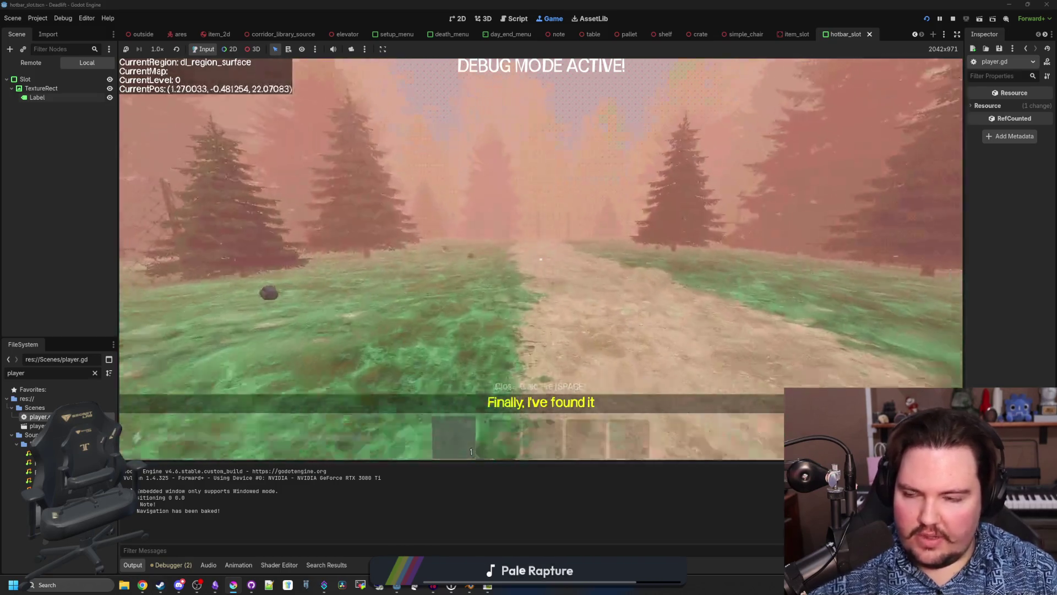
Step: Pause the game and return to update_hotbar in player.gd
{"action": "key", "text": "Escape"}
{"action": "key", "text": "super"}
{"action": "key", "text": "Escape"}
{"action": "left_click", "coordinate": [514, 19]}
{"action": "left_click", "coordinate": [448, 239]}
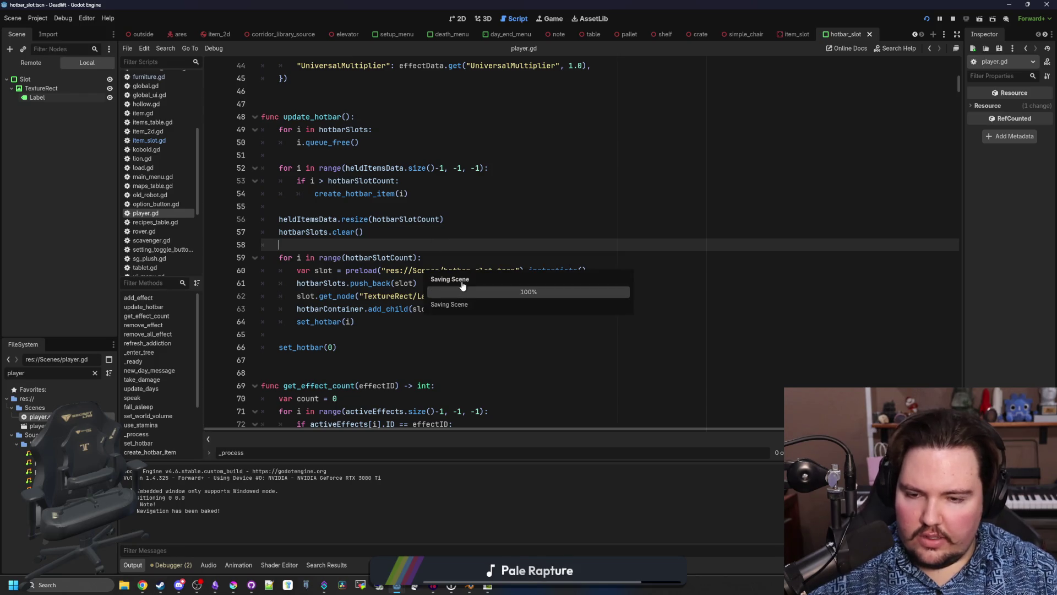
Step: Search player.gd for 'test' and inspect the test-key code and its else branch
{"action": "scroll", "coordinate": [381, 240], "scroll_direction": "up", "scroll_amount": 1}
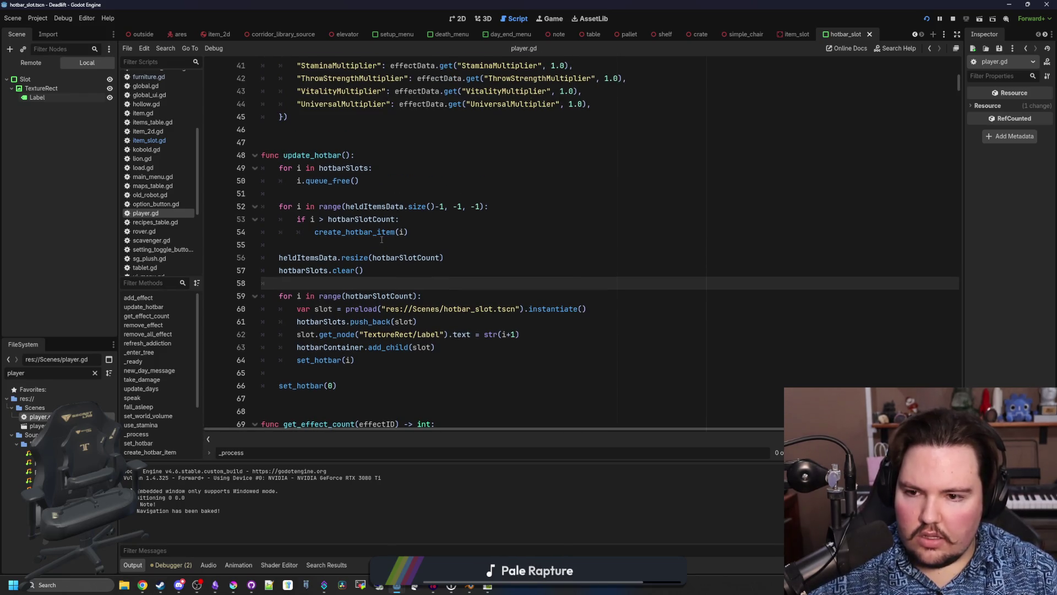
{"action": "left_click", "coordinate": [340, 240]}
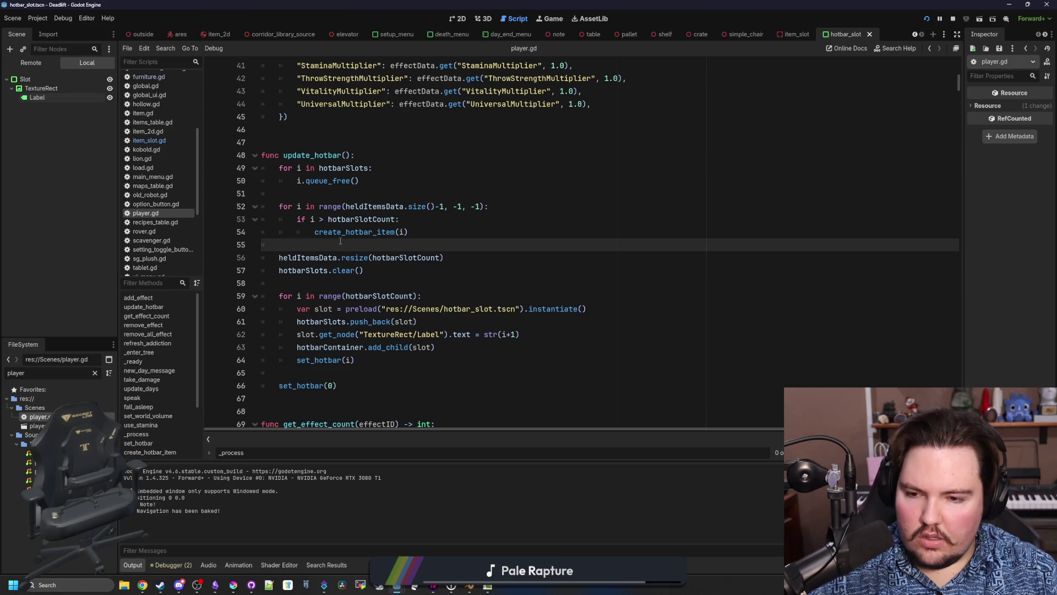
{"action": "key", "text": "ctrl+f"}
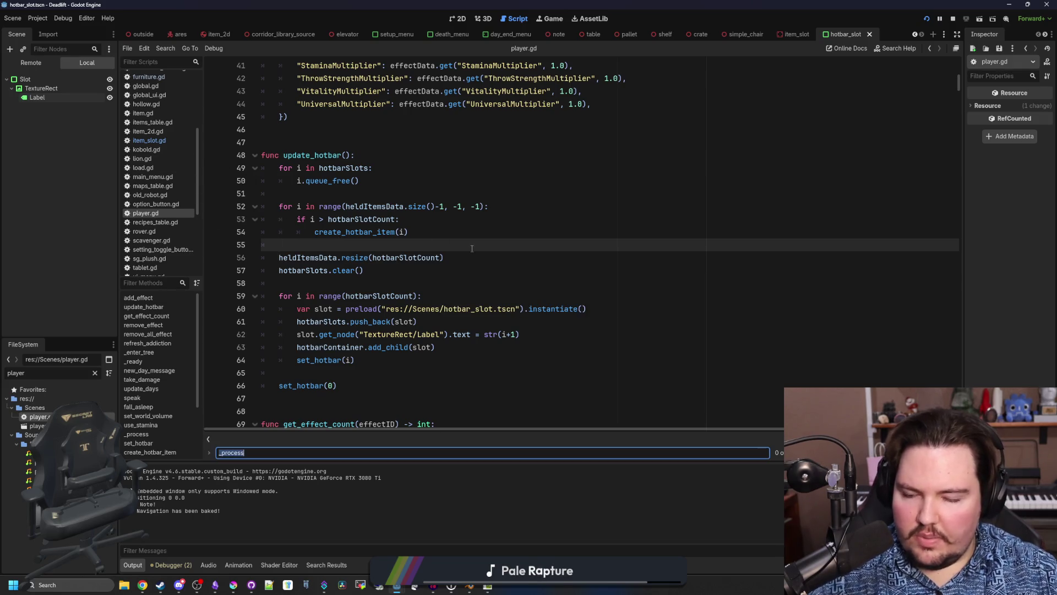
{"action": "type", "text": "test"}
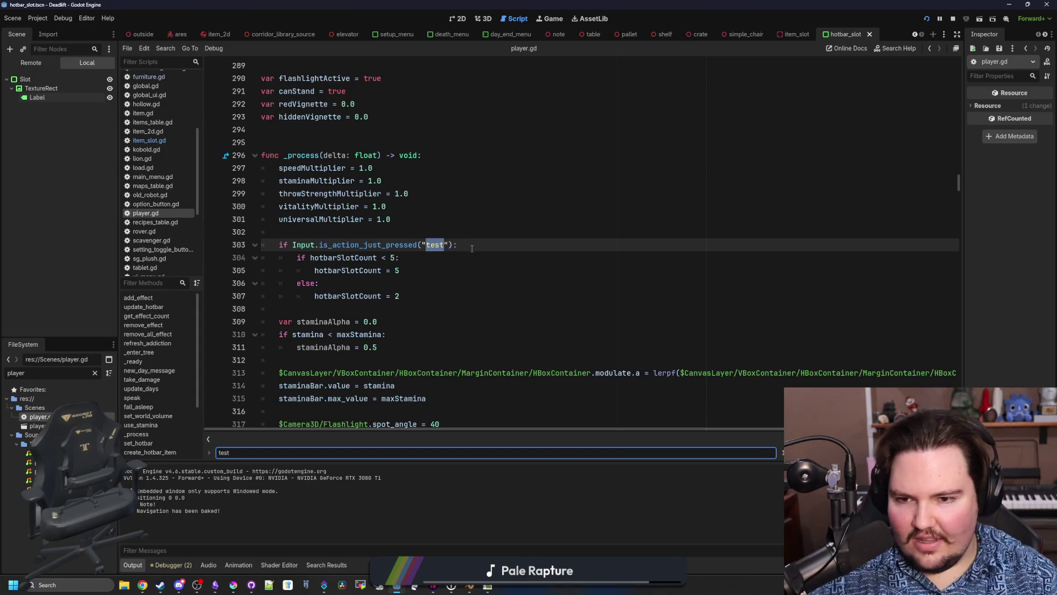
{"action": "left_click", "coordinate": [426, 280]}
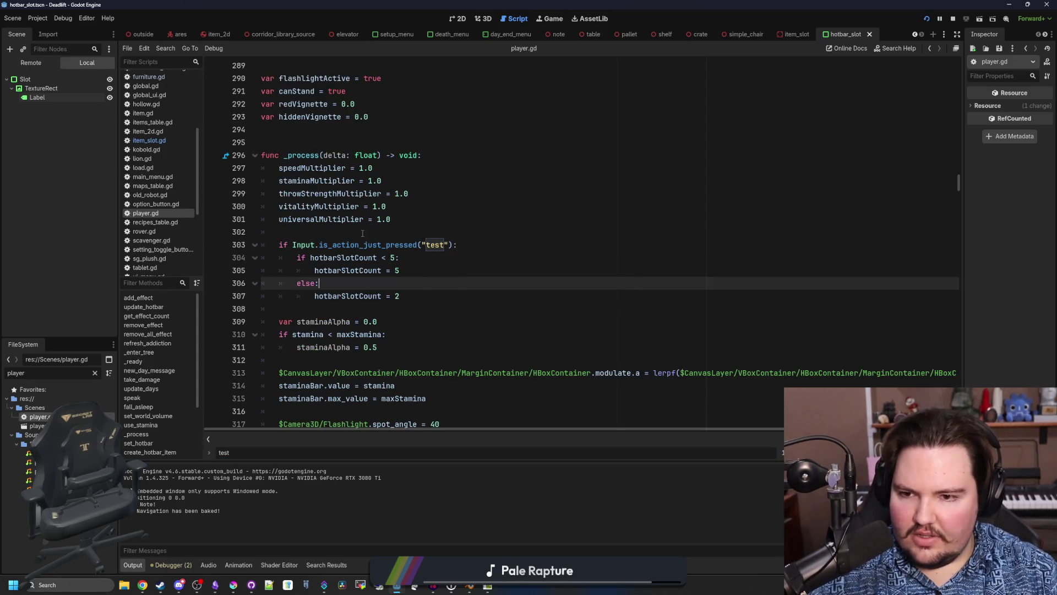
{"action": "left_click", "coordinate": [312, 231]}
{"action": "left_click", "coordinate": [391, 144]}
Step: Search the script for 'hotbar', then 'update_hotbar', and jump to its definition
{"action": "key", "text": "ctrl+f"}
{"action": "type", "text": "hotbar"}
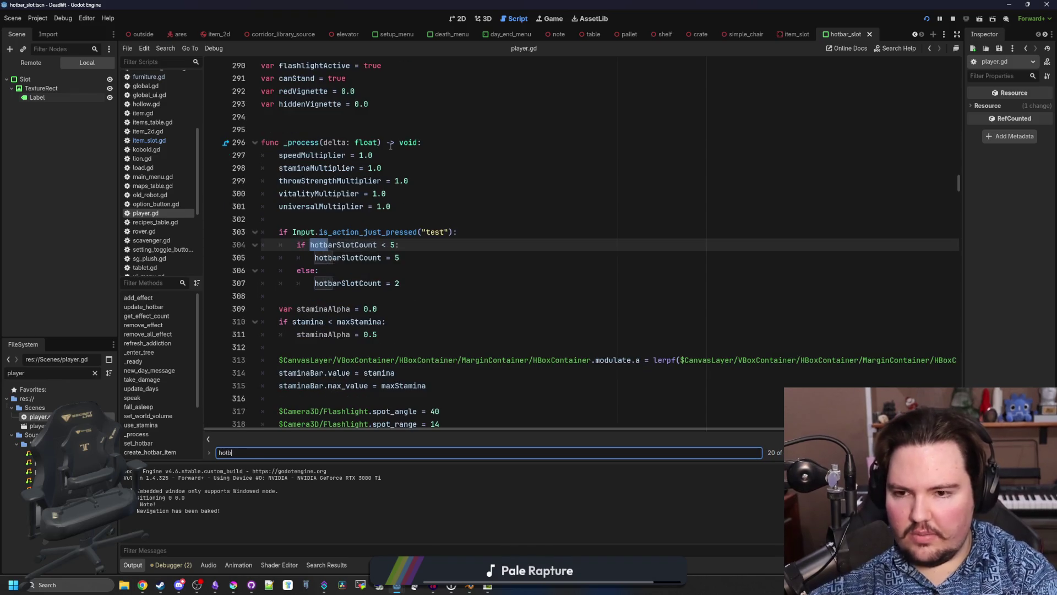
{"action": "left_click", "coordinate": [431, 196]}
{"action": "key", "text": "ctrl+f"}
{"action": "type", "text": "update_hotbar"}
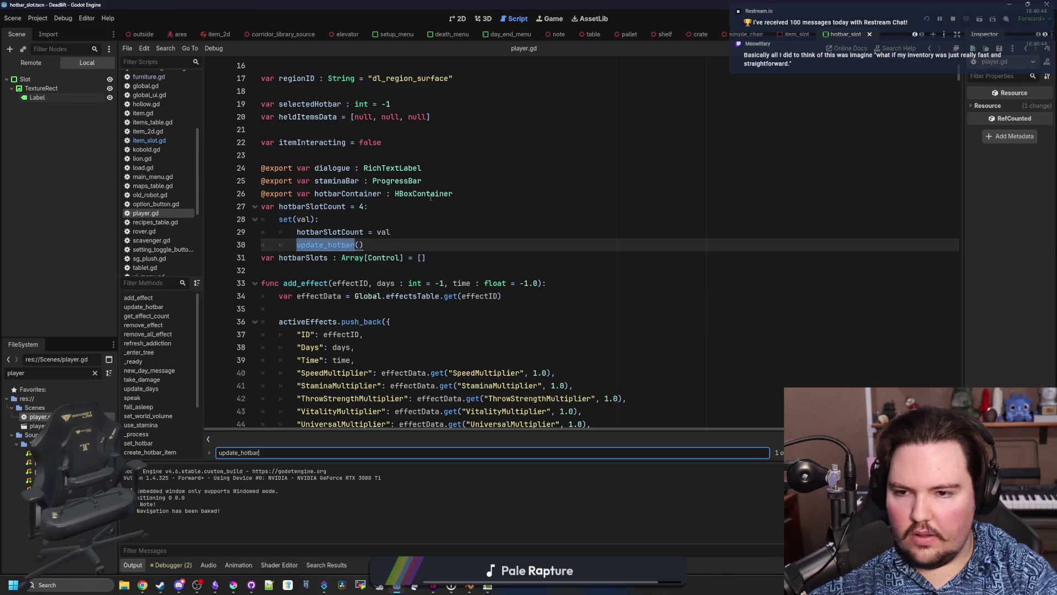
{"action": "left_click", "coordinate": [339, 245], "text": "ctrl"}
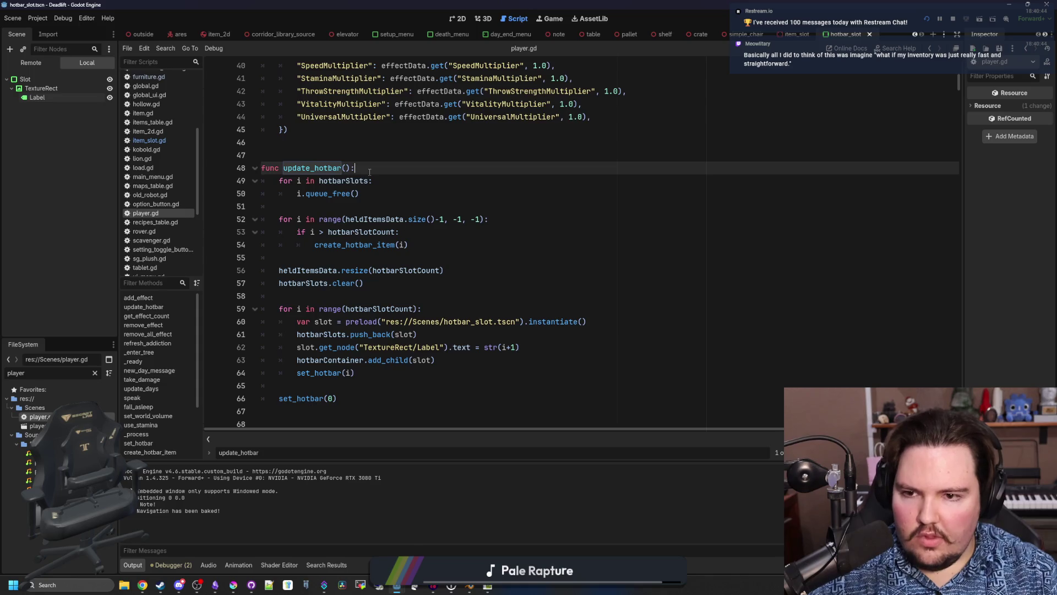
Step: Add print("hhaa") as the first line of update_hotbar, then save, run and resume the game
{"action": "key", "text": "Return"}
{"action": "type", "text": "print(\"hhaa"}
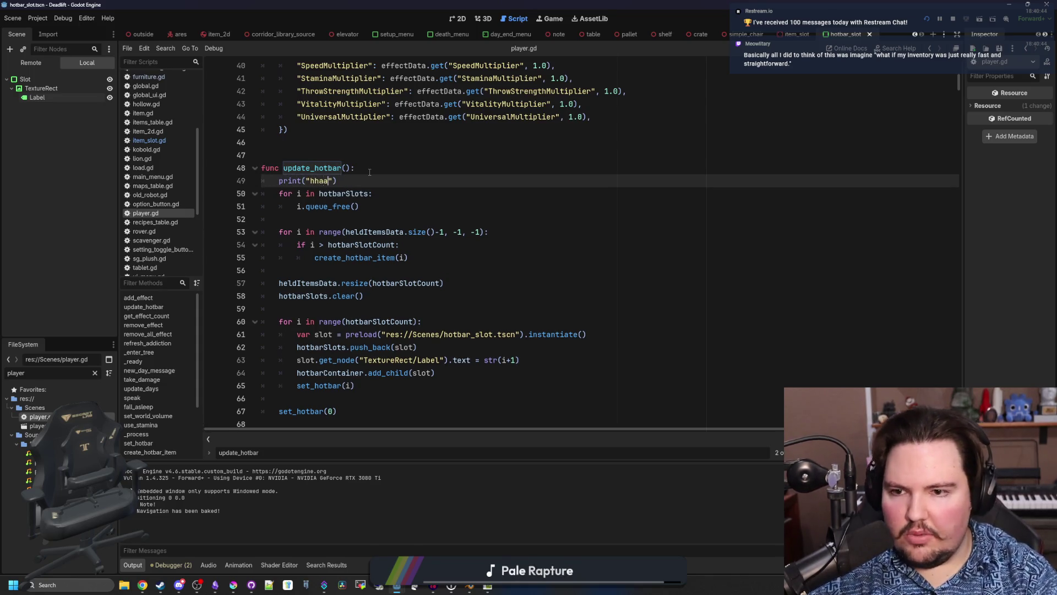
{"action": "key", "text": "F5"}
{"action": "key", "text": "Escape"}
Step: Trigger the test key in-game, pause, and search player.gd for 'bake'
{"action": "key", "text": "w"}
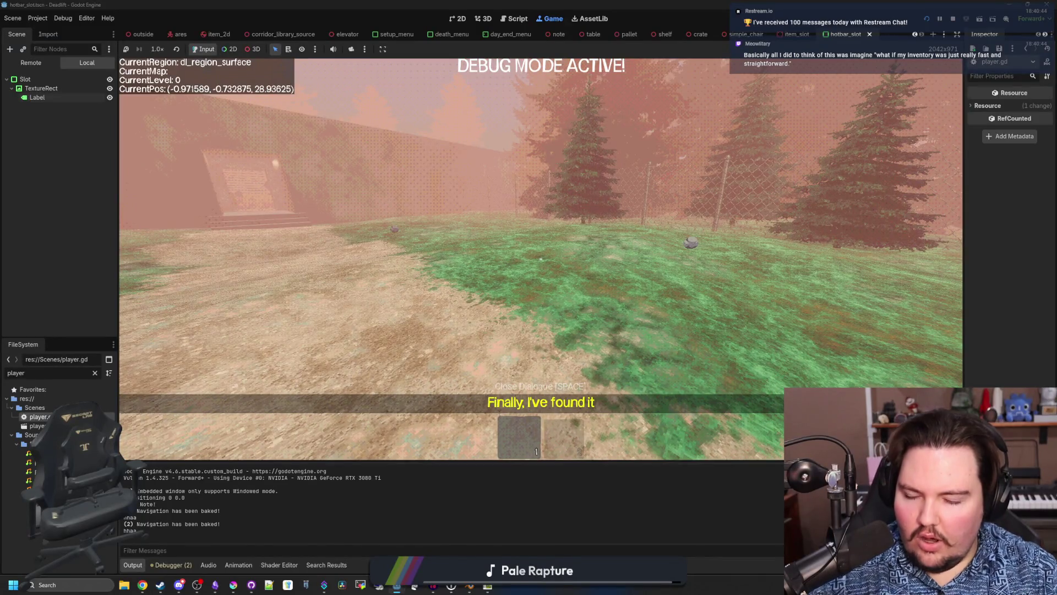
{"action": "key", "text": "Escape"}
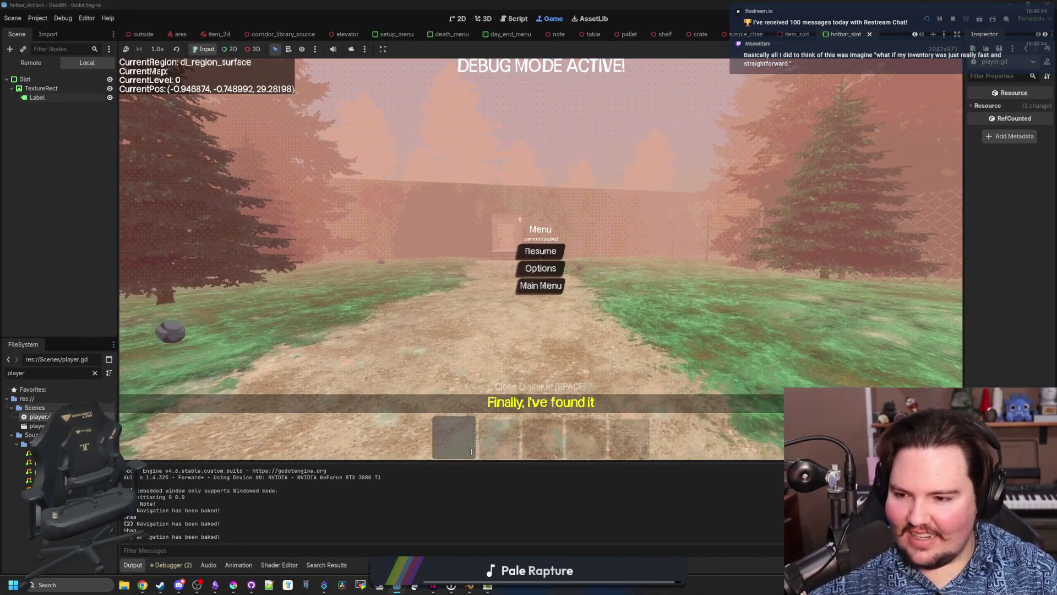
{"action": "double_click", "coordinate": [36, 417]}
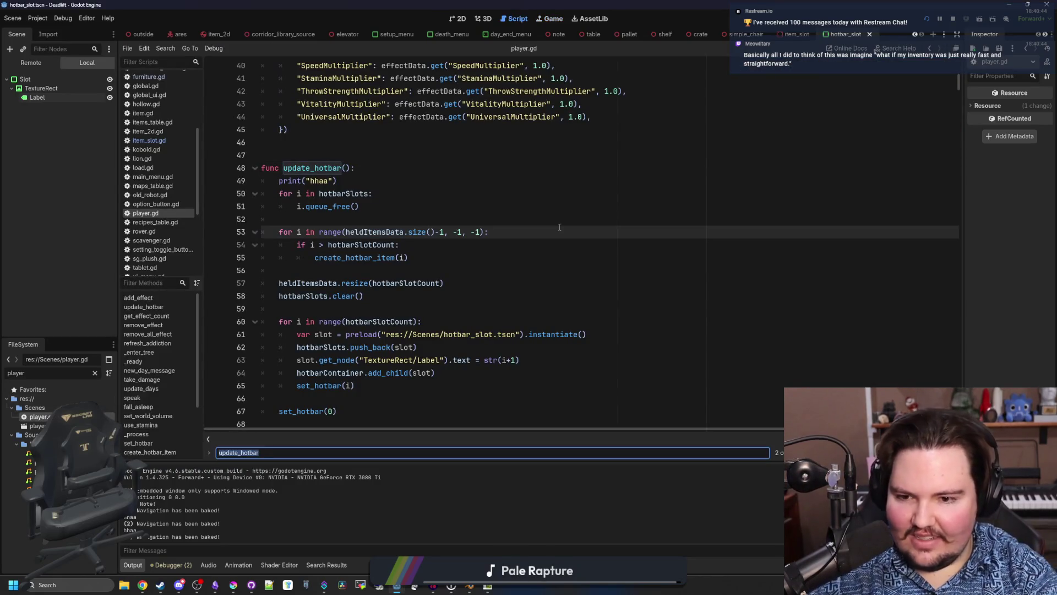
{"action": "type", "text": "navigation"}
{"action": "key", "text": "BackSpace"}
{"action": "key", "text": "BackSpace"}
{"action": "key", "text": "BackSpace"}
{"action": "type", "text": "bake"}
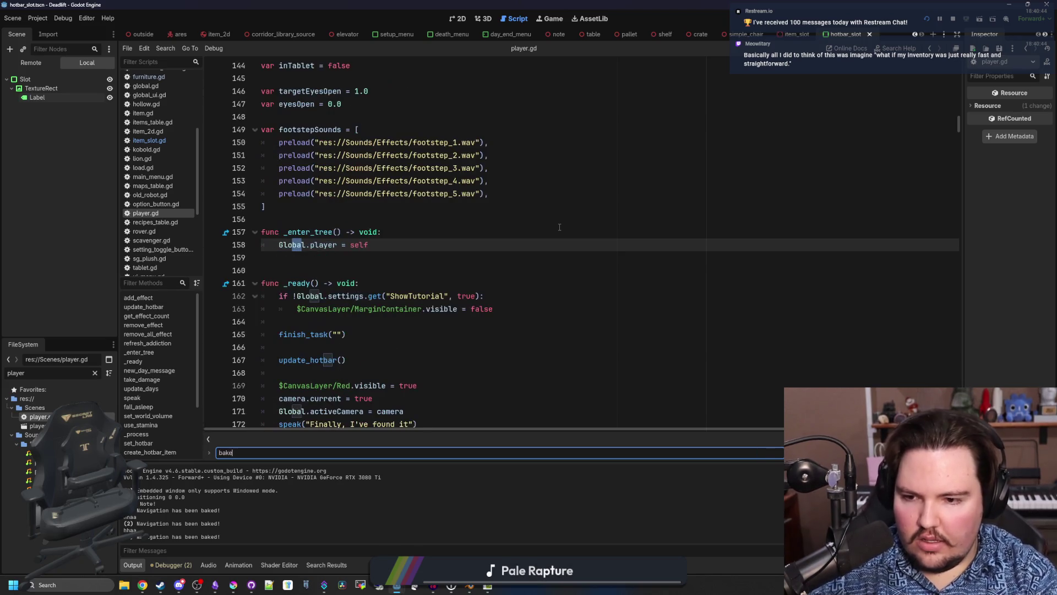
Step: Filter the FileSystem for 'world' and open world.gd
{"action": "left_click", "coordinate": [560, 228]}
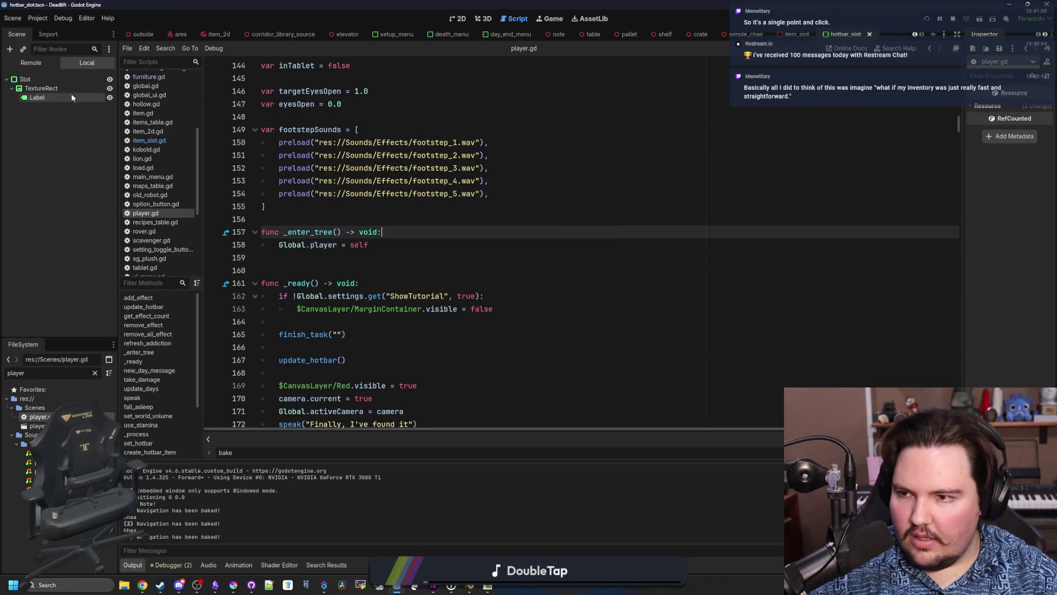
{"action": "left_click", "coordinate": [95, 373]}
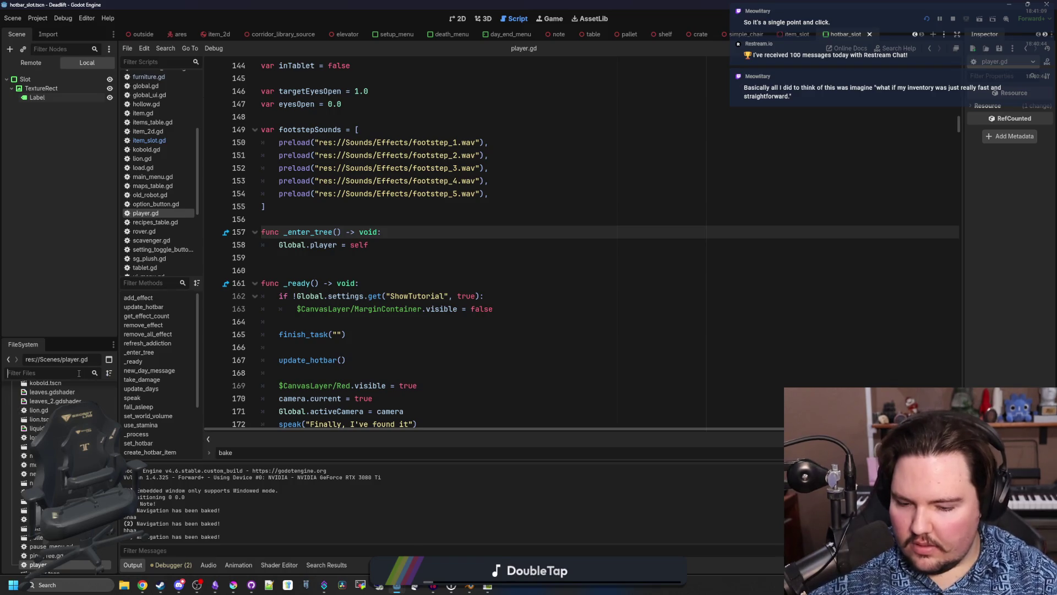
{"action": "type", "text": "world"}
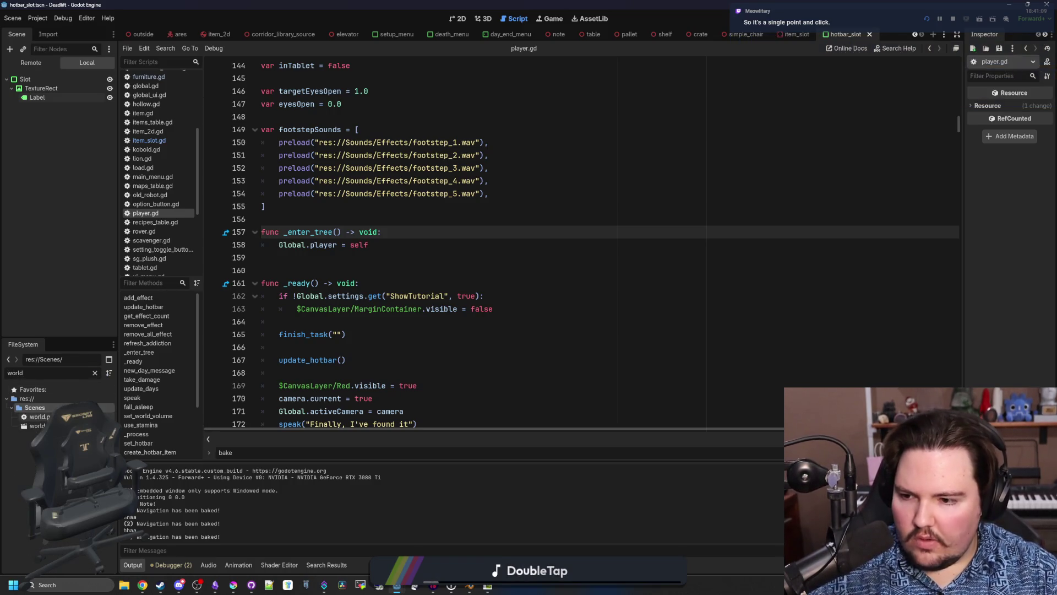
{"action": "double_click", "coordinate": [39, 417]}
Step: Comment out the test-key bake lines 868–869 in world.gd, then save and rerun the game
{"action": "key", "text": "ctrl+f"}
{"action": "key", "text": "Return"}
{"action": "key", "text": "Return"}
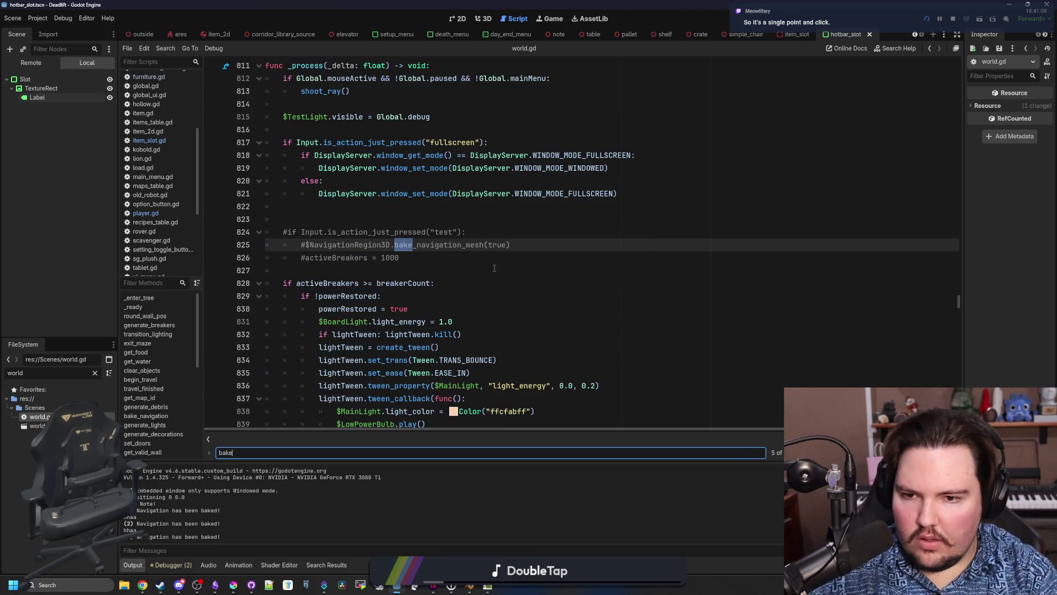
{"action": "key", "text": "Return"}
{"action": "left_click_drag", "start_coordinate": [237, 232], "coordinate": [237, 241]}
{"action": "key", "text": "ctrl+k"}
{"action": "left_click", "coordinate": [322, 219]}
{"action": "key", "text": "ctrl+s"}
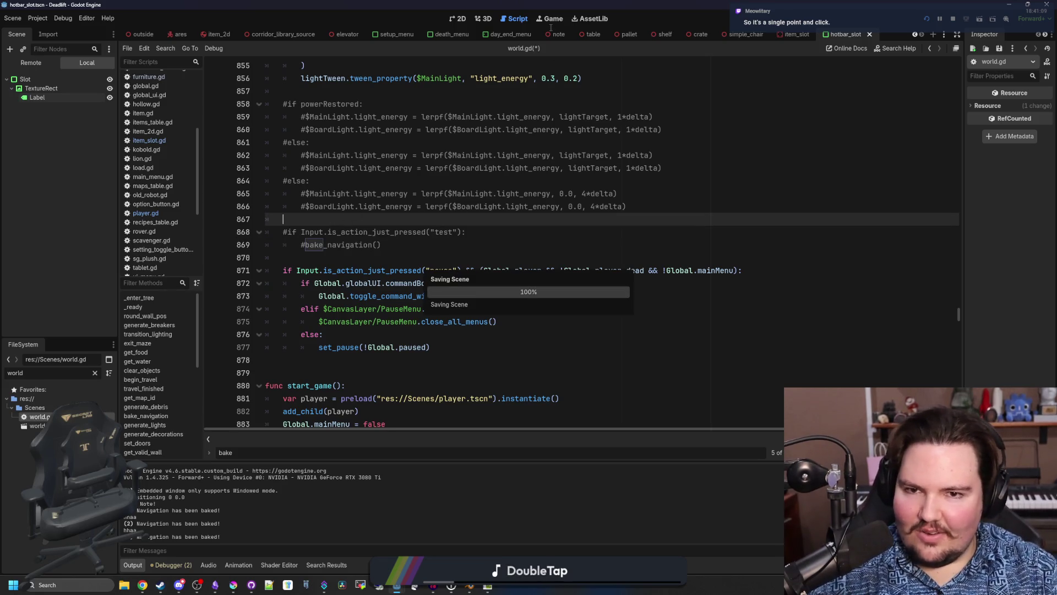
{"action": "key", "text": "Escape"}
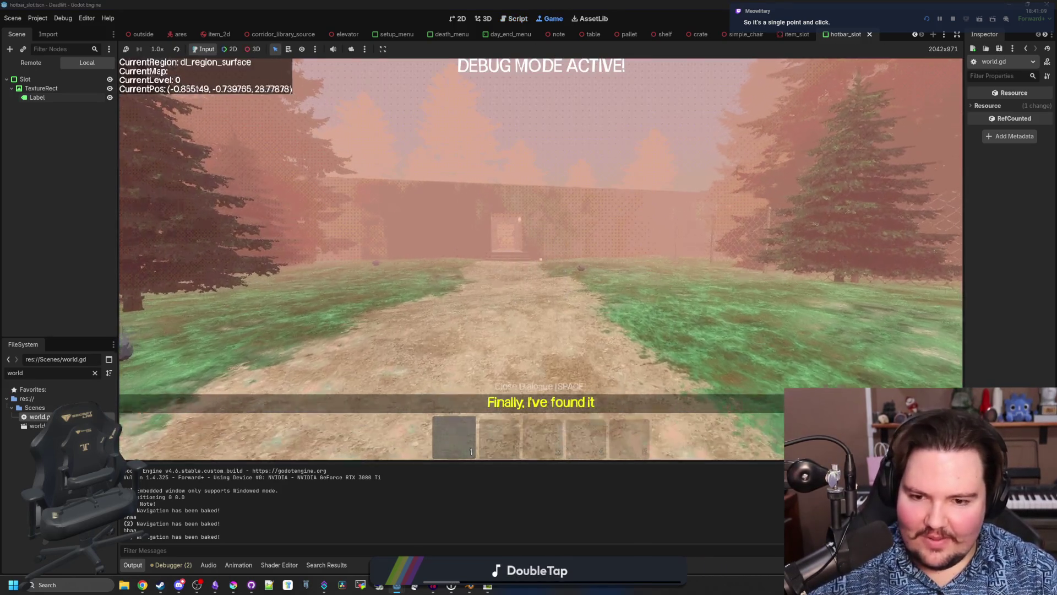
Step: Toggle the hotbar back to two slots, then stop and relaunch the game
{"action": "key", "text": "w"}
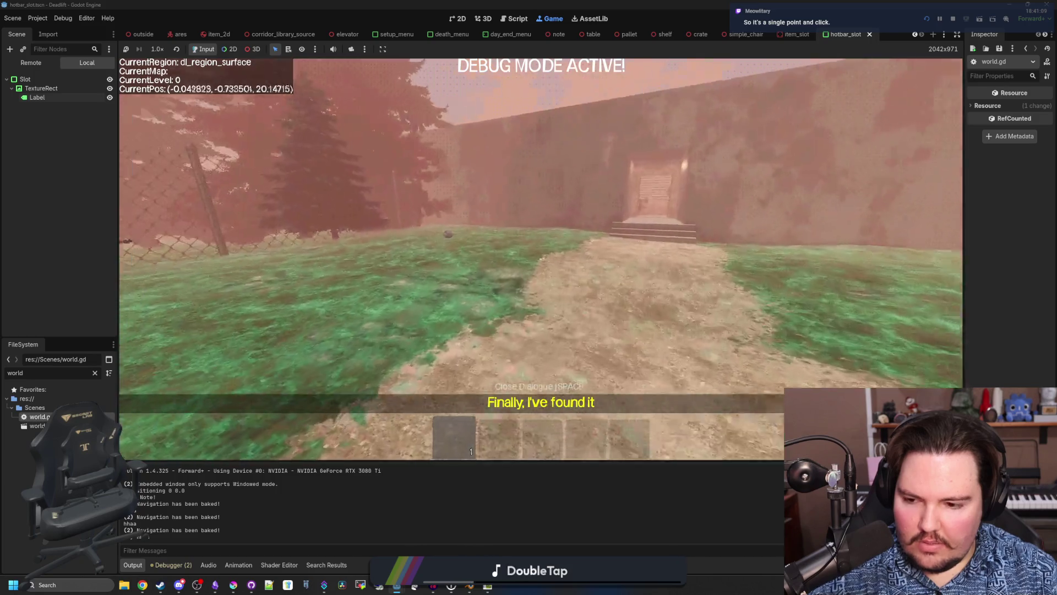
{"action": "key", "text": "Escape"}
{"action": "left_click", "coordinate": [957, 21]}
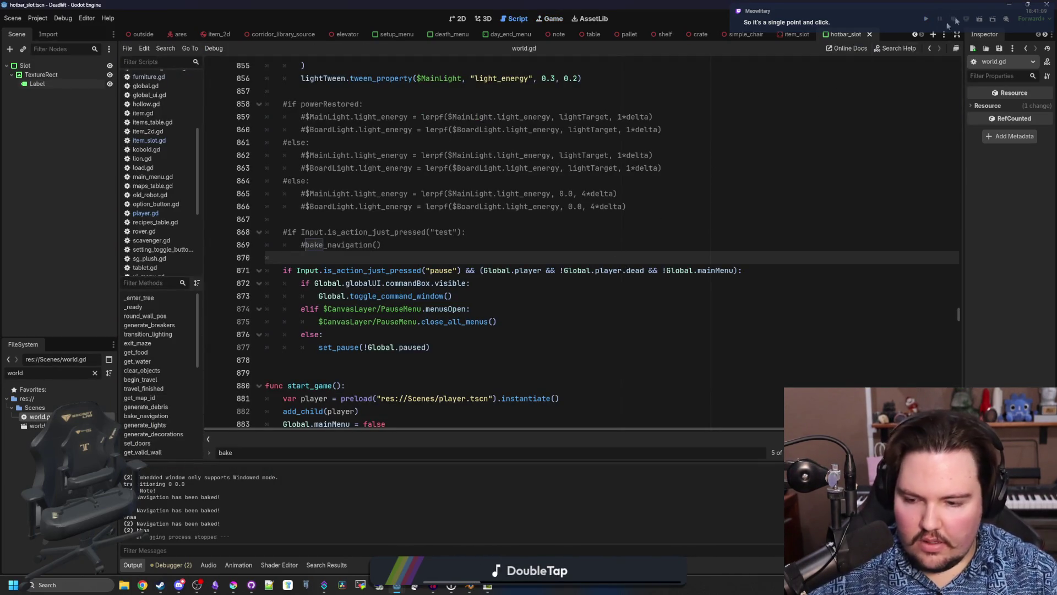
{"action": "left_click", "coordinate": [927, 17]}
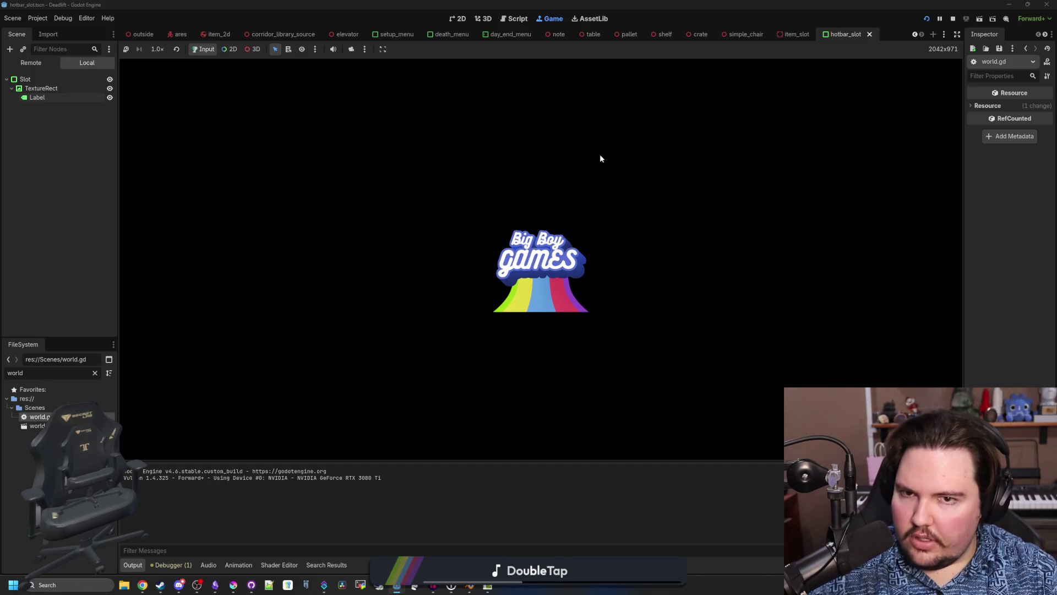
Step: Start a new game with default settings via Play and Begin Game, and walk forward
{"action": "mouse_move", "coordinate": [236, 588]}
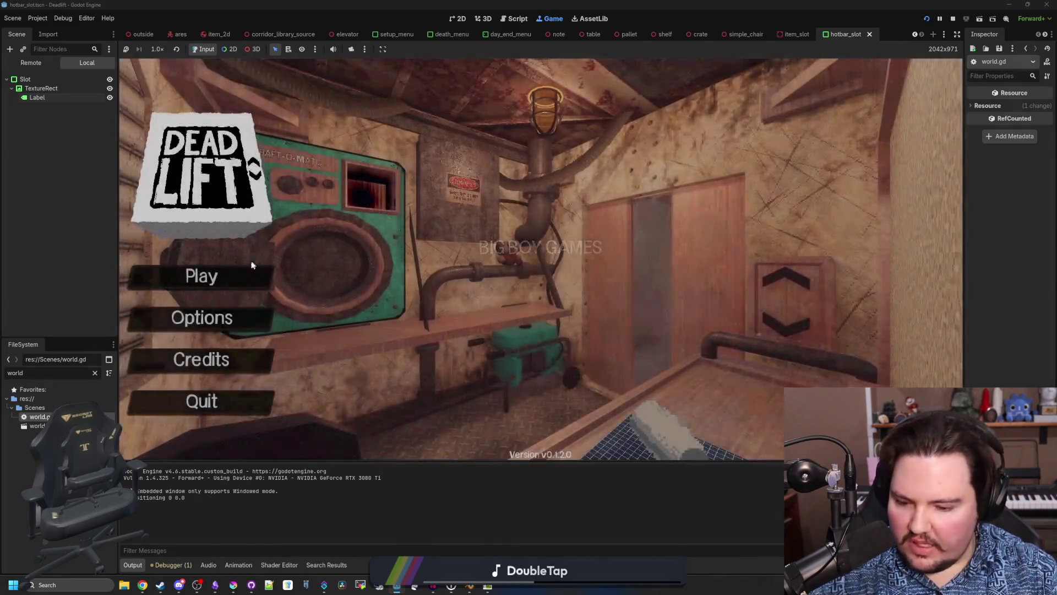
{"action": "type", "text": "dwasdwa"}
{"action": "left_click", "coordinate": [236, 275]}
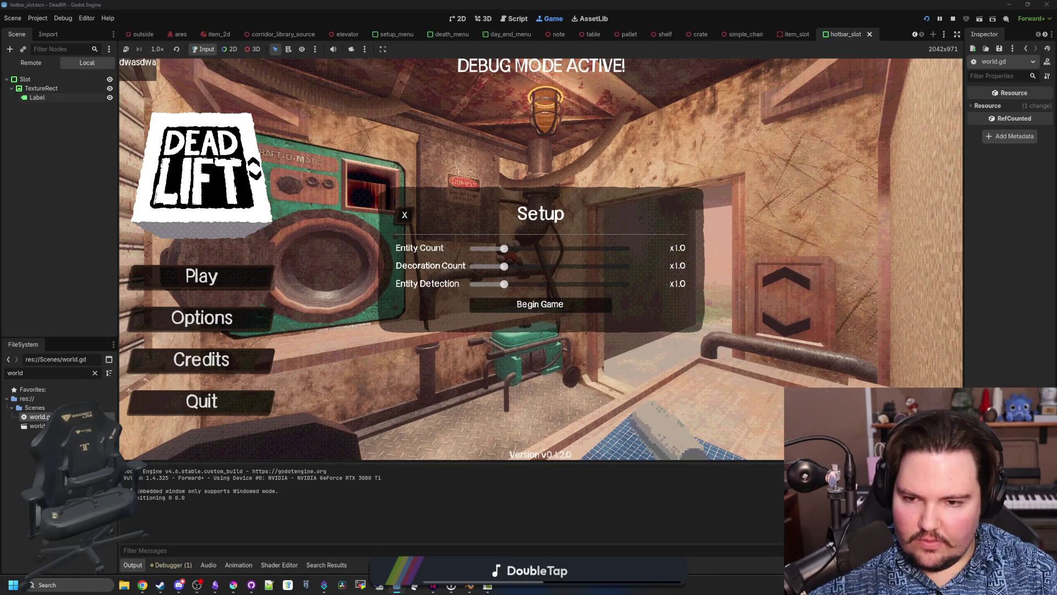
{"action": "left_click", "coordinate": [540, 304]}
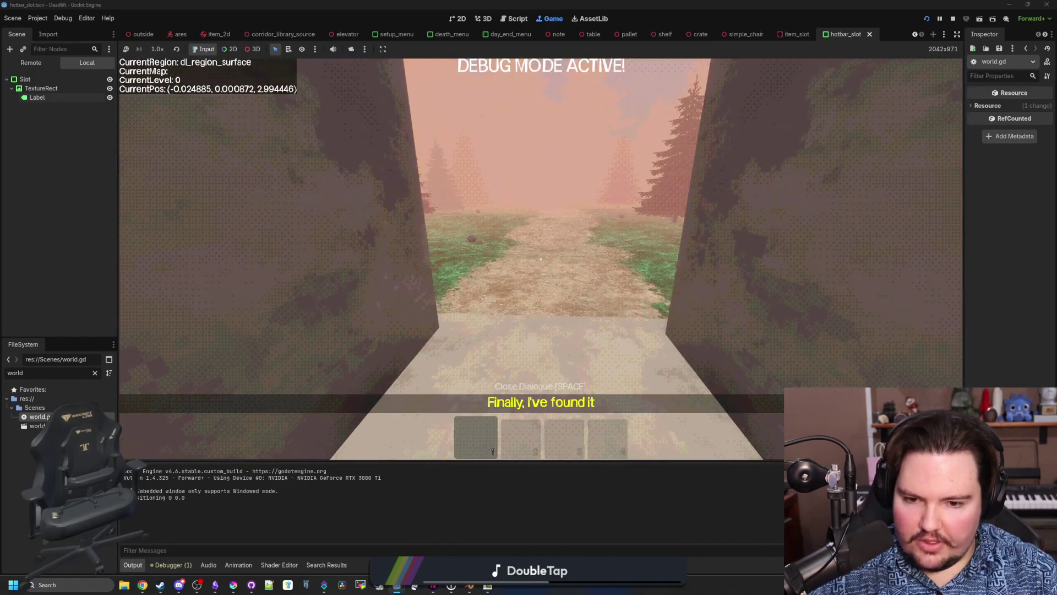
{"action": "key", "text": "w"}
{"action": "key", "text": "super"}
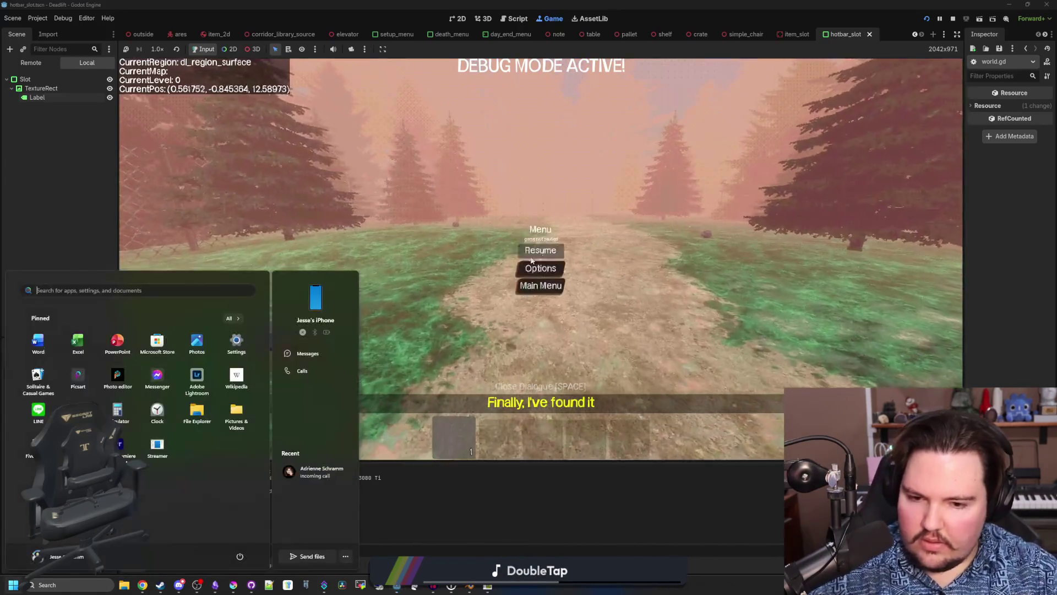
{"action": "left_click", "coordinate": [481, 489]}
Step: Start the Debugger's Profiler, then walk along the forest path and pause the game
{"action": "left_click", "coordinate": [171, 564]}
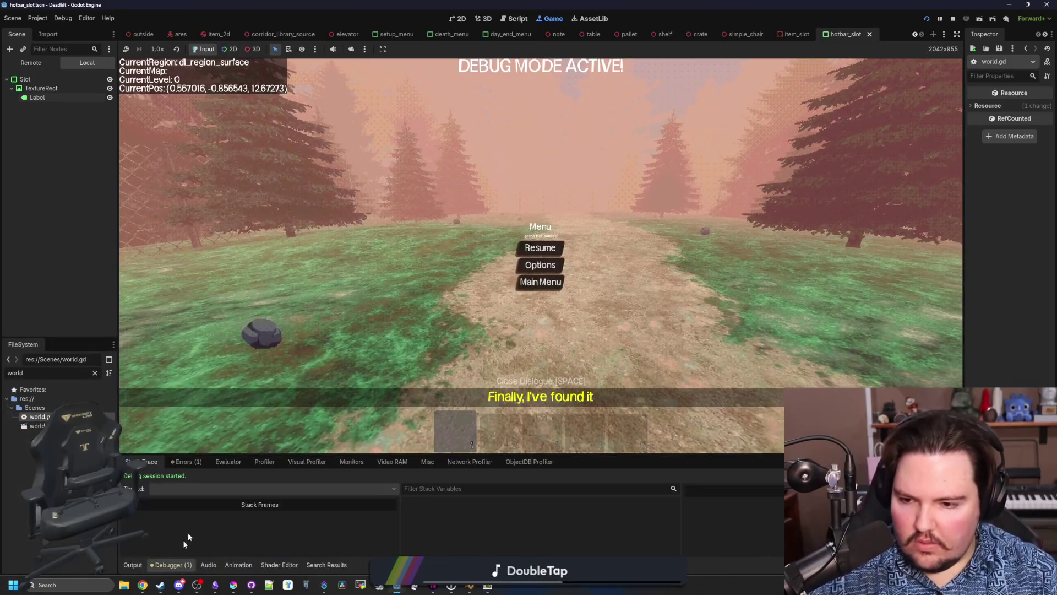
{"action": "left_click", "coordinate": [264, 461]}
{"action": "left_click", "coordinate": [133, 478]}
{"action": "left_click", "coordinate": [540, 248]}
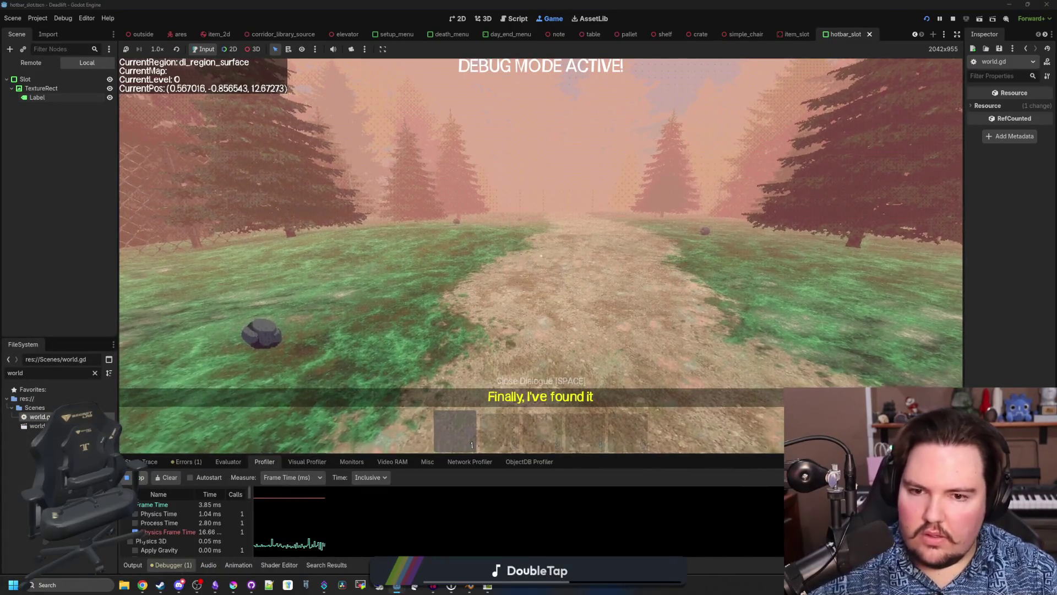
{"action": "key", "text": "w"}
{"action": "key", "text": "w"}
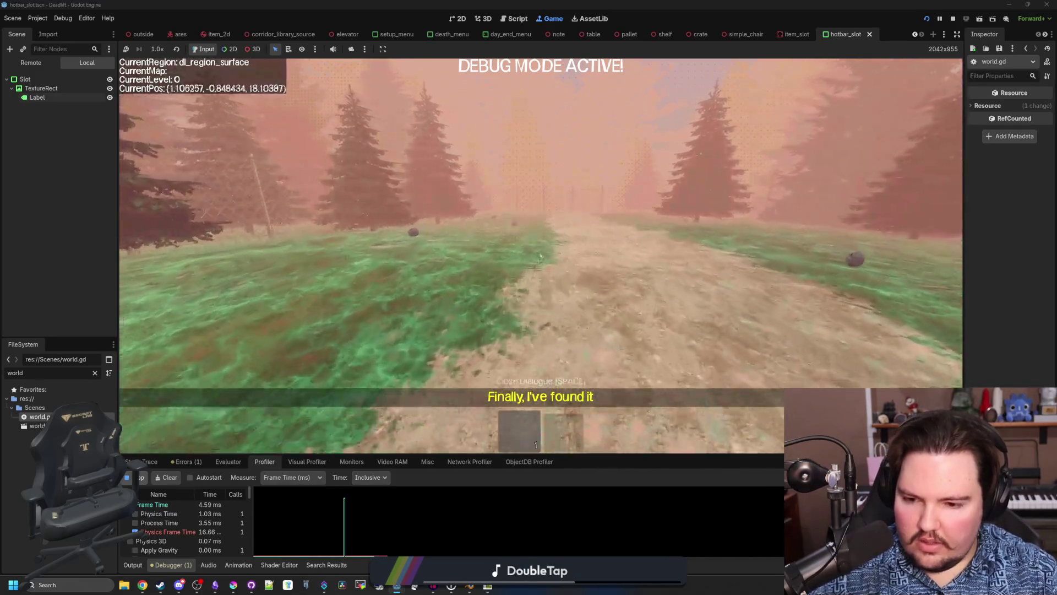
{"action": "key", "text": "Escape"}
{"action": "key", "text": "super"}
{"action": "left_click", "coordinate": [401, 506]}
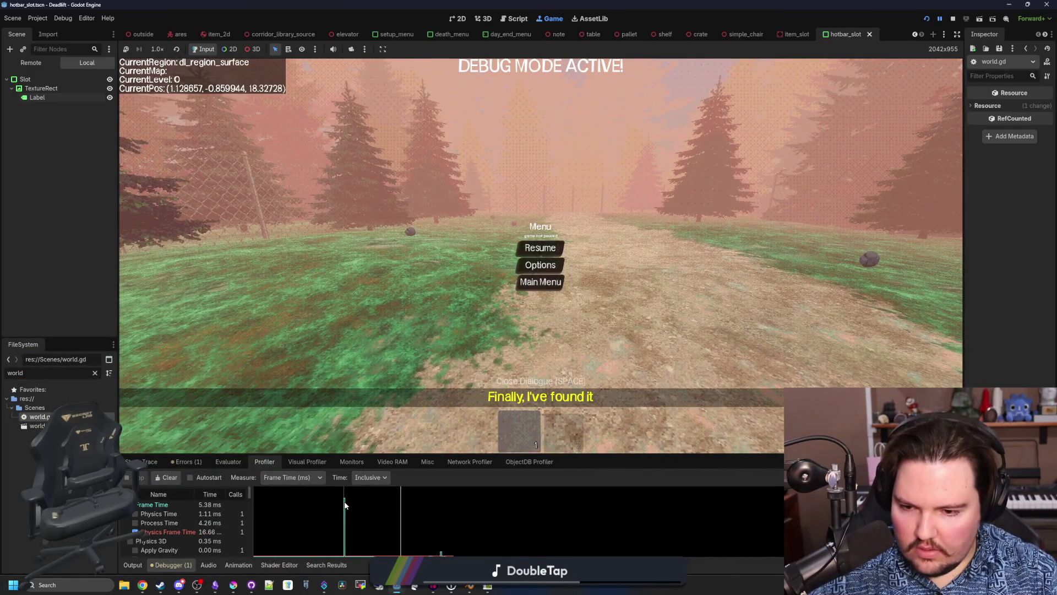
Step: Enlarge the profiler panel and inspect the timings for frames 592 and 595
{"action": "left_click_drag", "start_coordinate": [577, 455], "coordinate": [577, 330]}
{"action": "scroll", "coordinate": [203, 440], "scroll_direction": "down", "scroll_amount": 10}
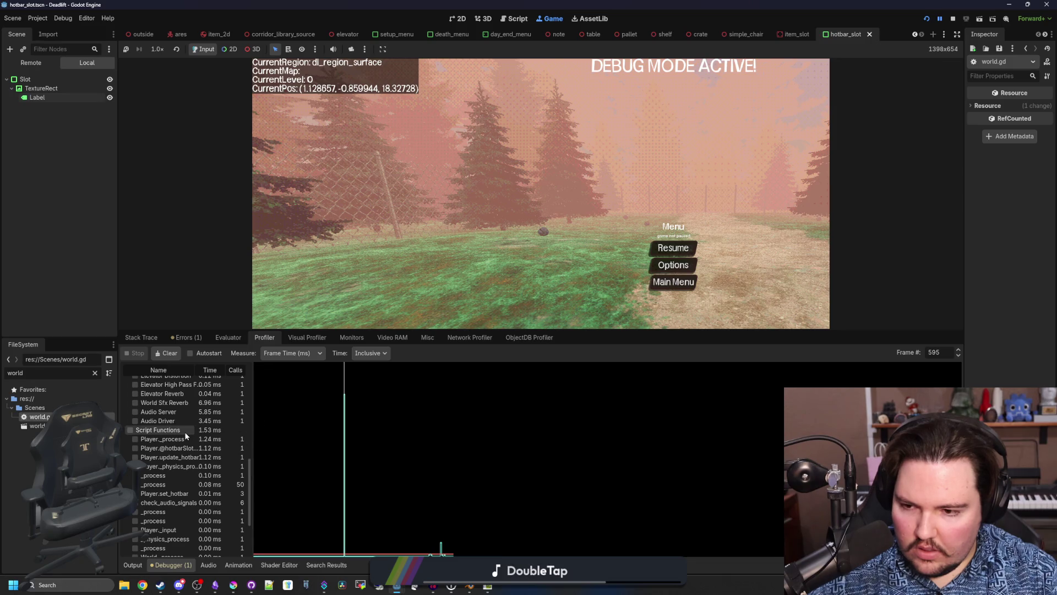
{"action": "left_click", "coordinate": [341, 402]}
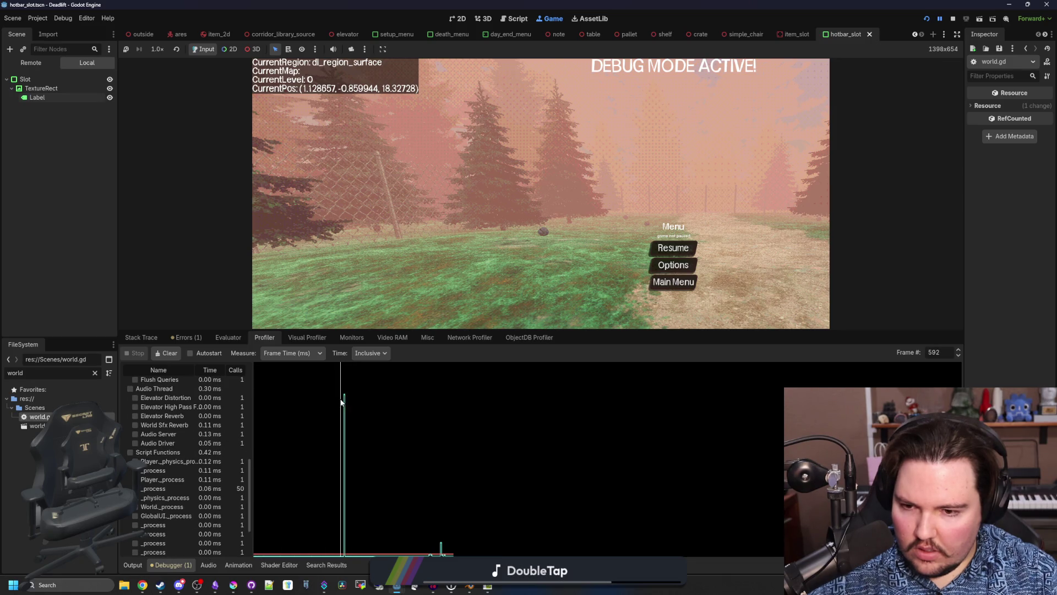
{"action": "left_click", "coordinate": [345, 406]}
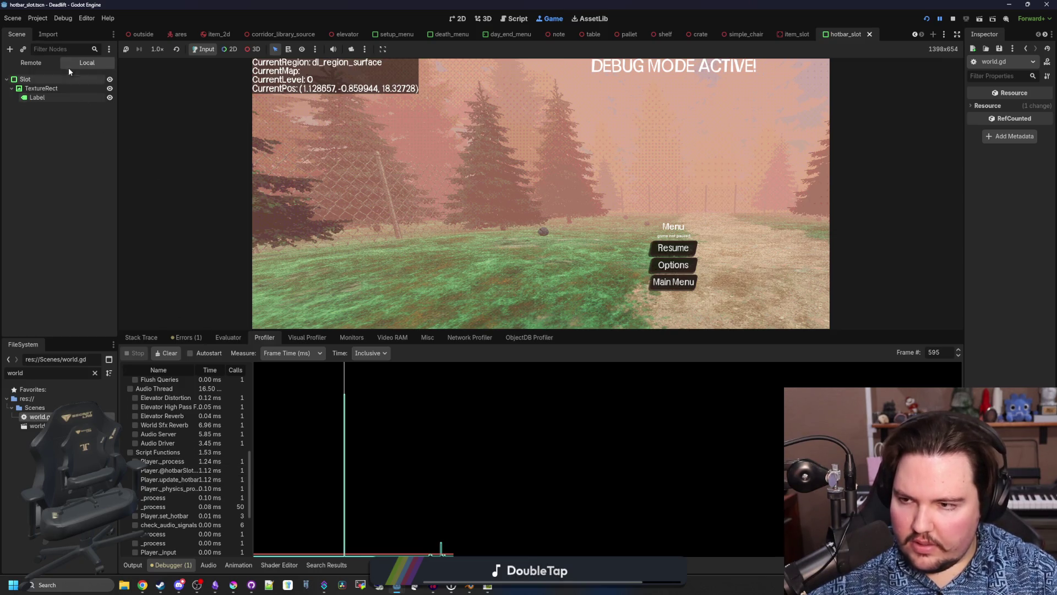
Step: Filter the FileSystem for 'player' and open player.gd
{"action": "left_click", "coordinate": [95, 373]}
{"action": "type", "text": "player"}
{"action": "double_click", "coordinate": [36, 416]}
{"action": "key", "text": "Up"}
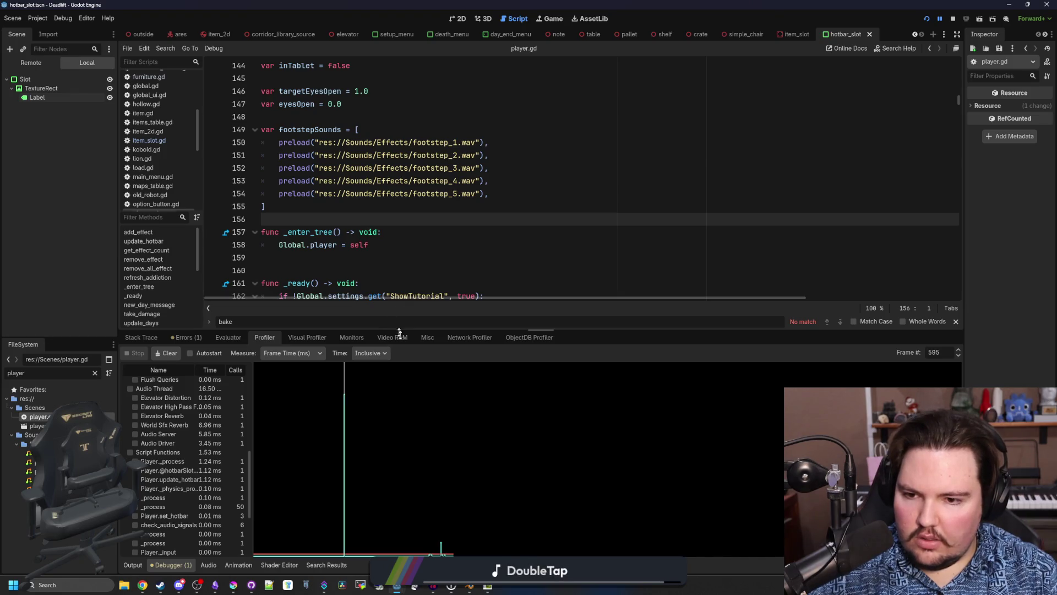
Step: Delete the print("hhaa") line from update_hotbar and save player.gd
{"action": "left_click_drag", "start_coordinate": [398, 330], "coordinate": [398, 454]}
{"action": "scroll", "coordinate": [311, 169], "scroll_direction": "down", "scroll_amount": 5}
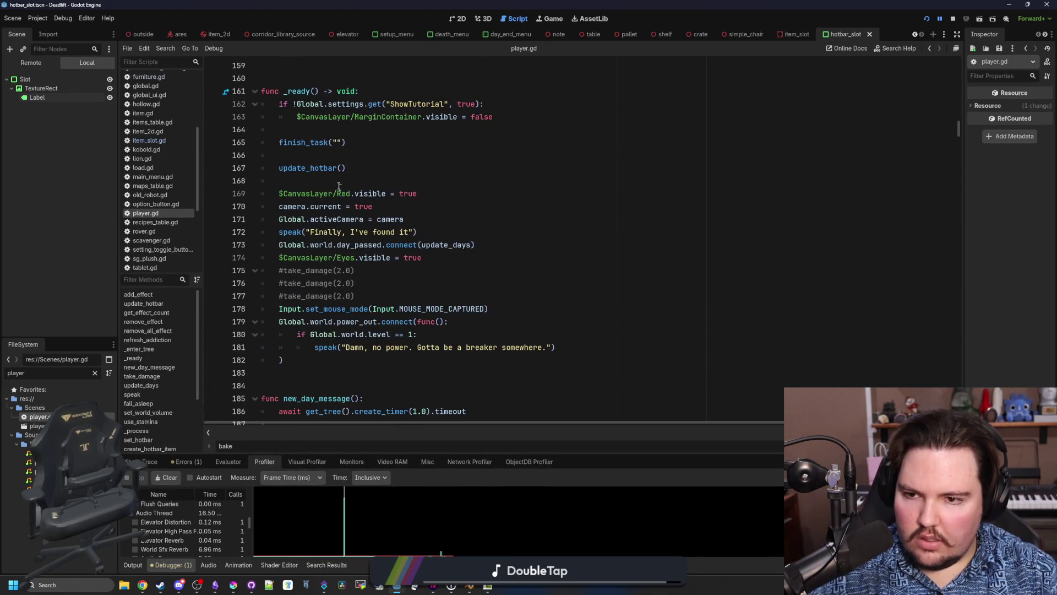
{"action": "left_click", "coordinate": [311, 169], "text": "ctrl"}
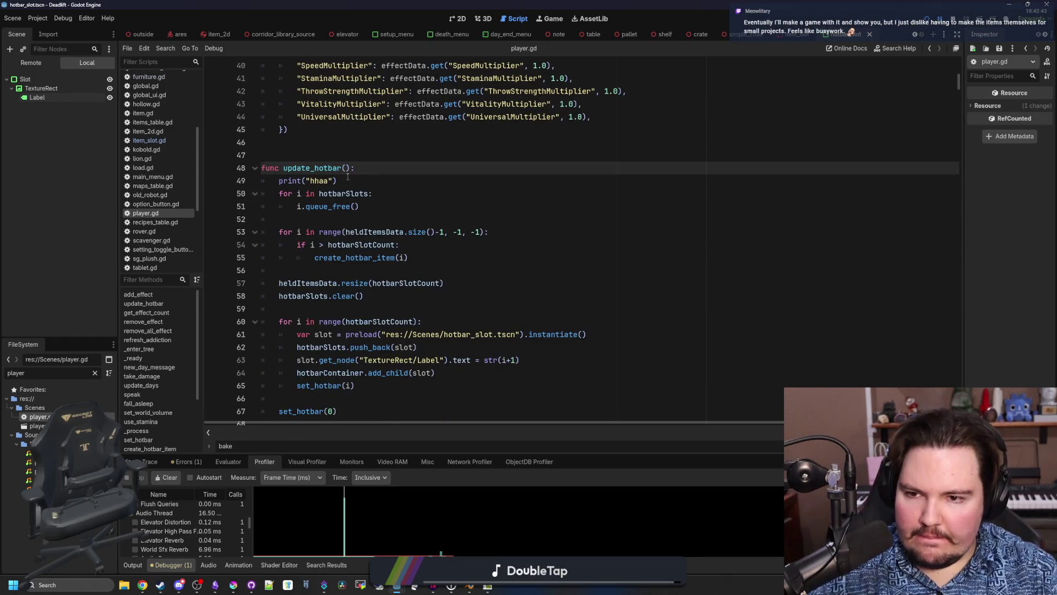
{"action": "left_click", "coordinate": [350, 181]}
{"action": "key", "text": "shift+Home"}
{"action": "key", "text": "BackSpace"}
{"action": "key", "text": "BackSpace"}
{"action": "key", "text": "BackSpace"}
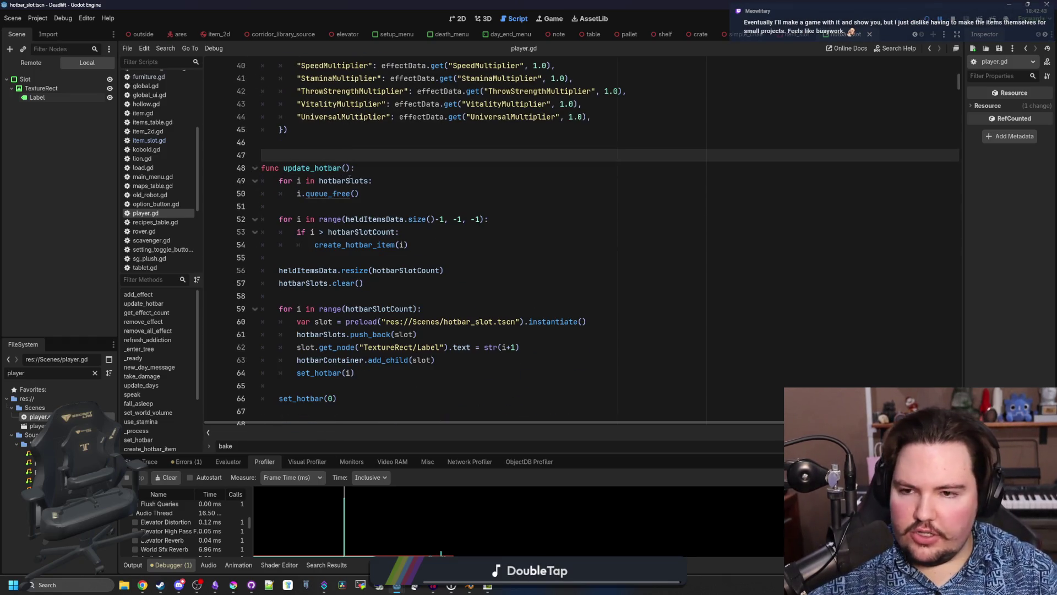
{"action": "key", "text": "ctrl+s"}
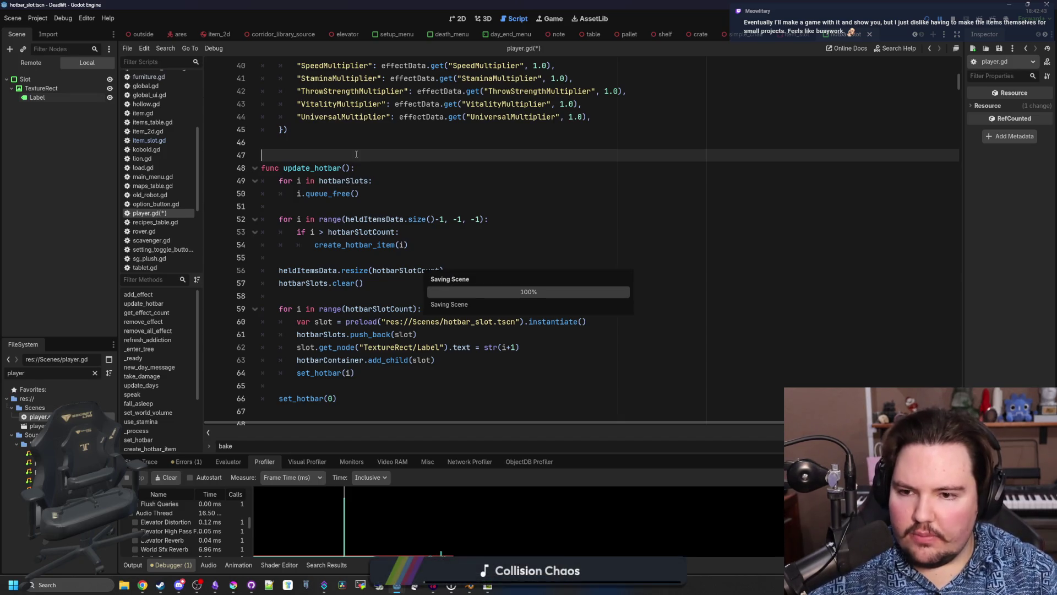
Step: Review create_hotbar_item and the update_hotbar loop, then open item_slot.gd
{"action": "left_click", "coordinate": [385, 206]}
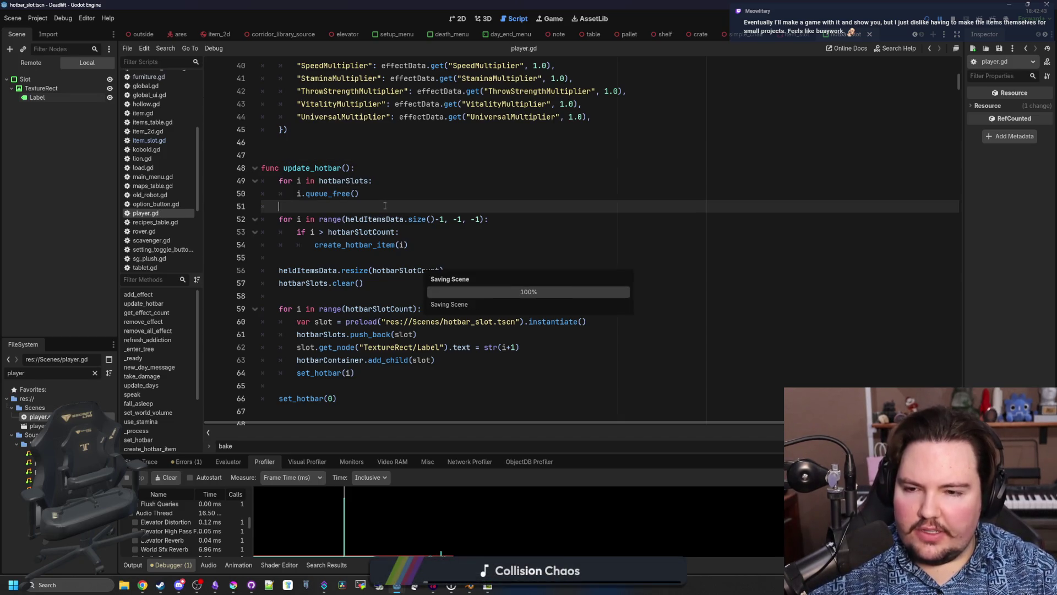
{"action": "left_click", "coordinate": [347, 245], "text": "ctrl"}
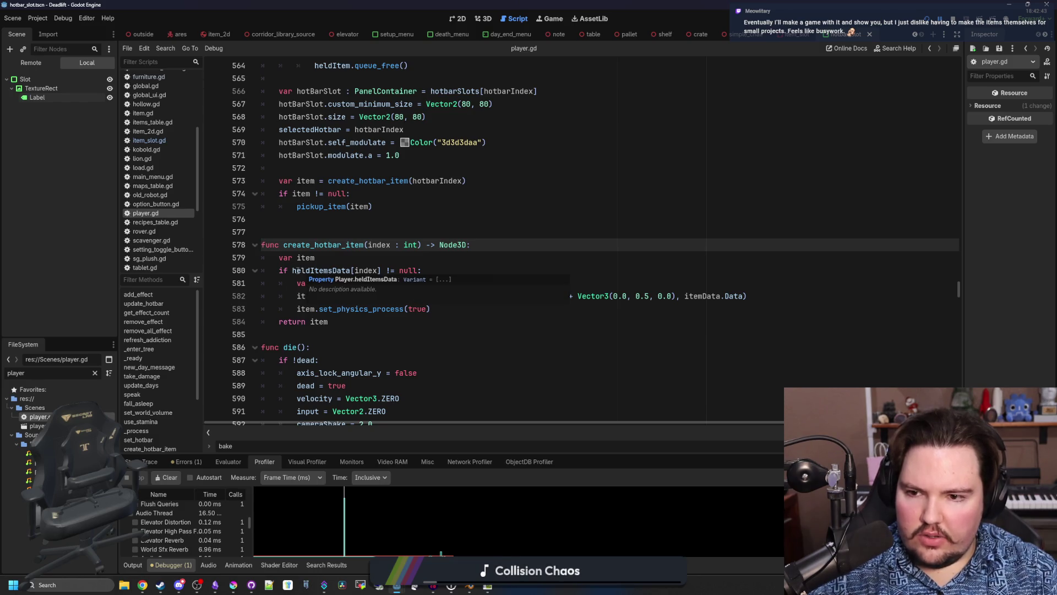
{"action": "left_click", "coordinate": [435, 262]}
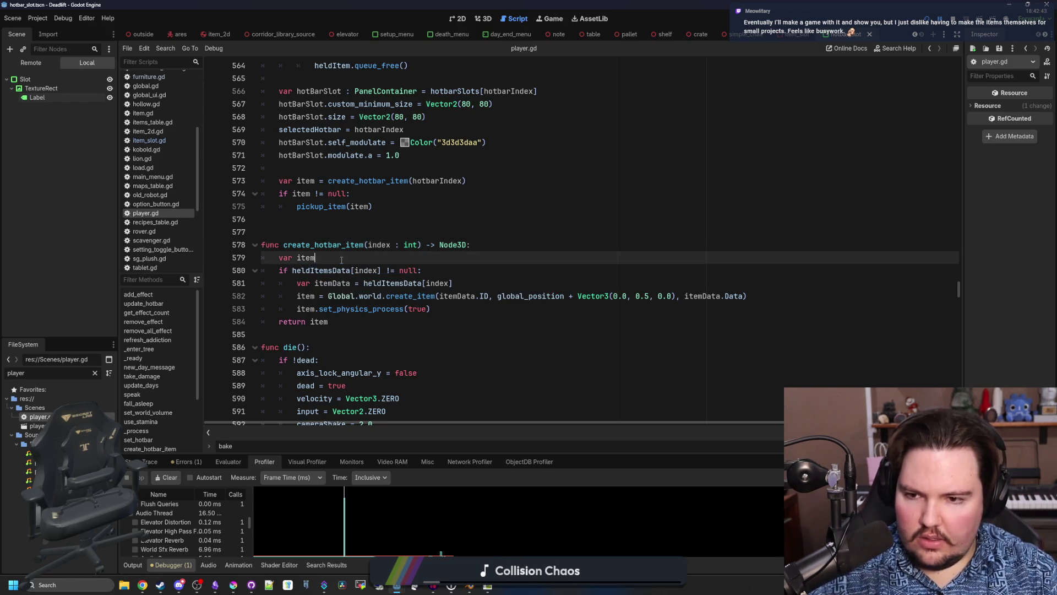
{"action": "key", "text": "alt+Left"}
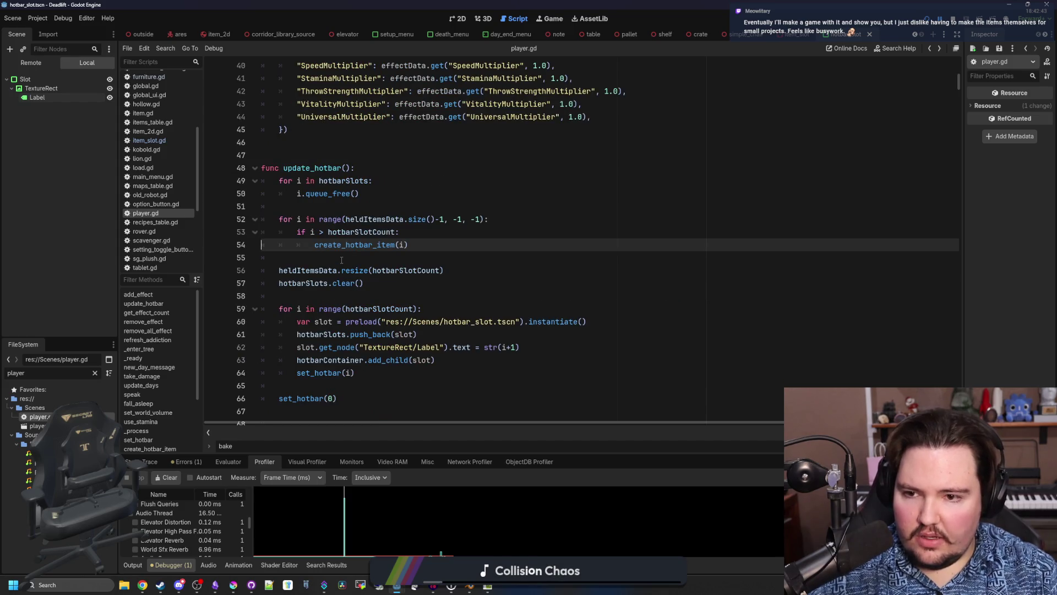
{"action": "scroll", "coordinate": [341, 212], "scroll_direction": "down", "scroll_amount": 2}
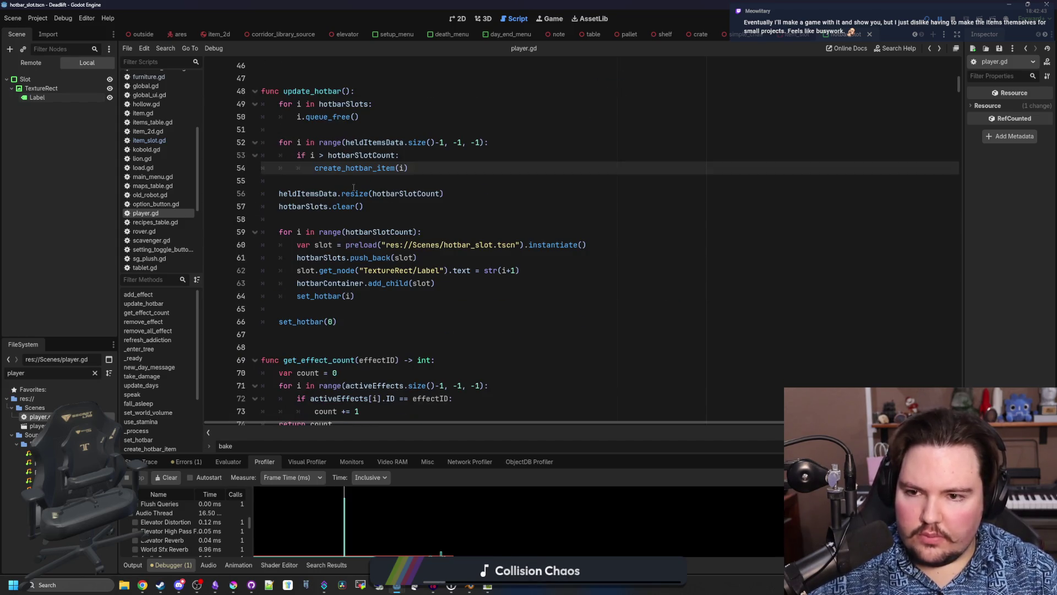
{"action": "left_click", "coordinate": [353, 187]}
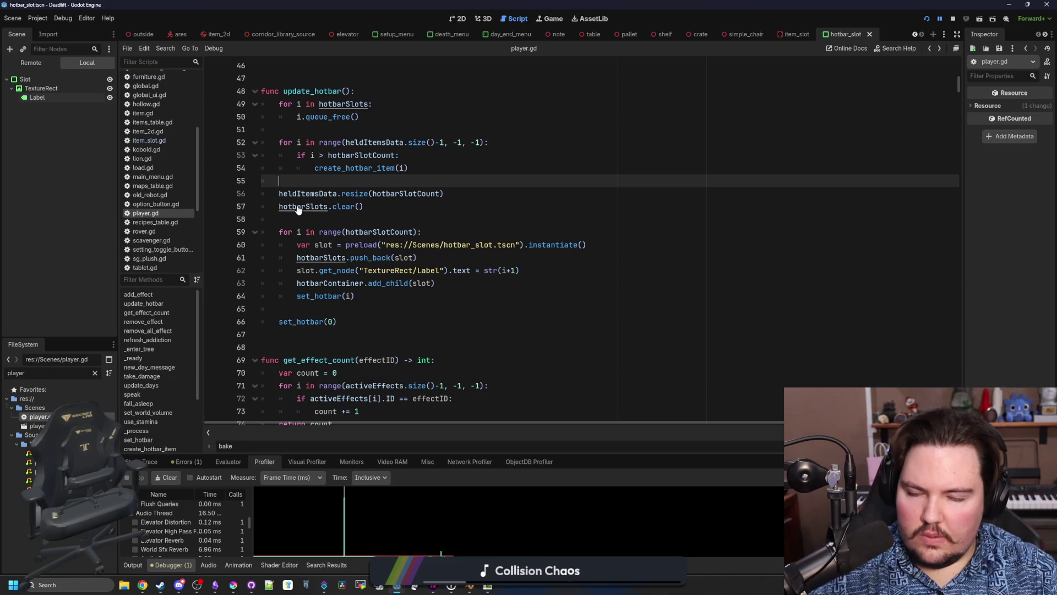
{"action": "scroll", "coordinate": [298, 209], "scroll_direction": "down", "scroll_amount": 1}
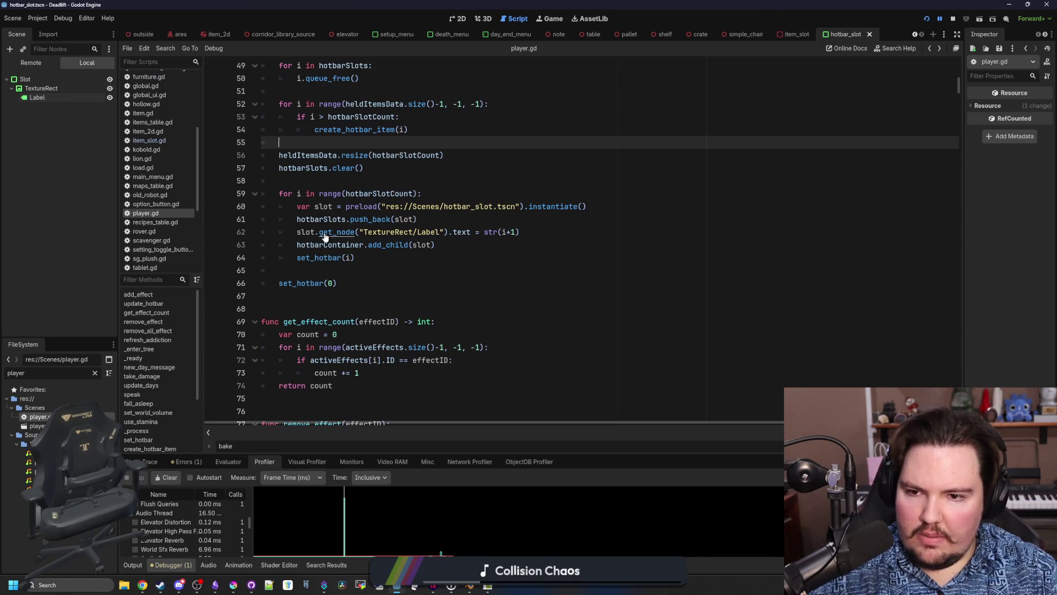
{"action": "scroll", "coordinate": [398, 262], "scroll_direction": "up", "scroll_amount": 2}
{"action": "scroll", "coordinate": [398, 262], "scroll_direction": "down", "scroll_amount": 1}
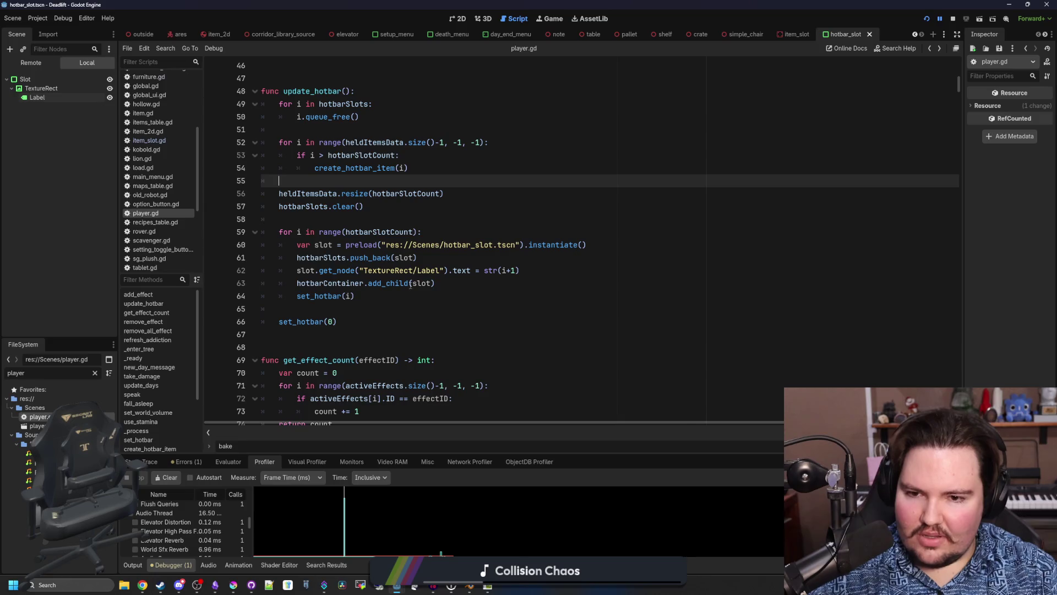
{"action": "left_click", "coordinate": [380, 293]}
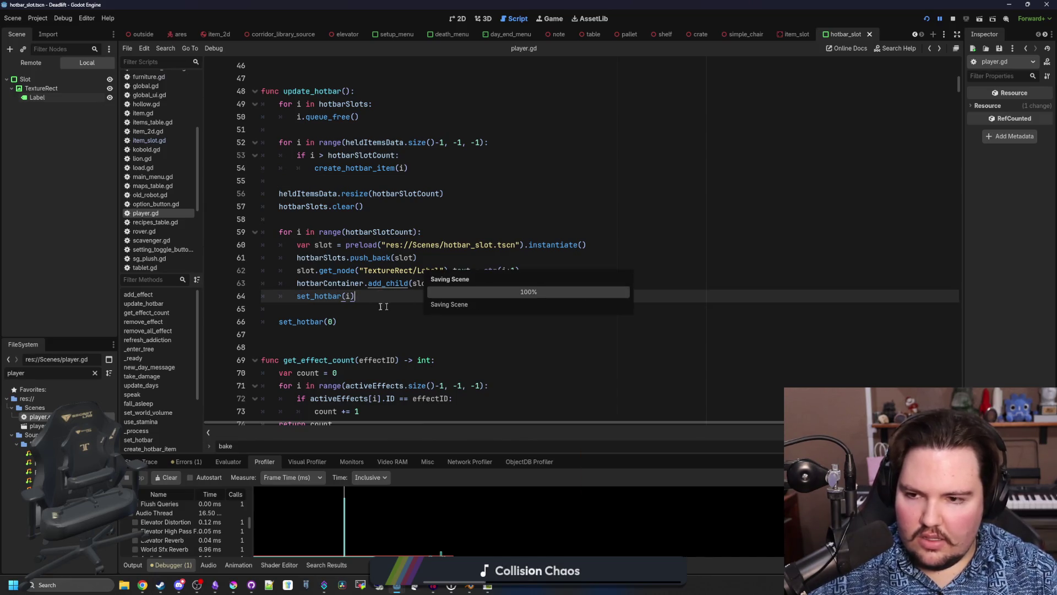
{"action": "left_click", "coordinate": [170, 142]}
{"action": "left_click", "coordinate": [26, 79]}
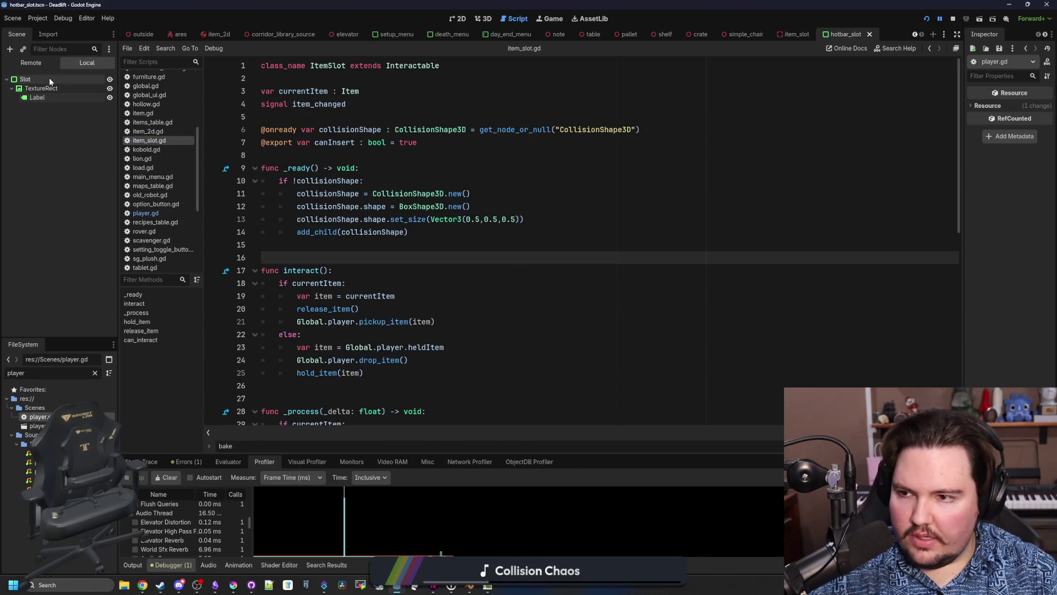
{"action": "left_click", "coordinate": [97, 48]}
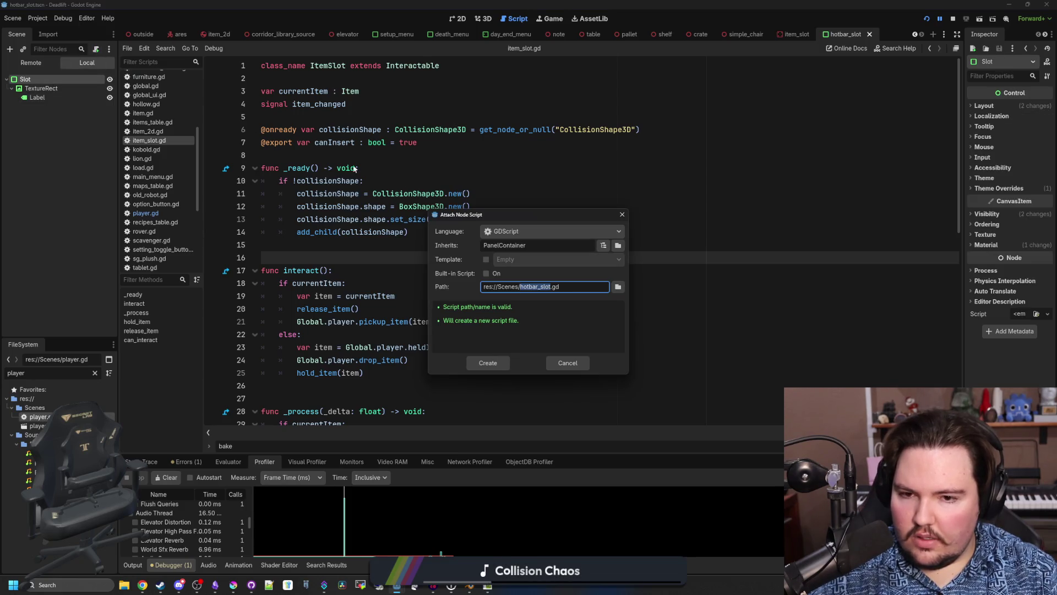
{"action": "left_click", "coordinate": [490, 364]}
{"action": "key", "text": "Down"}
{"action": "key", "text": "Return"}
{"action": "type", "text": "@export"}
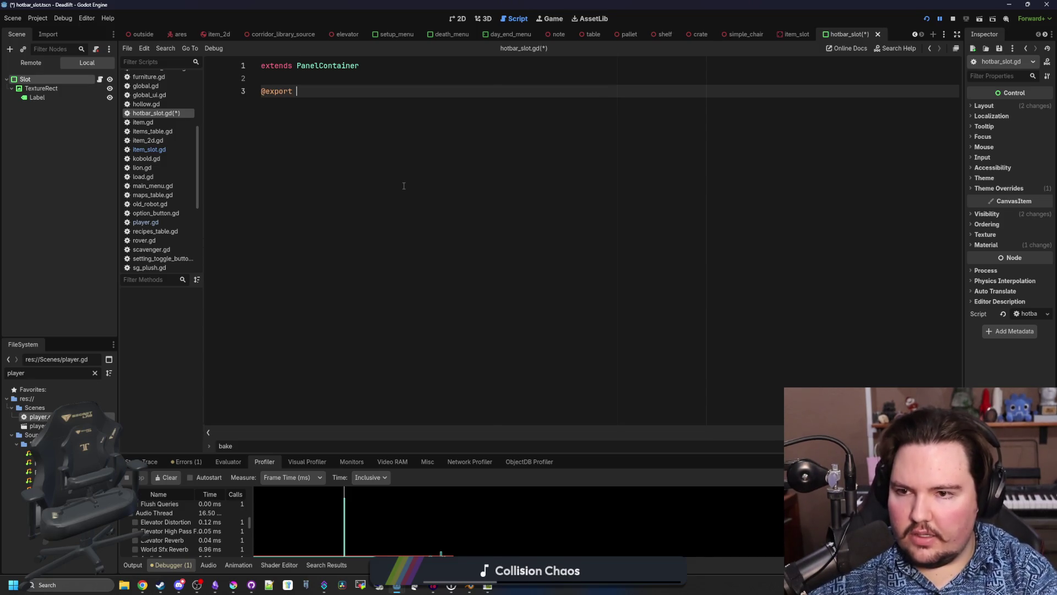
{"action": "type", "text": " var label"}
{"action": "key", "text": "Return"}
{"action": "type", "text": "@export var tex"}
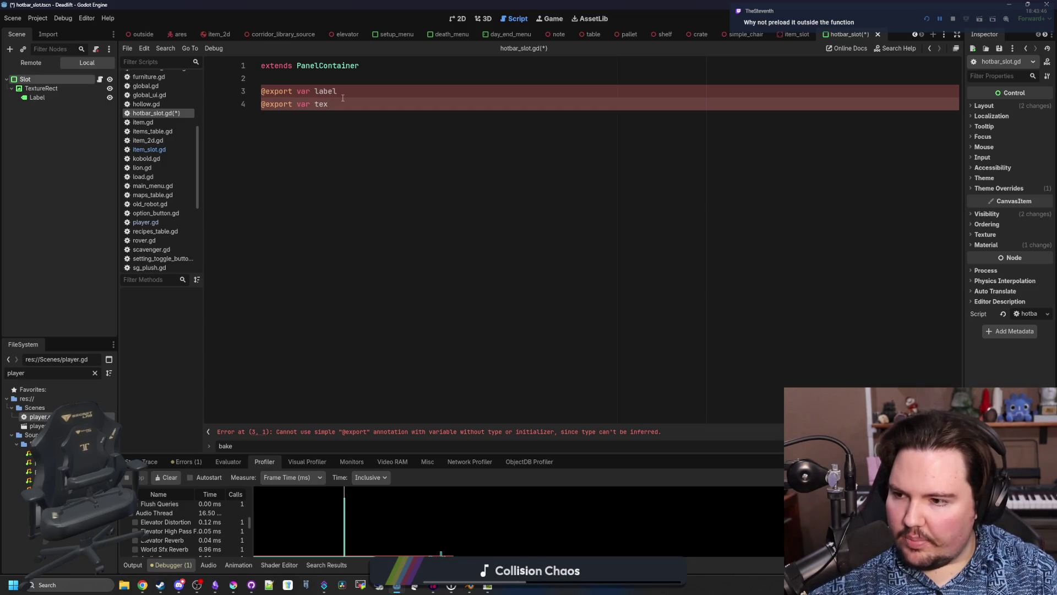
Step: Type the exports as label: Label and tex: TextureRect, and save
{"action": "left_click", "coordinate": [349, 91]}
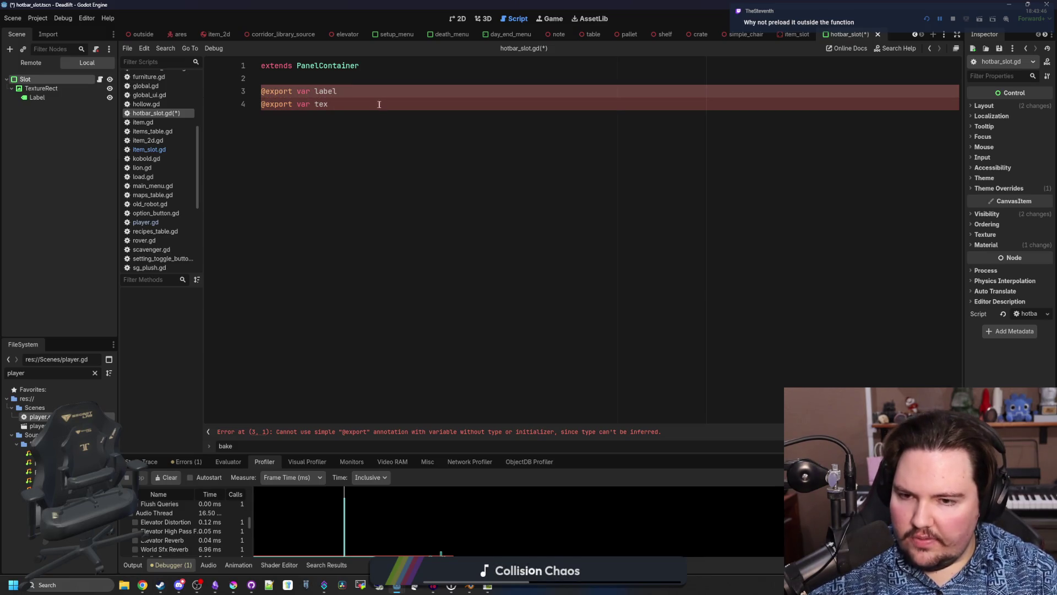
{"action": "type", "text": ": Label"}
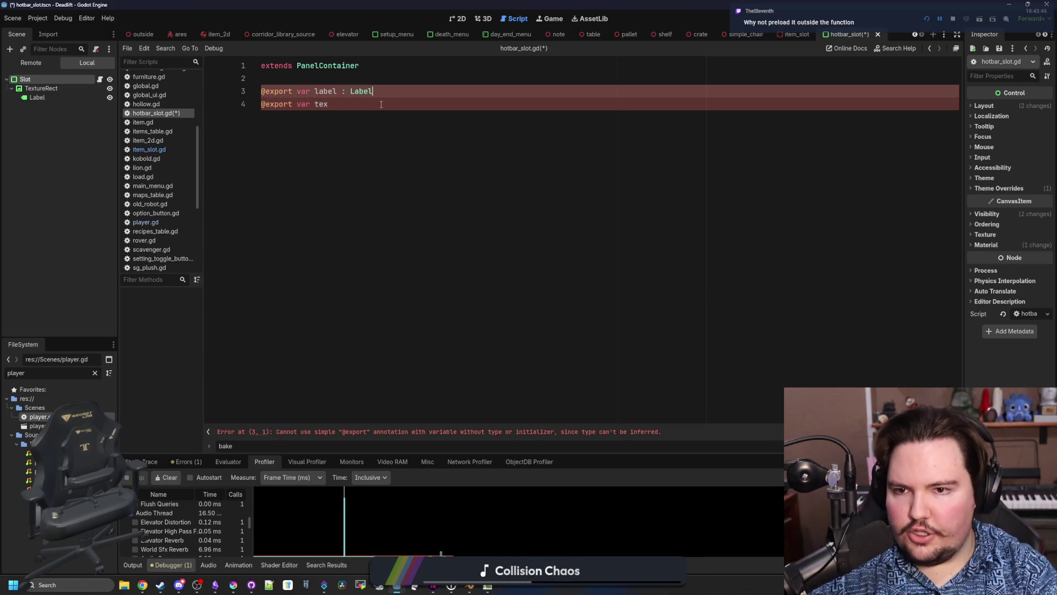
{"action": "left_click", "coordinate": [341, 104]}
{"action": "type", "text": "Texture"}
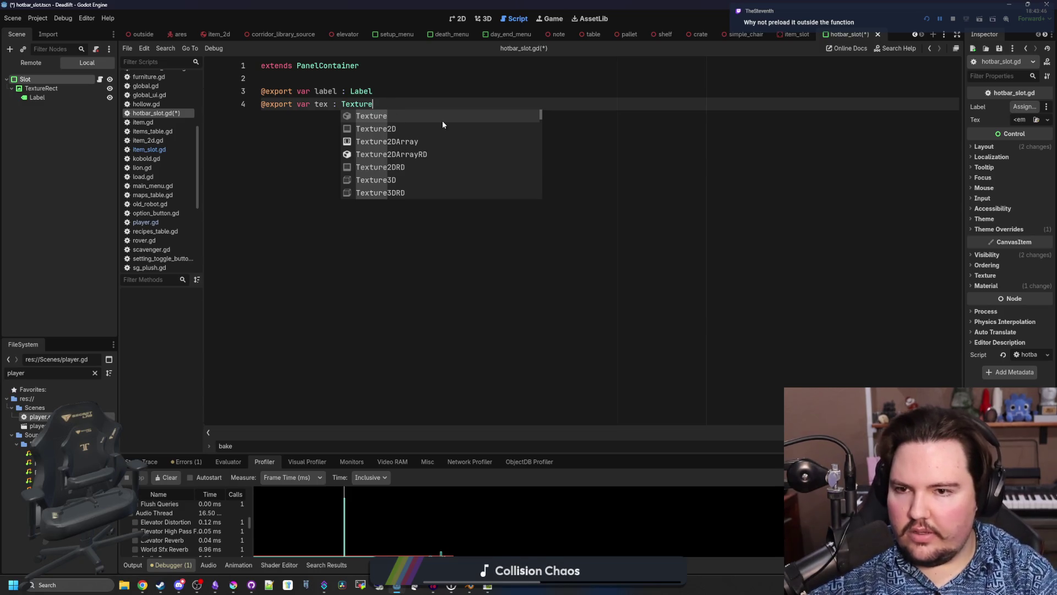
{"action": "type", "text": "Re"}
{"action": "key", "text": "Return"}
{"action": "key", "text": "ctrl+s"}
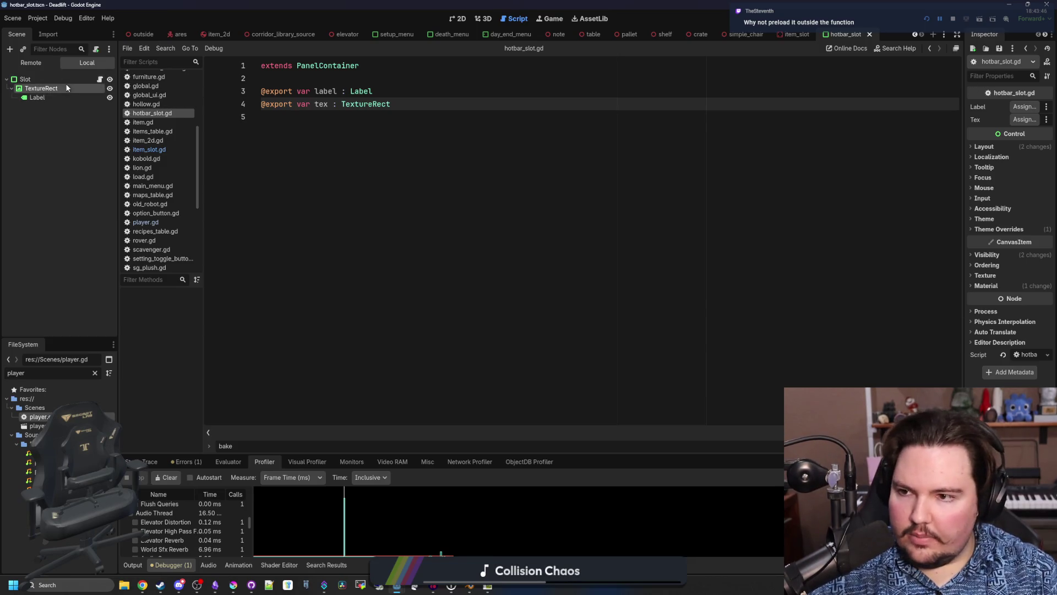
Step: Assign the TextureRect node to Tex and the Label node to Label in the Inspector, then save
{"action": "left_click_drag", "start_coordinate": [66, 88], "coordinate": [1025, 119]}
{"action": "left_click_drag", "start_coordinate": [37, 98], "coordinate": [1025, 107]}
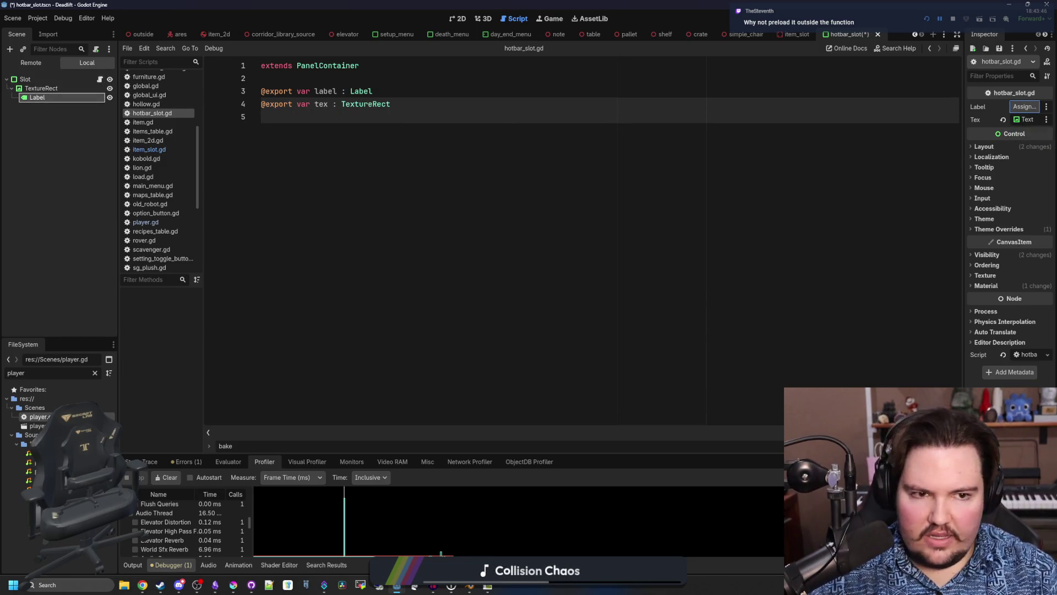
{"action": "left_click", "coordinate": [604, 151]}
{"action": "key", "text": "ctrl+s"}
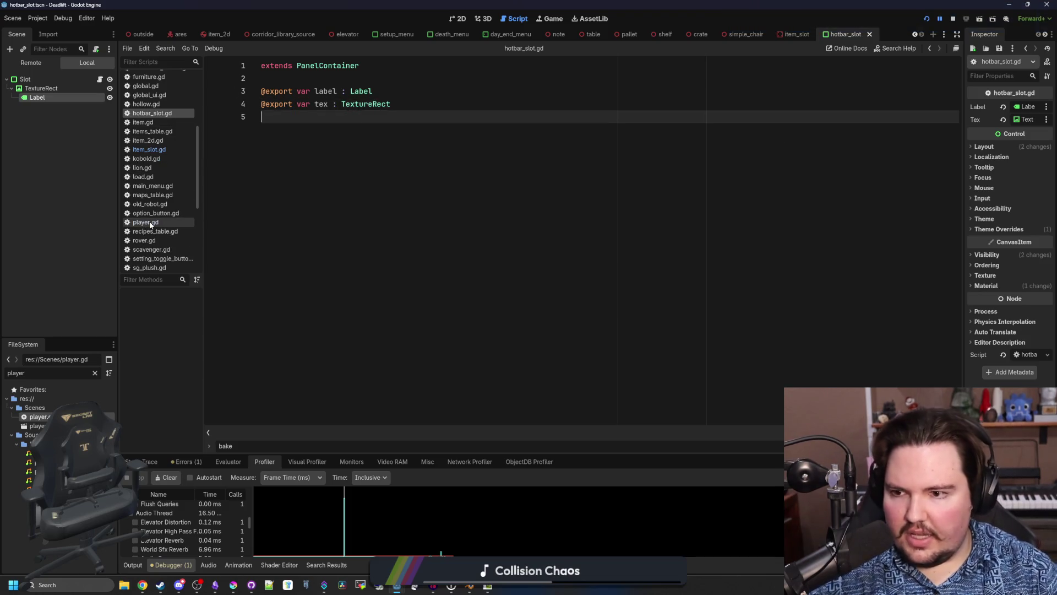
Step: Open player.gd at the hotbar loop in update_hotbar
{"action": "left_click", "coordinate": [146, 222]}
{"action": "left_click", "coordinate": [487, 258]}
{"action": "left_click", "coordinate": [462, 219]}
{"action": "left_click", "coordinate": [449, 298]}
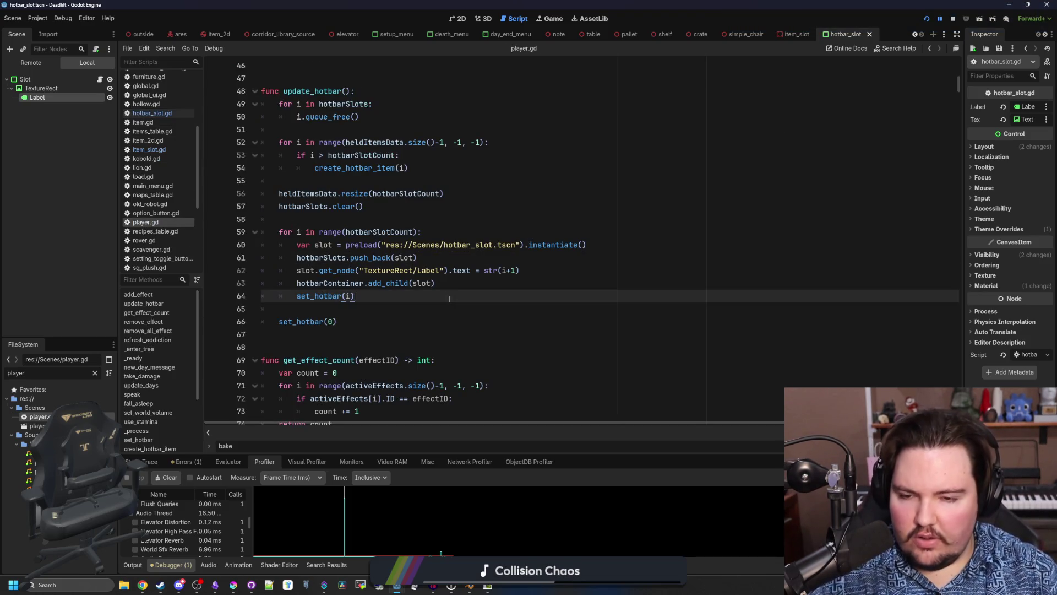
Step: Replace get_node("TextureRect/Label") on line 62 with label, save, and stop the running game
{"action": "left_click", "coordinate": [316, 271]}
{"action": "left_click_drag", "start_coordinate": [316, 272], "coordinate": [435, 284]}
{"action": "mouse_move", "coordinate": [361, 270]}
{"action": "left_mouse_down"}
{"action": "mouse_move", "coordinate": [447, 270]}
{"action": "mouse_move", "coordinate": [318, 271]}
{"action": "left_mouse_up"}
{"action": "left_click", "coordinate": [451, 303]}
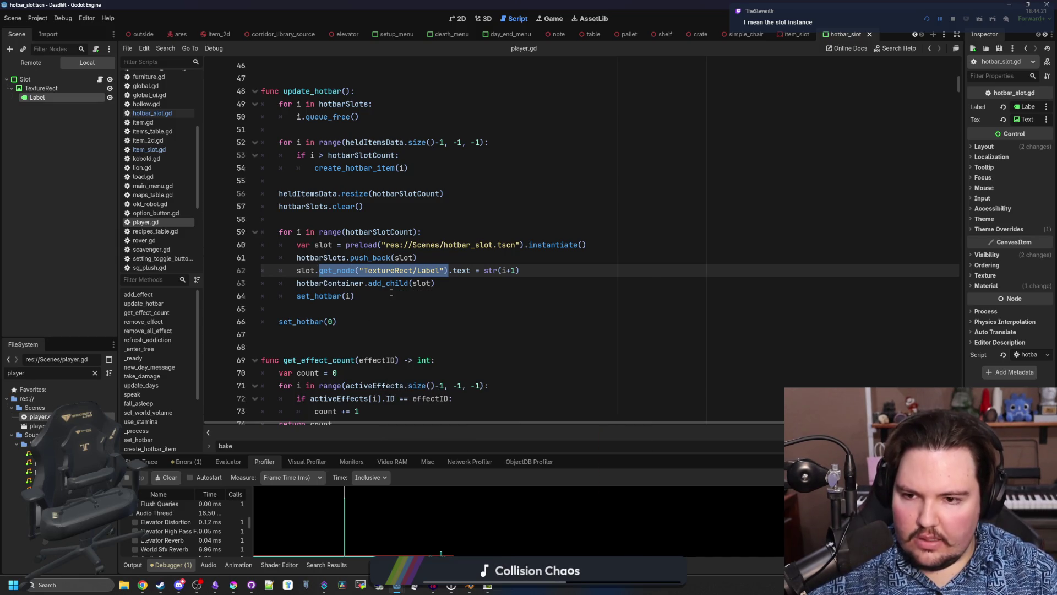
{"action": "key", "text": "BackSpace"}
{"action": "type", "text": "label"}
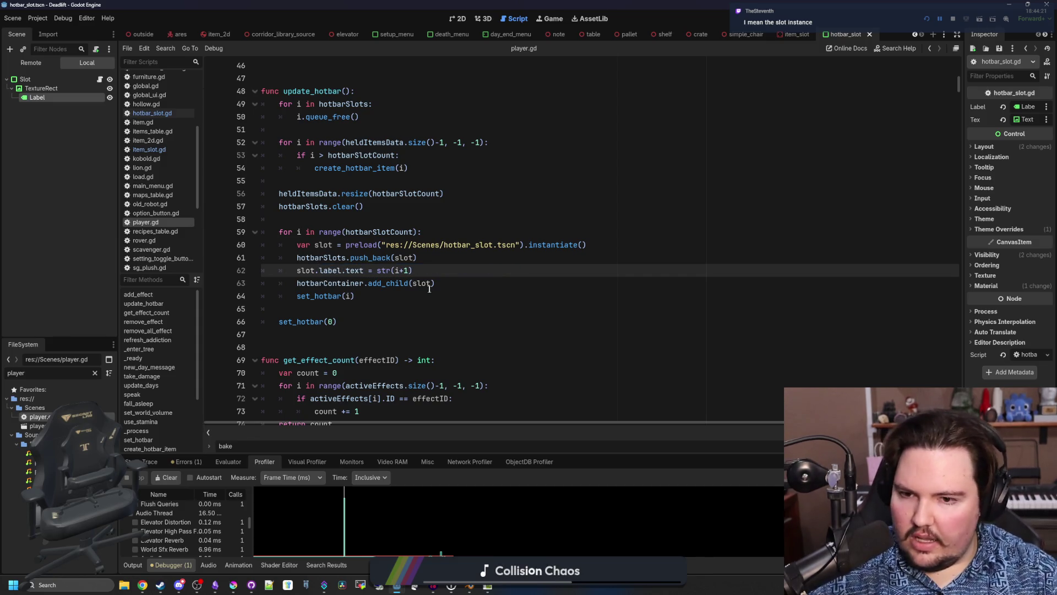
{"action": "left_click", "coordinate": [428, 289]}
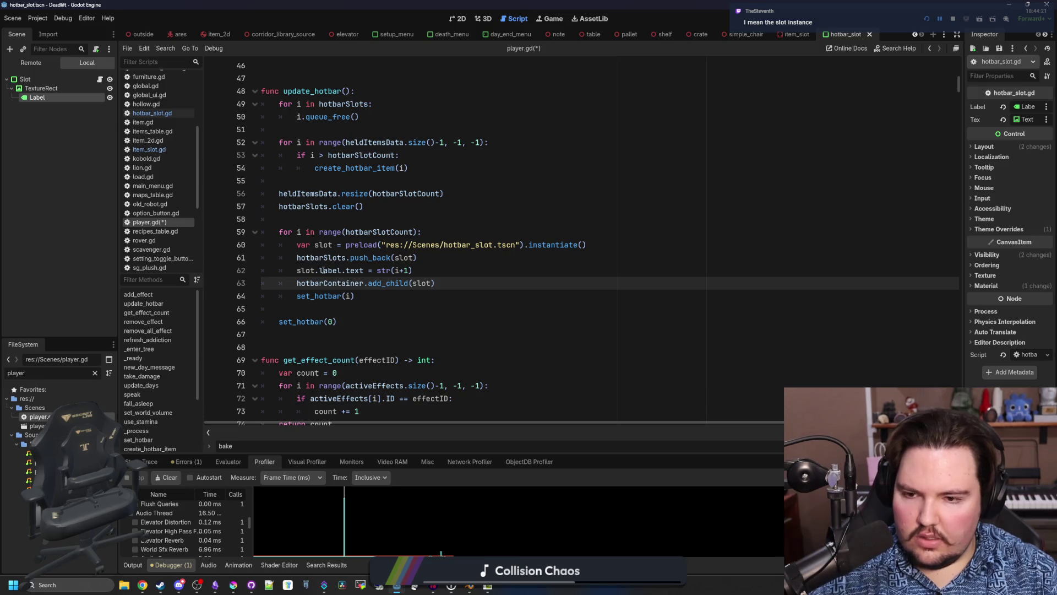
{"action": "left_click", "coordinate": [363, 206]}
{"action": "key", "text": "ctrl+s"}
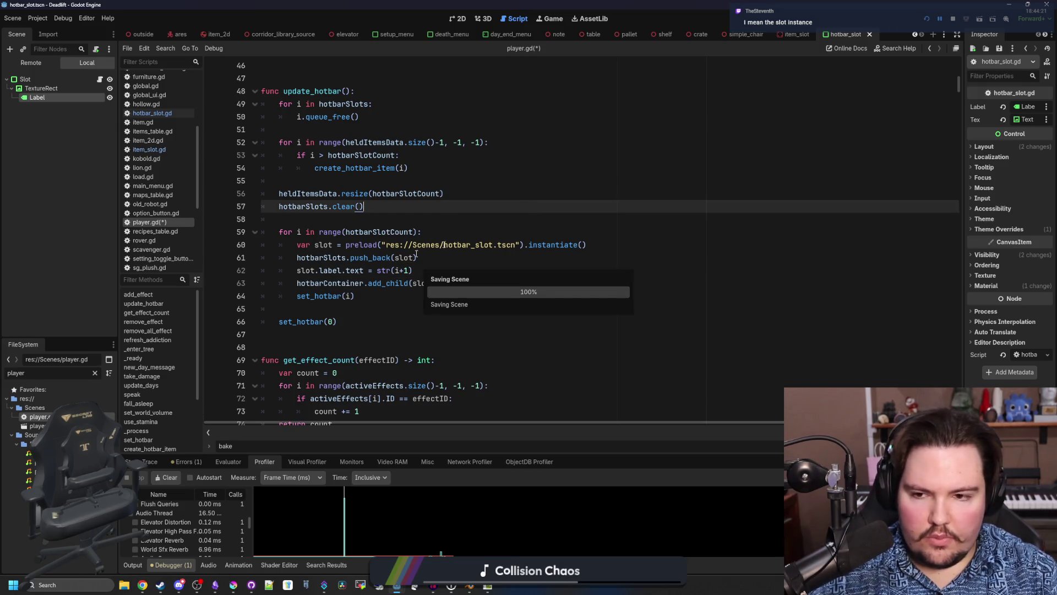
{"action": "left_click", "coordinate": [951, 20]}
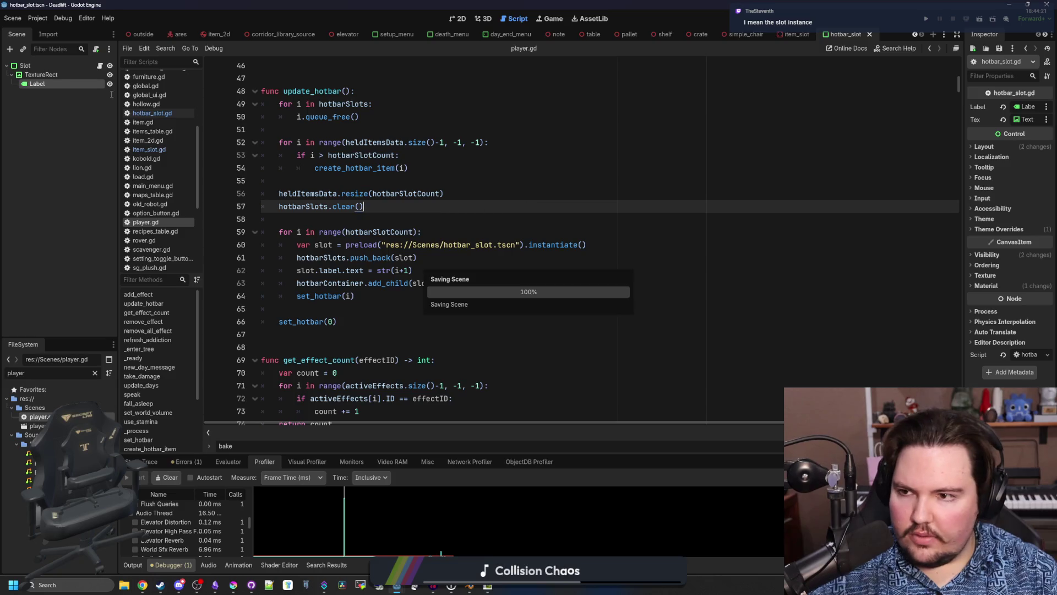
{"action": "left_click", "coordinate": [261, 67]}
Step: Declare class_name HotbarSlot in the slot script and save it
{"action": "type", "text": "class_name HotbAaextends PanelContainer"}
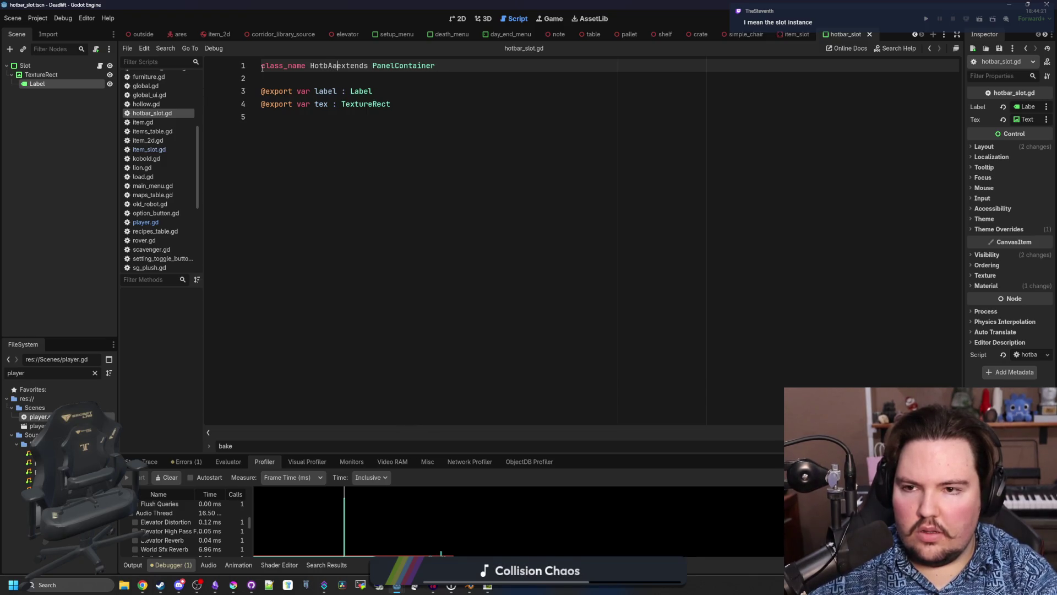
{"action": "type", "text": "Slot"}
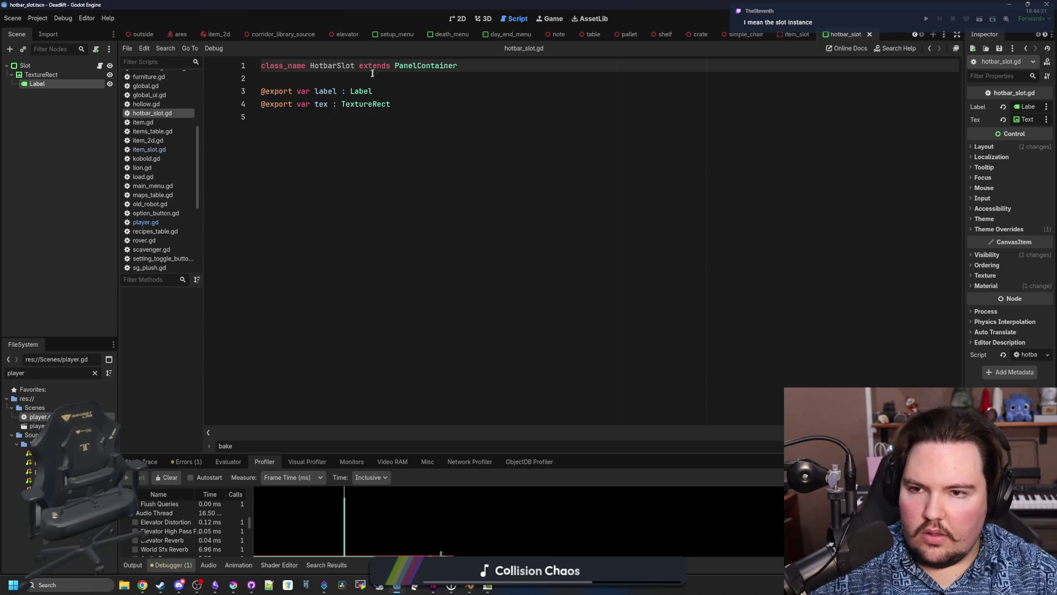
{"action": "left_click", "coordinate": [373, 73]}
{"action": "key", "text": "ctrl+s"}
Step: Type the loop's slot variable as HotbarSlot in player.gd, save, and jump to set_hotbar
{"action": "left_click", "coordinate": [145, 222]}
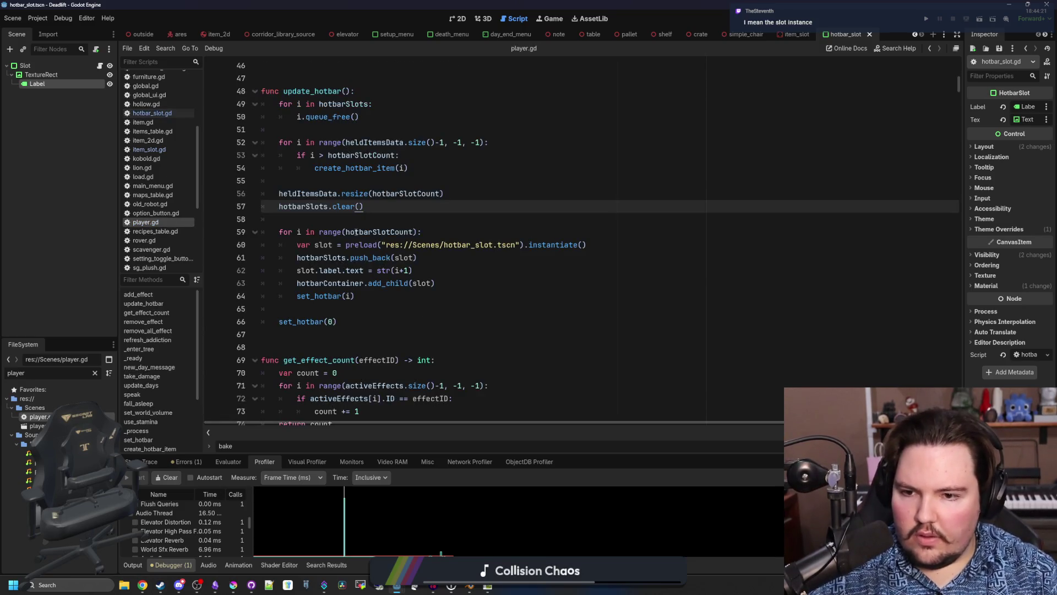
{"action": "left_click", "coordinate": [333, 244]}
{"action": "type", "text": ": Hotbar"}
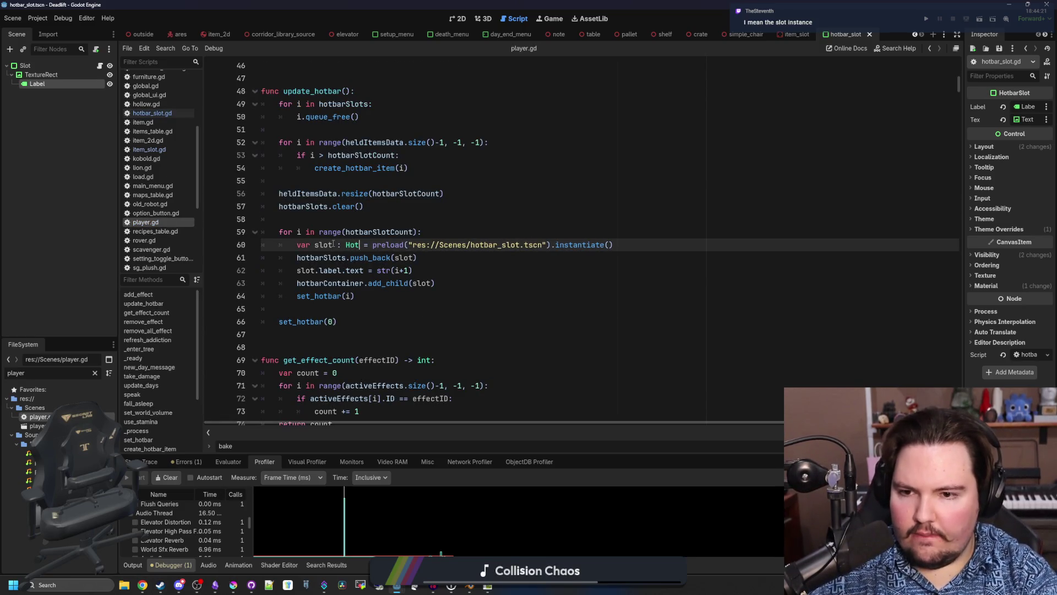
{"action": "key", "text": "Return"}
{"action": "key", "text": "ctrl+s"}
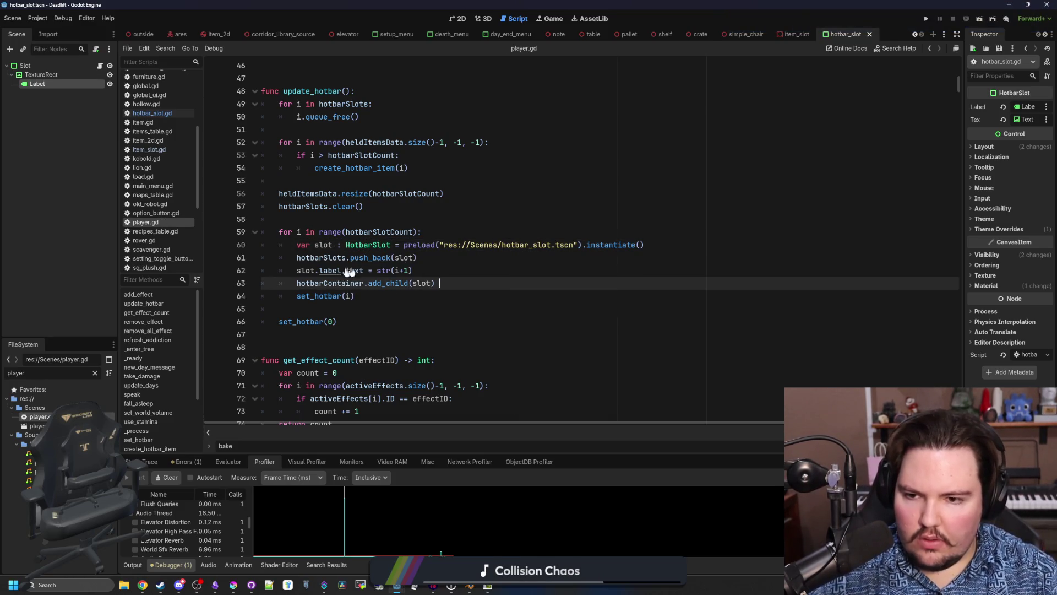
{"action": "left_click", "coordinate": [466, 272]}
{"action": "key", "text": "ctrl+s"}
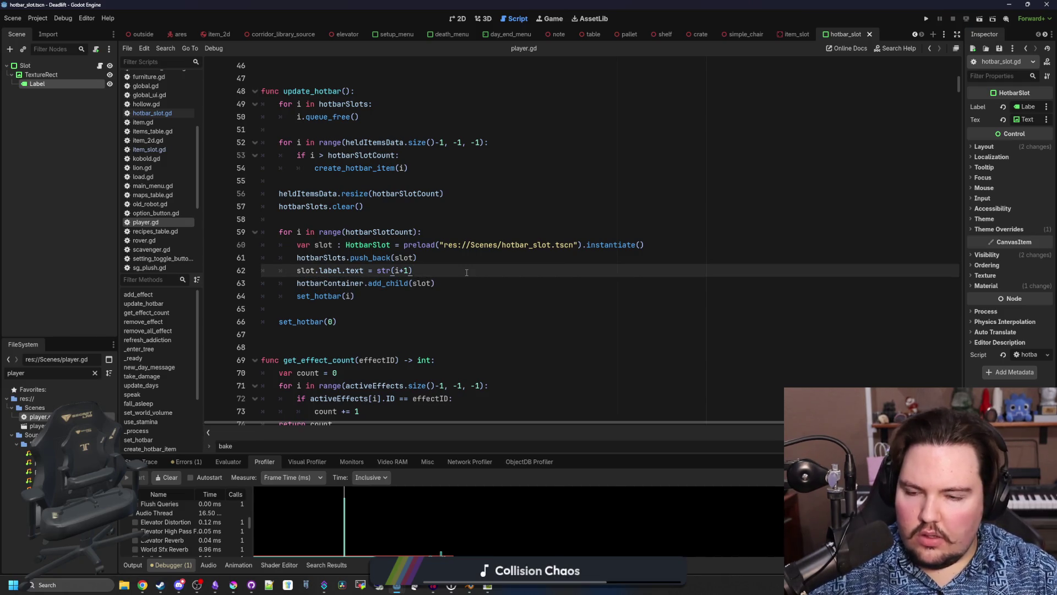
{"action": "left_click", "coordinate": [373, 300]}
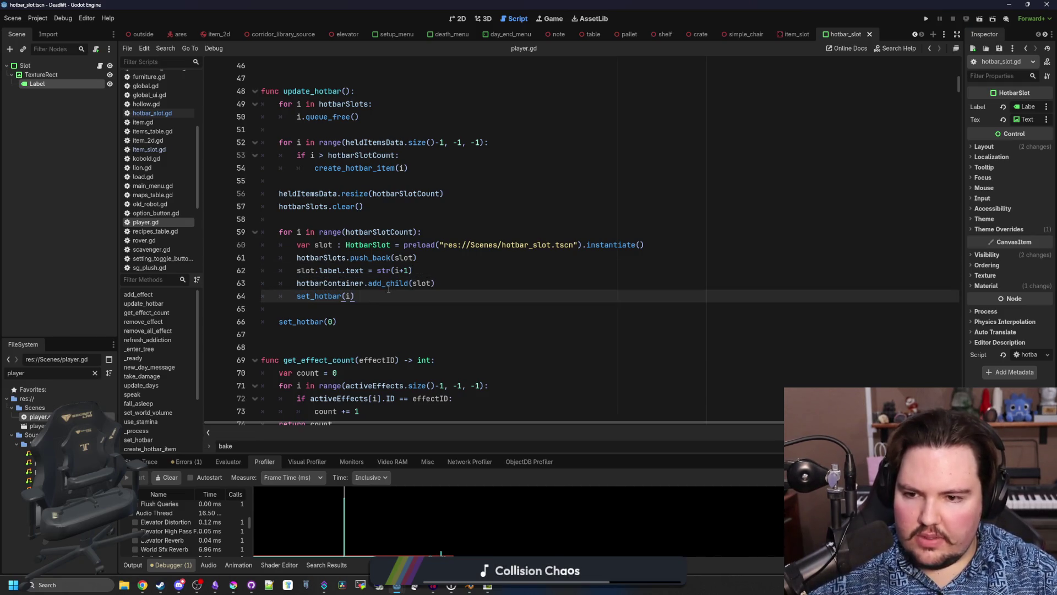
{"action": "left_click", "coordinate": [329, 298], "text": "ctrl"}
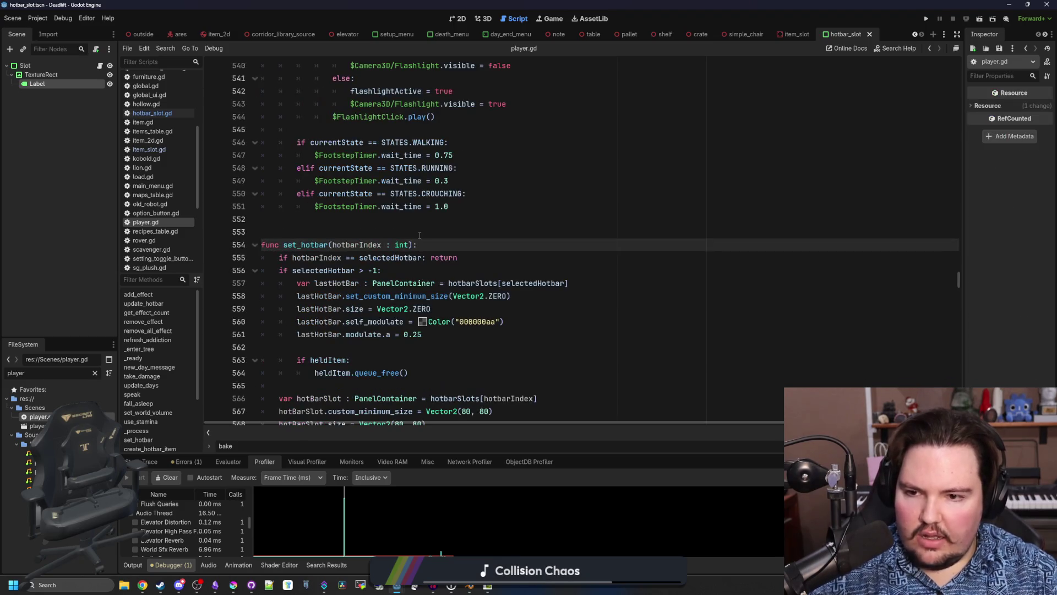
Step: Read through set_hotbar, save player.gd, and launch the project to its title menu
{"action": "scroll", "coordinate": [420, 235], "scroll_direction": "down", "scroll_amount": 2}
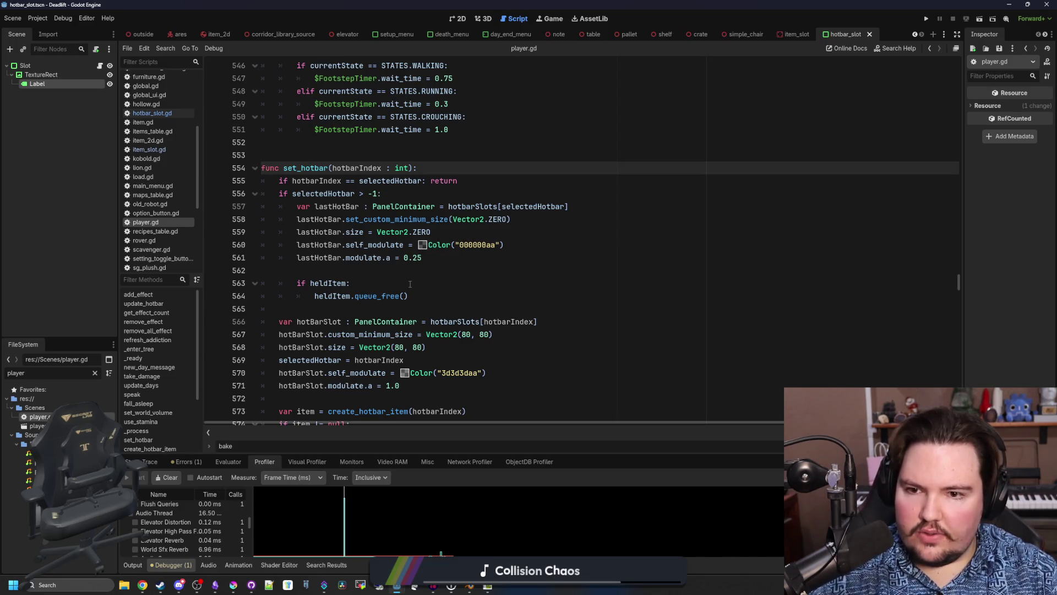
{"action": "scroll", "coordinate": [410, 283], "scroll_direction": "down", "scroll_amount": 2}
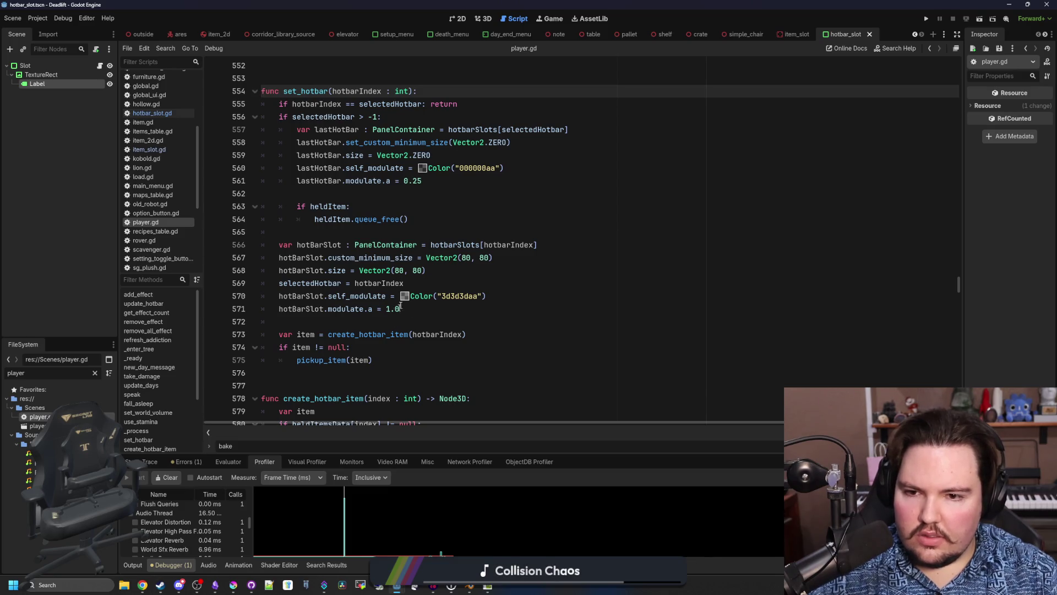
{"action": "scroll", "coordinate": [393, 313], "scroll_direction": "up", "scroll_amount": 1}
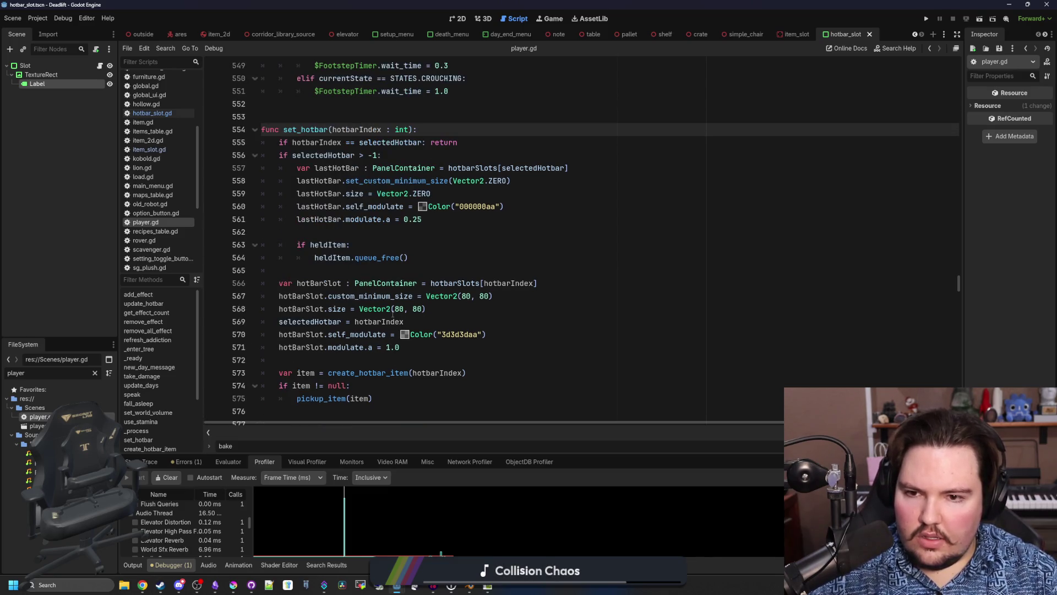
{"action": "scroll", "coordinate": [393, 313], "scroll_direction": "down", "scroll_amount": 2}
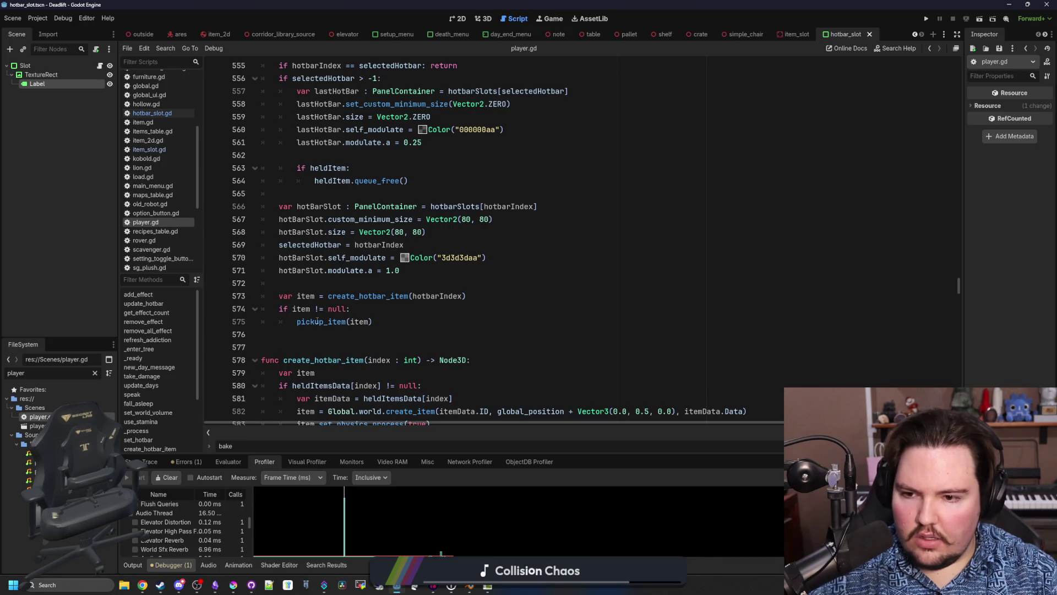
{"action": "left_click", "coordinate": [361, 285]}
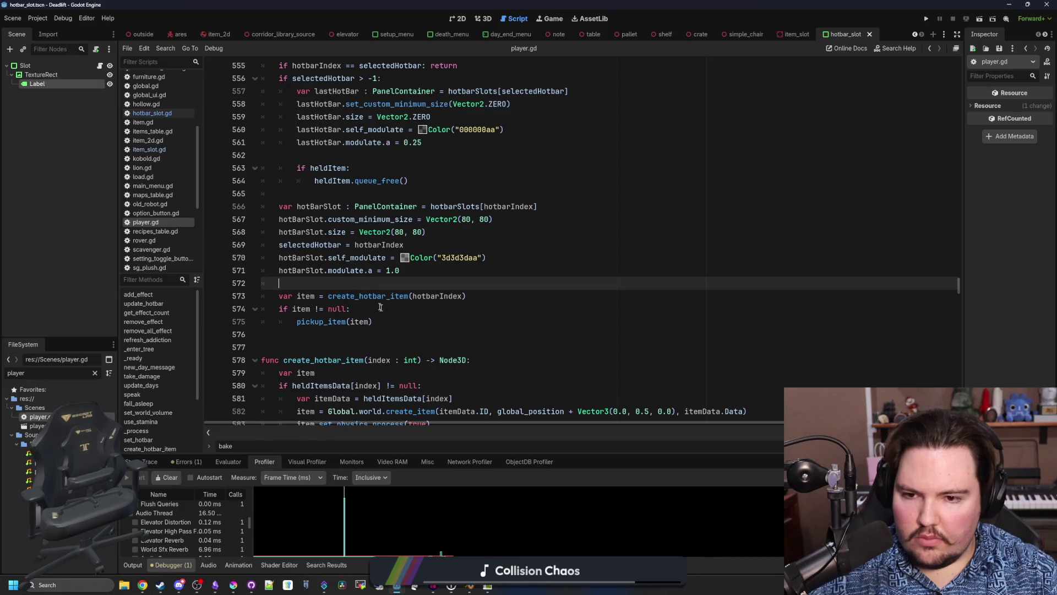
{"action": "scroll", "coordinate": [377, 305], "scroll_direction": "up", "scroll_amount": 2}
{"action": "key", "text": "ctrl+s"}
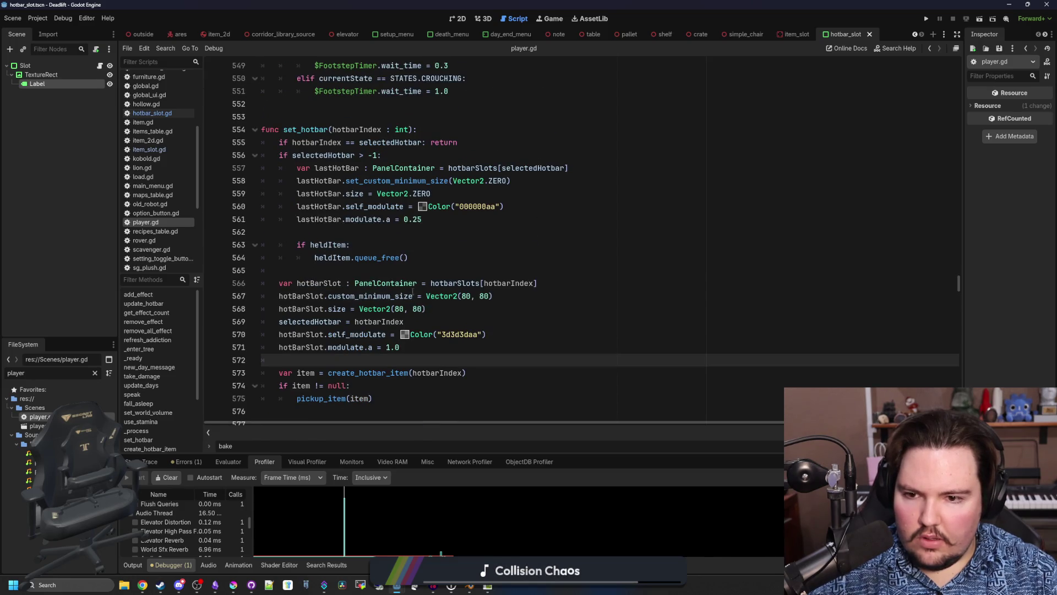
{"action": "left_click", "coordinate": [416, 269]}
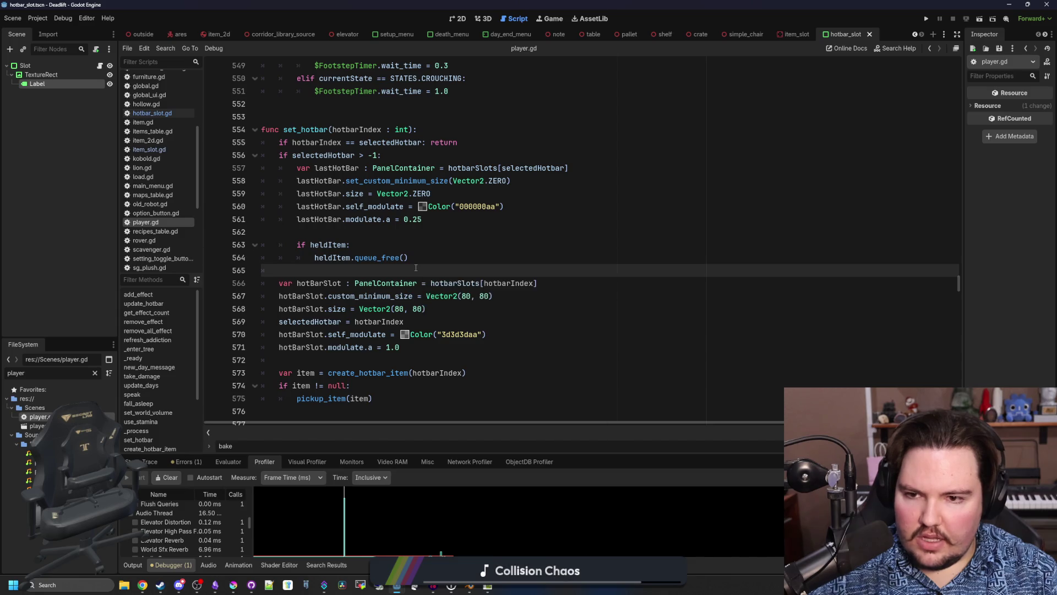
{"action": "left_click", "coordinate": [927, 18]}
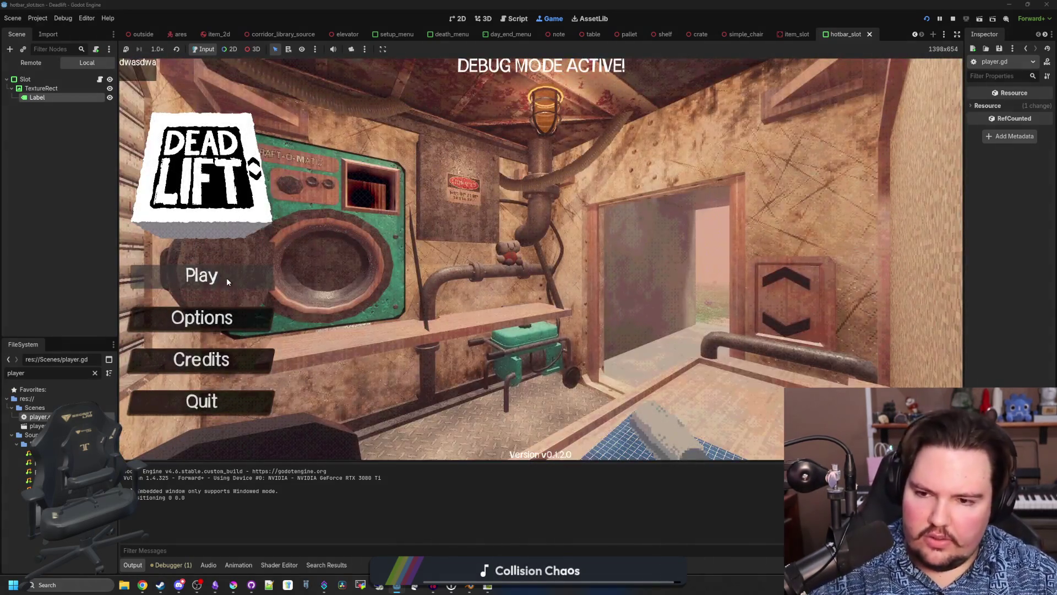
Step: Start a new game with the default setup and walk forward onto the forest path
{"action": "left_click", "coordinate": [226, 278]}
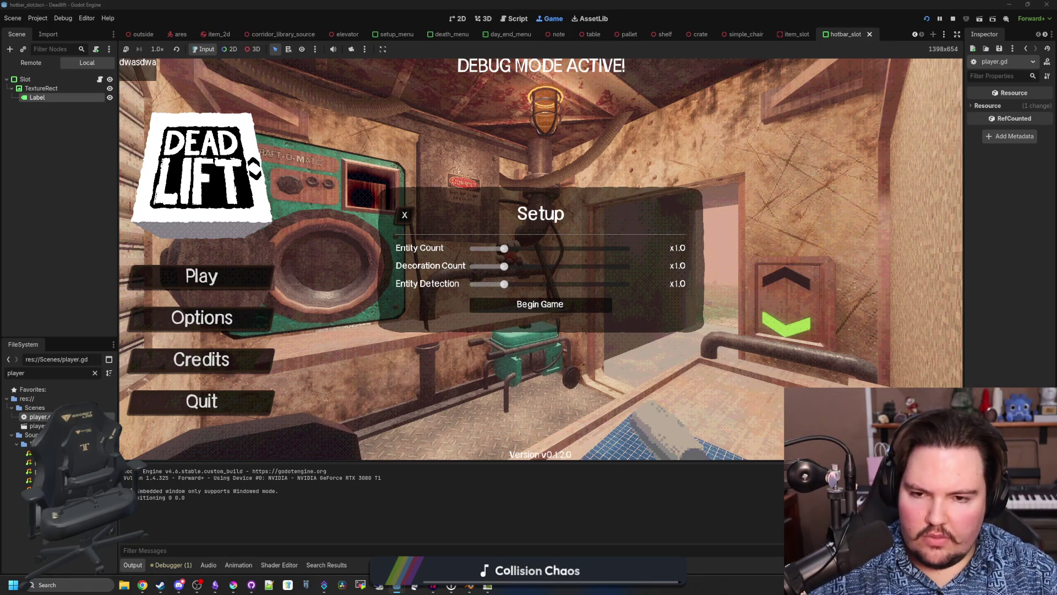
{"action": "left_click", "coordinate": [540, 304]}
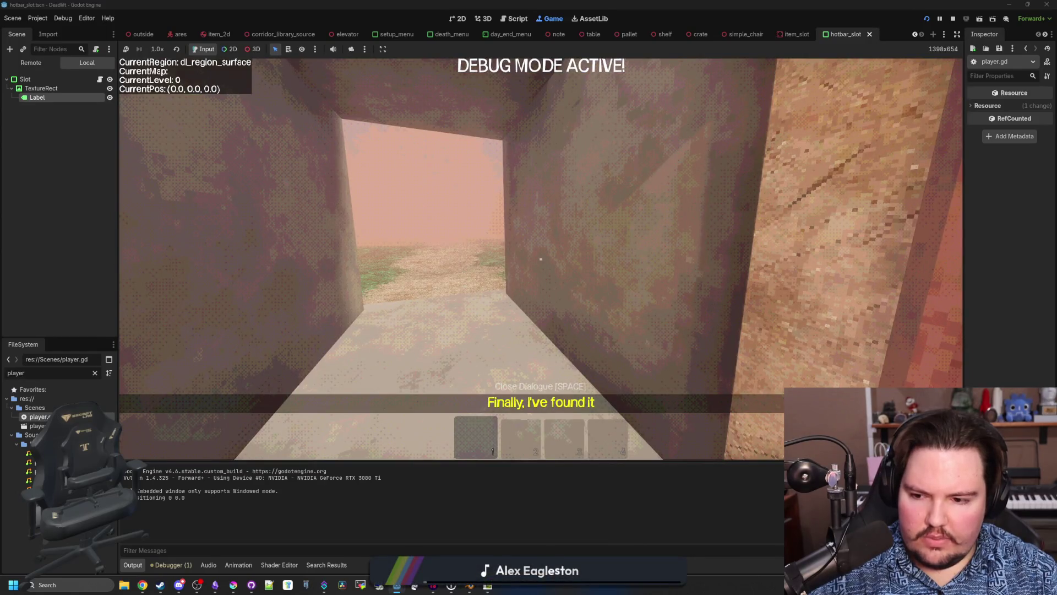
{"action": "key", "text": "w"}
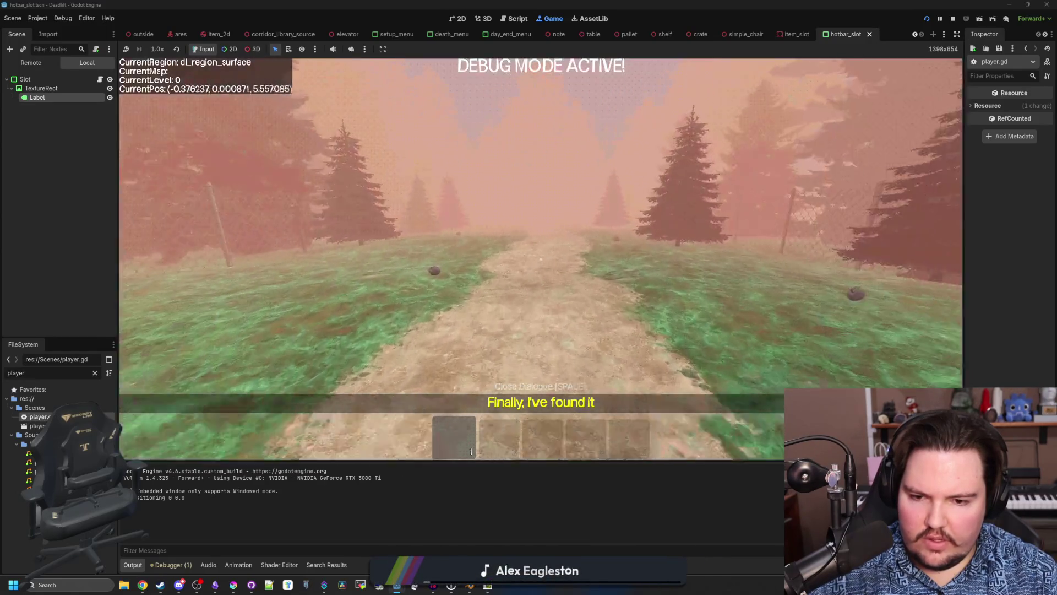
{"action": "key", "text": "w"}
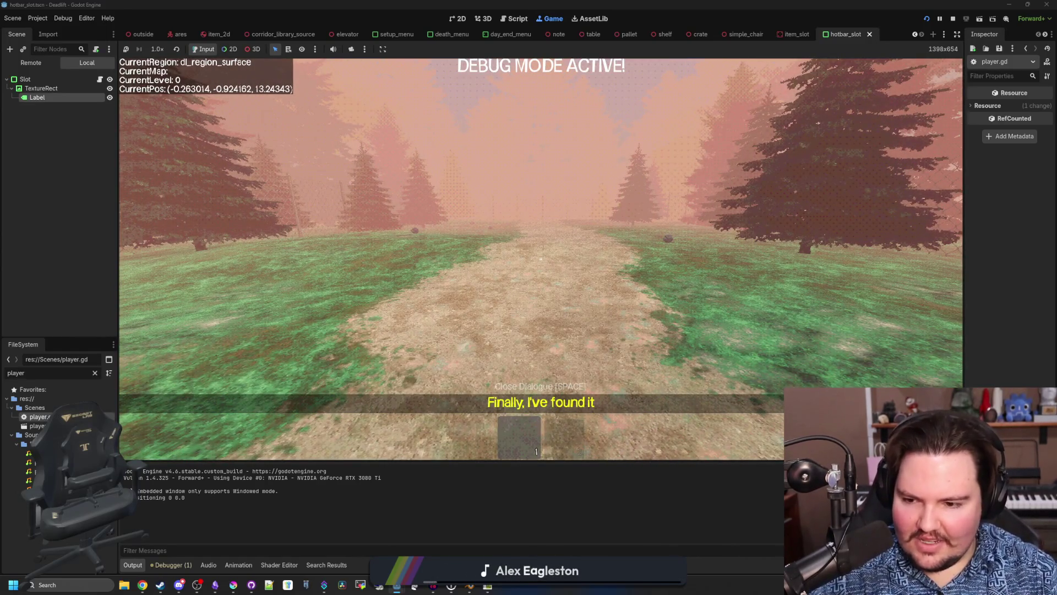
{"action": "key", "text": "w"}
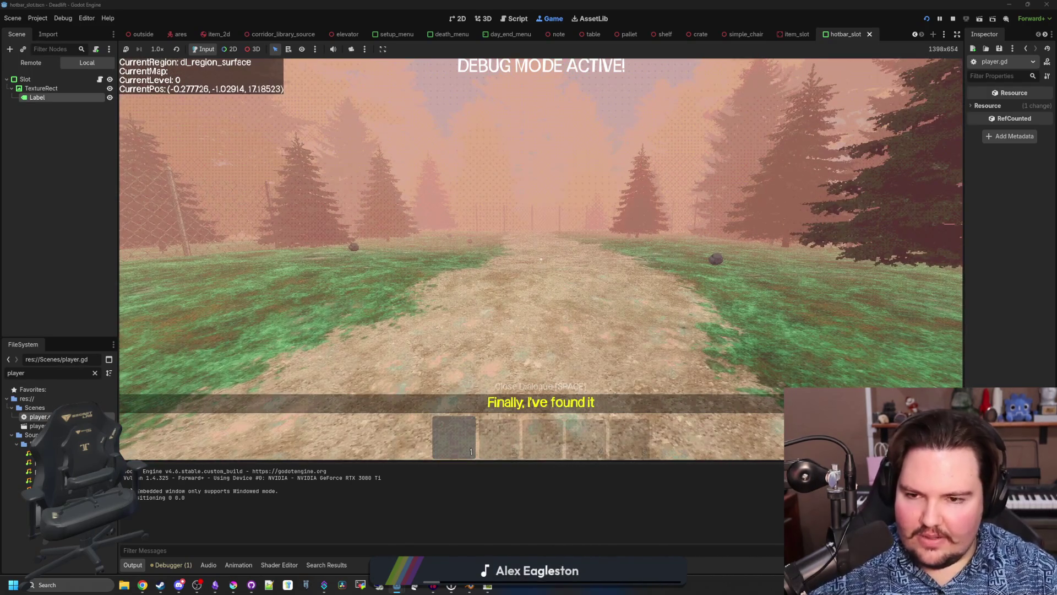
{"action": "key", "text": "w"}
Step: Pause the game and return to player.gd's set_hotbar code in the script editor
{"action": "key", "text": "Escape"}
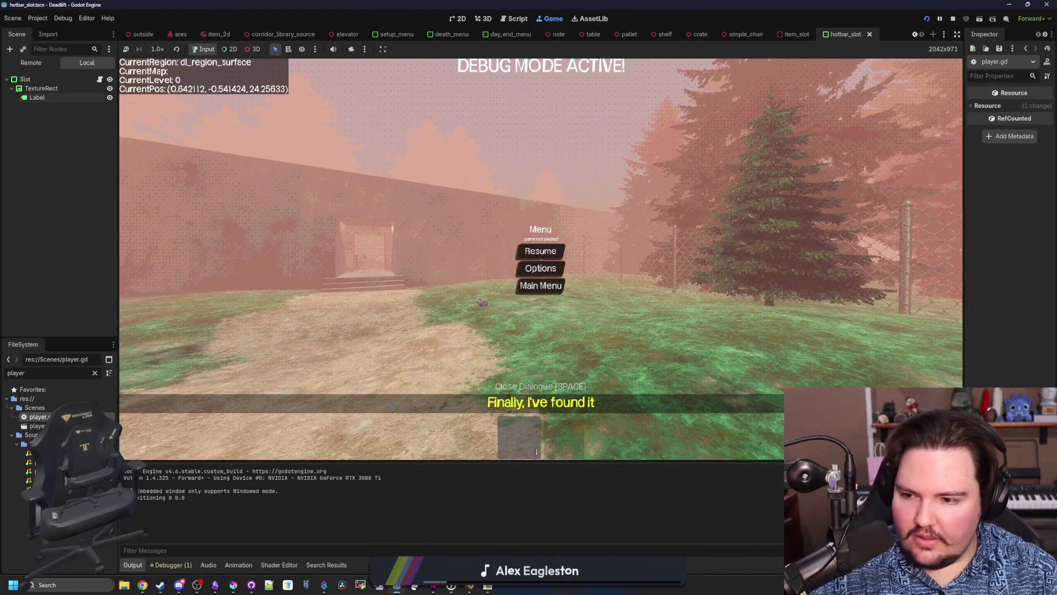
{"action": "left_click", "coordinate": [514, 18]}
{"action": "left_click", "coordinate": [385, 267]}
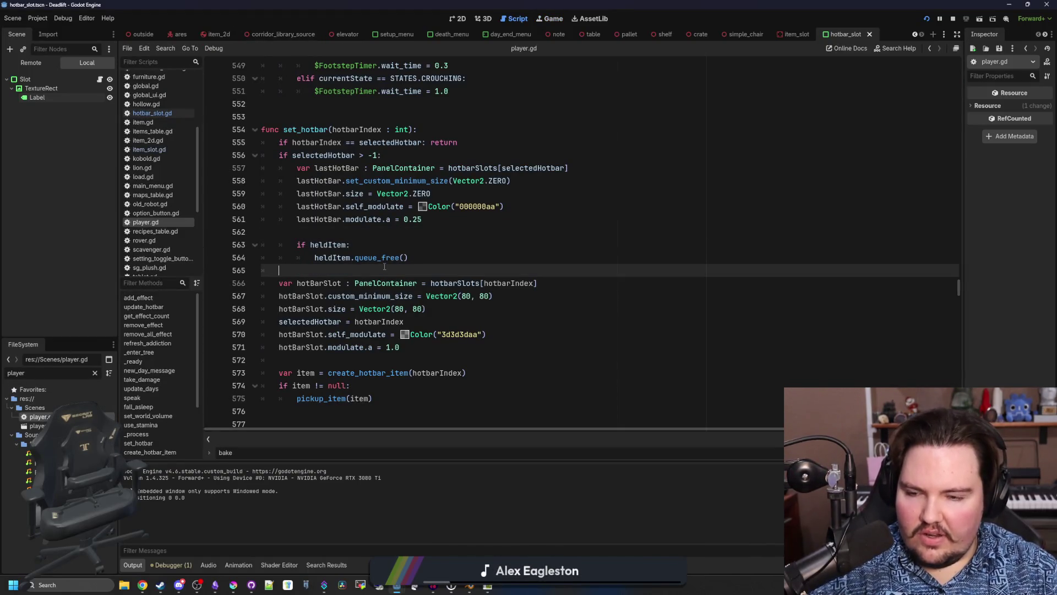
Step: Search the script for 'update_ho' and jump to the update_hotbar function definition
{"action": "scroll", "coordinate": [384, 267], "scroll_direction": "up", "scroll_amount": 6}
{"action": "left_click", "coordinate": [409, 331]}
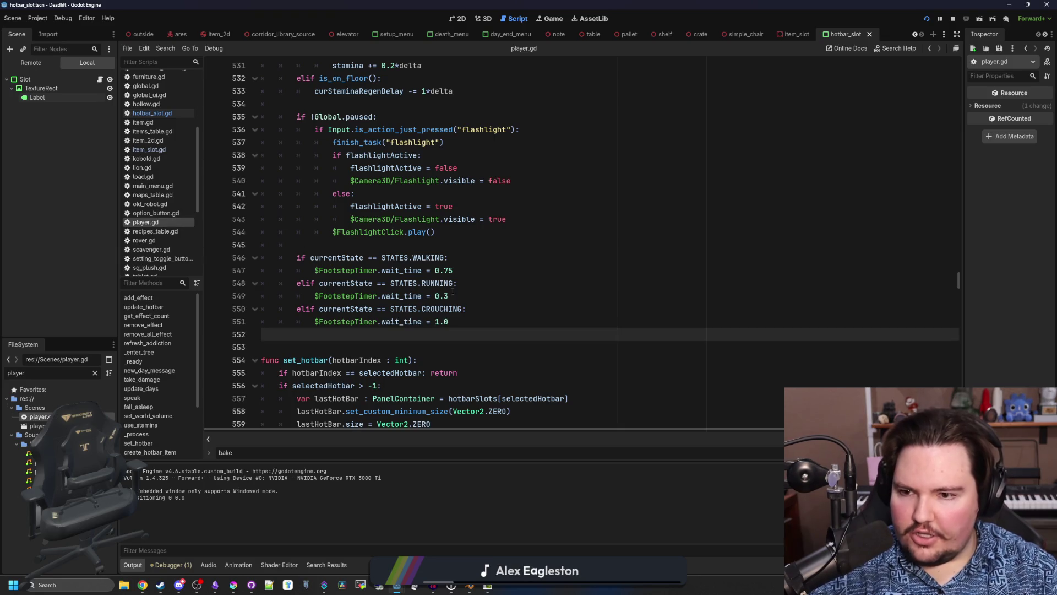
{"action": "left_click", "coordinate": [544, 296]}
{"action": "key", "text": "ctrl+f"}
{"action": "type", "text": "hotbar"}
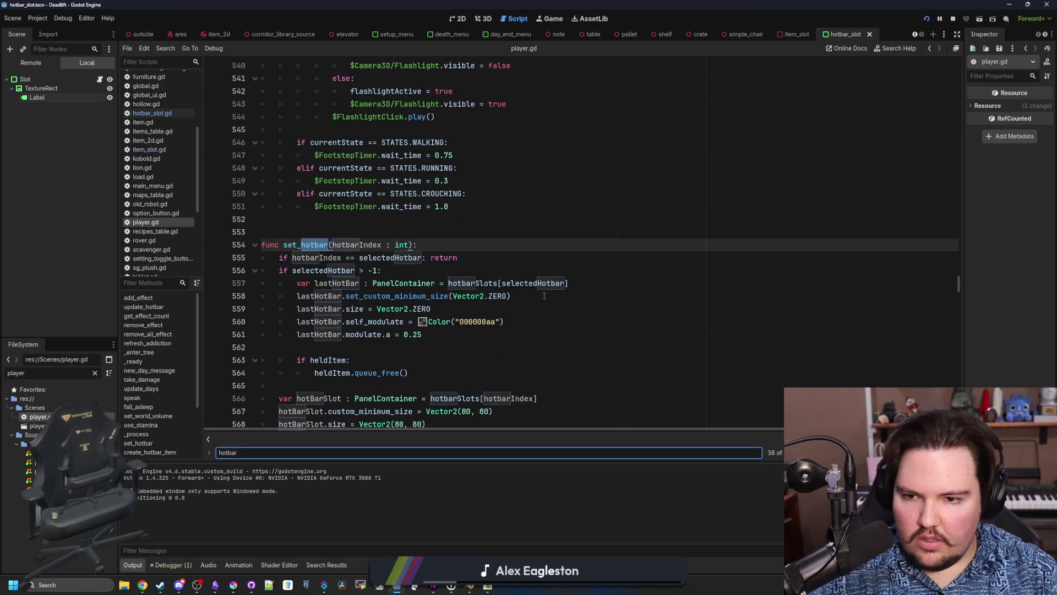
{"action": "key", "text": "Return"}
{"action": "key", "text": "Return"}
{"action": "key", "text": "Return"}
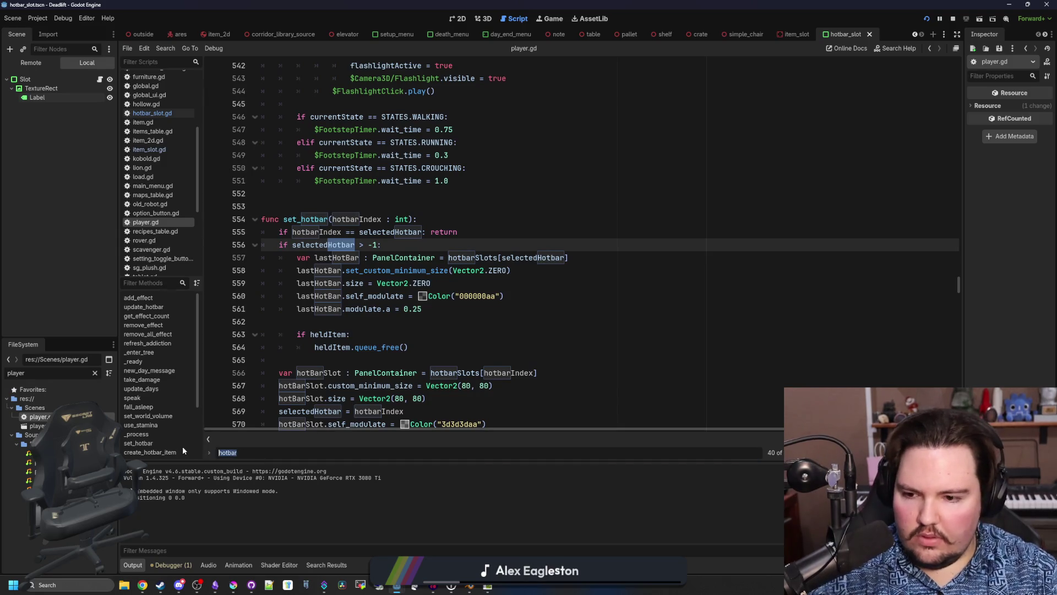
{"action": "type", "text": "update_ho"}
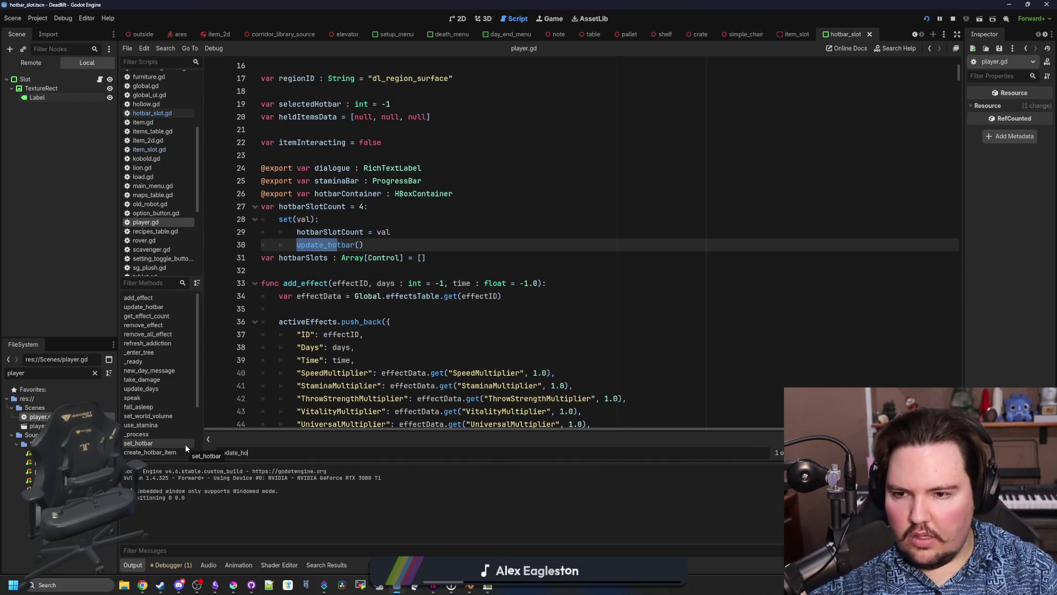
{"action": "left_click", "coordinate": [330, 245], "text": "ctrl"}
Step: Comment out the slot-freeing loop on lines 49–50, save, and run the game to test
{"action": "scroll", "coordinate": [382, 251], "scroll_direction": "down", "scroll_amount": 1}
{"action": "left_click_drag", "start_coordinate": [265, 207], "coordinate": [219, 183]}
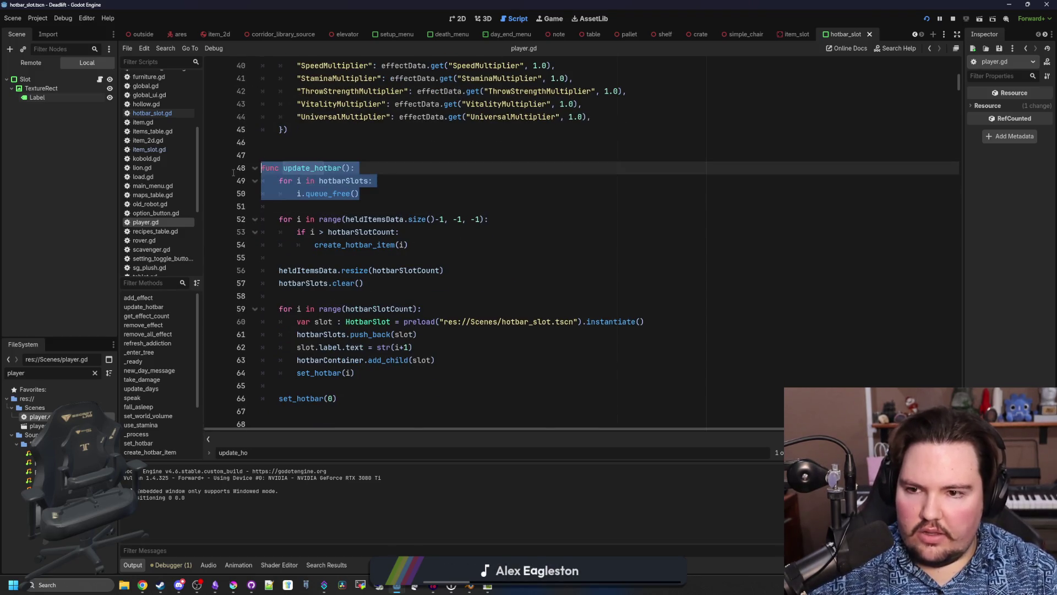
{"action": "key", "text": "ctrl+k"}
{"action": "left_click", "coordinate": [414, 170]}
{"action": "key", "text": "ctrl+s"}
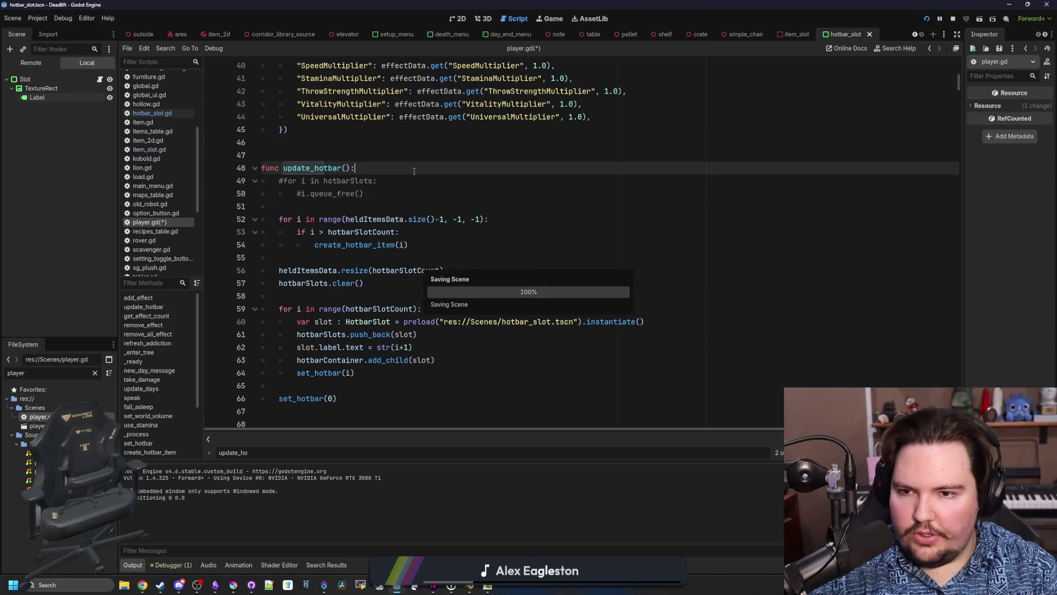
{"action": "key", "text": "F5"}
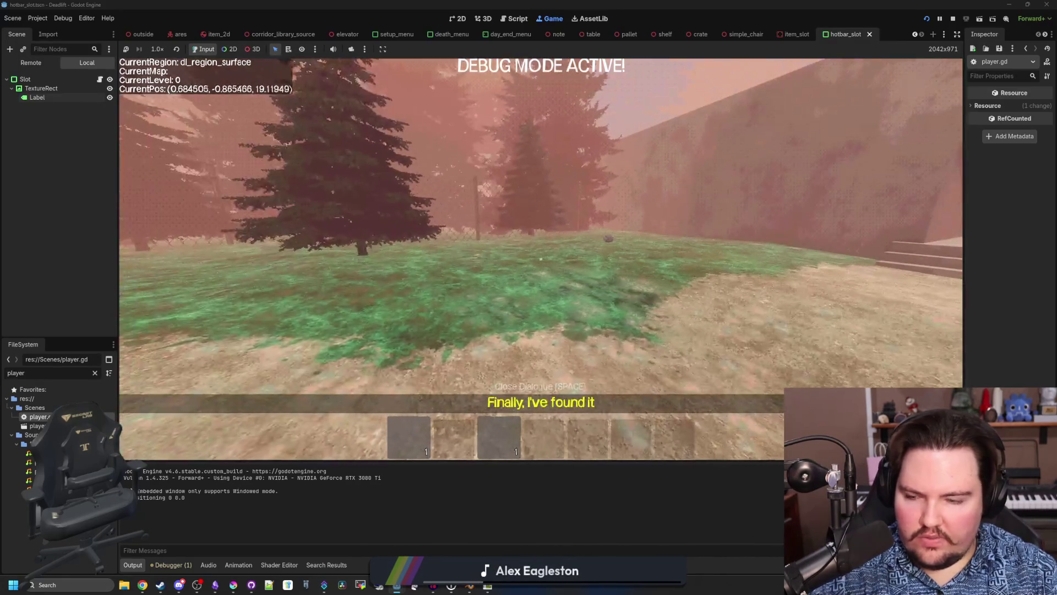
{"action": "key", "text": "super"}
{"action": "left_click", "coordinate": [83, 142]}
Step: Uncomment the slot-freeing loop on lines 49–50 and save the script
{"action": "left_click", "coordinate": [514, 18]}
{"action": "left_click_drag", "start_coordinate": [374, 193], "coordinate": [225, 184]}
{"action": "key", "text": "ctrl+k"}
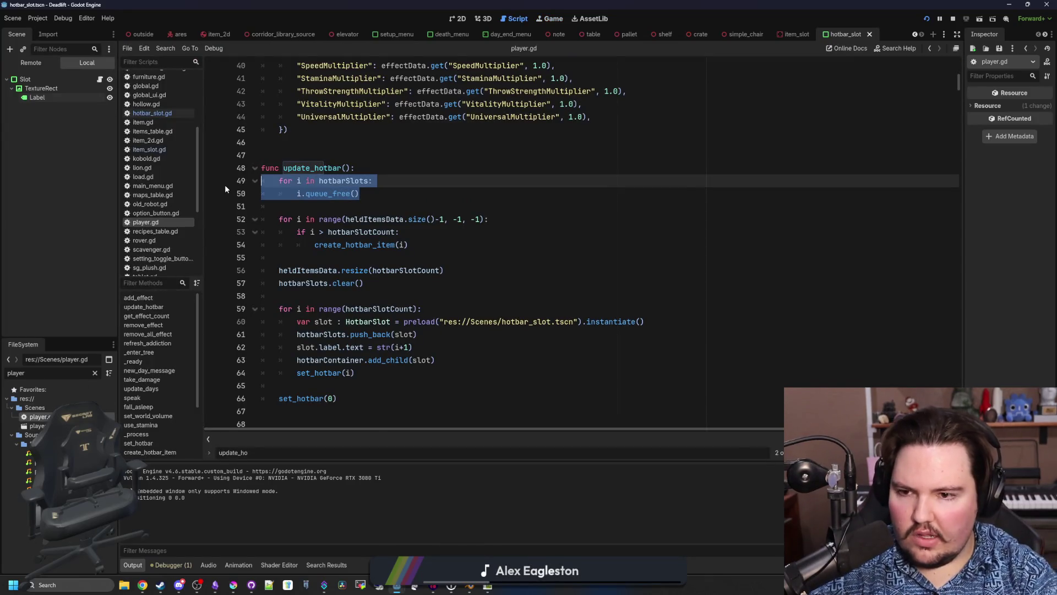
{"action": "left_click", "coordinate": [322, 212]}
{"action": "key", "text": "ctrl+s"}
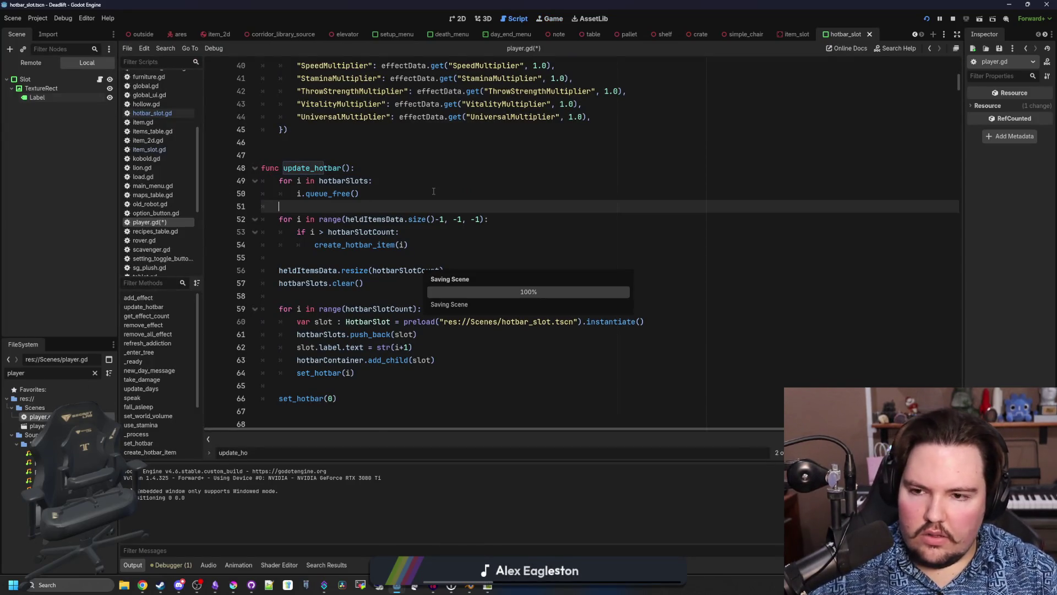
Step: Comment out the held-items loop on lines 52–54, save, and test it in the game
{"action": "scroll", "coordinate": [435, 191], "scroll_direction": "down", "scroll_amount": 1}
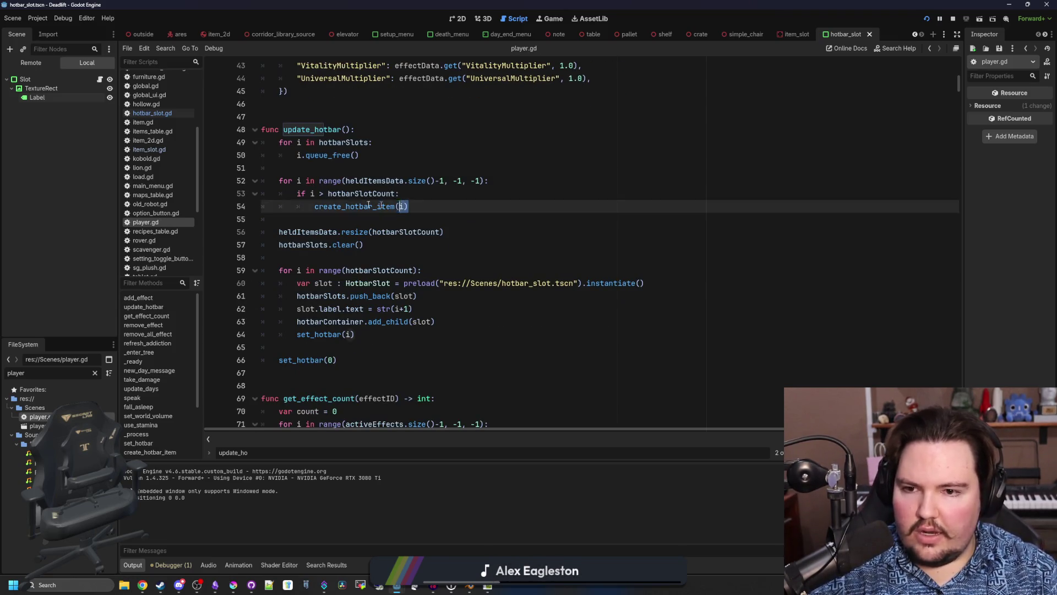
{"action": "left_click_drag", "start_coordinate": [409, 207], "coordinate": [221, 183]}
{"action": "key", "text": "ctrl+k"}
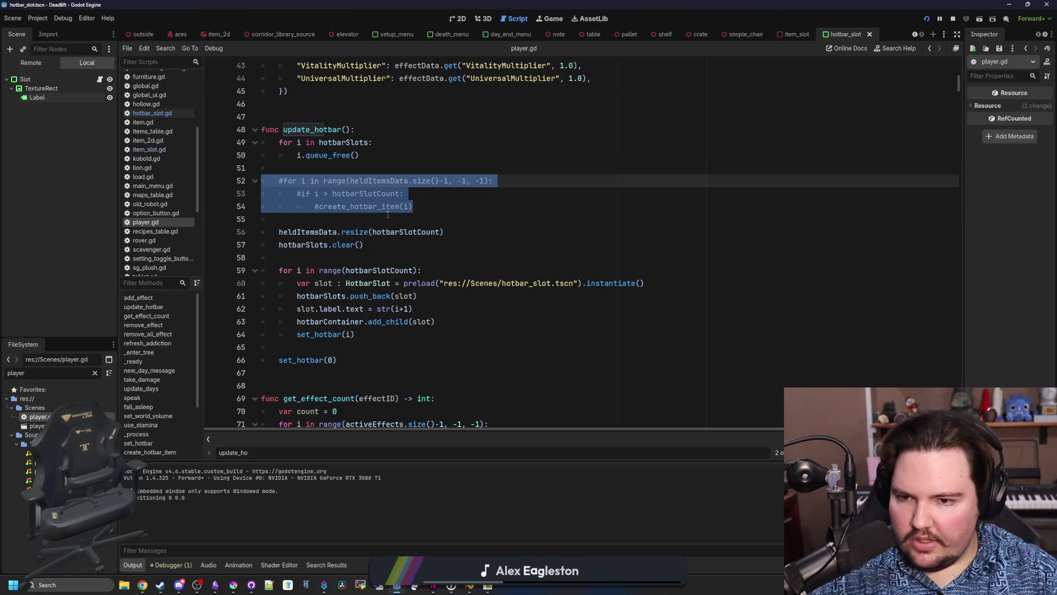
{"action": "left_click", "coordinate": [385, 219]}
{"action": "key", "text": "ctrl+s"}
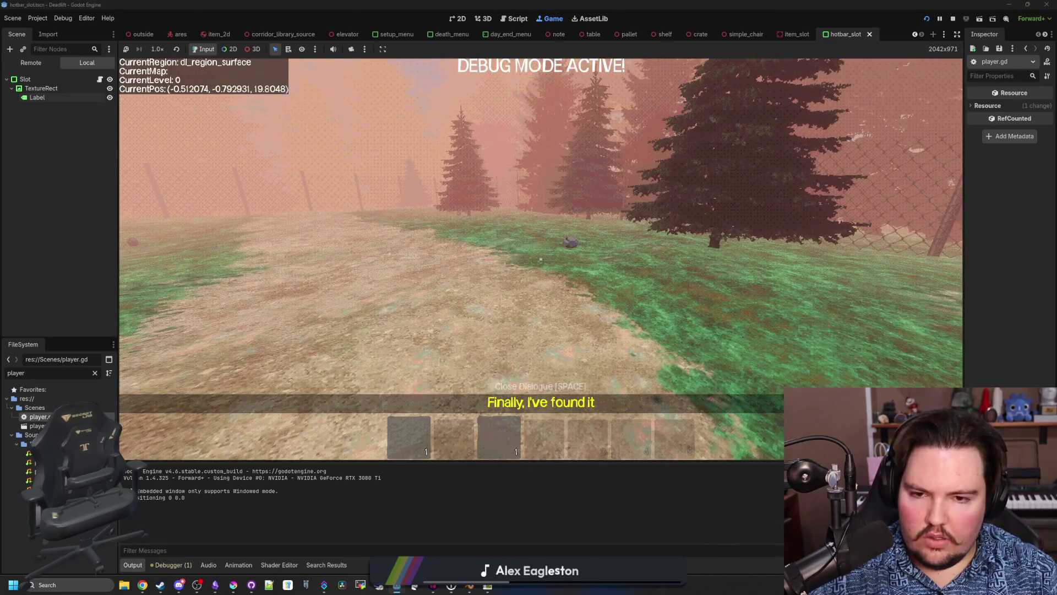
{"action": "key", "text": "w"}
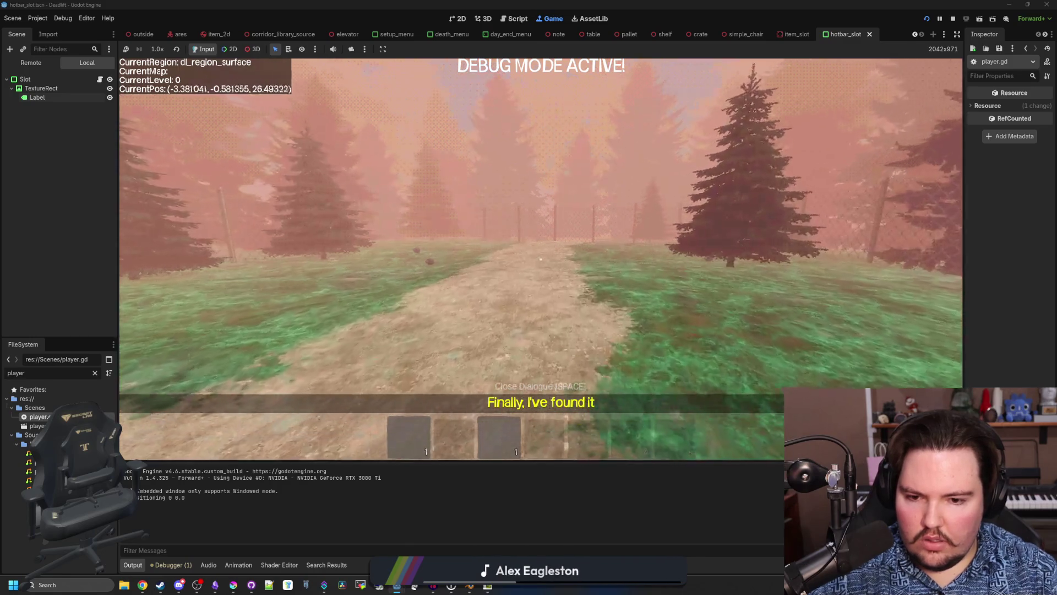
{"action": "key", "text": "Escape"}
Step: Restore lines 52–54, comment out the resize and clear lines 56–57, and save
{"action": "key", "text": "ctrl+F3"}
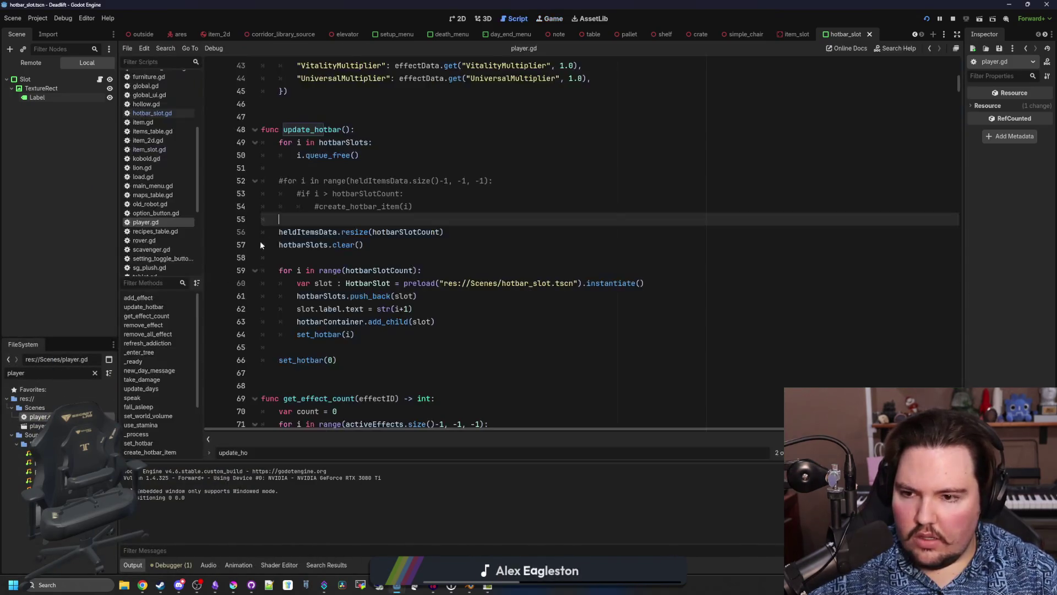
{"action": "left_click_drag", "start_coordinate": [412, 207], "coordinate": [190, 176]}
{"action": "key", "text": "ctrl+k"}
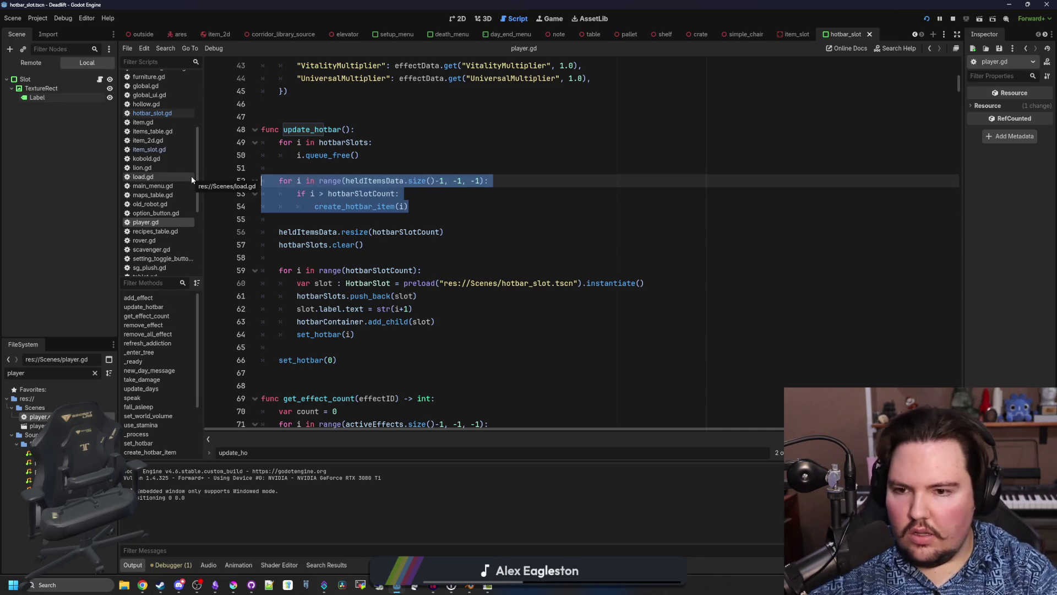
{"action": "left_click_drag", "start_coordinate": [372, 253], "coordinate": [279, 232]}
{"action": "key", "text": "ctrl+k"}
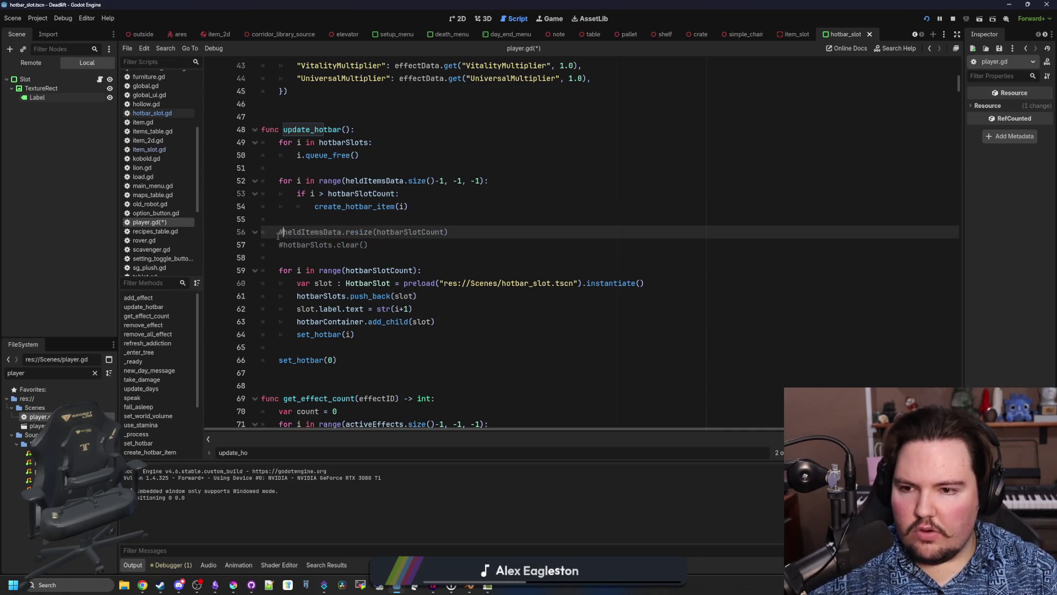
{"action": "left_click", "coordinate": [309, 223]}
{"action": "key", "text": "ctrl+s"}
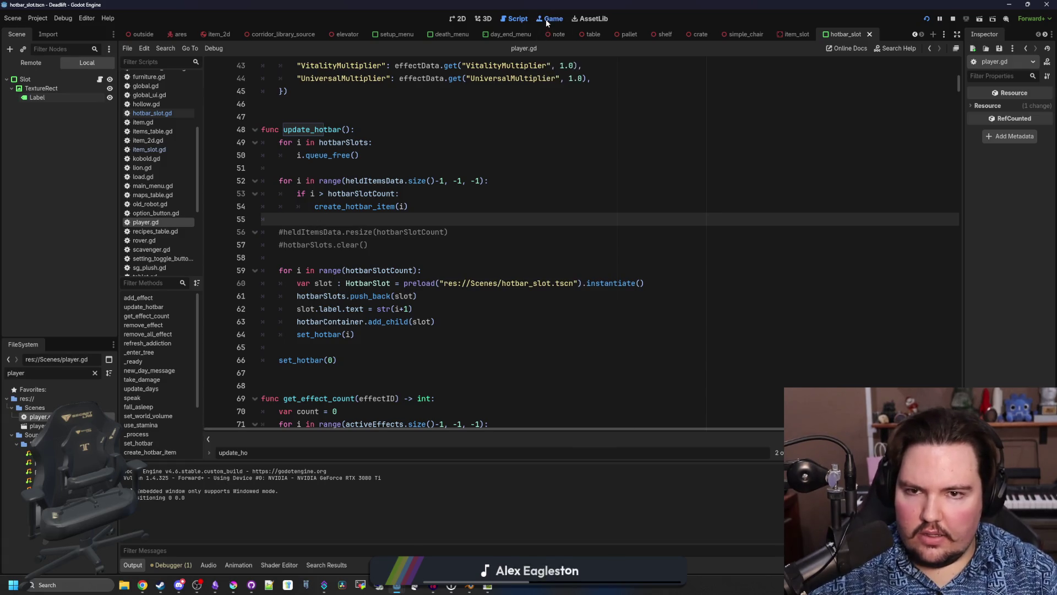
{"action": "left_click", "coordinate": [546, 19]}
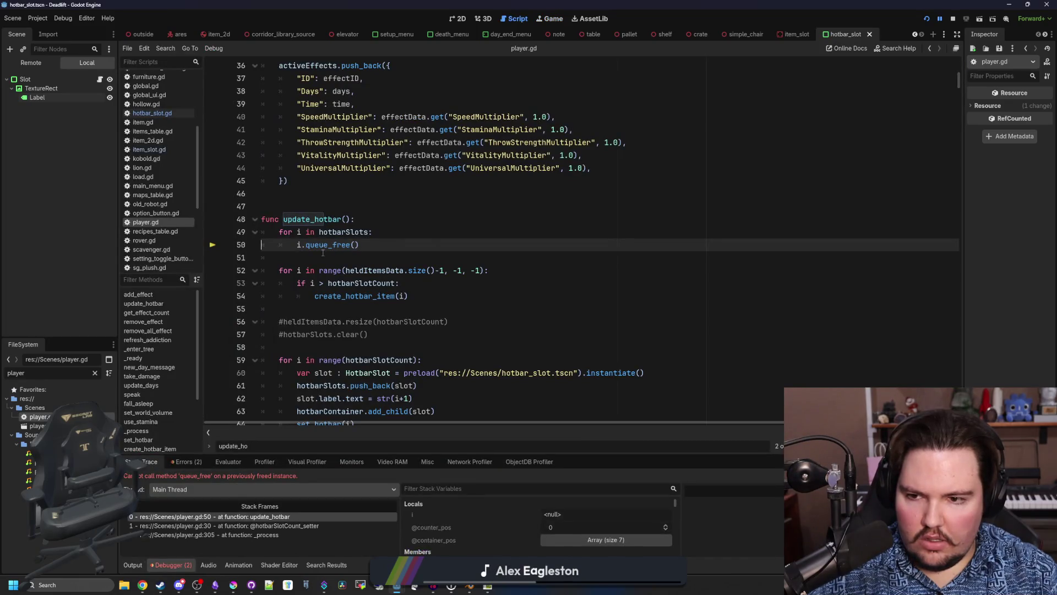
Step: Resume from the debugger break and uncomment the resize and clear lines 56–57
{"action": "key", "text": "F12"}
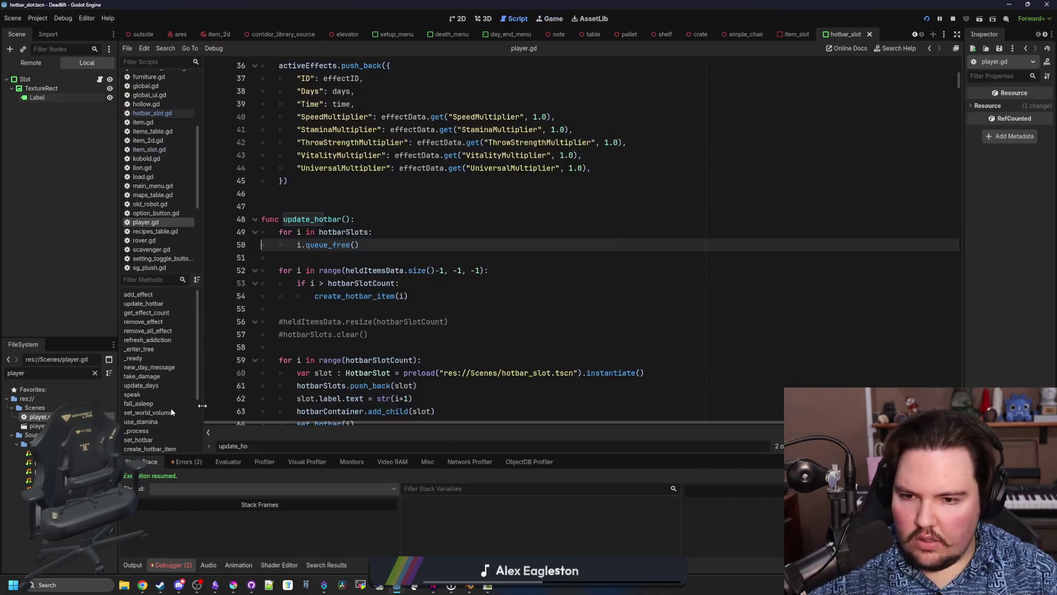
{"action": "left_click_drag", "start_coordinate": [368, 335], "coordinate": [235, 319]}
{"action": "key", "text": "ctrl+k"}
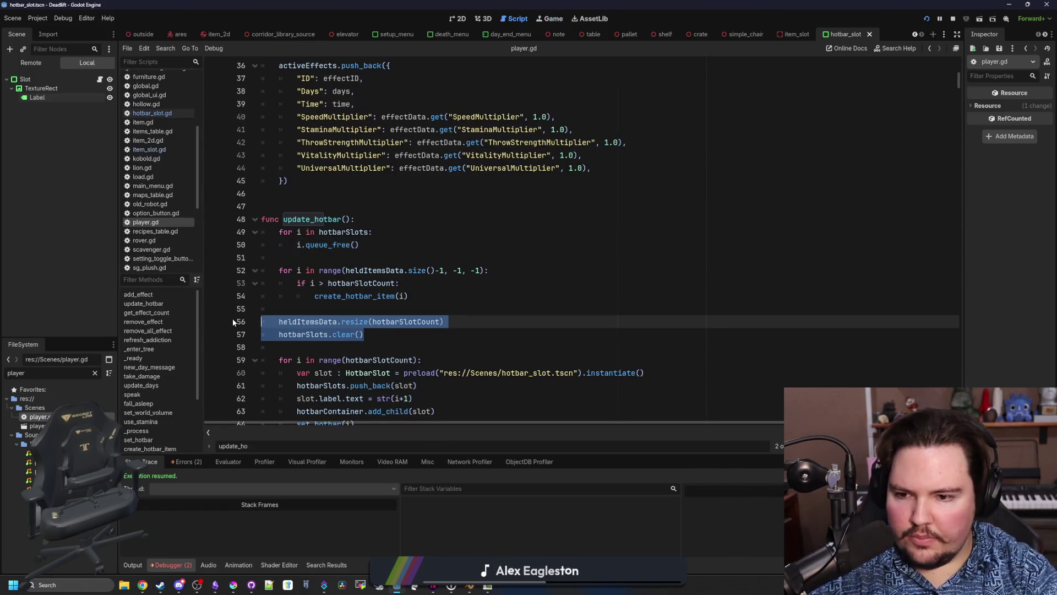
Step: Comment out the set_hotbar(i) and set_hotbar(0) calls, save, and run the project
{"action": "scroll", "coordinate": [358, 276], "scroll_direction": "down", "scroll_amount": 2}
{"action": "left_click", "coordinate": [387, 347]}
{"action": "key", "text": "ctrl+k"}
{"action": "left_click", "coordinate": [312, 361]}
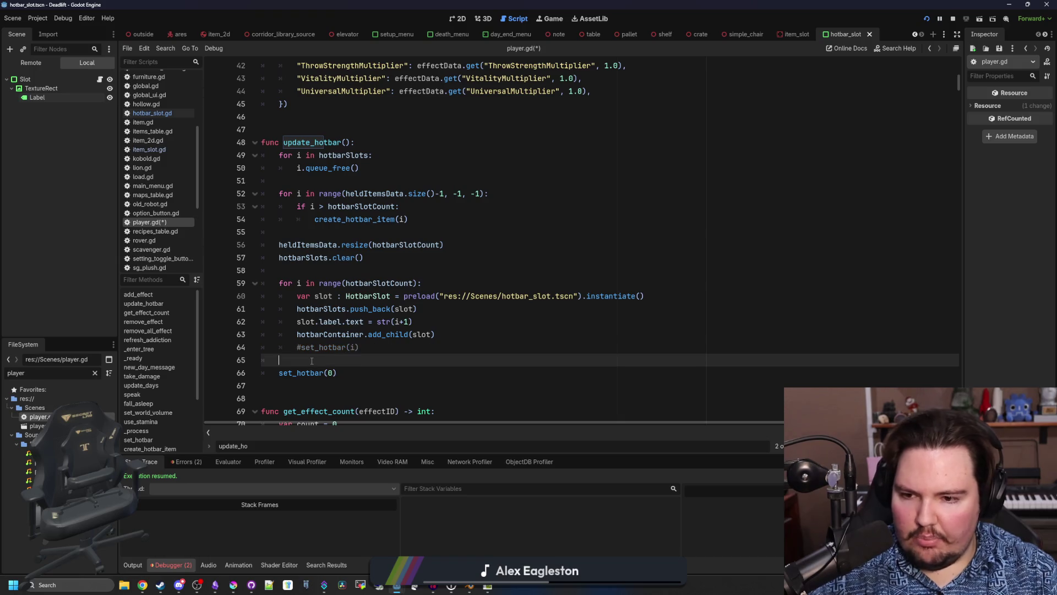
{"action": "left_click", "coordinate": [281, 374]}
{"action": "key", "text": "ctrl+k"}
{"action": "left_click", "coordinate": [303, 361]}
{"action": "key", "text": "ctrl+s"}
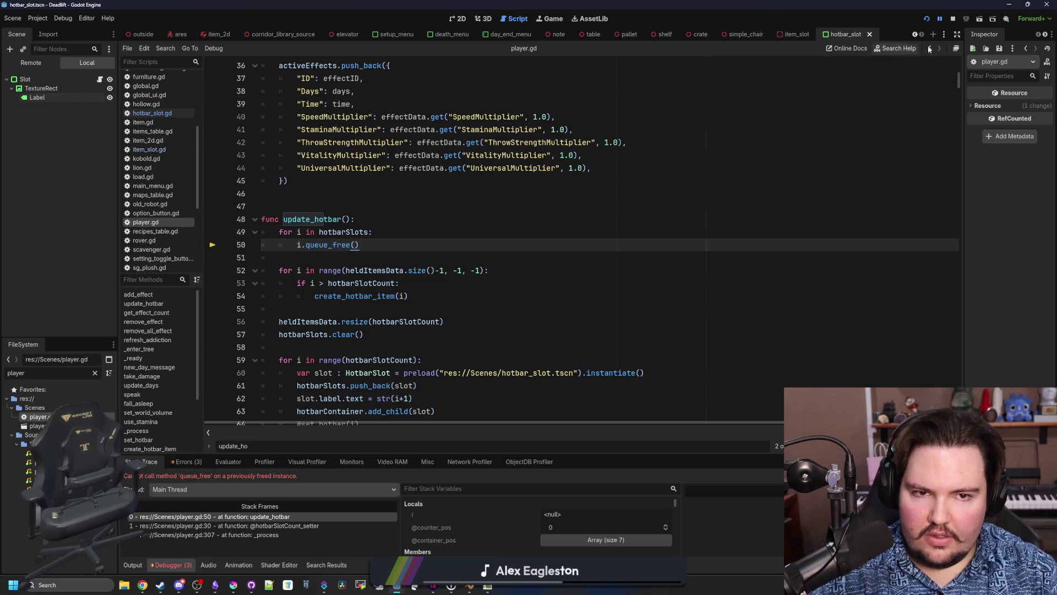
{"action": "left_click", "coordinate": [927, 19]}
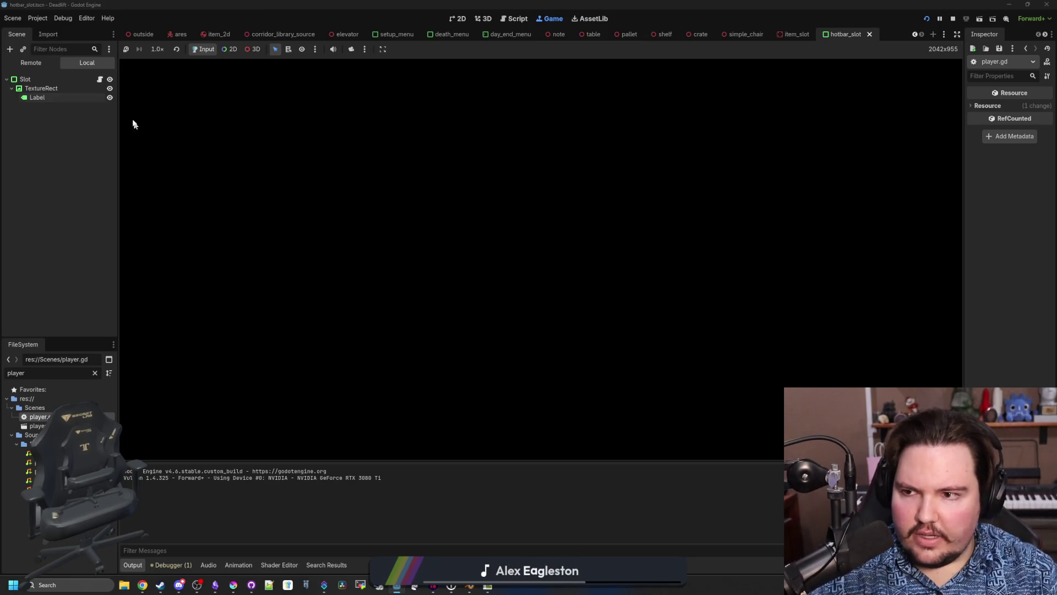
Step: Inspect the running scene's TextureRect and the Slot node's HotbarSlot properties
{"action": "left_click", "coordinate": [42, 88]}
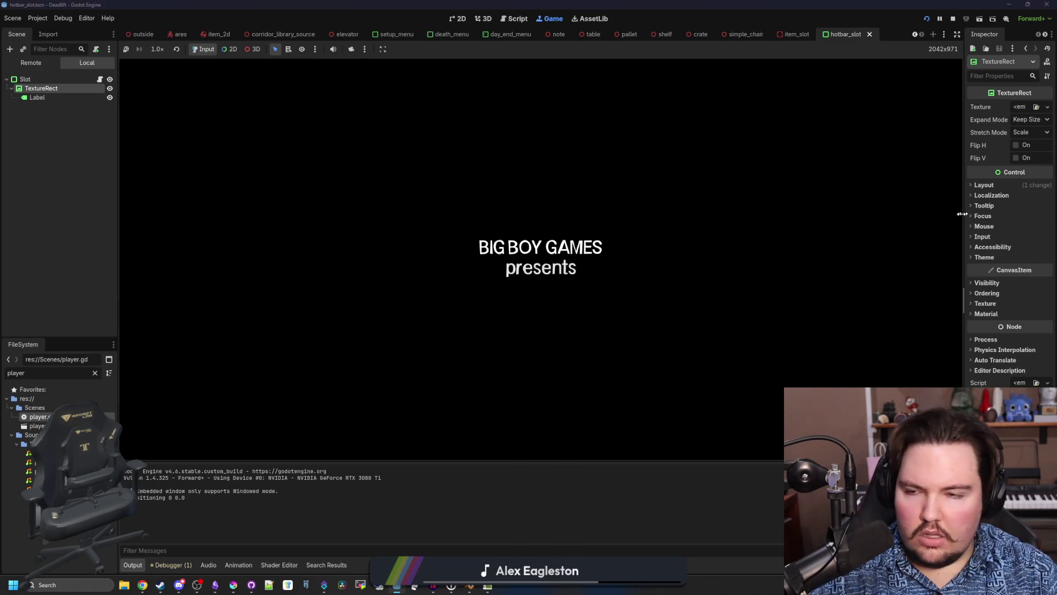
{"action": "left_click", "coordinate": [54, 82]}
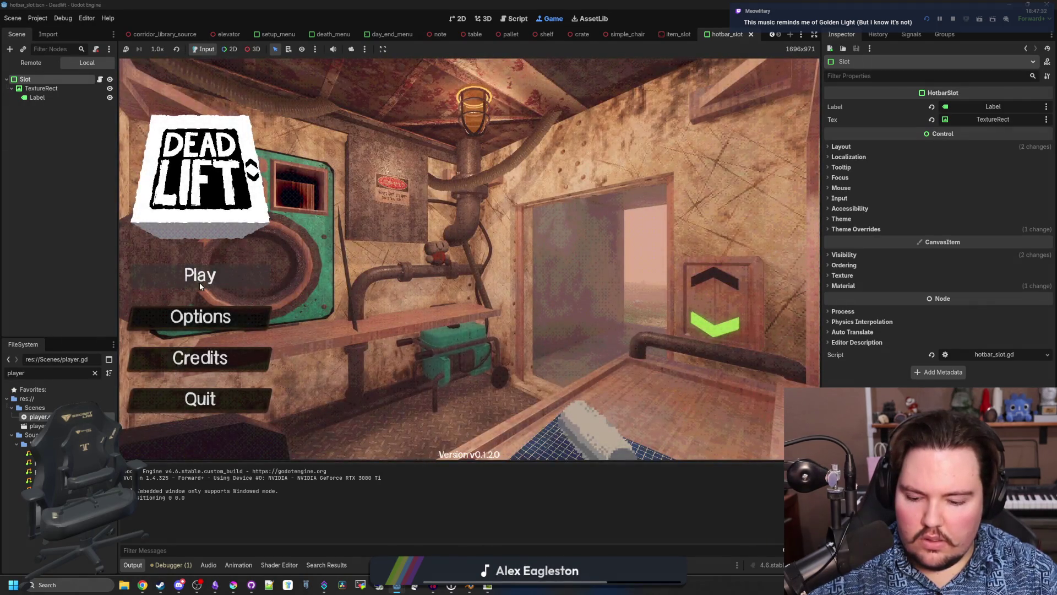
{"action": "type", "text": "dwasdwa"}
Step: Start a default game, walk out into the forest, then pause and stop the run
{"action": "left_click", "coordinate": [199, 282]}
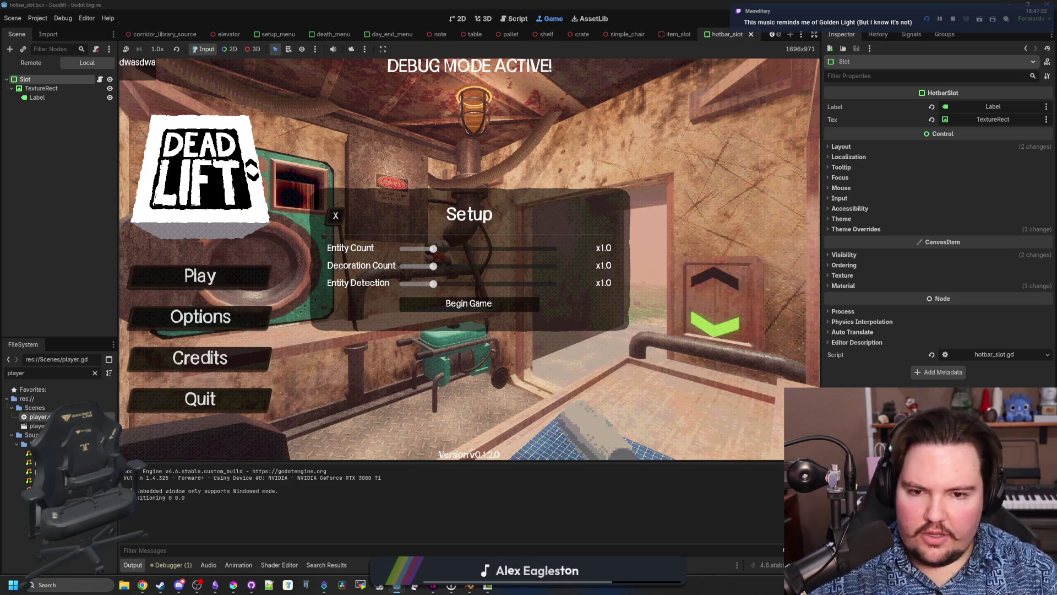
{"action": "left_click", "coordinate": [469, 304]}
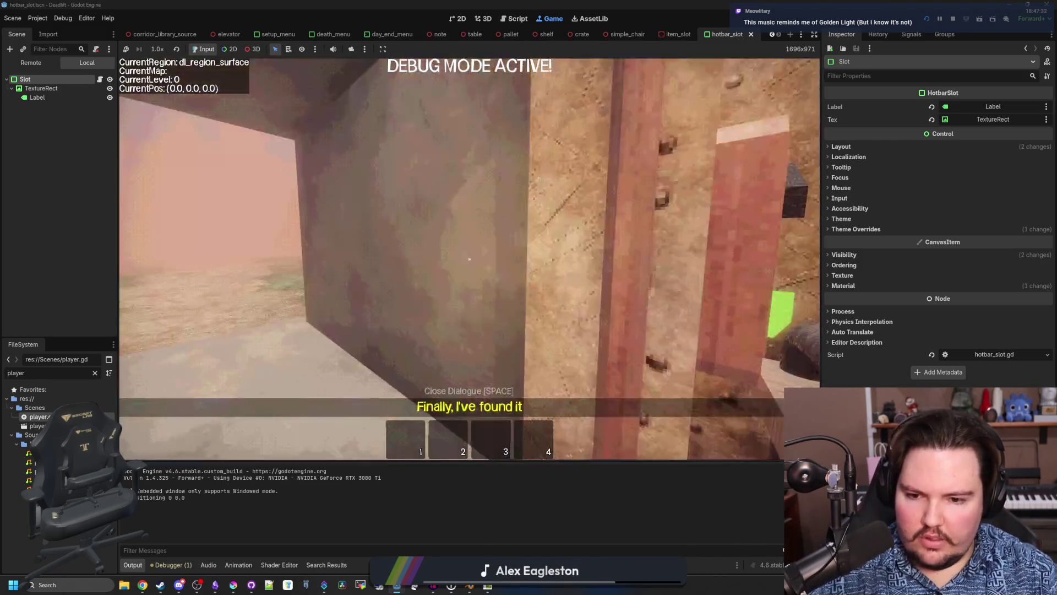
{"action": "key", "text": "w"}
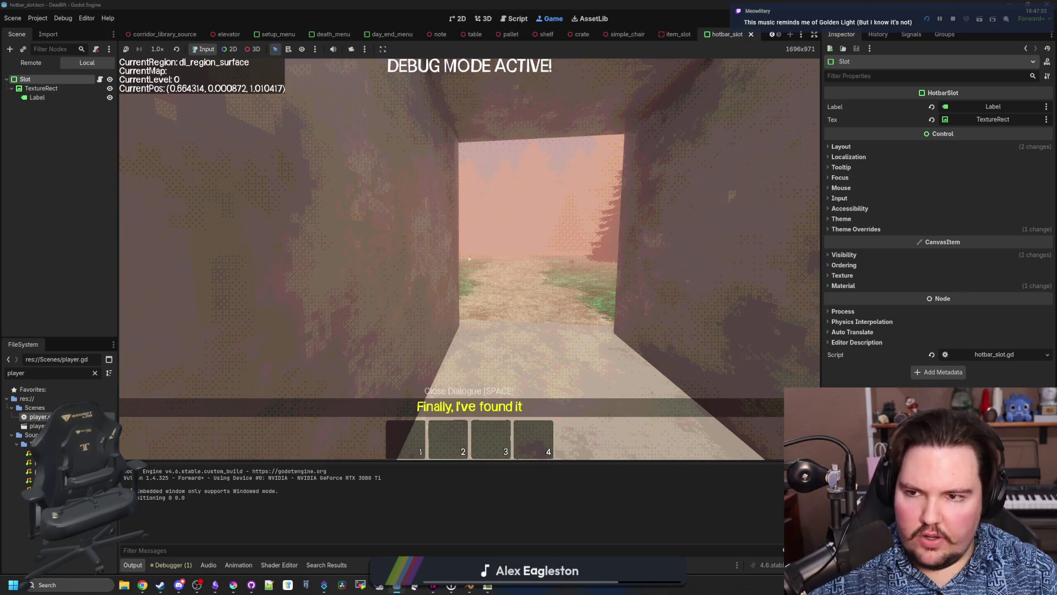
{"action": "key", "text": "w"}
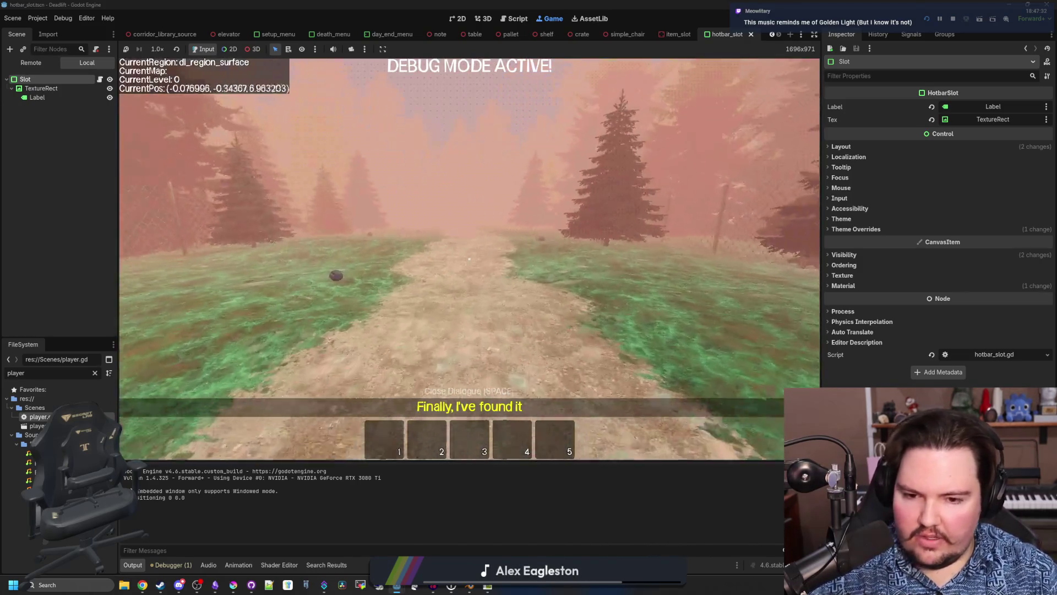
{"action": "key", "text": "w"}
{"action": "key", "text": "Escape"}
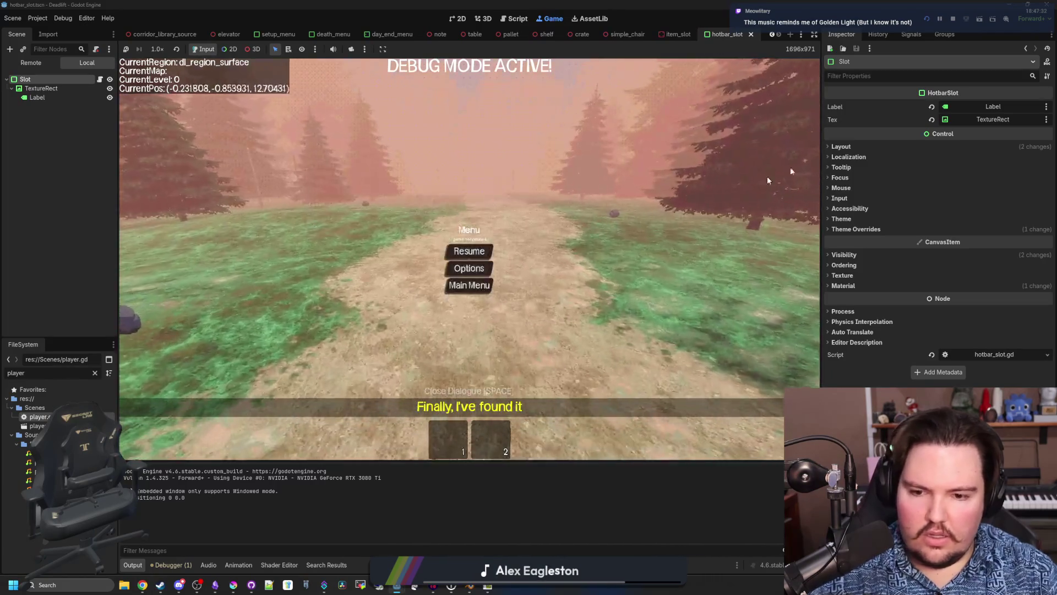
{"action": "left_click", "coordinate": [954, 19]}
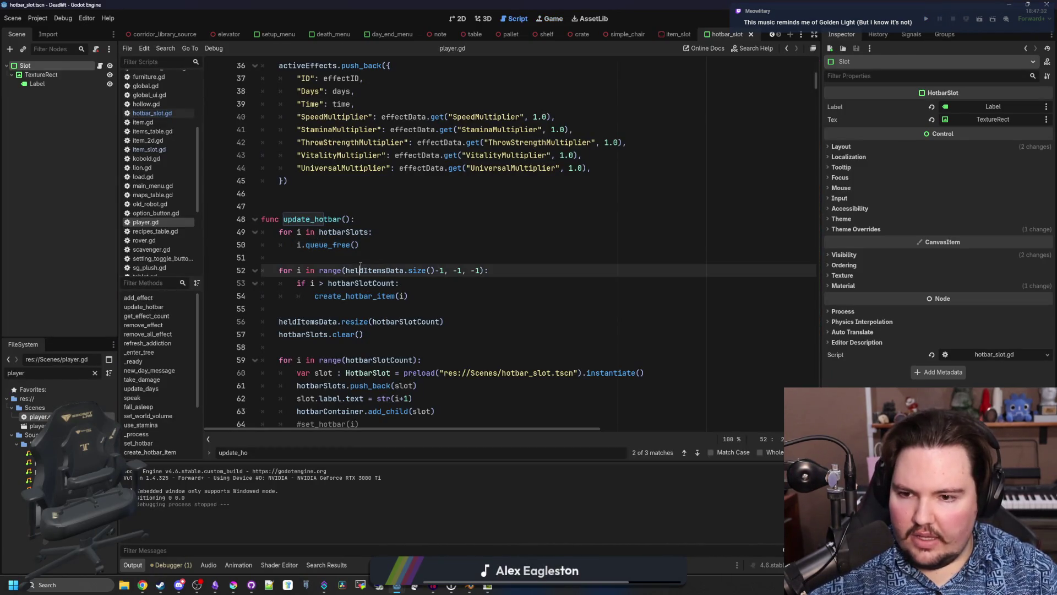
Step: Uncomment the set_hotbar(i) and set_hotbar(0) calls in update_hotbar and save
{"action": "scroll", "coordinate": [312, 289], "scroll_direction": "down", "scroll_amount": 4}
{"action": "left_click", "coordinate": [309, 271]}
{"action": "key", "text": "ctrl+k"}
{"action": "left_click", "coordinate": [308, 296]}
{"action": "key", "text": "ctrl+k"}
{"action": "left_click", "coordinate": [300, 285]}
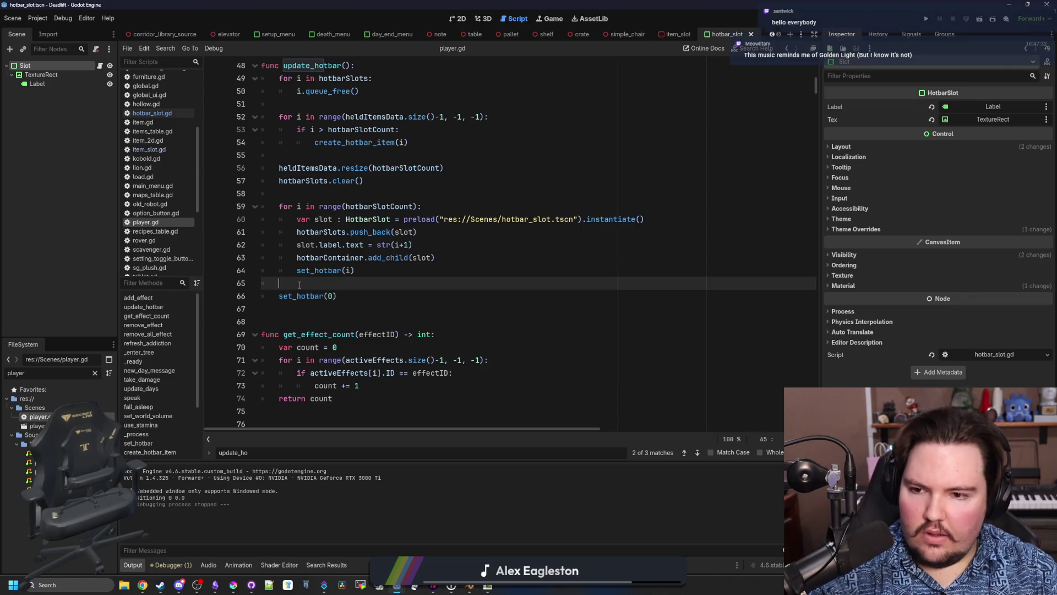
{"action": "key", "text": "ctrl+s"}
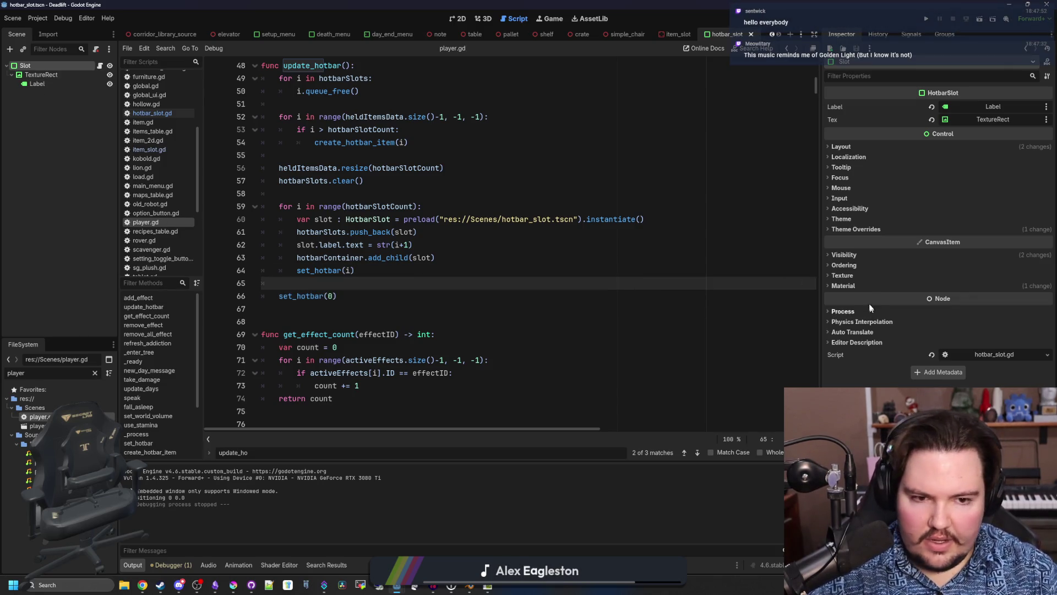
Step: Expand the slot's material and review the wobbly_ui shader parameters
{"action": "left_click", "coordinate": [860, 286]}
{"action": "left_click", "coordinate": [997, 296]}
{"action": "scroll", "coordinate": [876, 372], "scroll_direction": "down", "scroll_amount": 10}
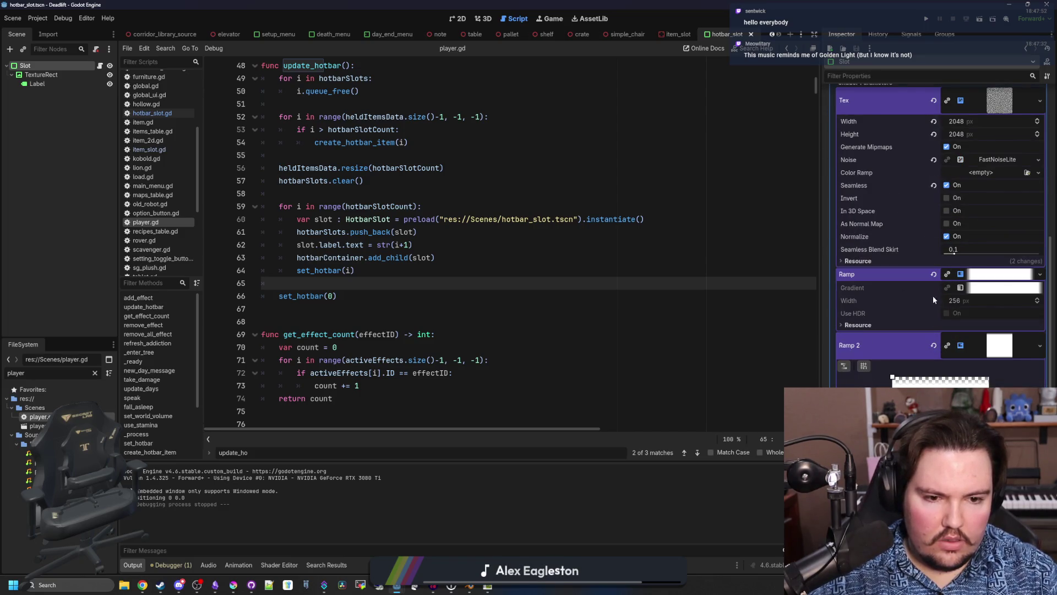
{"action": "scroll", "coordinate": [936, 314], "scroll_direction": "down", "scroll_amount": 5}
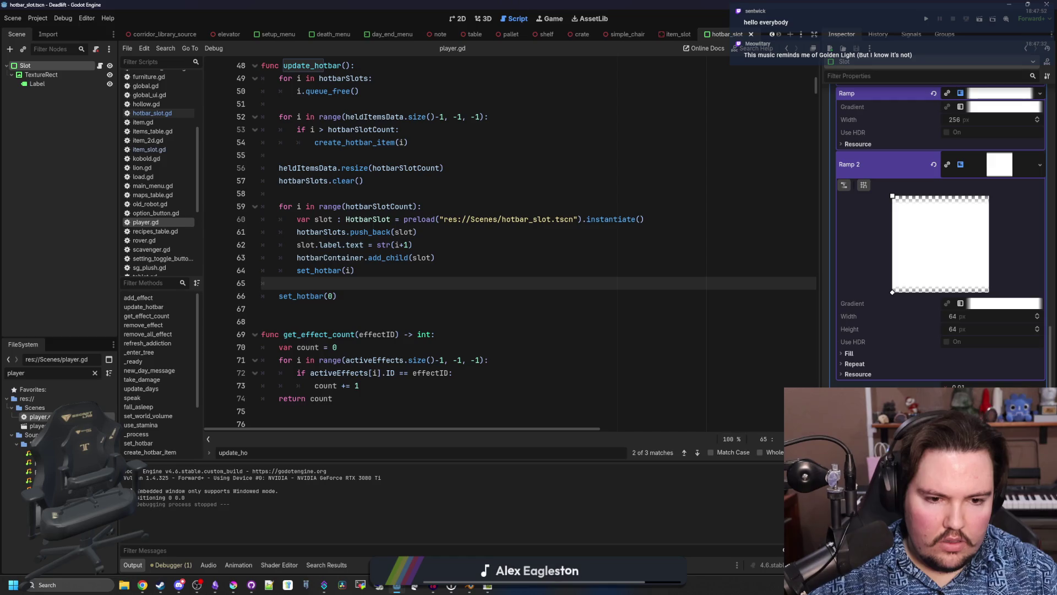
{"action": "scroll", "coordinate": [1009, 303], "scroll_direction": "up", "scroll_amount": 15}
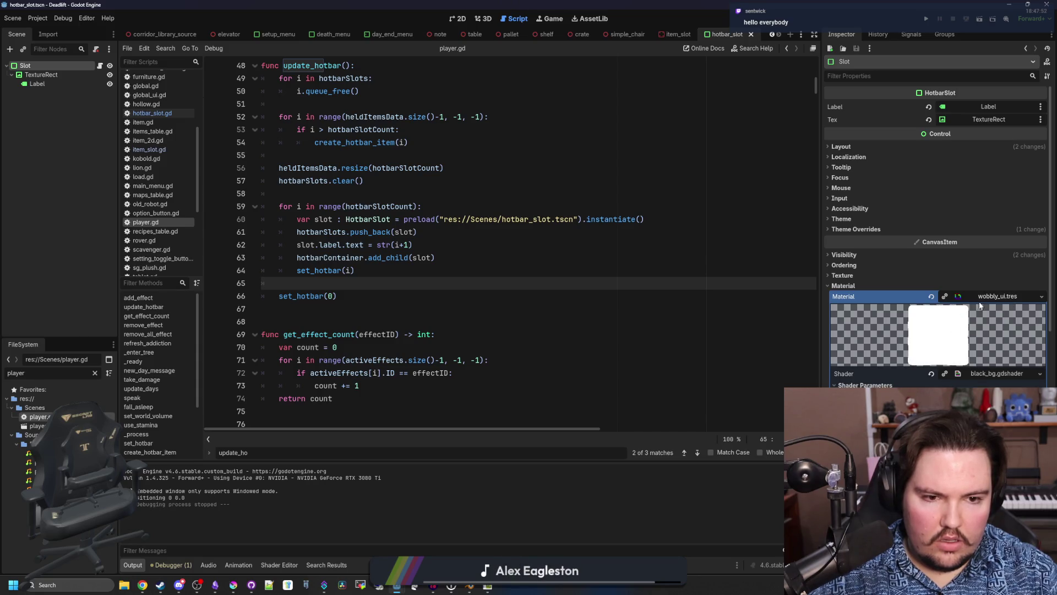
Step: Save the slot's material as its own resource, hotbar_shader.tres
{"action": "right_click", "coordinate": [990, 299]}
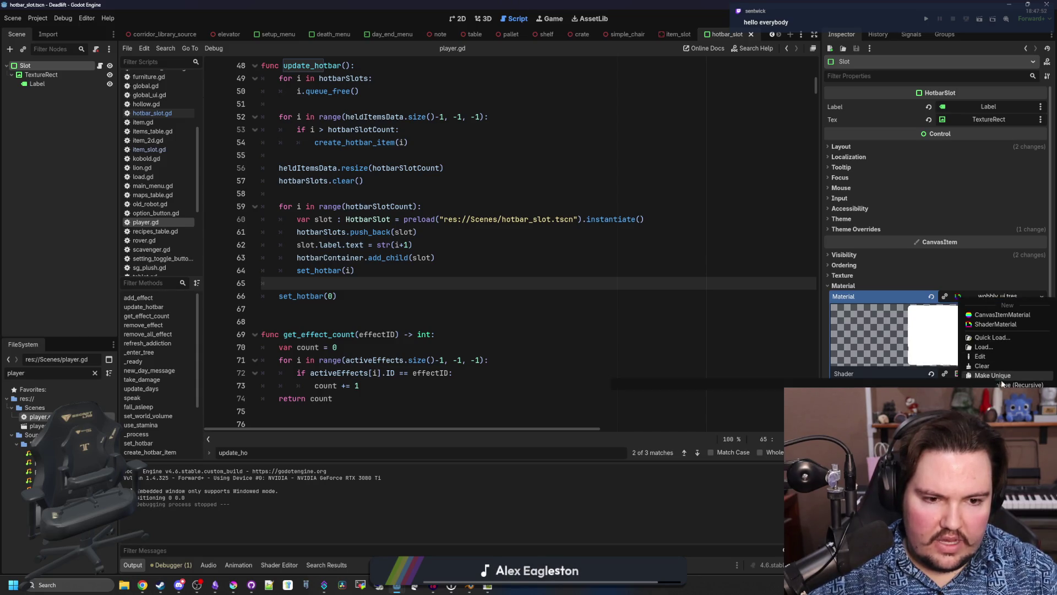
{"action": "left_click", "coordinate": [992, 402]}
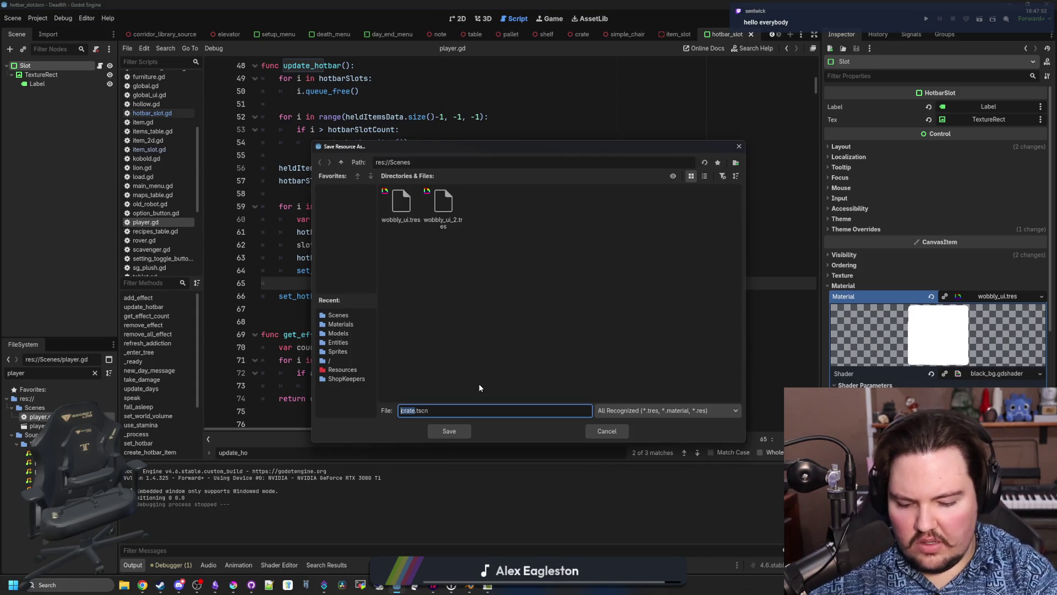
{"action": "type", "text": "hotbar_"}
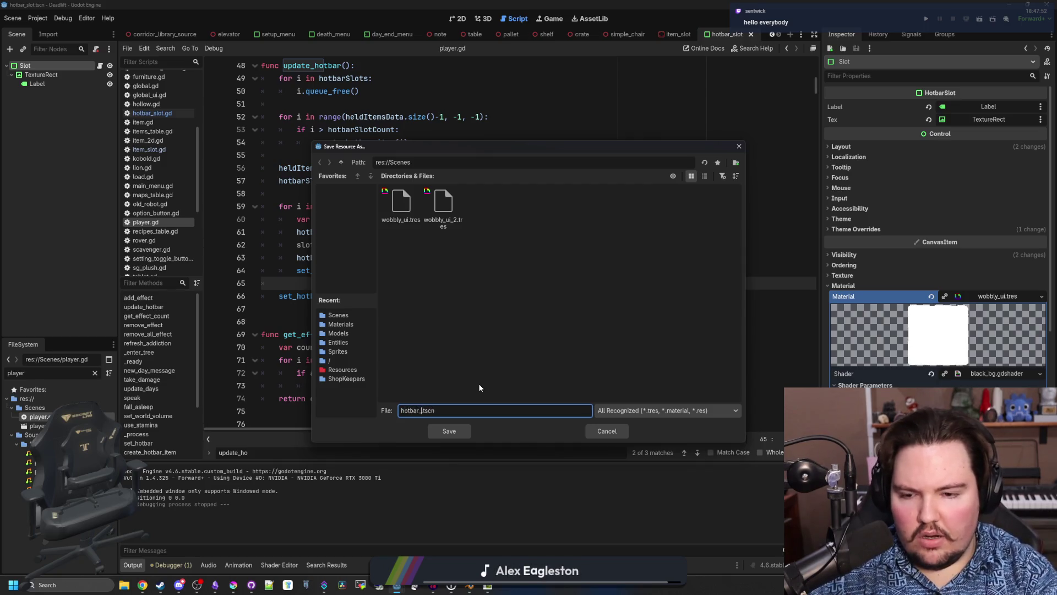
{"action": "type", "text": "shader"}
{"action": "key", "text": "Return"}
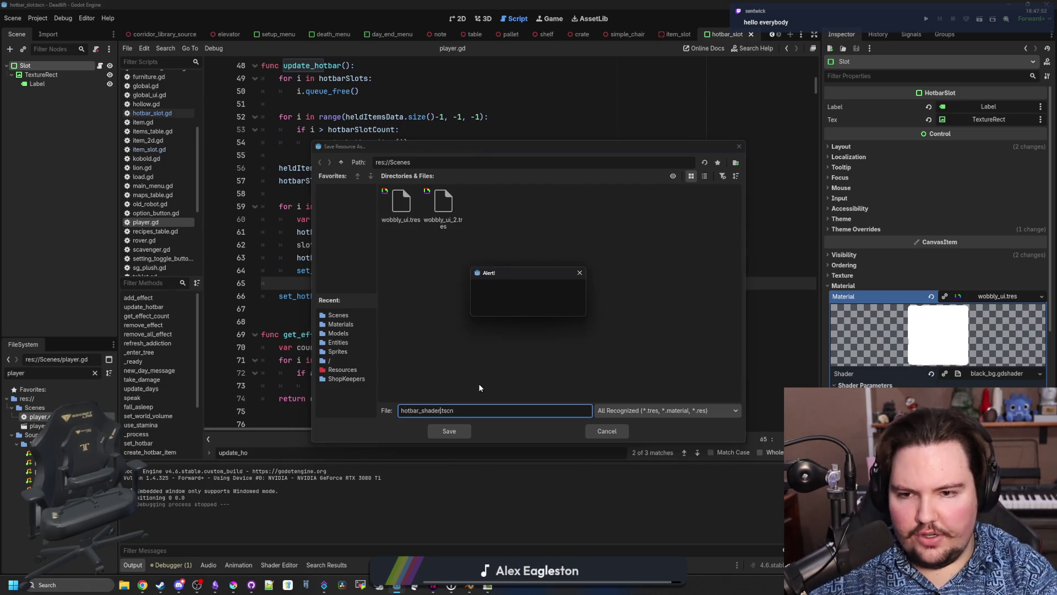
{"action": "left_click", "coordinate": [532, 307]}
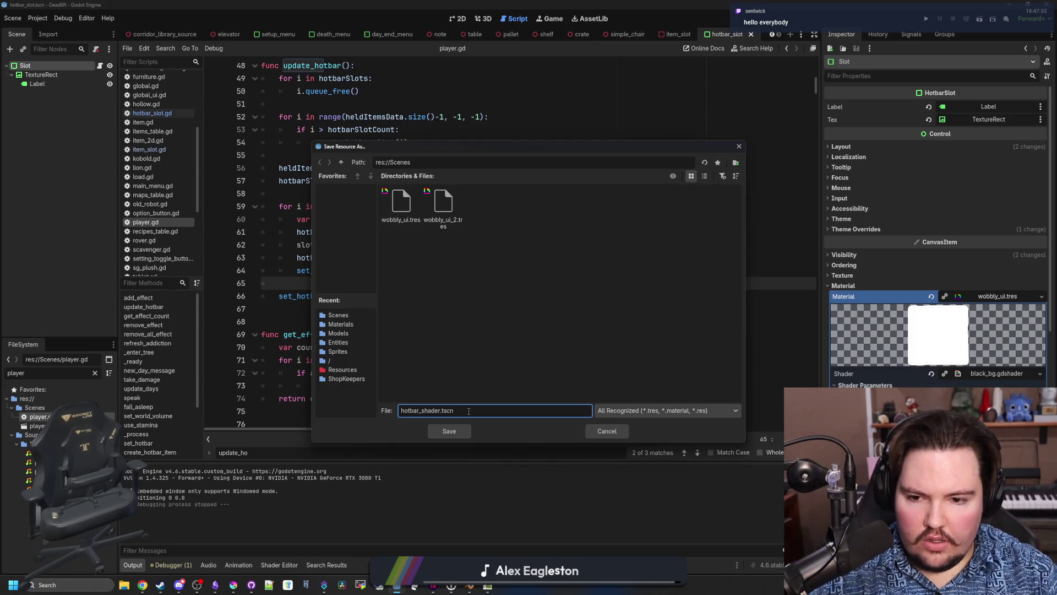
{"action": "left_click", "coordinate": [481, 410]}
{"action": "key", "text": "BackSpace"}
{"action": "key", "text": "BackSpace"}
{"action": "key", "text": "BackSpace"}
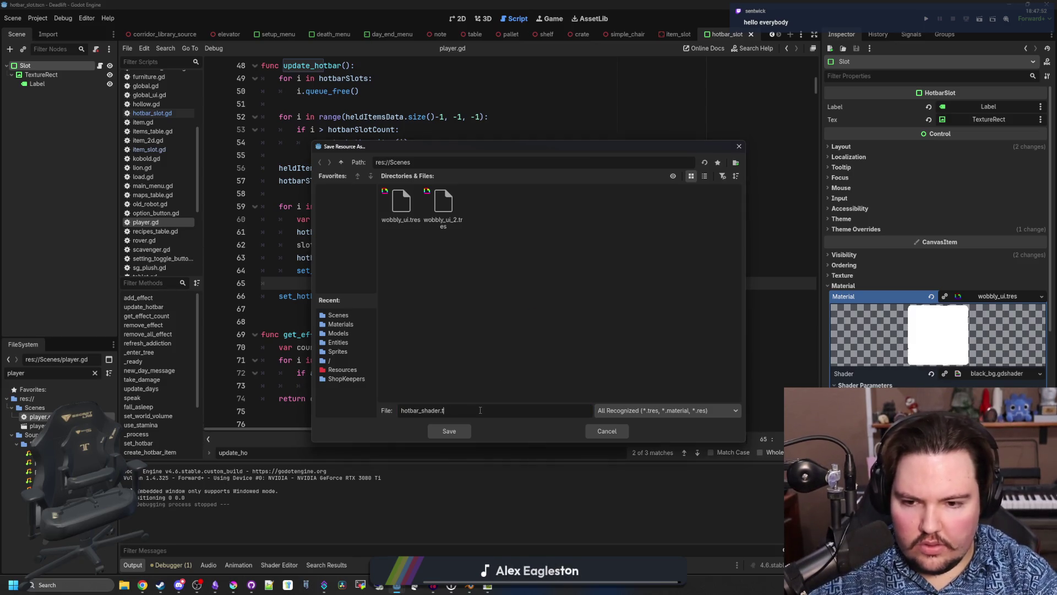
{"action": "key", "text": "Return"}
Step: Return to the script and save the hotbar slot scene
{"action": "left_click", "coordinate": [512, 347]}
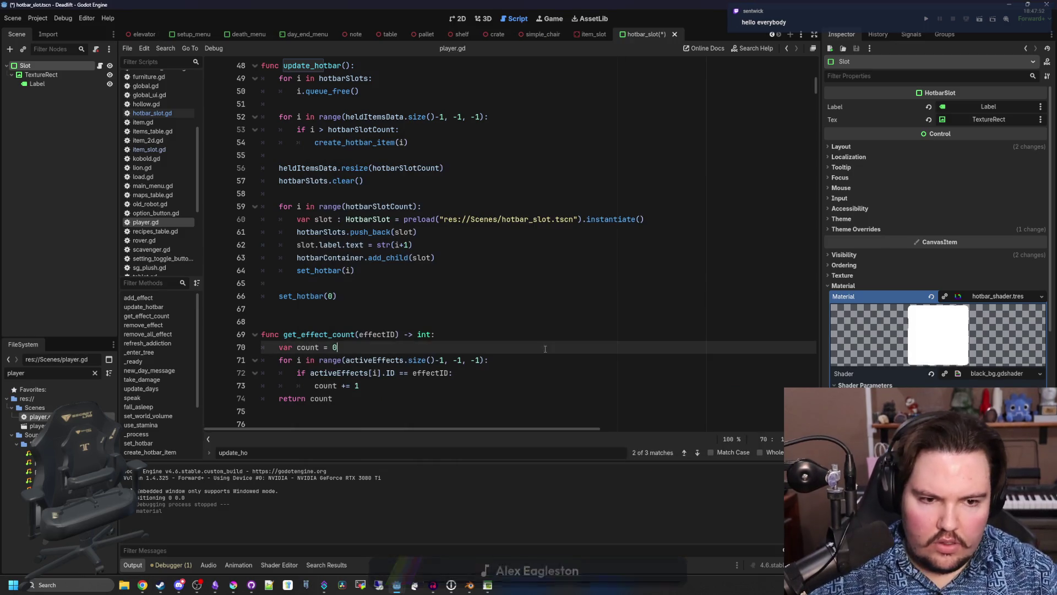
{"action": "scroll", "coordinate": [909, 376], "scroll_direction": "down", "scroll_amount": 5}
{"action": "scroll", "coordinate": [909, 376], "scroll_direction": "down", "scroll_amount": 5}
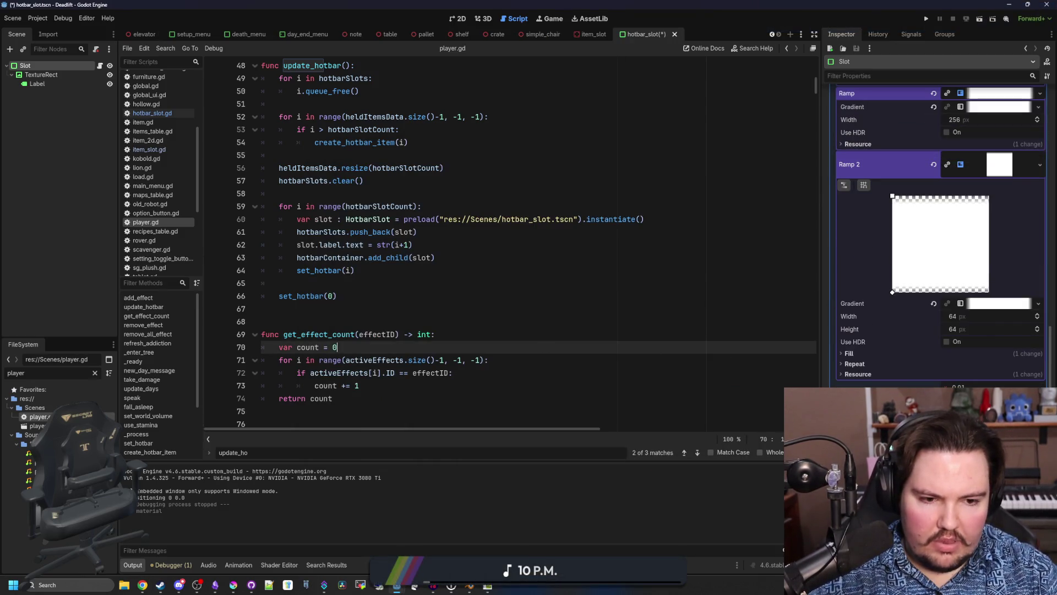
{"action": "left_click", "coordinate": [330, 296]}
{"action": "key", "text": "ctrl+s"}
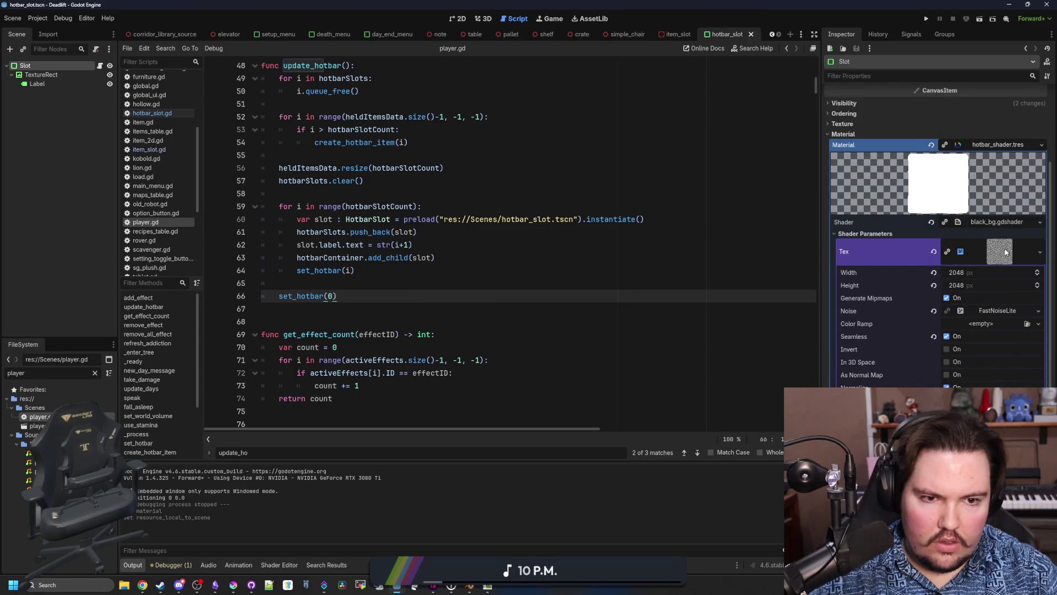
Step: Collapse the noise texture parameter, save the hotbar slot scene, and run the project
{"action": "left_click", "coordinate": [1005, 253]}
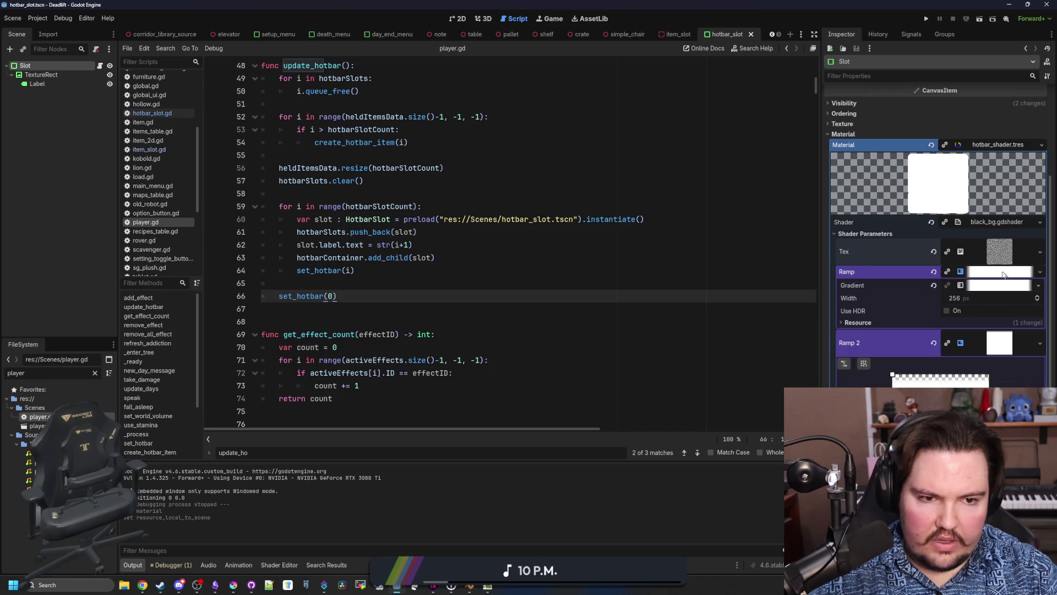
{"action": "key", "text": "ctrl+s"}
{"action": "left_click", "coordinate": [925, 18]}
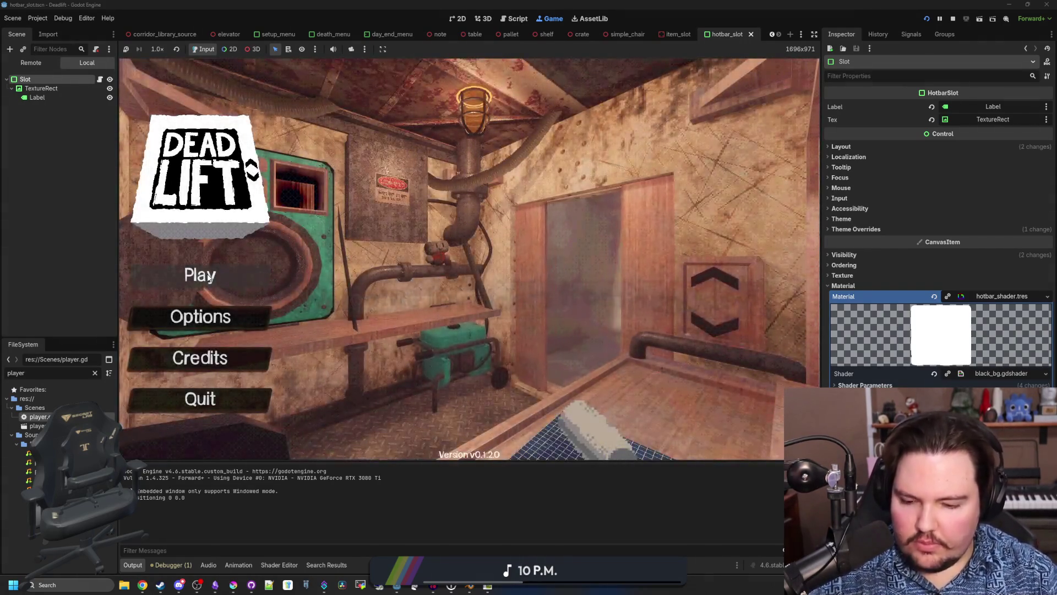
Step: Skip the intro, start playing, and walk along the forest path toward the fence
{"action": "key", "text": "d"}
{"action": "key", "text": "w"}
{"action": "key", "text": "a"}
{"action": "key", "text": "s"}
{"action": "key", "text": "d"}
{"action": "key", "text": "w"}
{"action": "key", "text": "a"}
{"action": "left_click", "coordinate": [516, 301]}
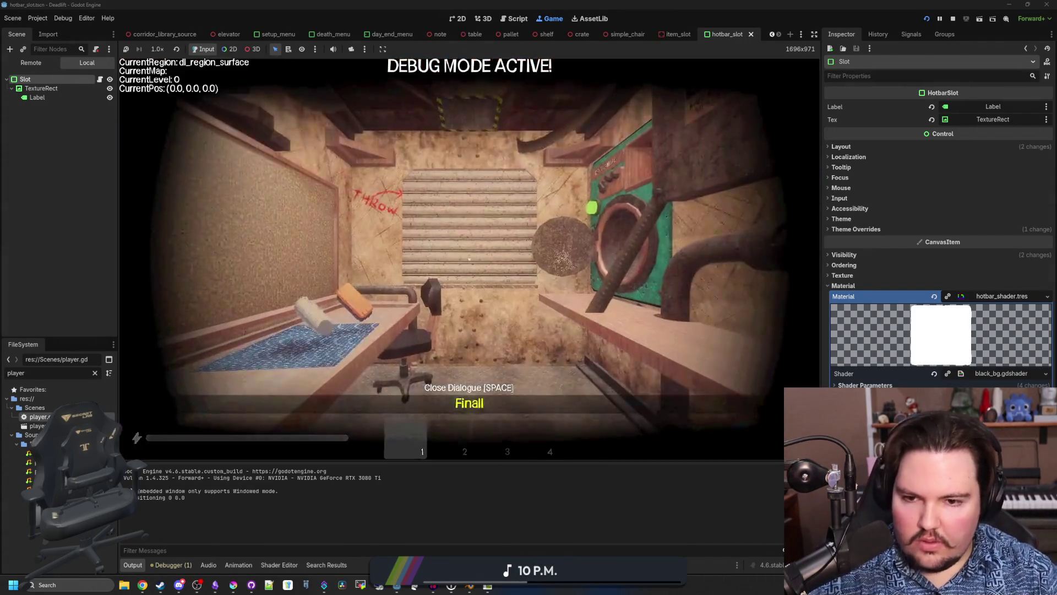
{"action": "key", "text": "w"}
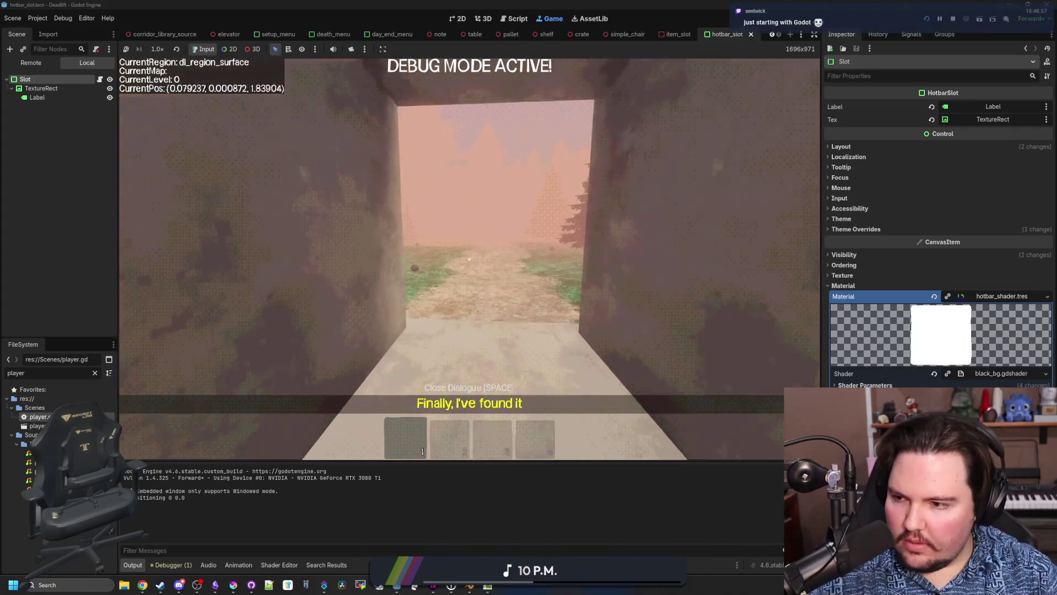
{"action": "key", "text": "w"}
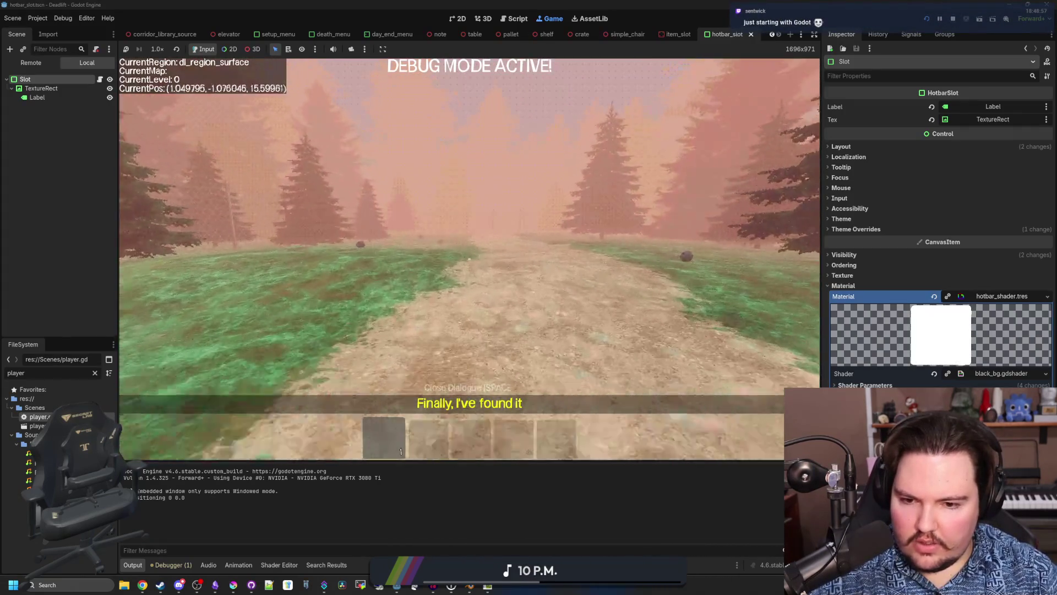
{"action": "key", "text": "w"}
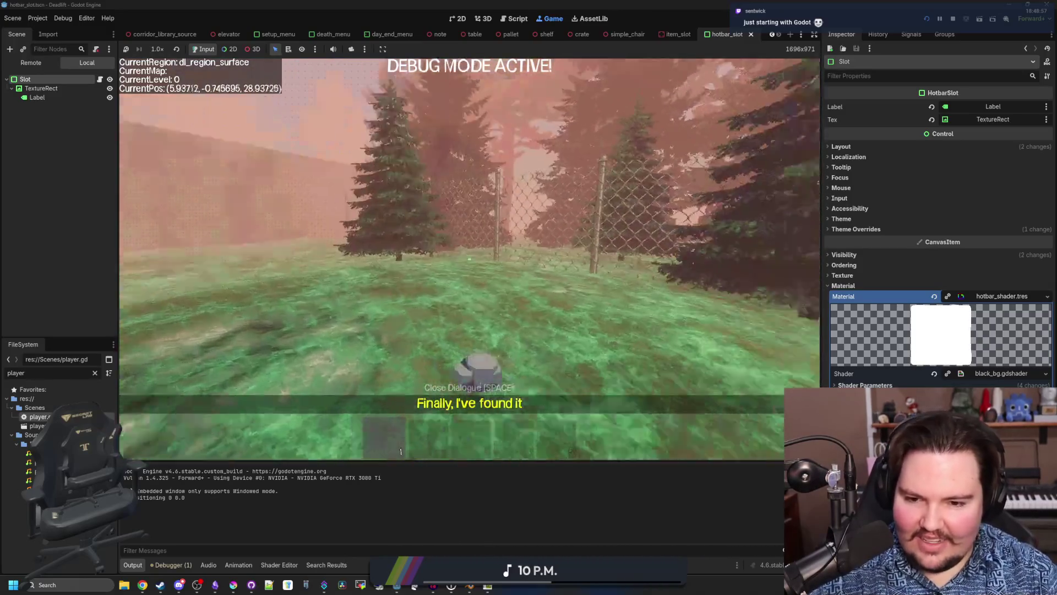
Step: Pick up rocks into the hotbar, selecting slot 5 for the second one
{"action": "key", "text": "e"}
{"action": "key", "text": "w"}
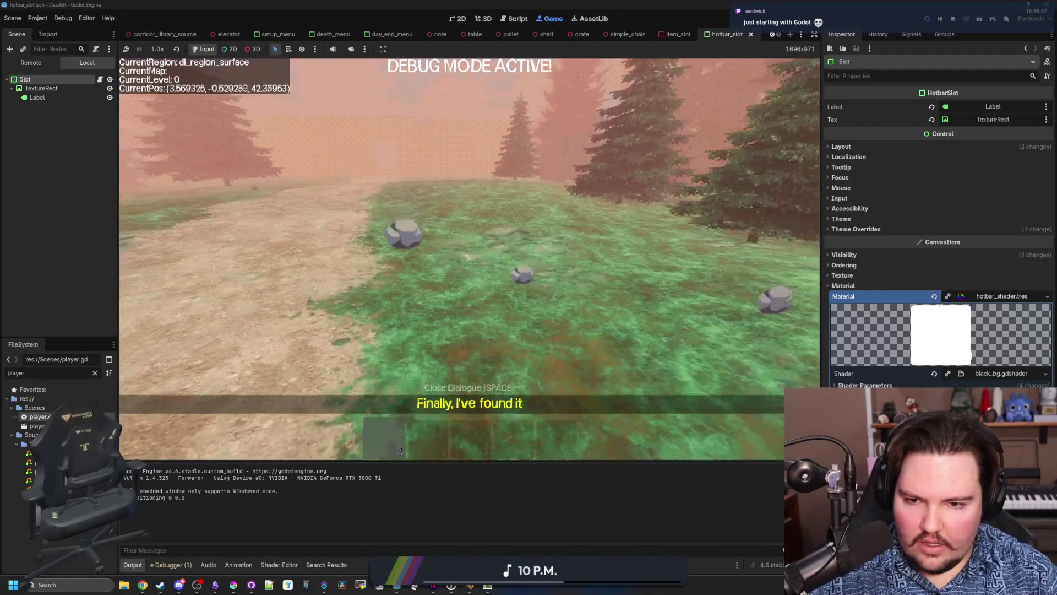
{"action": "key", "text": "5"}
{"action": "key", "text": "e"}
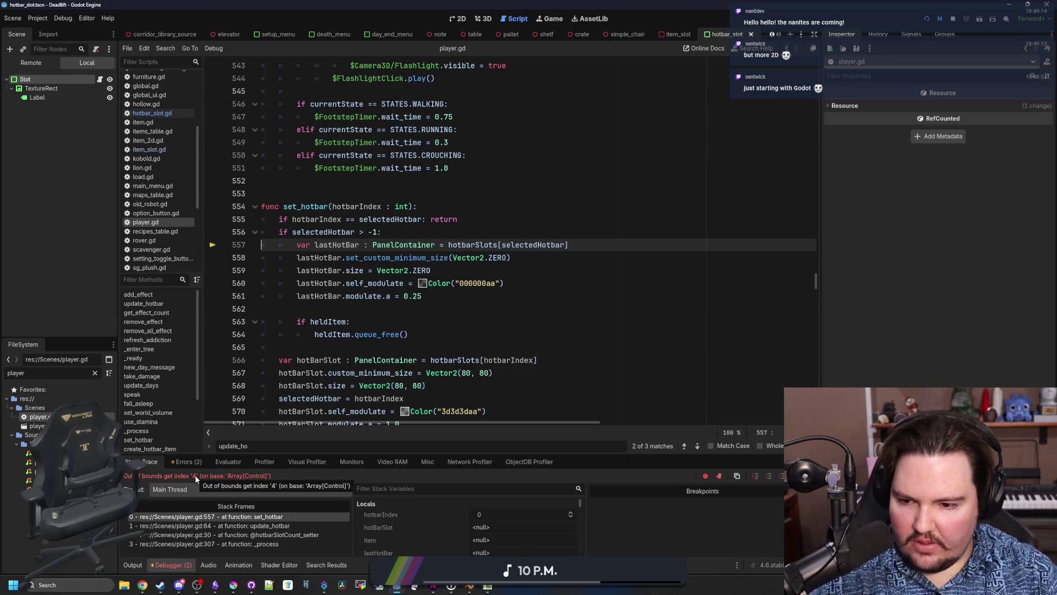
Step: Follow the stack trace to update_hotbar's set_hotbar(i) call and review the surrounding lines
{"action": "key", "text": "ctrl"}
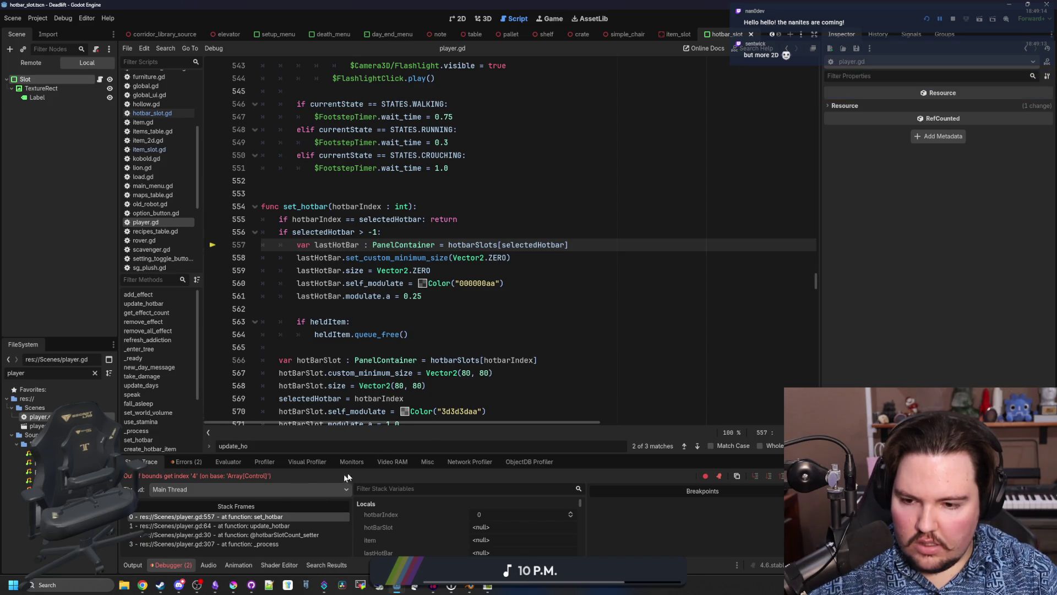
{"action": "left_click", "coordinate": [265, 525]}
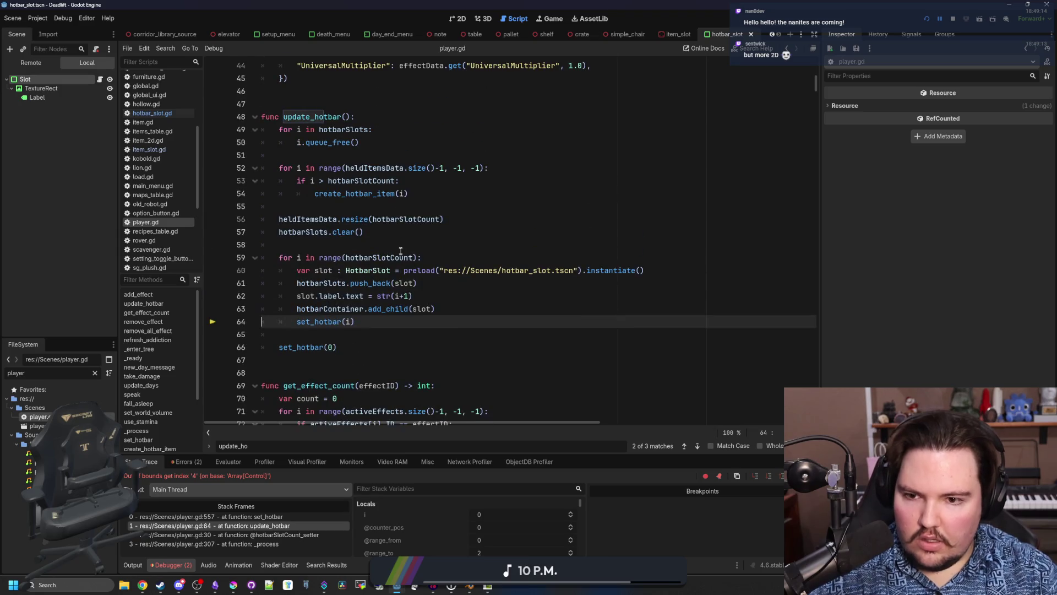
{"action": "left_click", "coordinate": [400, 246]}
{"action": "left_click", "coordinate": [345, 334]}
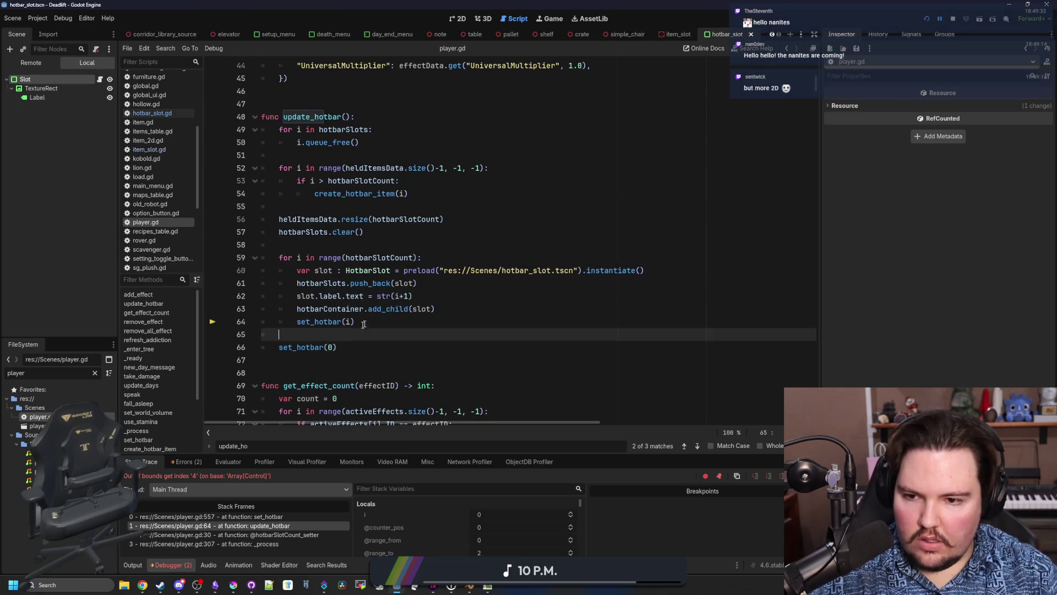
{"action": "left_click", "coordinate": [369, 322]}
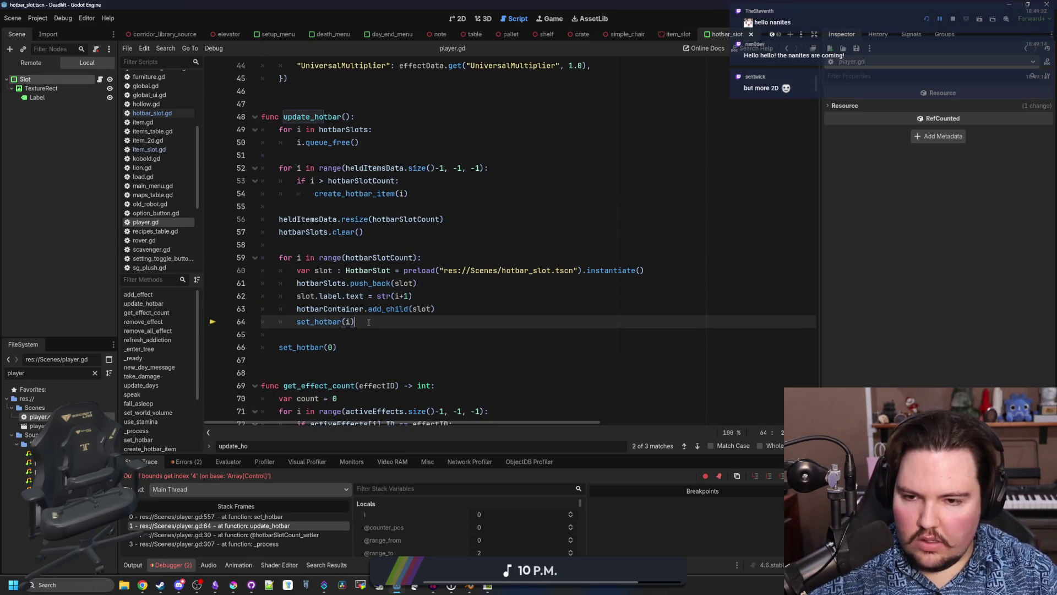
{"action": "left_click", "coordinate": [432, 291]}
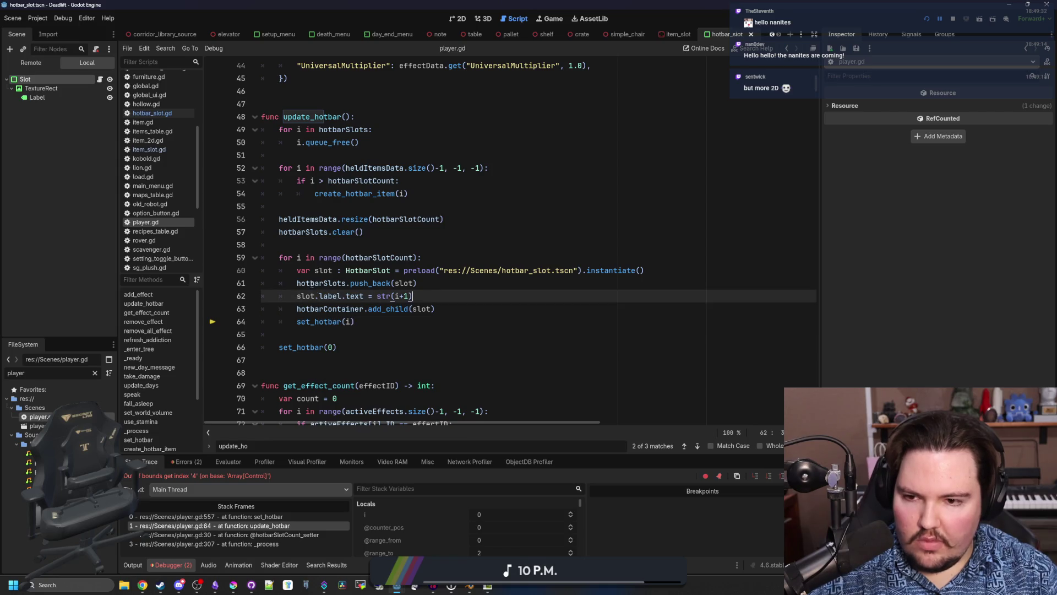
{"action": "left_click", "coordinate": [316, 246]}
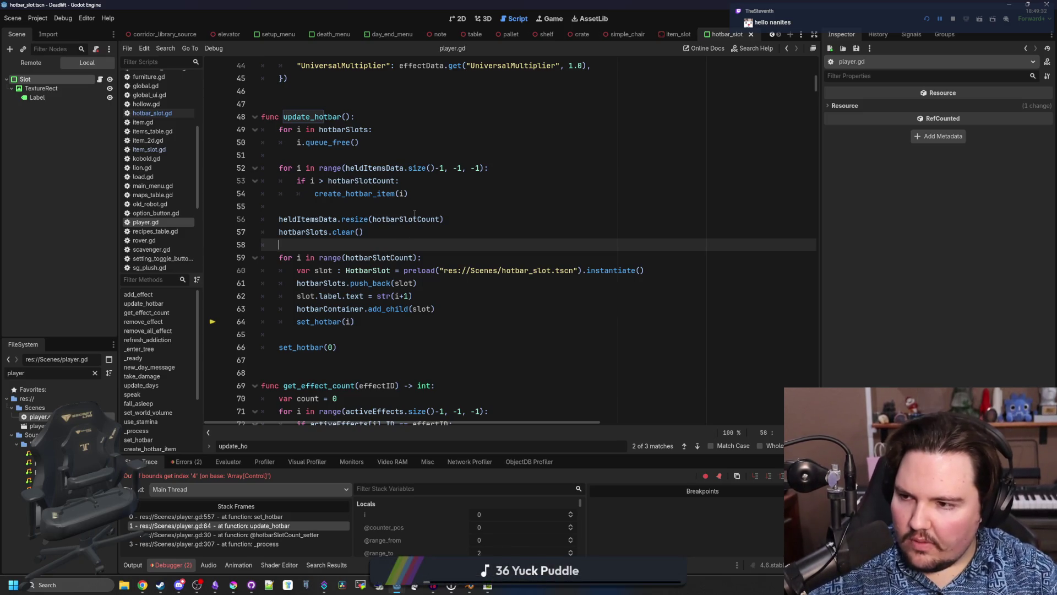
{"action": "mouse_move", "coordinate": [415, 215]}
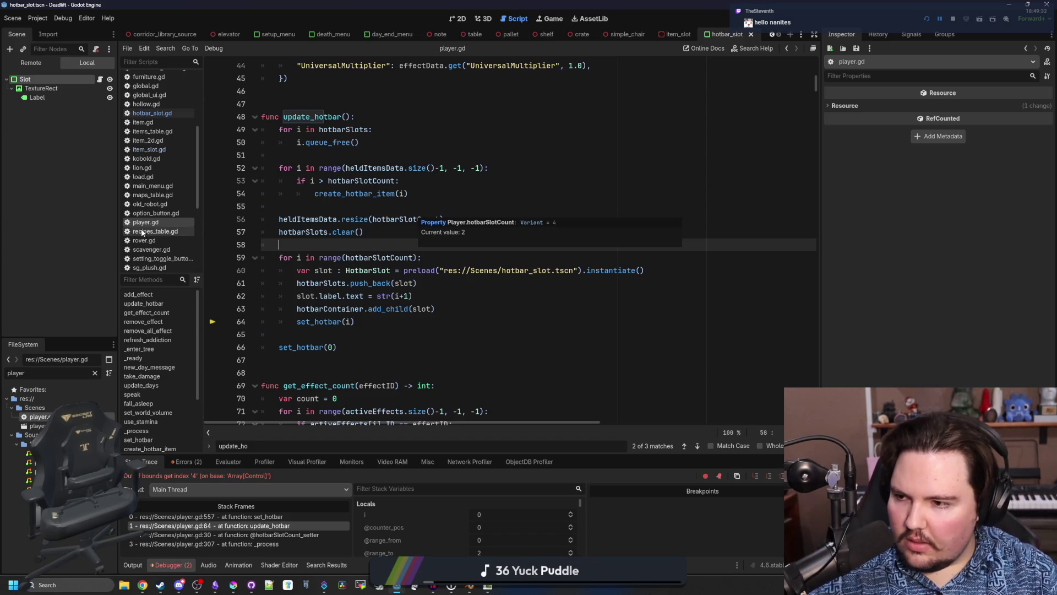
{"action": "left_click", "coordinate": [550, 368]}
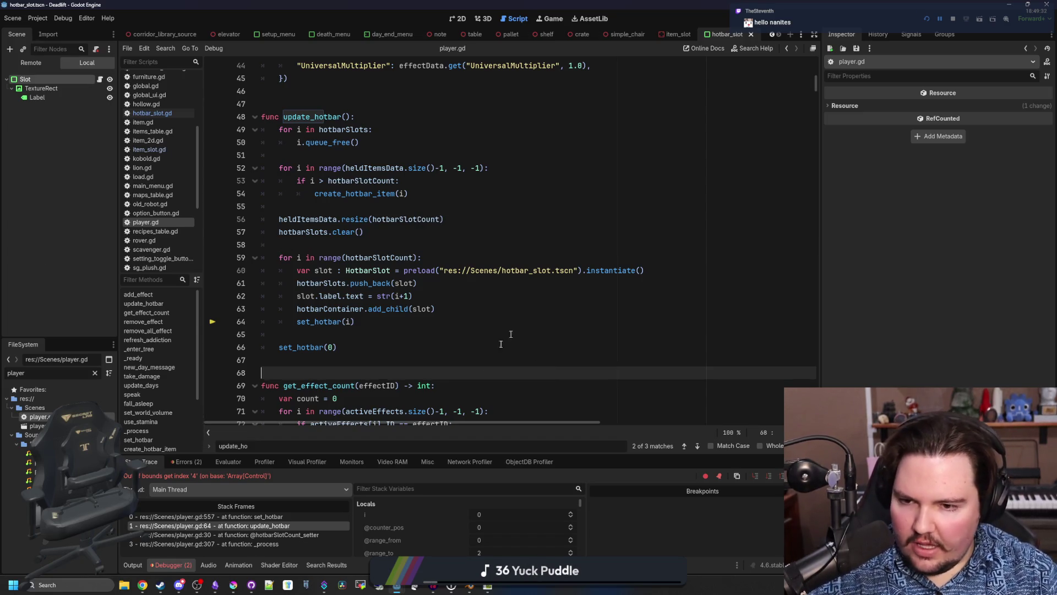
Step: Maximize the Lured In project window and show its fishing_region scene in 2D
{"action": "mouse_move", "coordinate": [397, 585]}
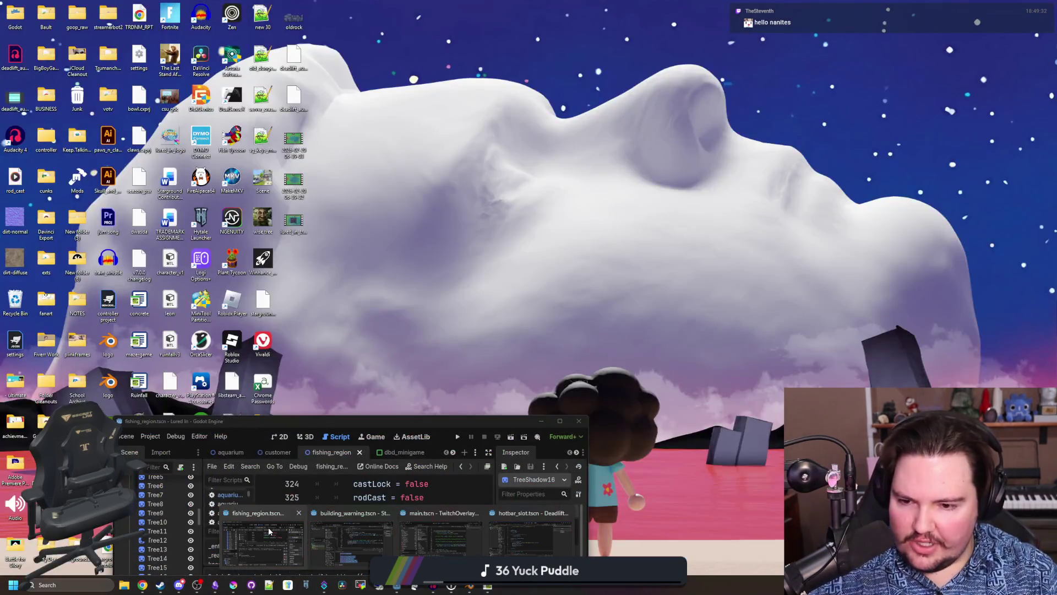
{"action": "left_click", "coordinate": [300, 545]}
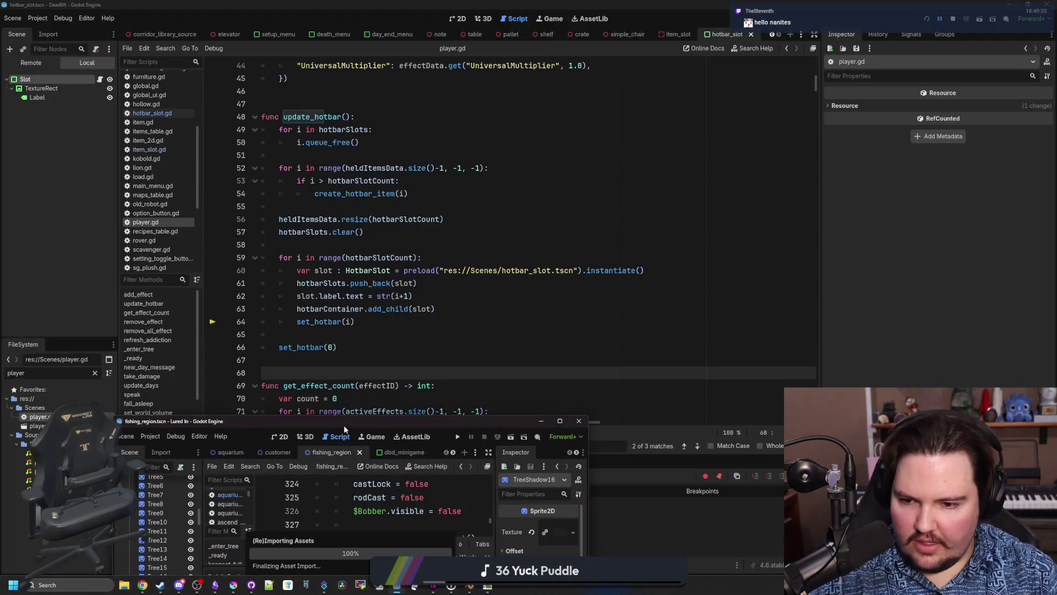
{"action": "left_click_drag", "start_coordinate": [344, 425], "coordinate": [414, 2]}
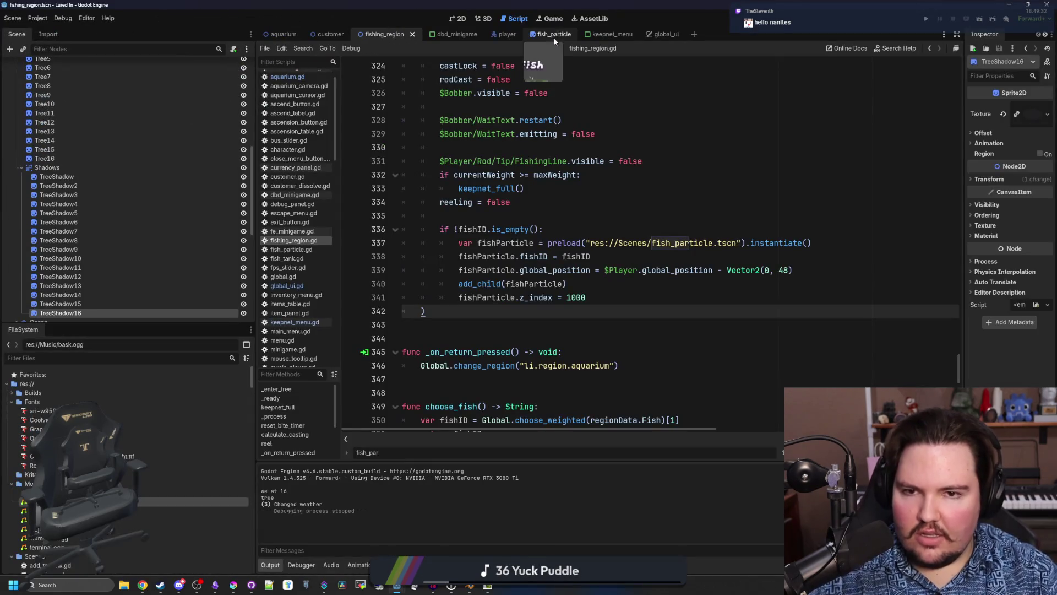
{"action": "left_click", "coordinate": [485, 18]}
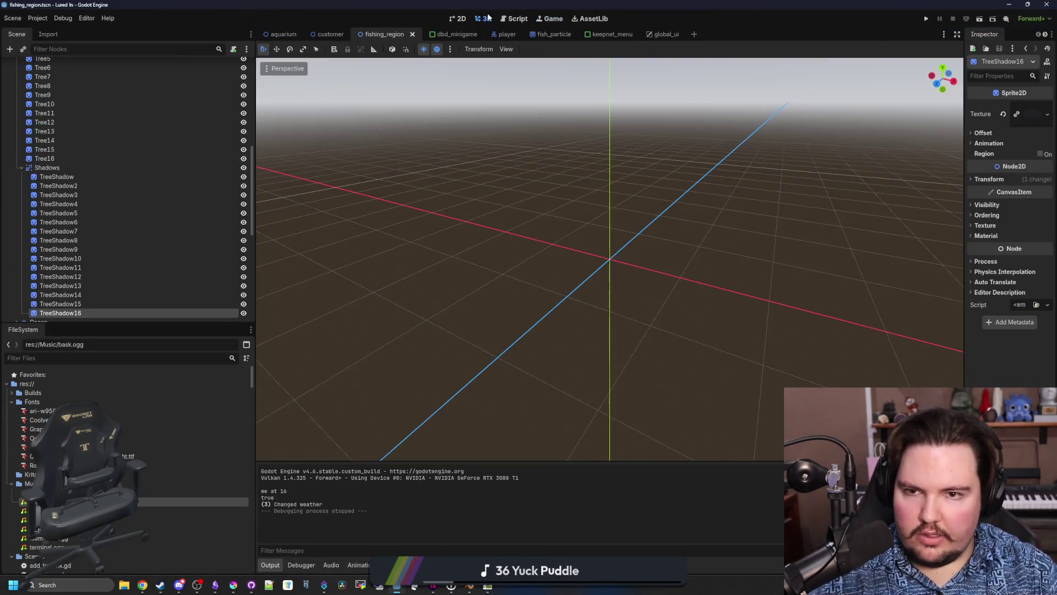
{"action": "left_click", "coordinate": [458, 18]}
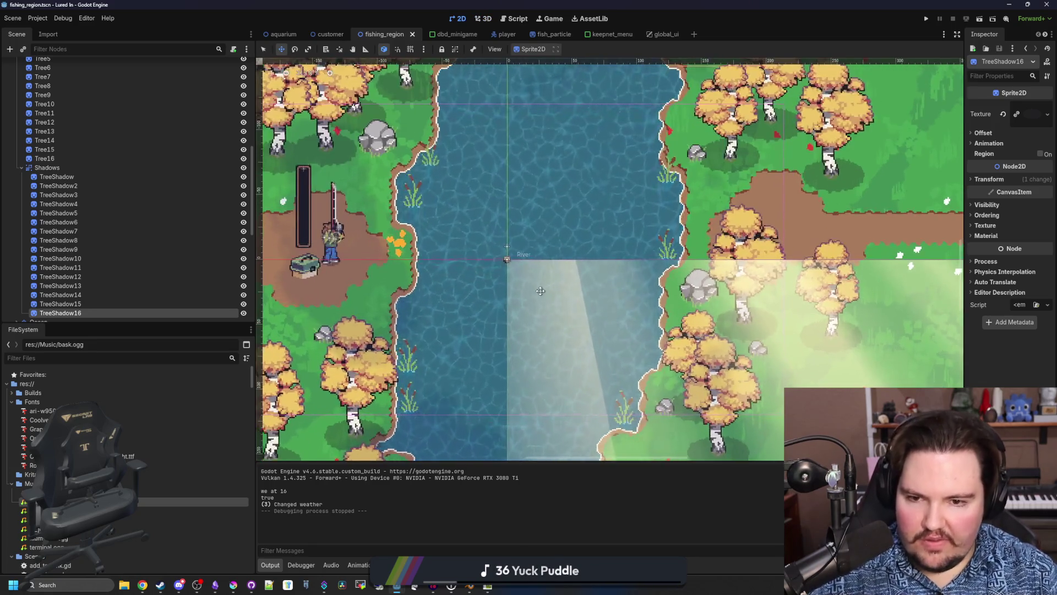
Step: Zoom in and out around the river map to look over its trees and shadows
{"action": "scroll", "coordinate": [537, 290], "scroll_direction": "down", "scroll_amount": 6}
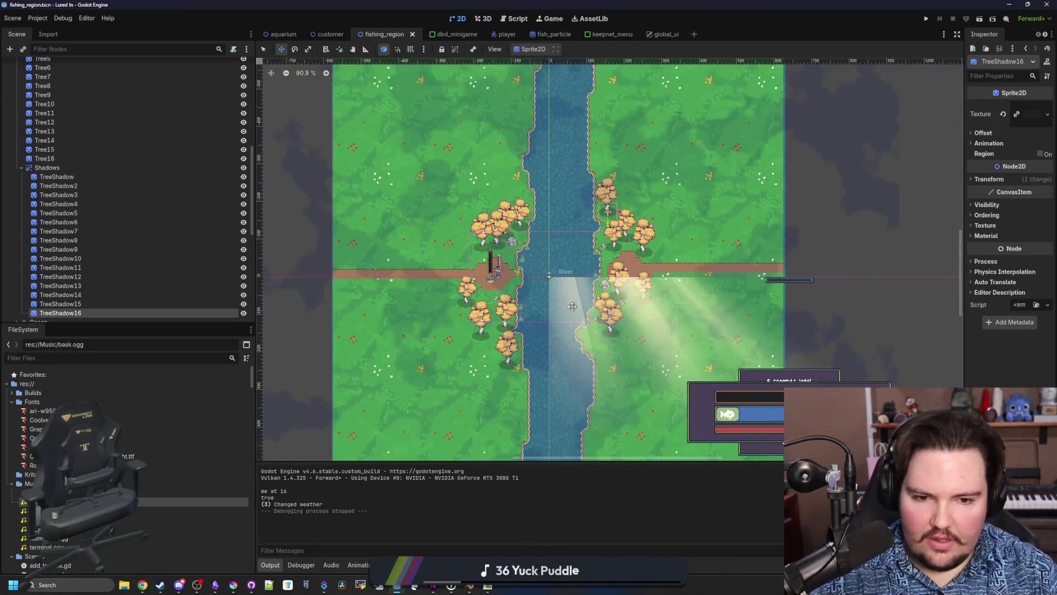
{"action": "scroll", "coordinate": [573, 305], "scroll_direction": "up", "scroll_amount": 15}
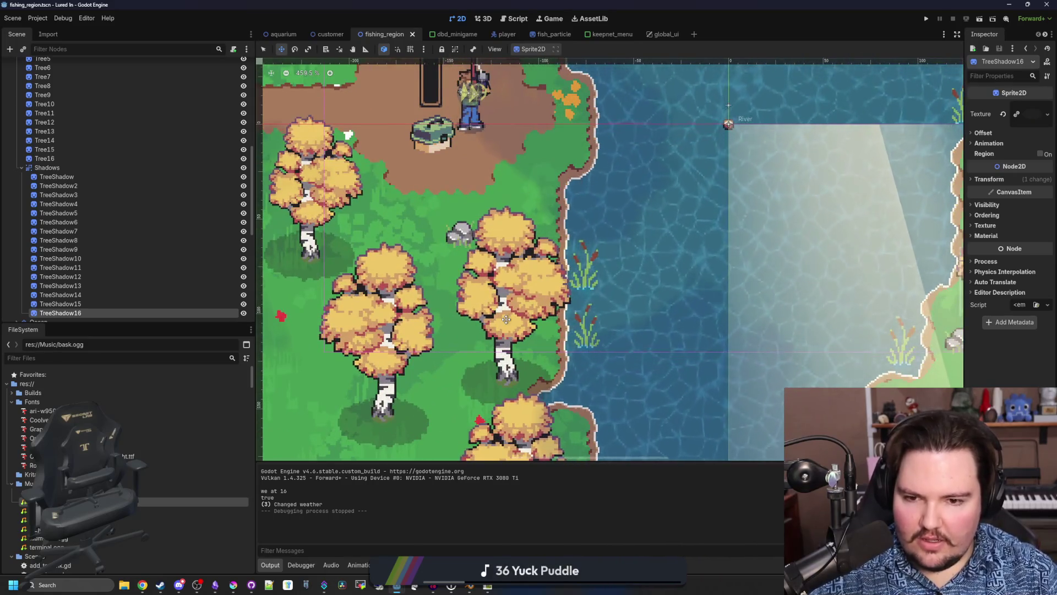
{"action": "scroll", "coordinate": [506, 313], "scroll_direction": "up", "scroll_amount": 10}
{"action": "scroll", "coordinate": [484, 303], "scroll_direction": "down", "scroll_amount": 15}
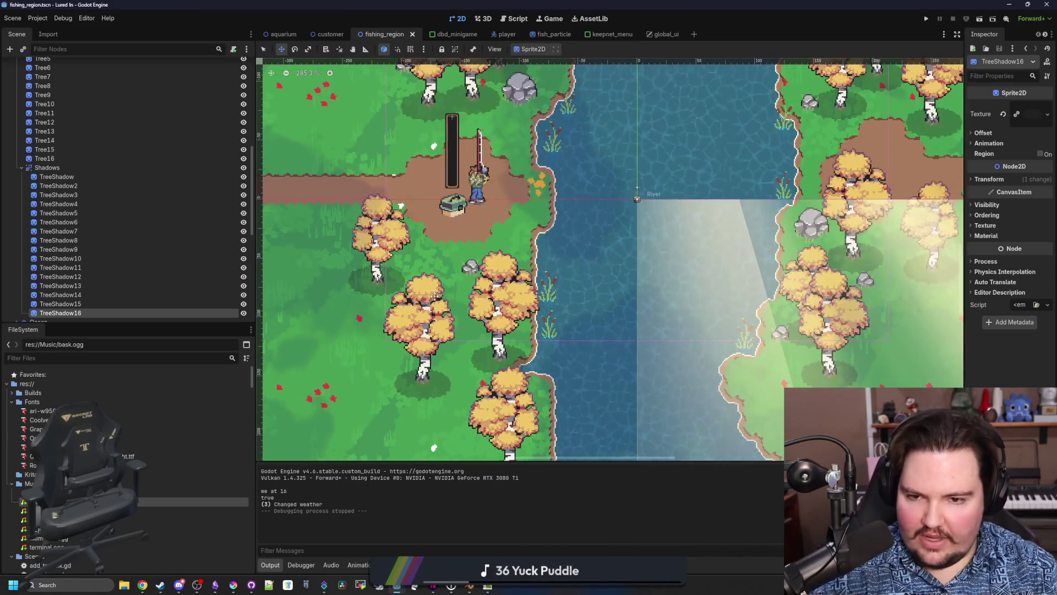
{"action": "scroll", "coordinate": [417, 283], "scroll_direction": "down", "scroll_amount": 2}
{"action": "scroll", "coordinate": [689, 311], "scroll_direction": "up", "scroll_amount": 14}
{"action": "scroll", "coordinate": [689, 311], "scroll_direction": "down", "scroll_amount": 17}
{"action": "scroll", "coordinate": [546, 275], "scroll_direction": "up", "scroll_amount": 20}
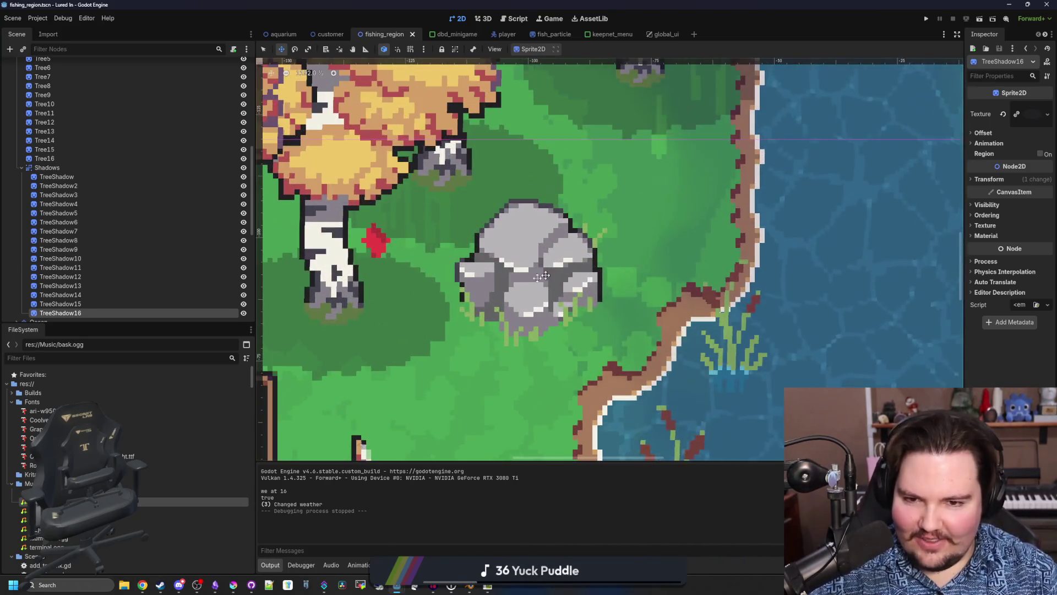
{"action": "scroll", "coordinate": [546, 275], "scroll_direction": "down", "scroll_amount": 2}
{"action": "scroll", "coordinate": [424, 270], "scroll_direction": "down", "scroll_amount": 15}
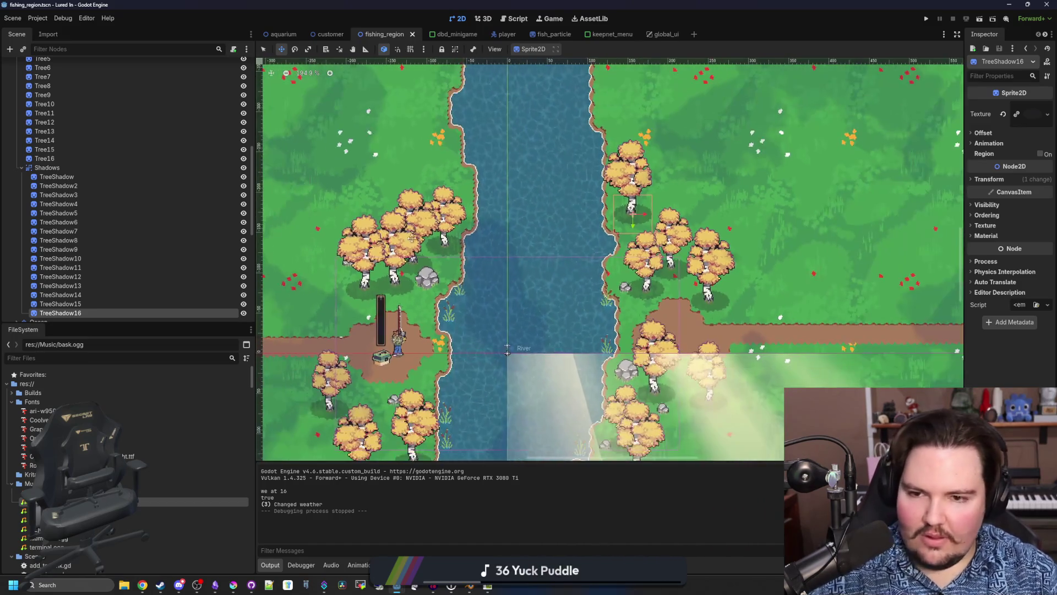
{"action": "scroll", "coordinate": [430, 298], "scroll_direction": "up", "scroll_amount": 17}
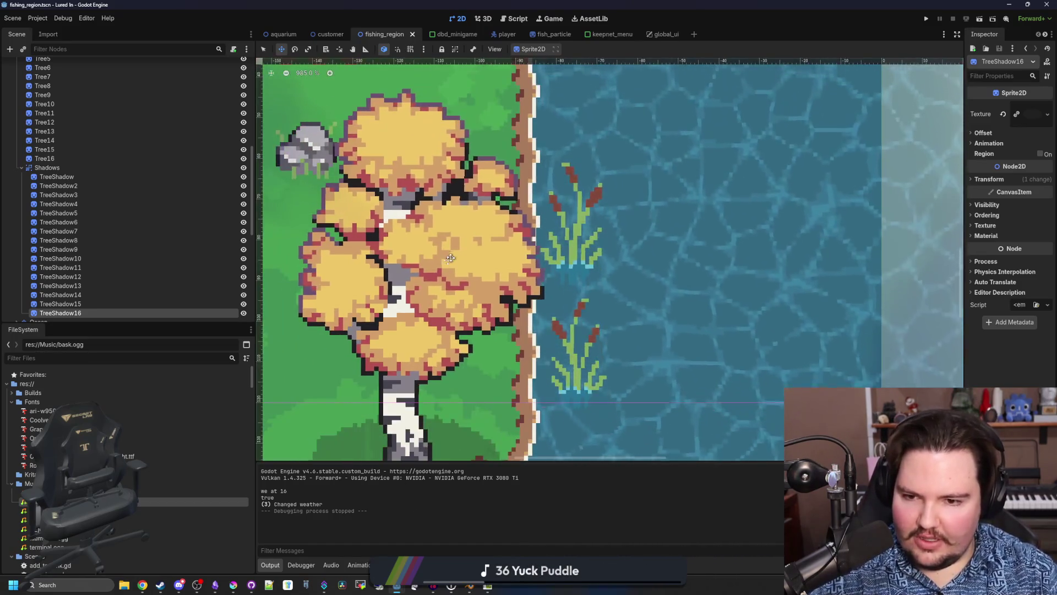
{"action": "scroll", "coordinate": [452, 257], "scroll_direction": "down", "scroll_amount": 16}
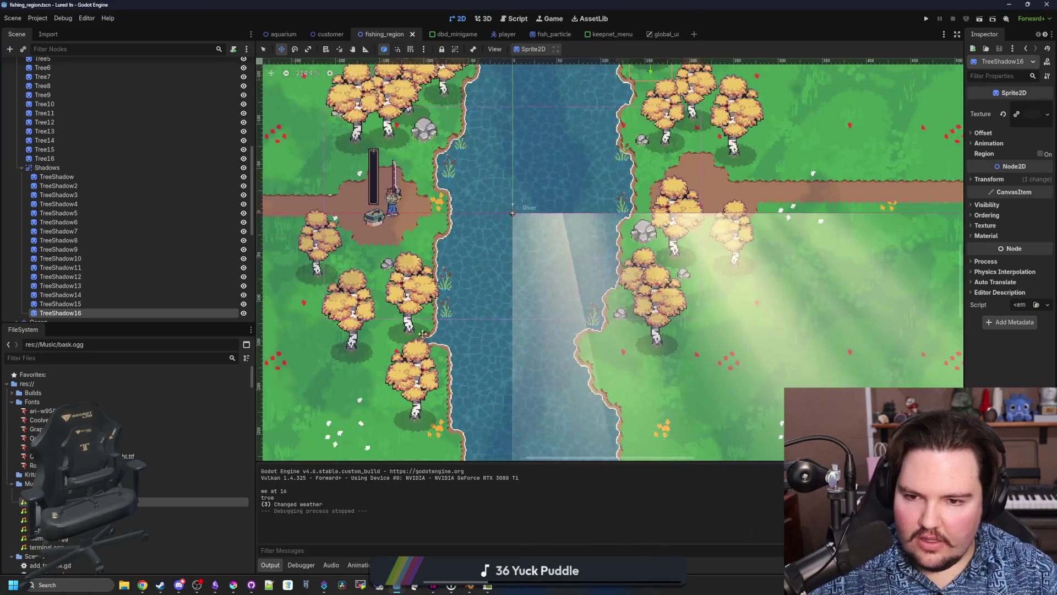
{"action": "scroll", "coordinate": [421, 323], "scroll_direction": "up", "scroll_amount": 6}
{"action": "scroll", "coordinate": [669, 270], "scroll_direction": "down", "scroll_amount": 6}
{"action": "scroll", "coordinate": [669, 270], "scroll_direction": "up", "scroll_amount": 6}
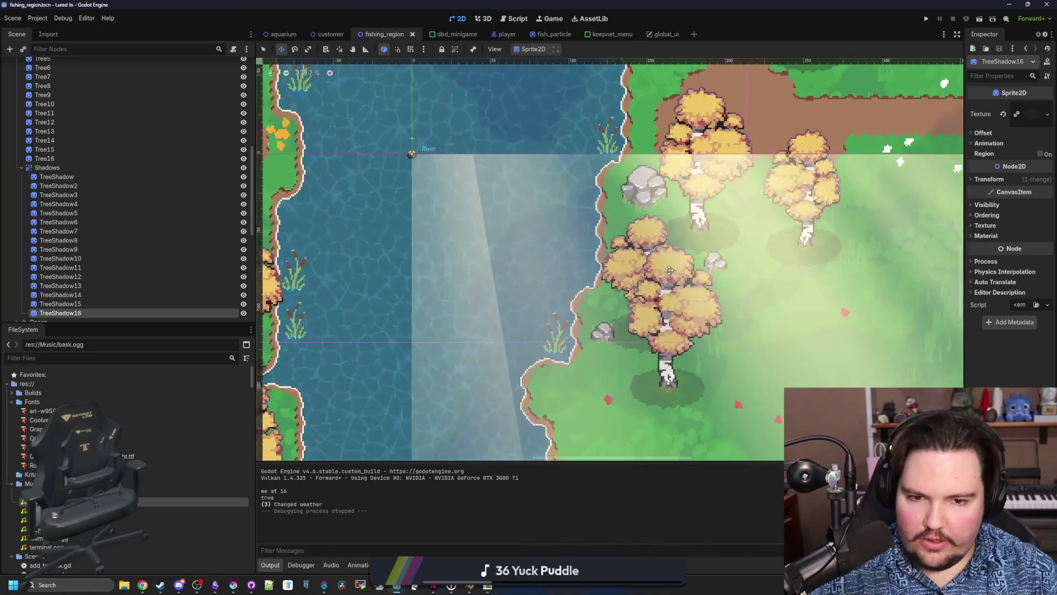
{"action": "scroll", "coordinate": [669, 270], "scroll_direction": "down", "scroll_amount": 9}
{"action": "scroll", "coordinate": [618, 295], "scroll_direction": "up", "scroll_amount": 17}
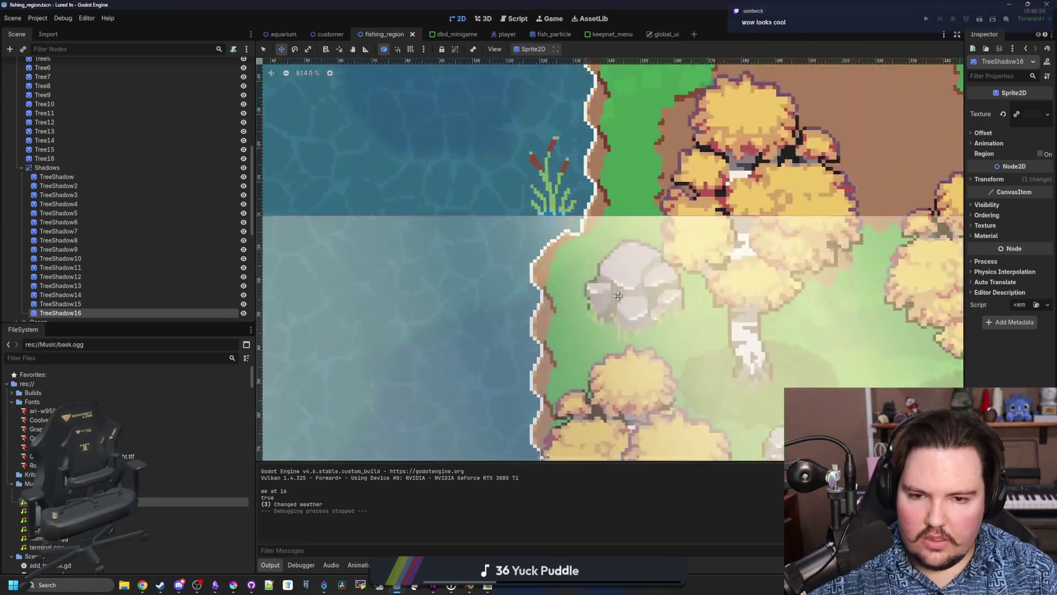
{"action": "scroll", "coordinate": [618, 296], "scroll_direction": "down", "scroll_amount": 15}
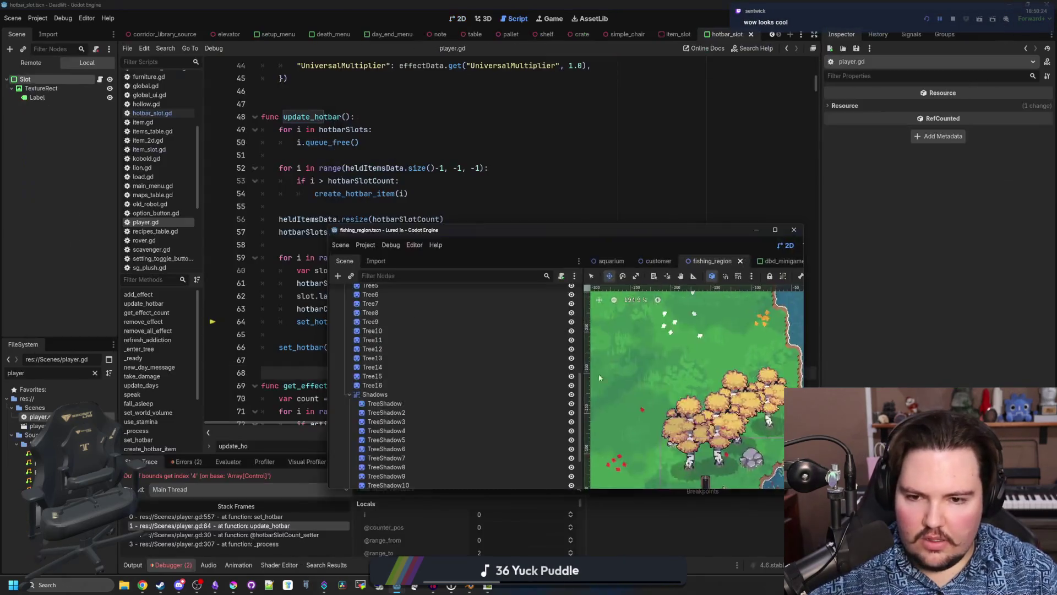
Step: Hide the fishing_region window and enlarge the debugger panel to inspect values near set_hotbar(i)
{"action": "key", "text": "super+Down"}
{"action": "left_click", "coordinate": [390, 330]}
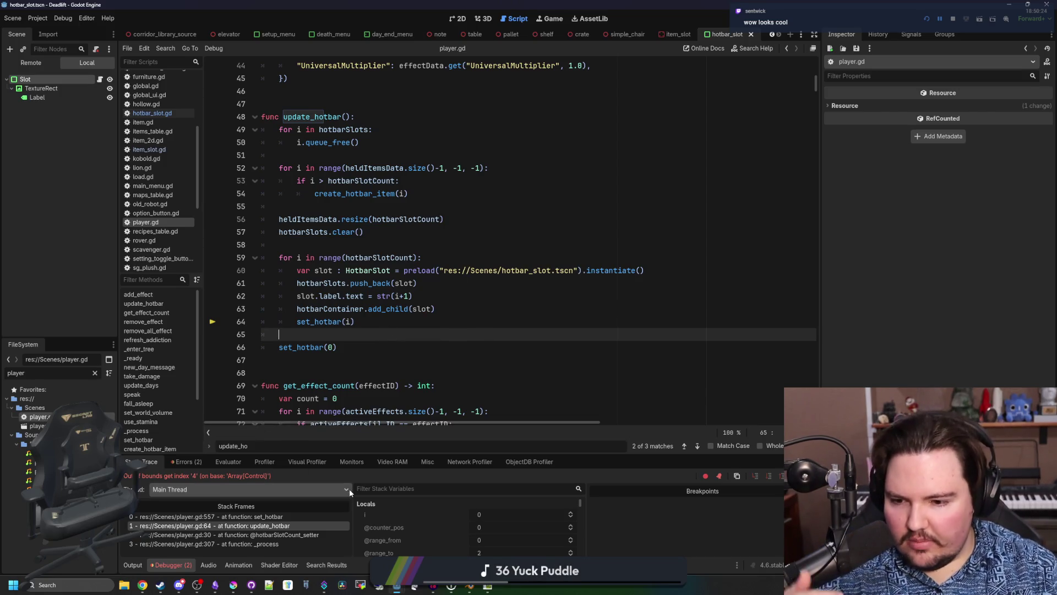
{"action": "left_click_drag", "start_coordinate": [375, 455], "coordinate": [376, 443]}
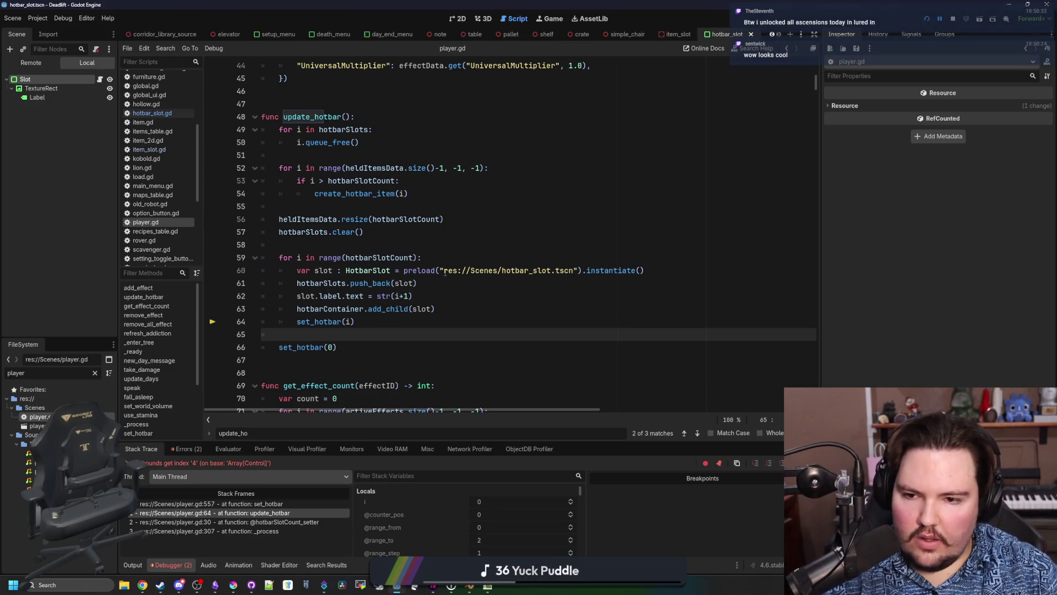
{"action": "mouse_move", "coordinate": [394, 258]}
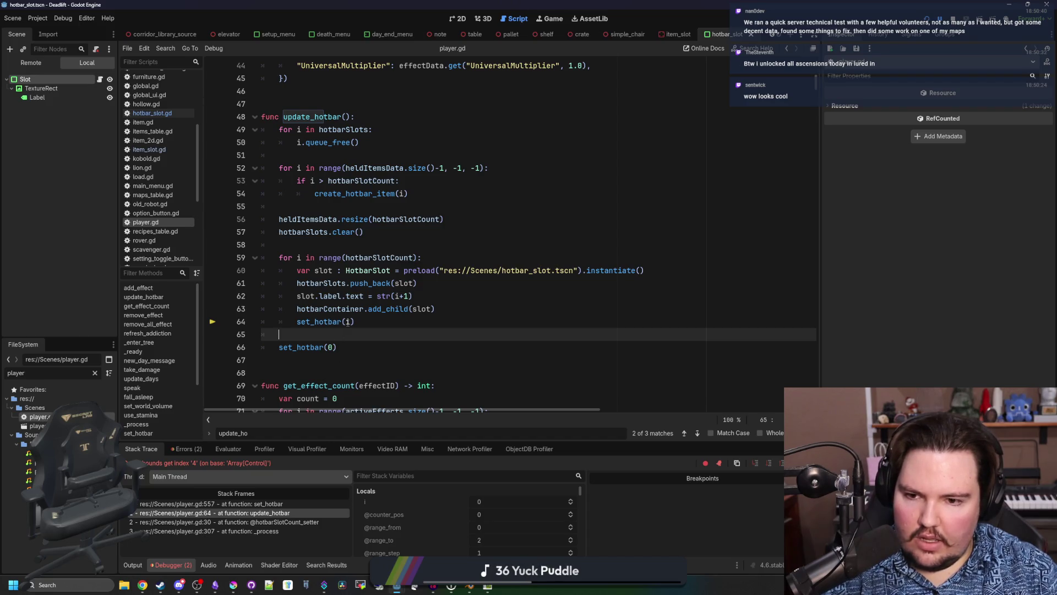
{"action": "mouse_move", "coordinate": [347, 323]}
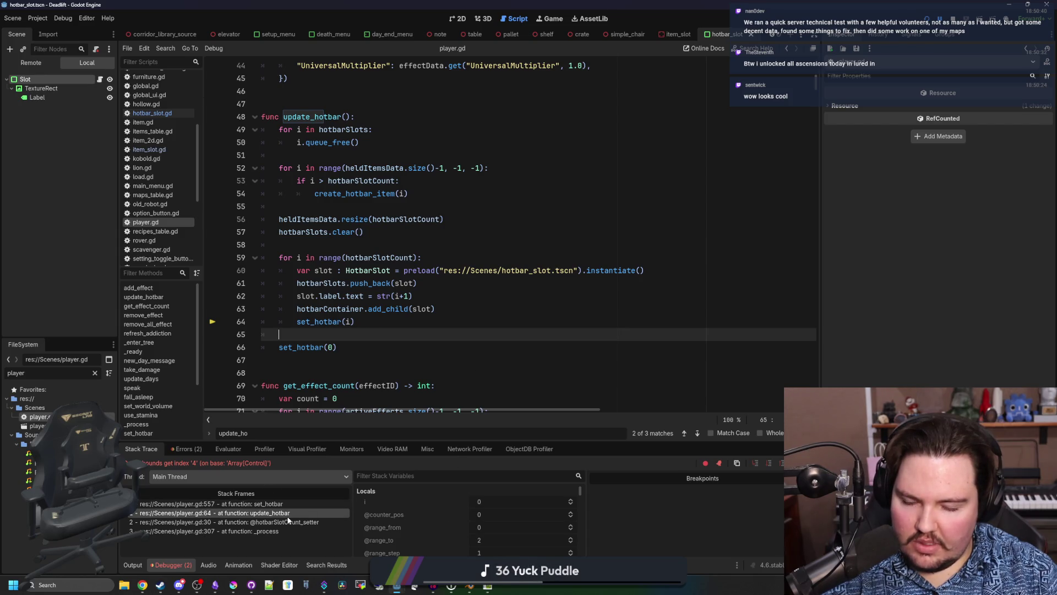
{"action": "left_click", "coordinate": [391, 323]}
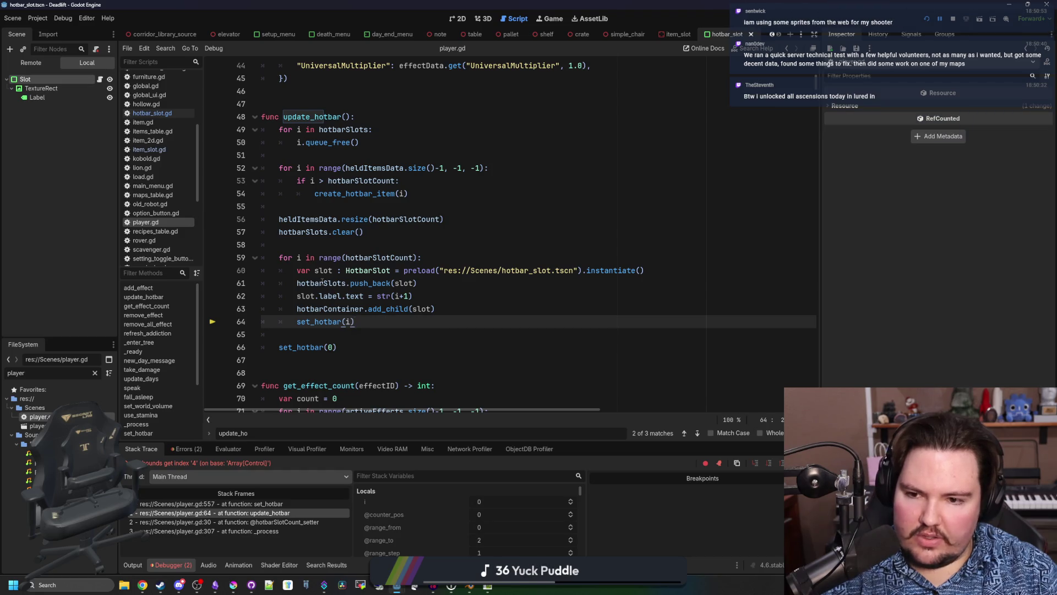
{"action": "mouse_move", "coordinate": [322, 281]}
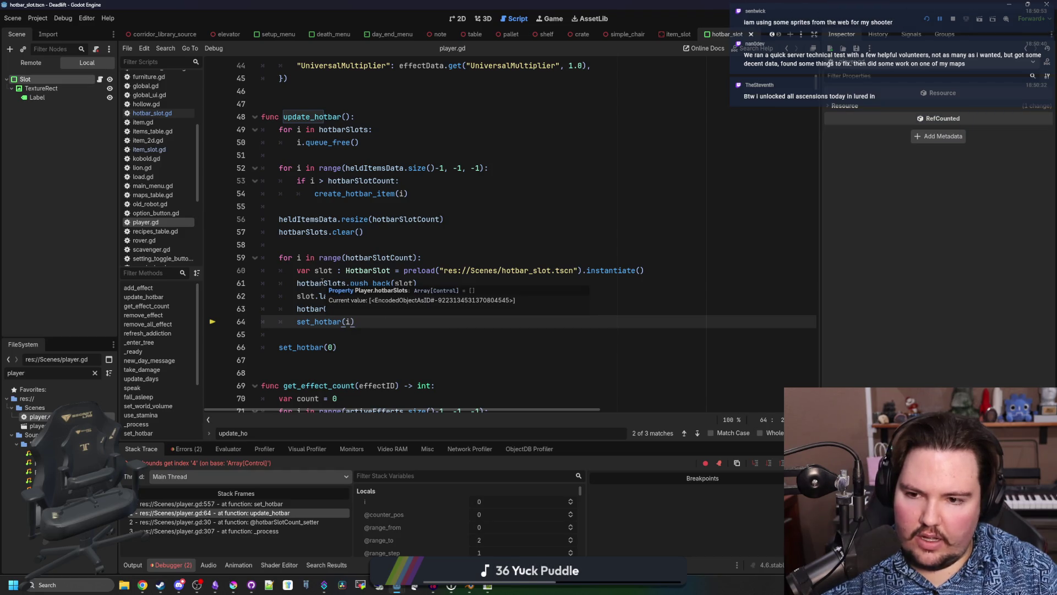
Step: Jump to the set_hotbar definition and highlight every use of selectedHotbar
{"action": "left_click", "coordinate": [322, 323], "text": "ctrl"}
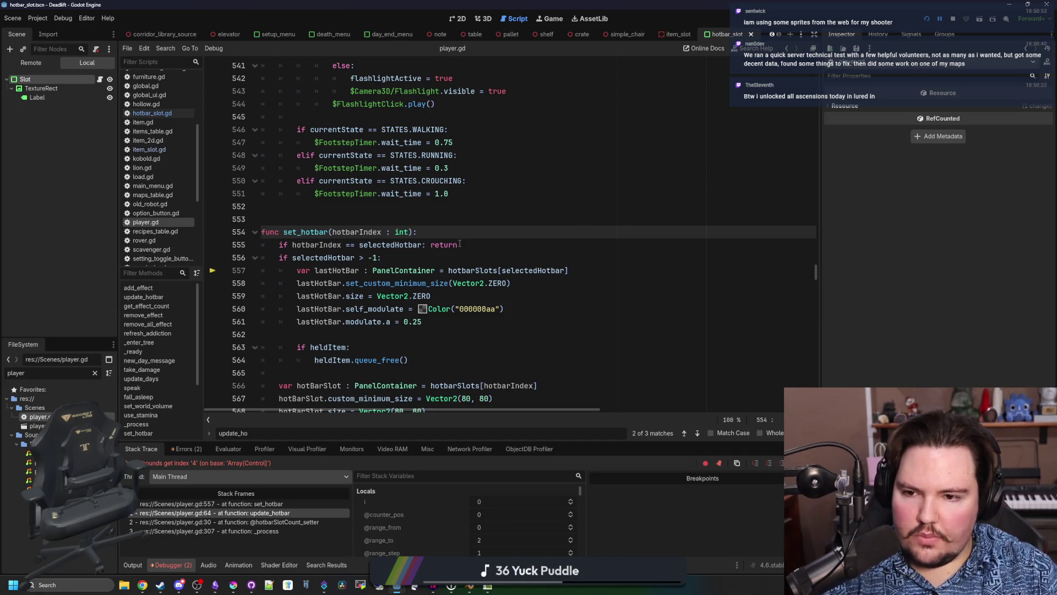
{"action": "scroll", "coordinate": [460, 244], "scroll_direction": "down", "scroll_amount": 3}
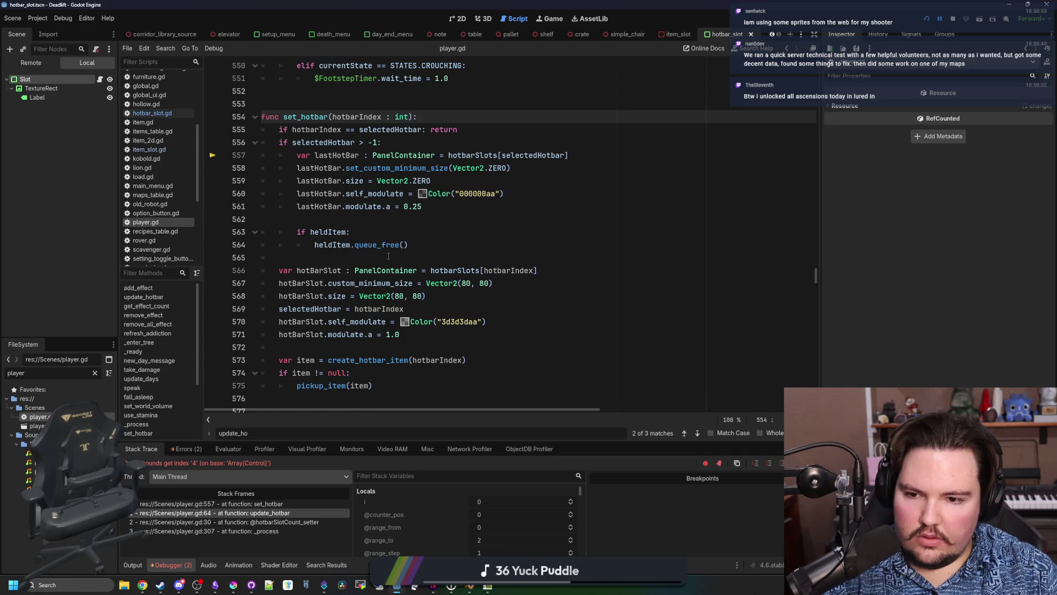
{"action": "scroll", "coordinate": [296, 185], "scroll_direction": "up", "scroll_amount": 1}
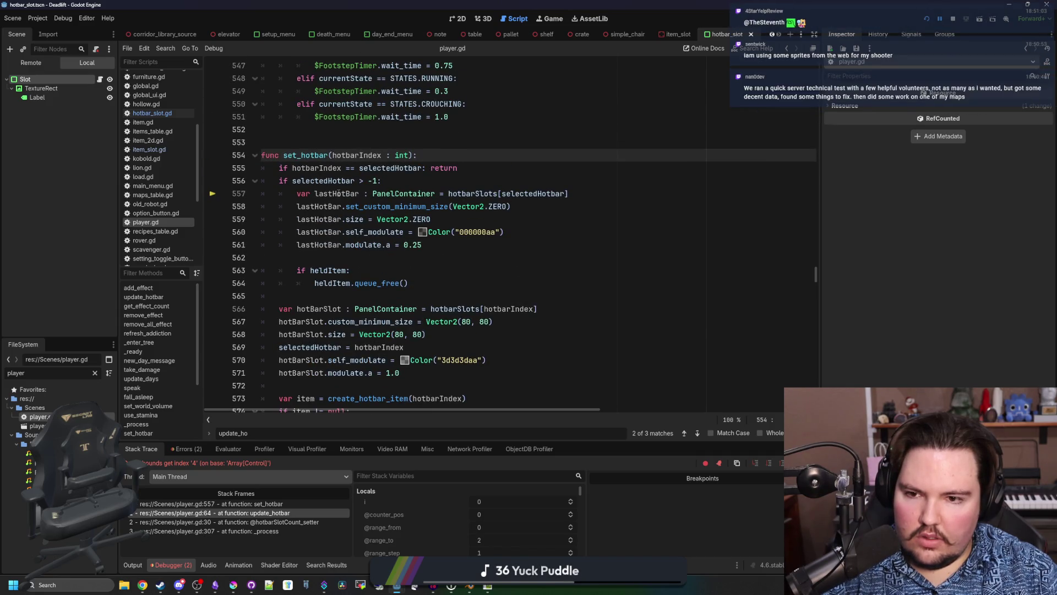
{"action": "left_click_drag", "start_coordinate": [296, 193], "coordinate": [602, 188]}
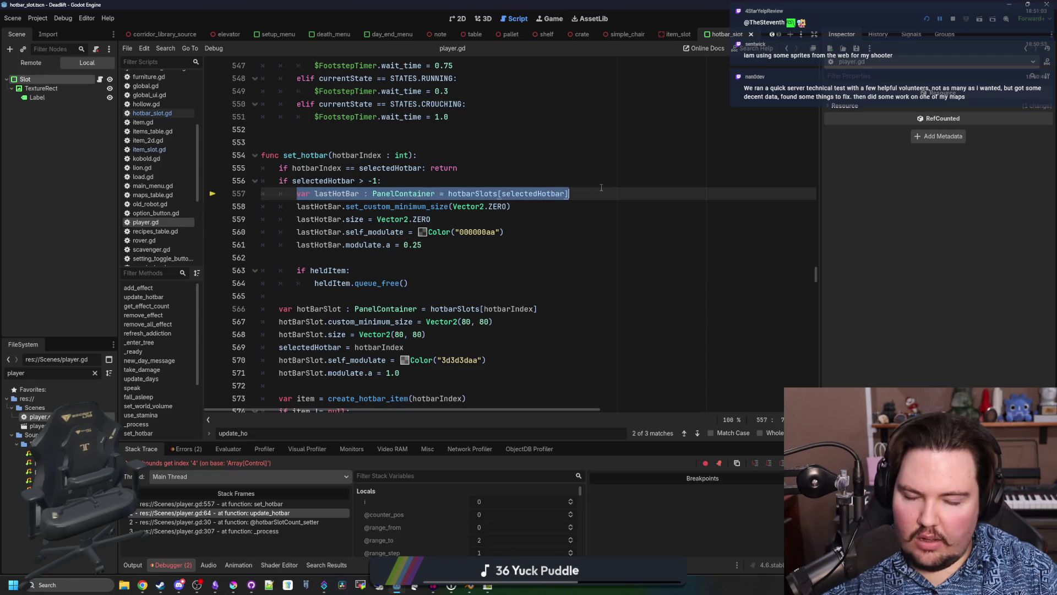
{"action": "left_click", "coordinate": [602, 188]}
{"action": "scroll", "coordinate": [539, 255], "scroll_direction": "up", "scroll_amount": 2}
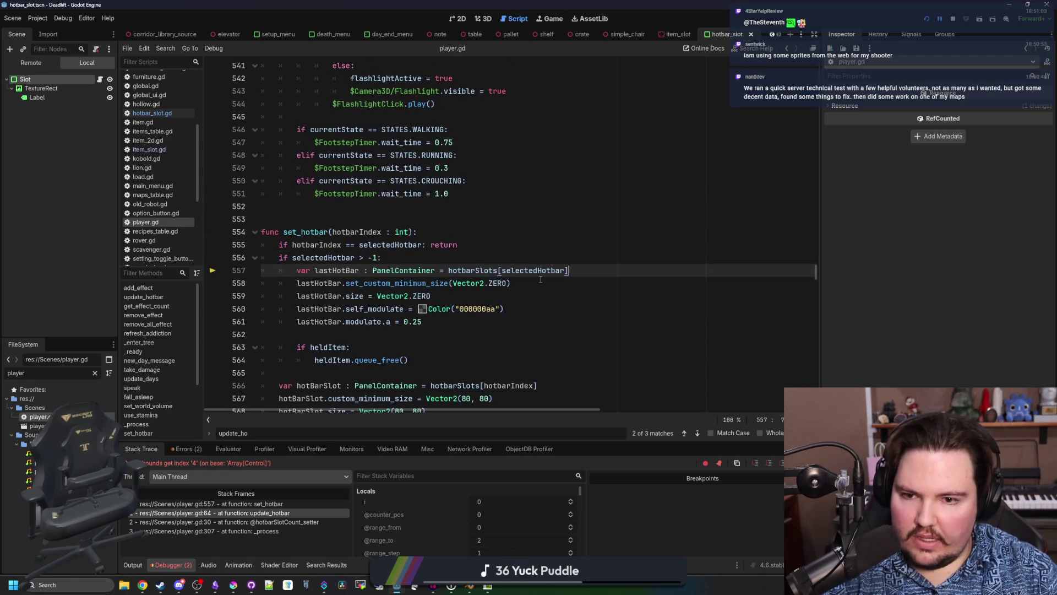
{"action": "double_click", "coordinate": [548, 270]}
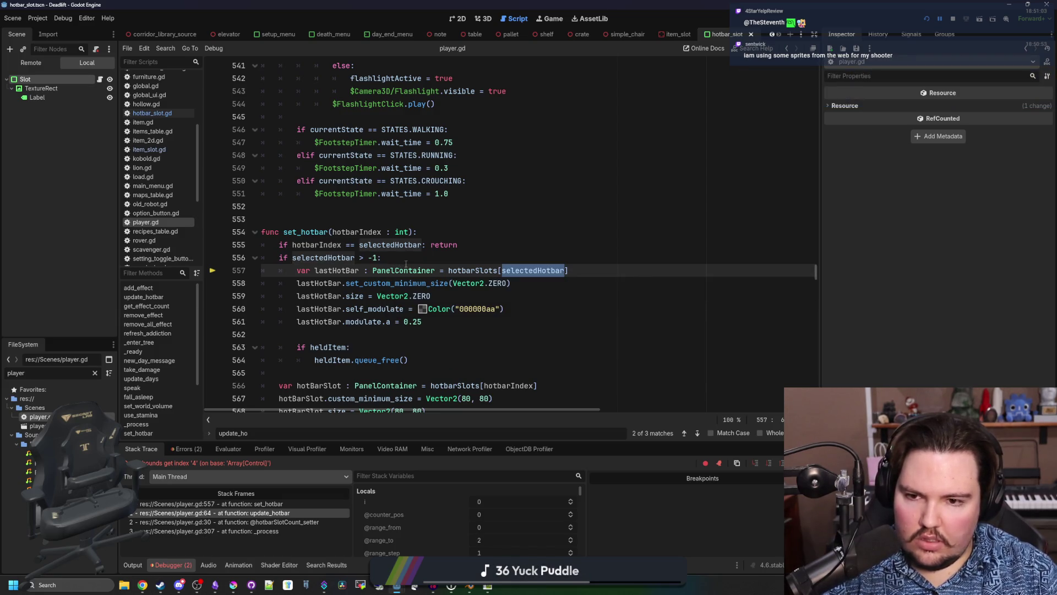
{"action": "scroll", "coordinate": [363, 245], "scroll_direction": "up", "scroll_amount": 2}
{"action": "left_click_drag", "start_coordinate": [337, 335], "coordinate": [281, 334]}
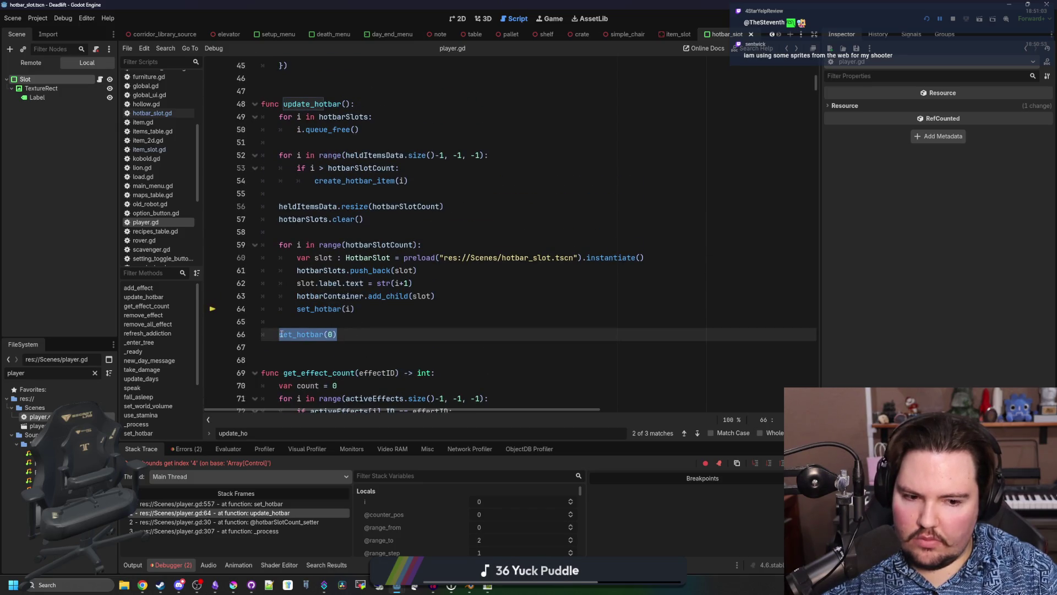
Step: Insert a 'selectedHotbar =' line at line 58 of update_hotbar, then stop and rerun the project
{"action": "left_click", "coordinate": [318, 227]}
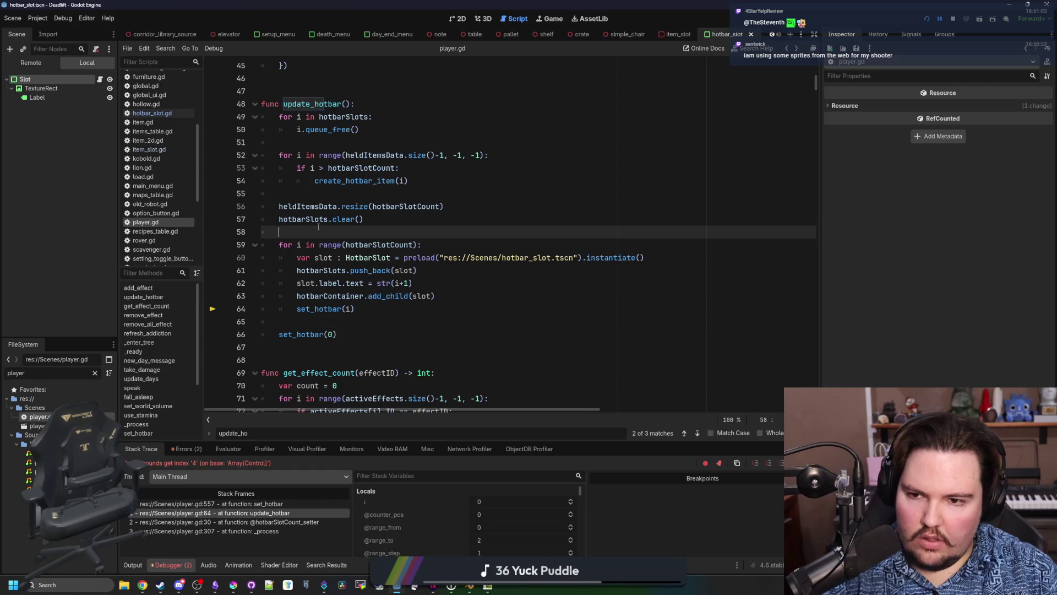
{"action": "key", "text": "Return"}
{"action": "type", "text": "electedHotbar ="}
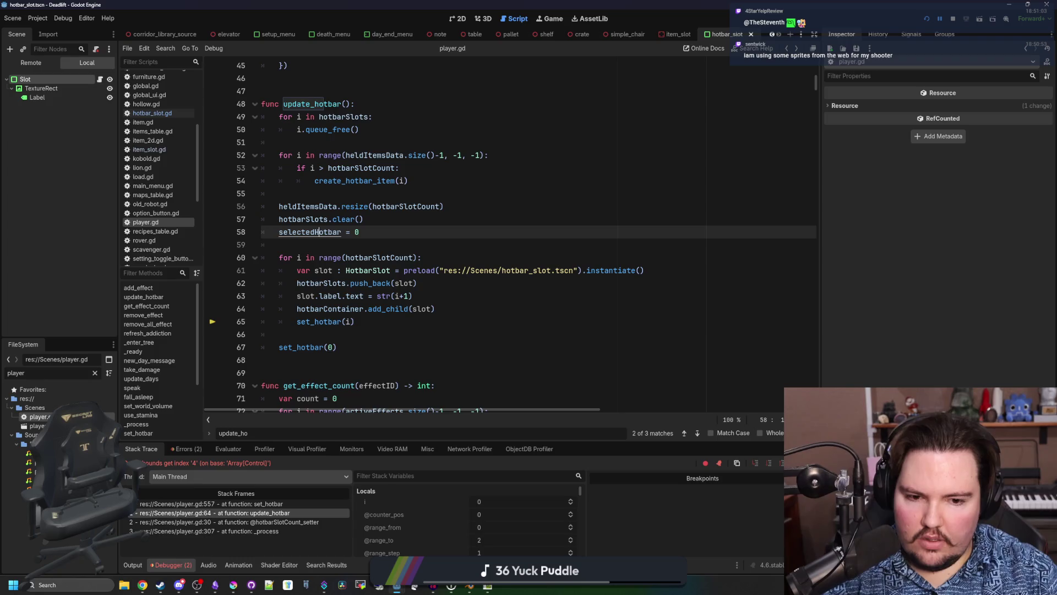
{"action": "left_click", "coordinate": [953, 19]}
{"action": "left_click", "coordinate": [926, 20]}
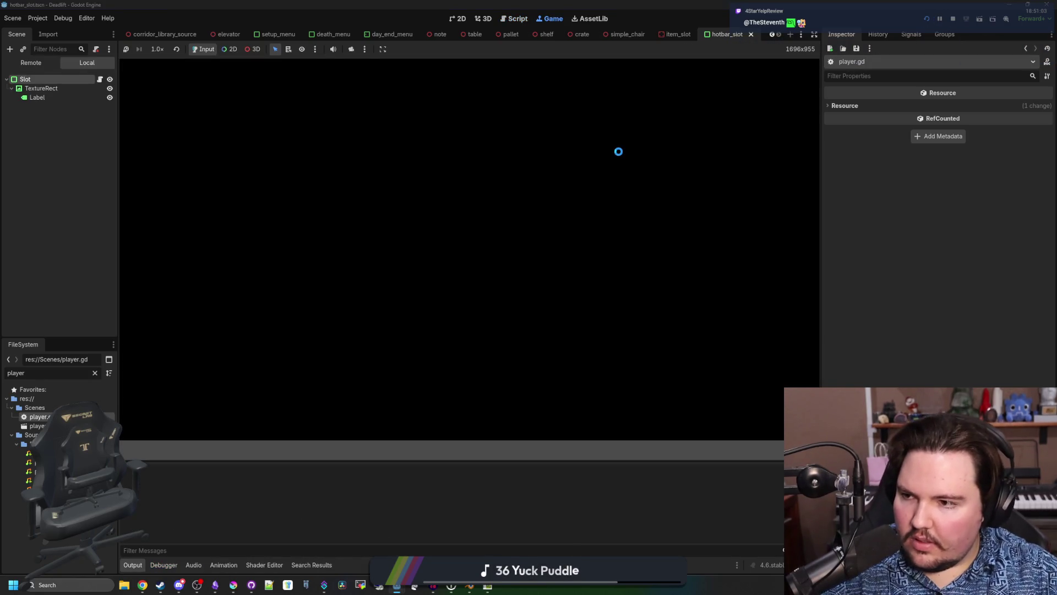
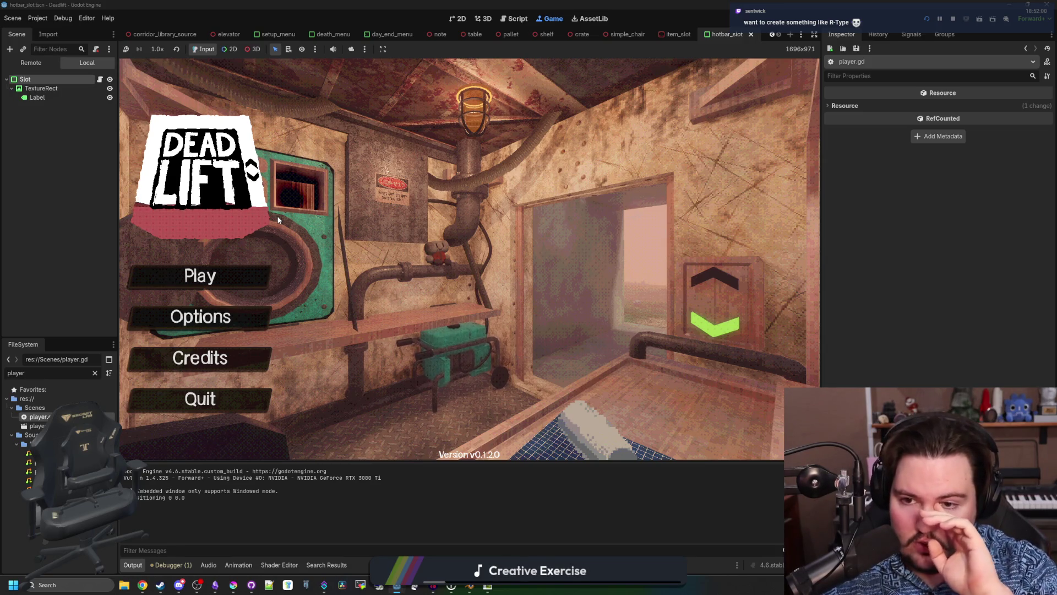
Step: Bring the running game forward, enter the debug code, and start a new game via Begin Game
{"action": "mouse_move", "coordinate": [397, 585]}
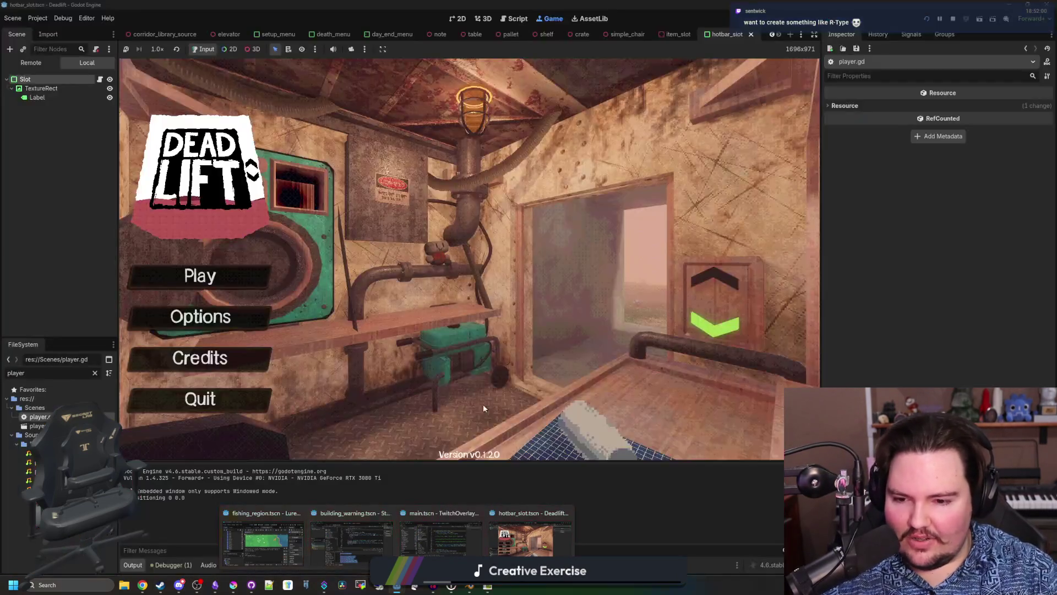
{"action": "left_click", "coordinate": [530, 540]}
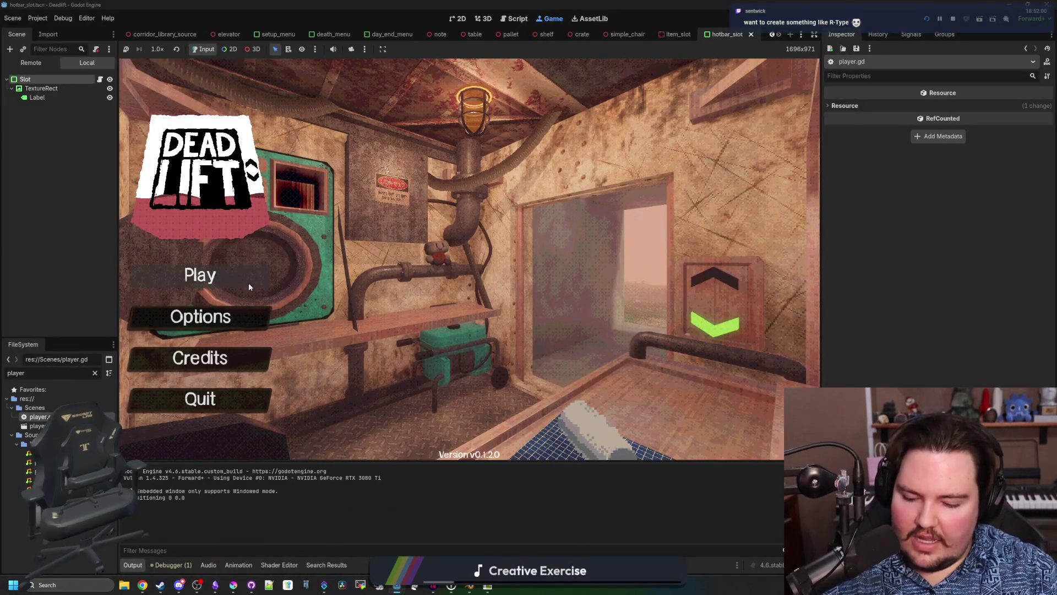
{"action": "type", "text": "dwasdwa"}
{"action": "left_click", "coordinate": [249, 285]}
{"action": "left_click", "coordinate": [522, 306]}
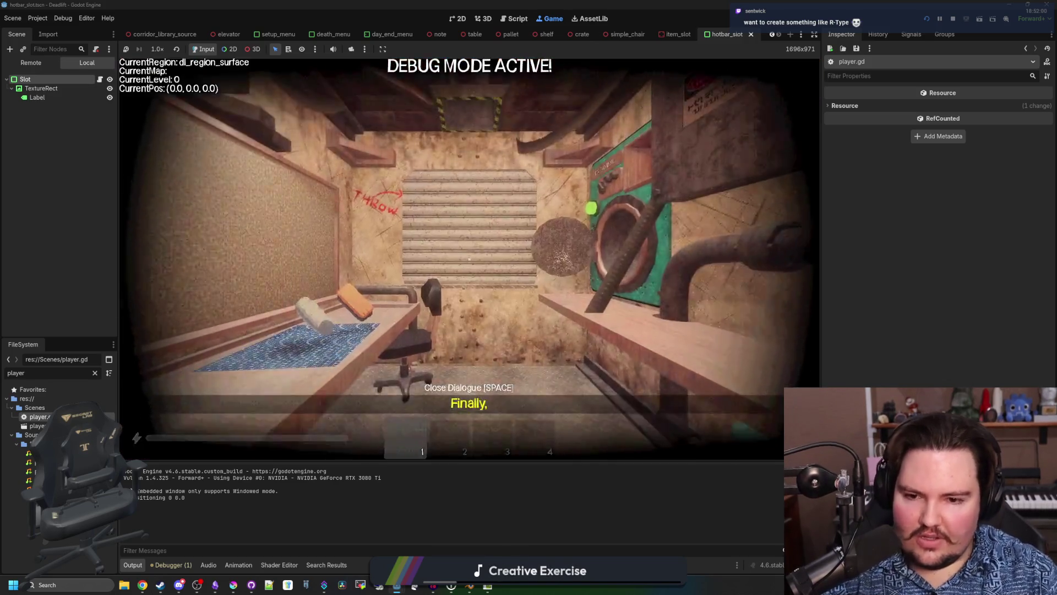
Step: Walk out of the corridor across the field toward the fence, selecting hotbar slot 5
{"action": "key", "text": "w"}
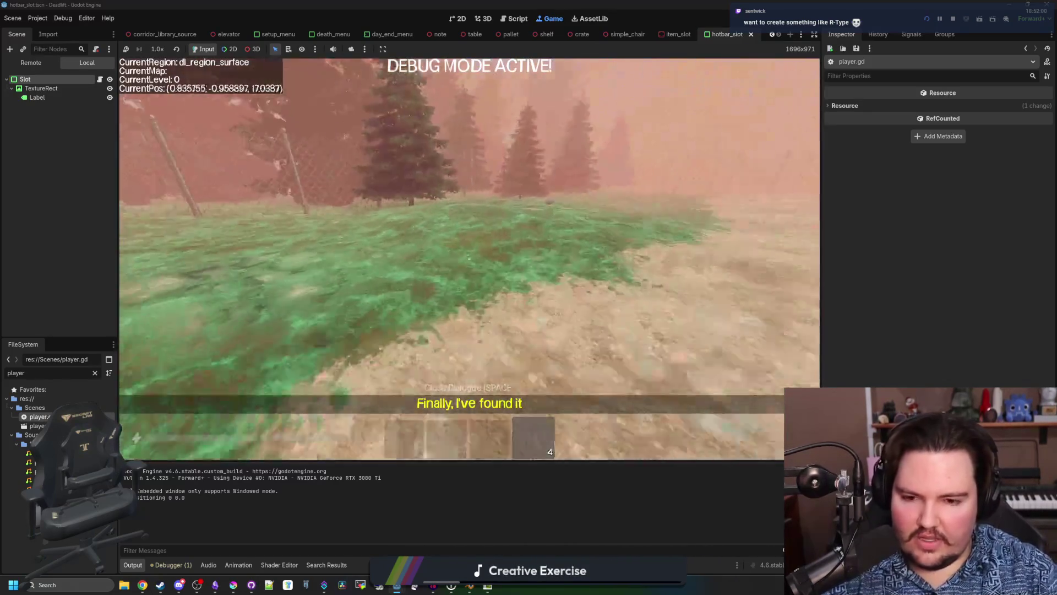
{"action": "key", "text": "w"}
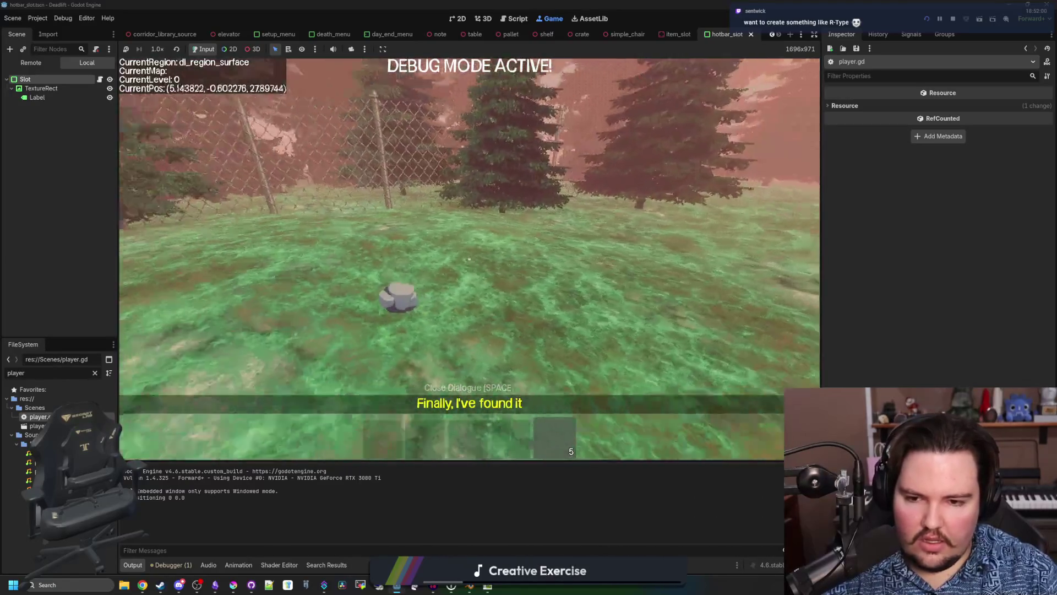
{"action": "key", "text": "w"}
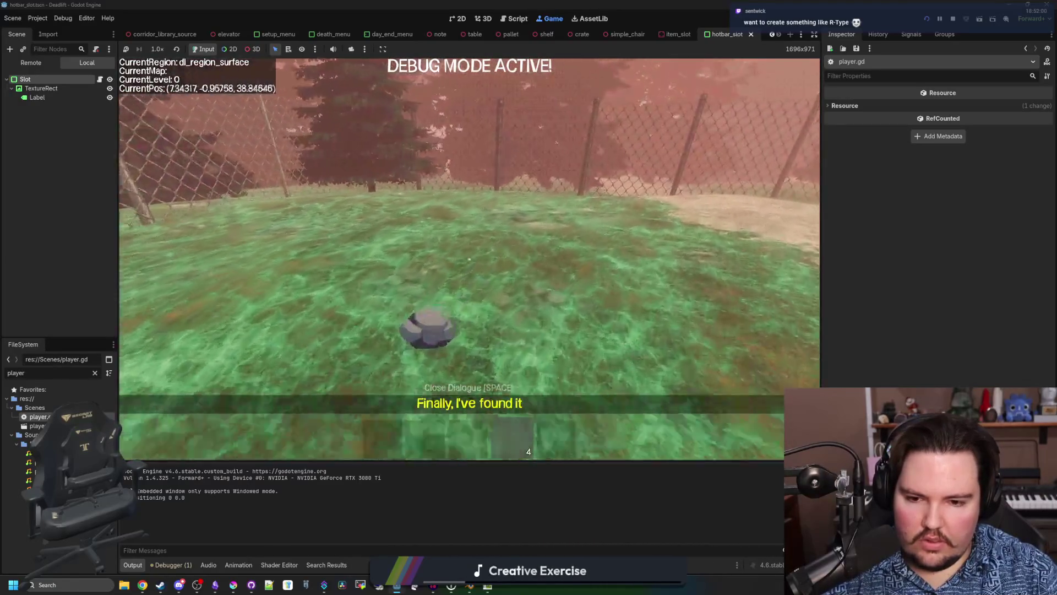
{"action": "key", "text": "5"}
{"action": "key", "text": "w"}
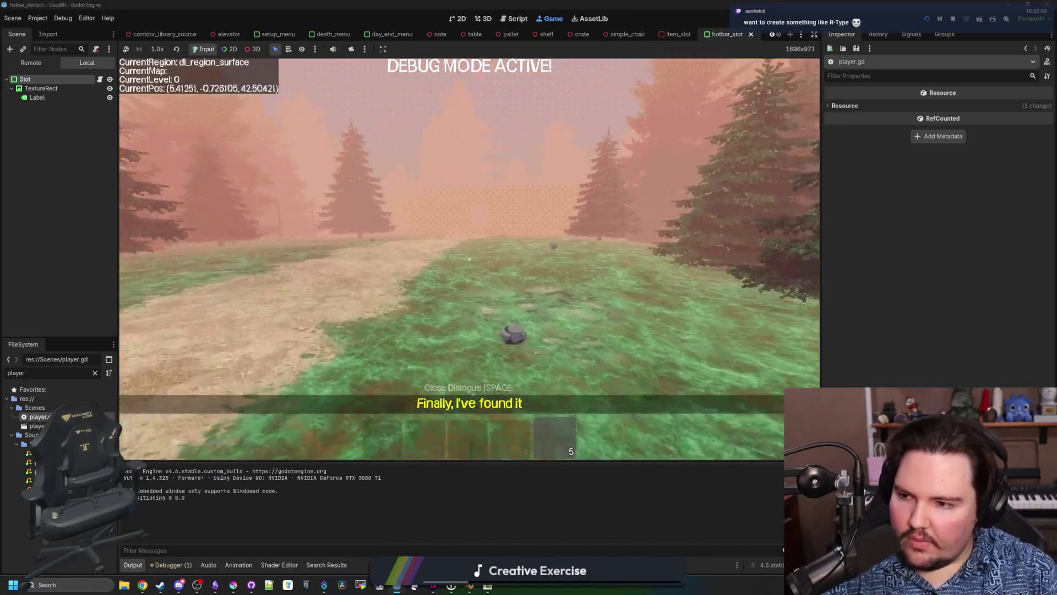
{"action": "key", "text": "w"}
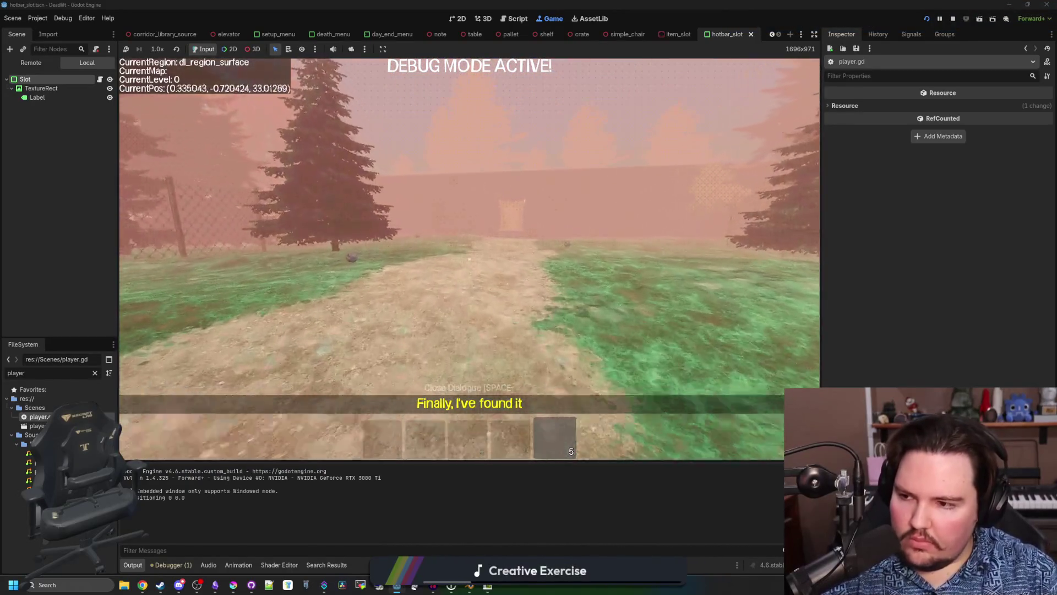
{"action": "key", "text": "w"}
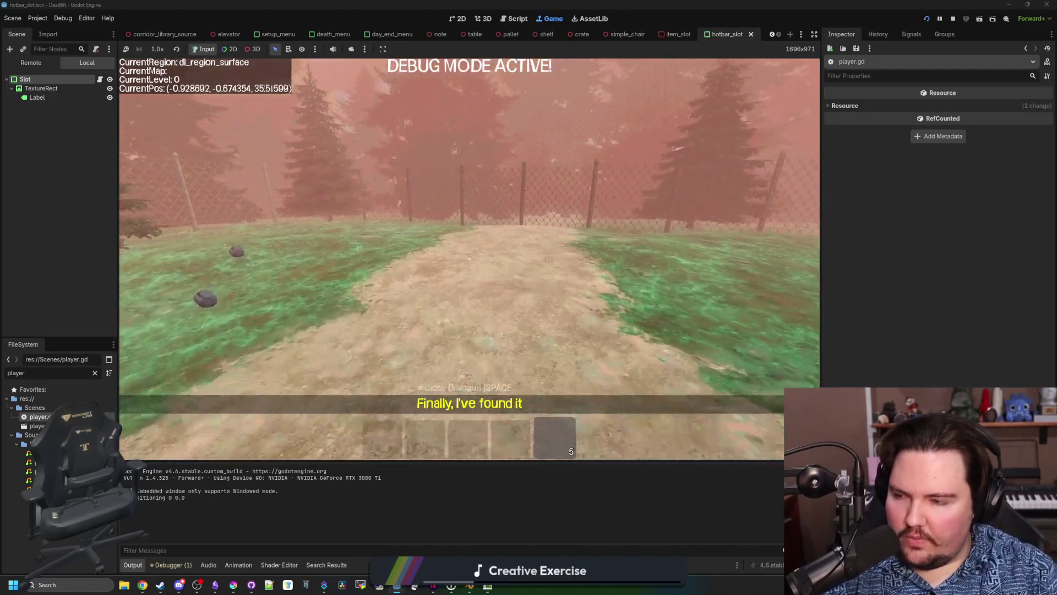
{"action": "key", "text": "w"}
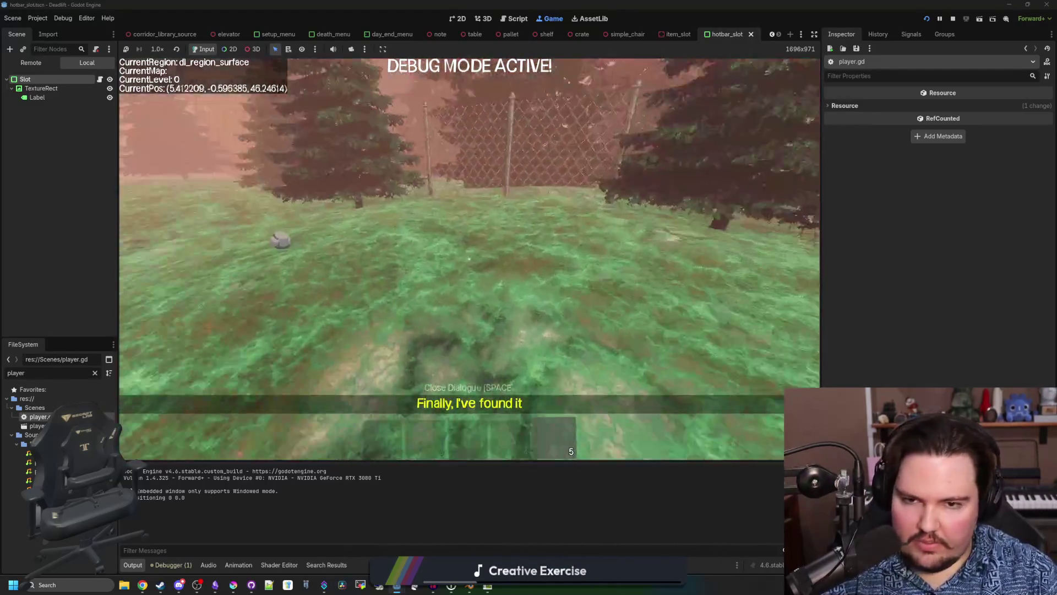
Step: Pick up the rock from the grass, switch to hotbar slot 4, and pause the game
{"action": "key", "text": "w"}
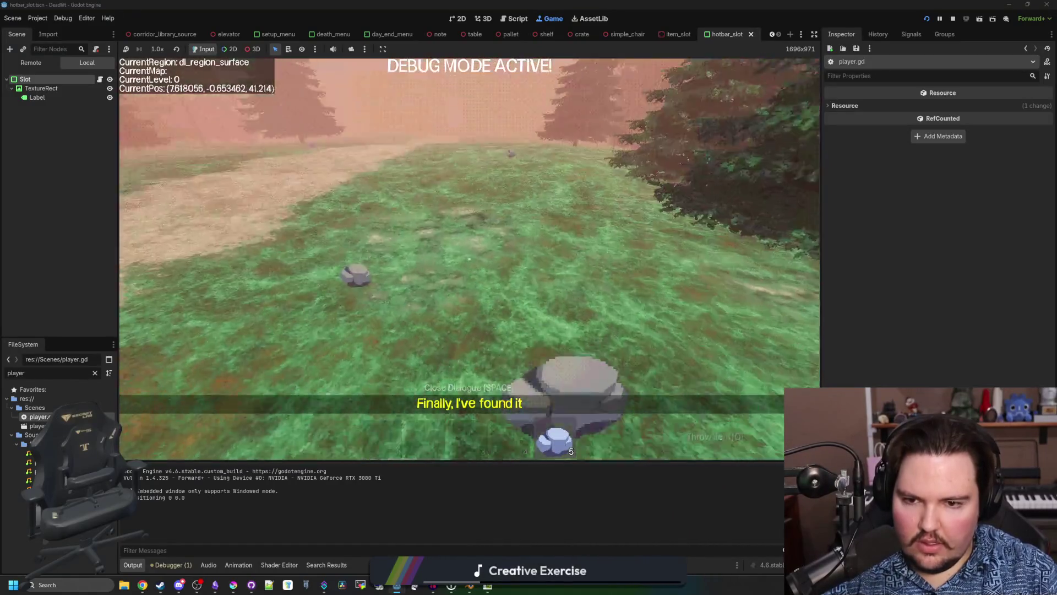
{"action": "key", "text": "4"}
{"action": "key", "text": "w"}
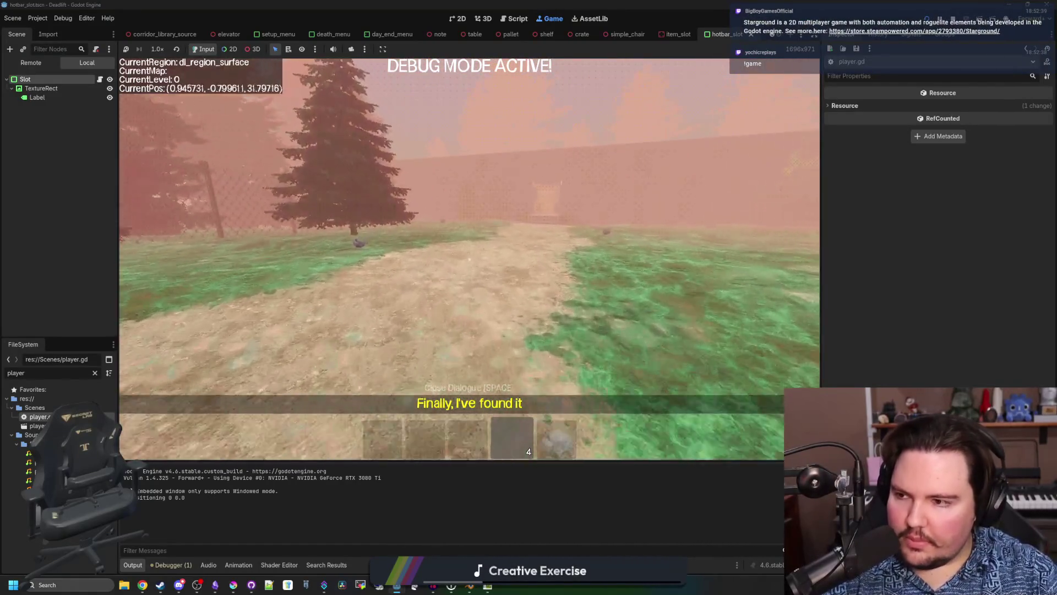
{"action": "key", "text": "w"}
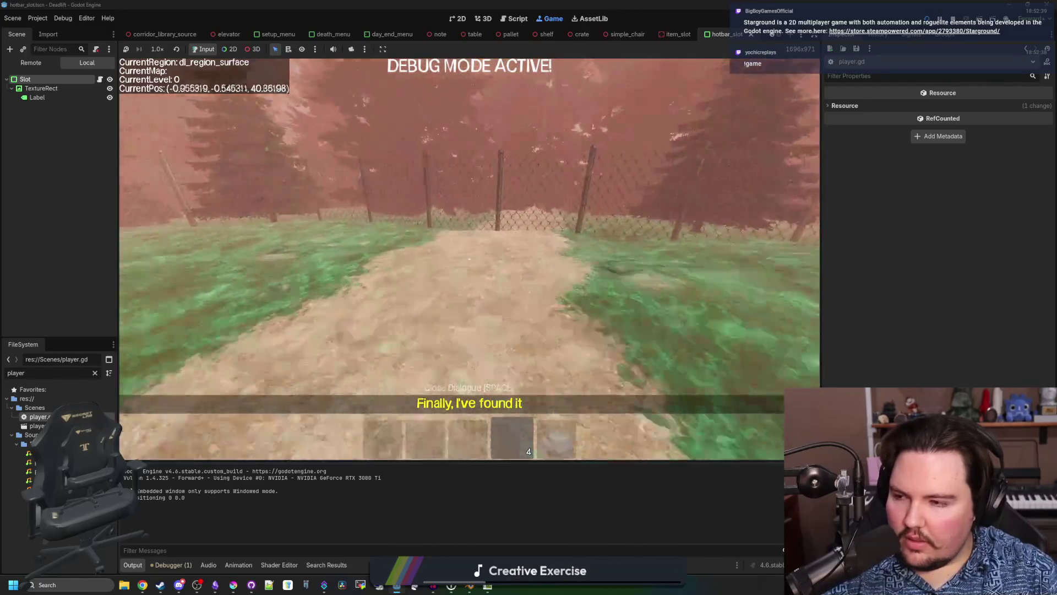
{"action": "key", "text": "Escape"}
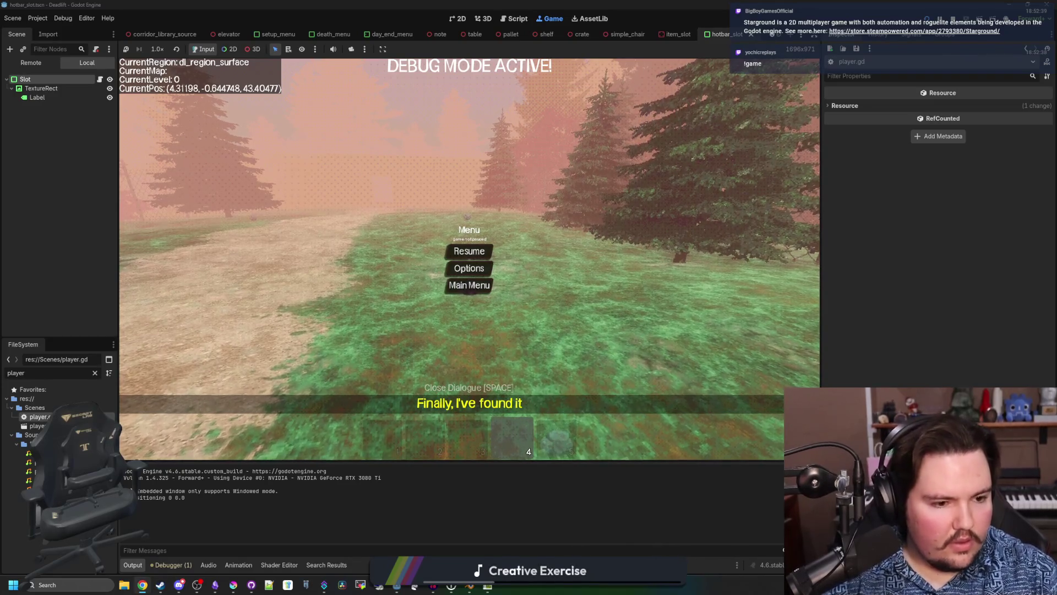
{"action": "key", "text": "alt+Tab"}
Step: Maximize Chrome and flip through the R-Type Final 2 screenshots in the full-size viewer
{"action": "double_click", "coordinate": [679, 141]}
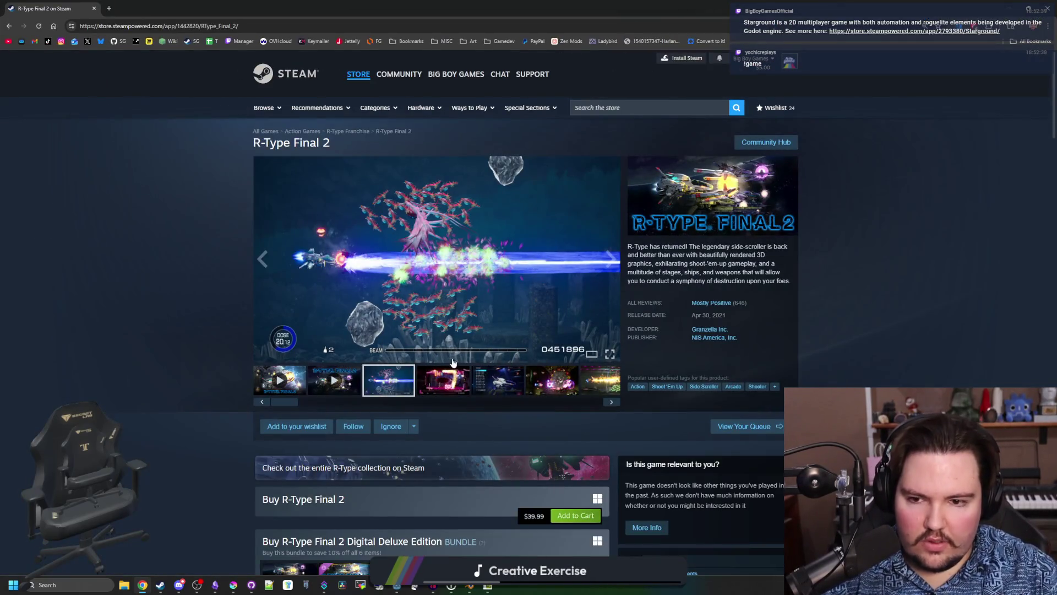
{"action": "left_click", "coordinate": [445, 381]}
{"action": "left_click", "coordinate": [464, 327]}
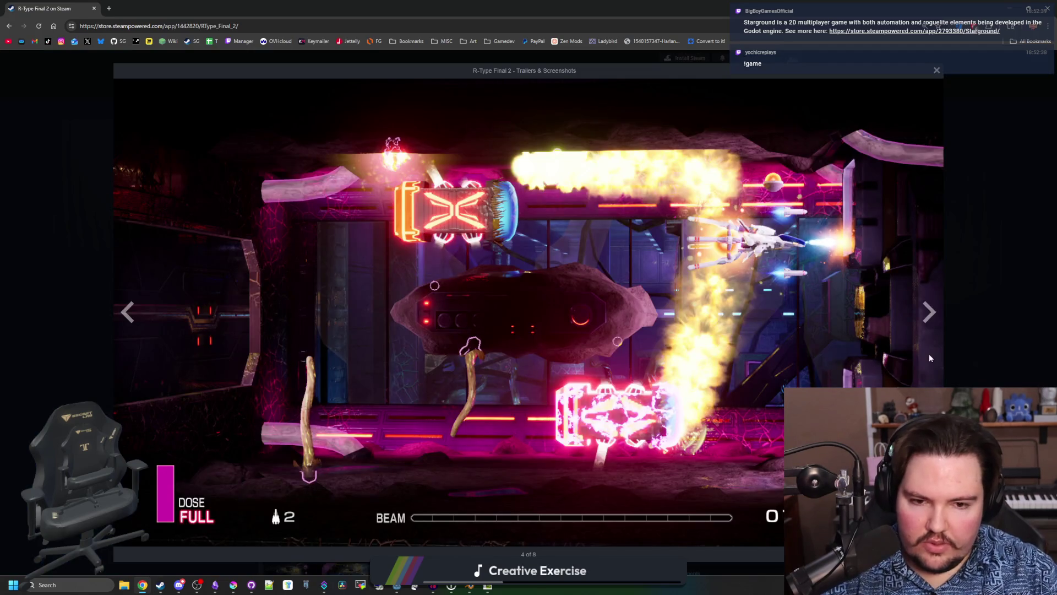
{"action": "left_click", "coordinate": [929, 312]}
{"action": "left_click", "coordinate": [929, 312]}
{"action": "left_click", "coordinate": [986, 317]}
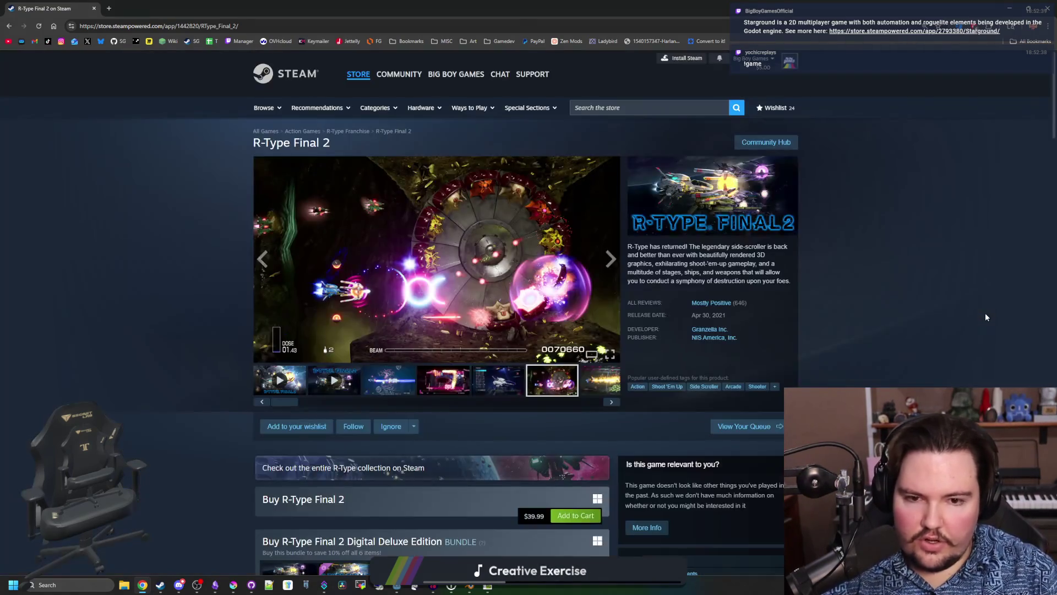
Step: Select and clear the game's description text, then show the seventh screenshot
{"action": "mouse_move", "coordinate": [683, 249]}
{"action": "left_mouse_down"}
{"action": "mouse_move", "coordinate": [760, 257]}
{"action": "mouse_move", "coordinate": [747, 304]}
{"action": "left_mouse_up"}
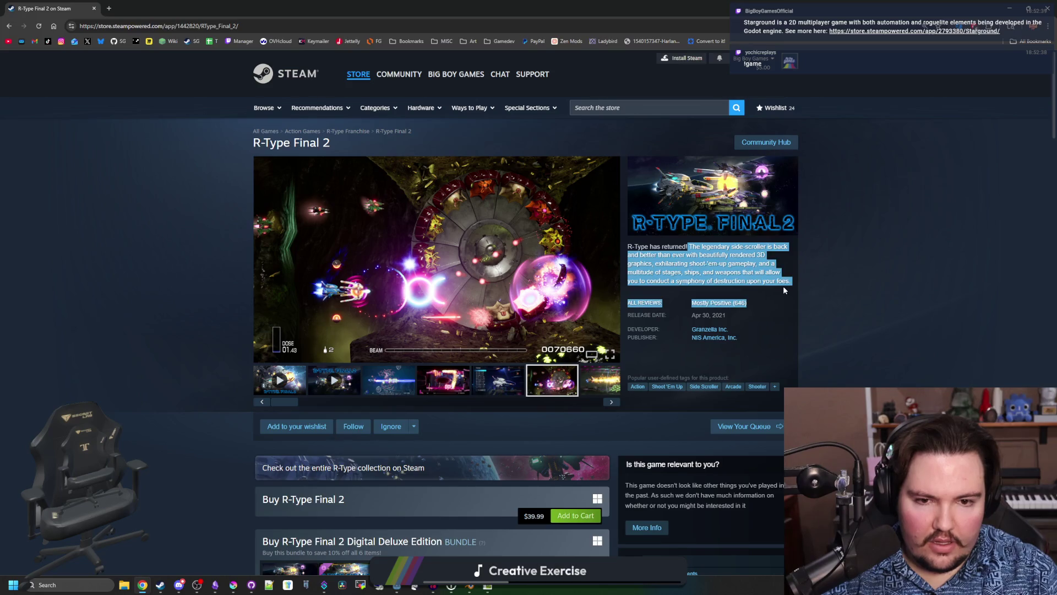
{"action": "left_click", "coordinate": [777, 277]}
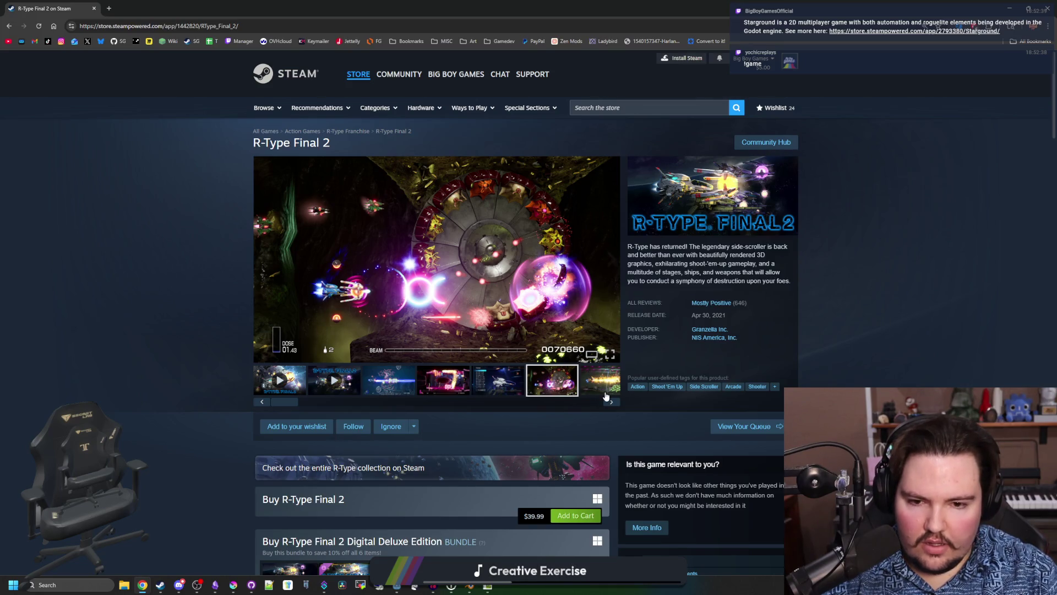
{"action": "left_click", "coordinate": [606, 395]}
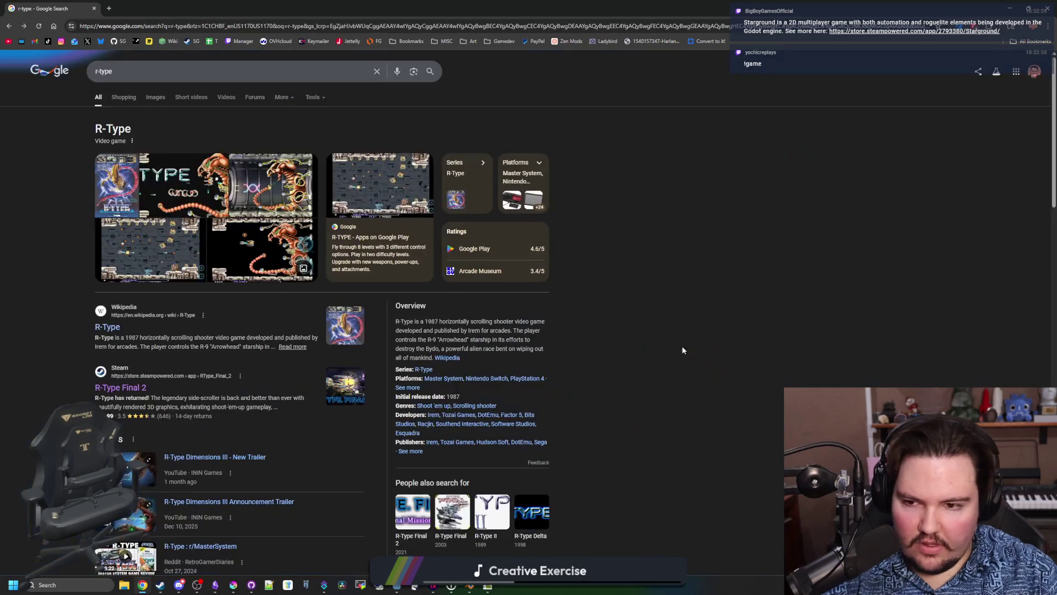
{"action": "scroll", "coordinate": [248, 348], "scroll_direction": "down", "scroll_amount": 7}
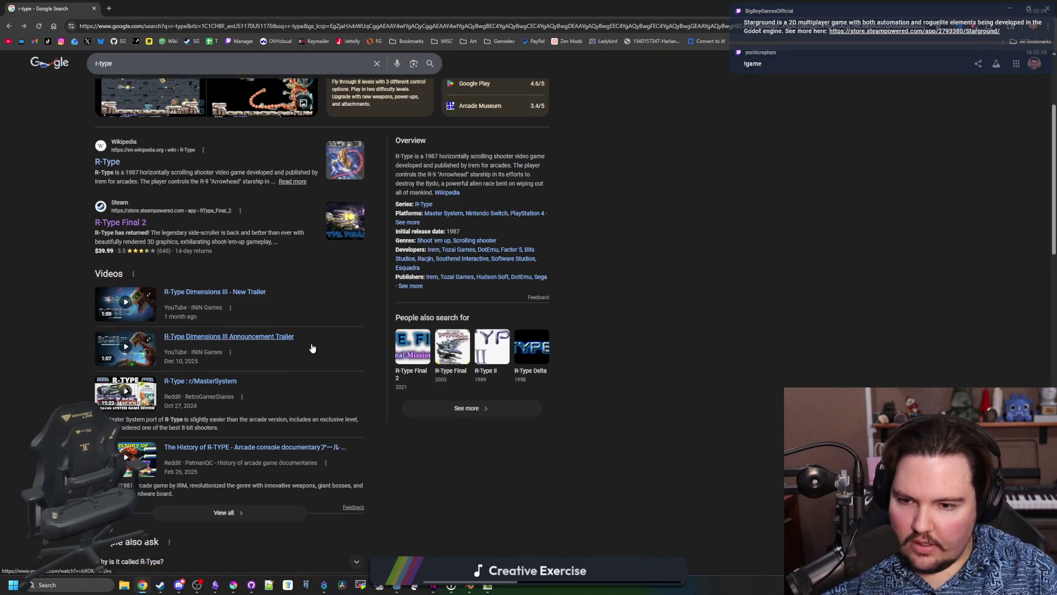
{"action": "scroll", "coordinate": [225, 337], "scroll_direction": "up", "scroll_amount": 7}
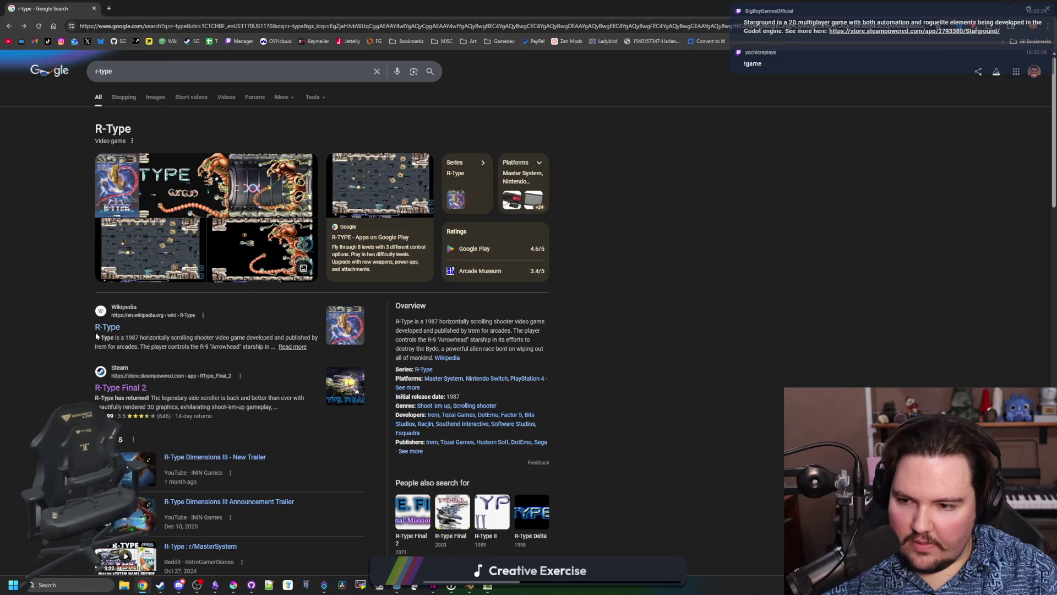
Step: View the Wikipedia R-Type gameplay image of the boss Dobkeratops, then return to the game
{"action": "left_click", "coordinate": [105, 327]}
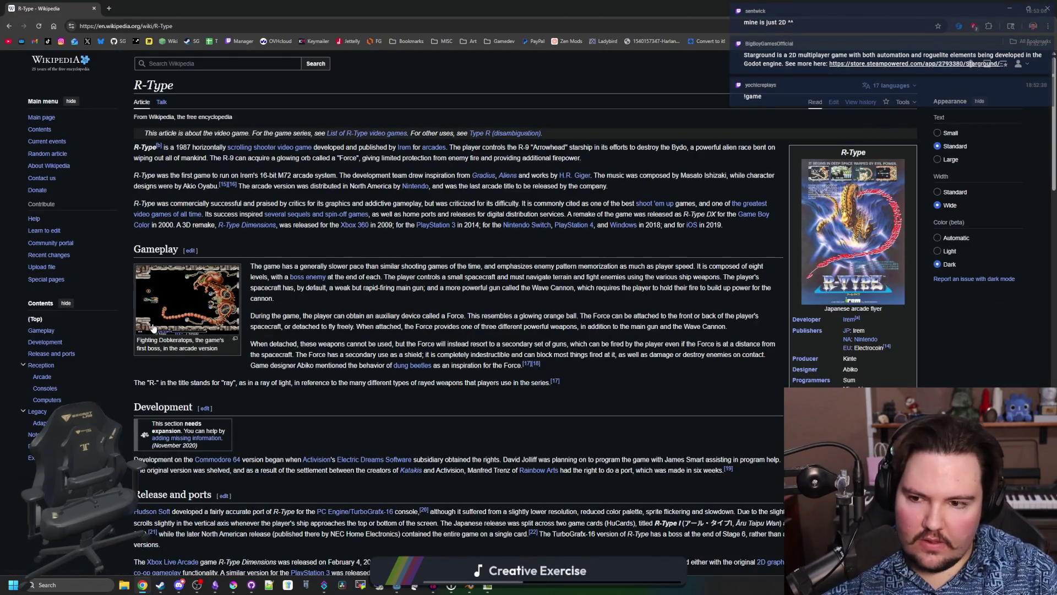
{"action": "left_click", "coordinate": [153, 328]}
{"action": "scroll", "coordinate": [510, 292], "scroll_direction": "up", "scroll_amount": 5, "text": "ctrl"}
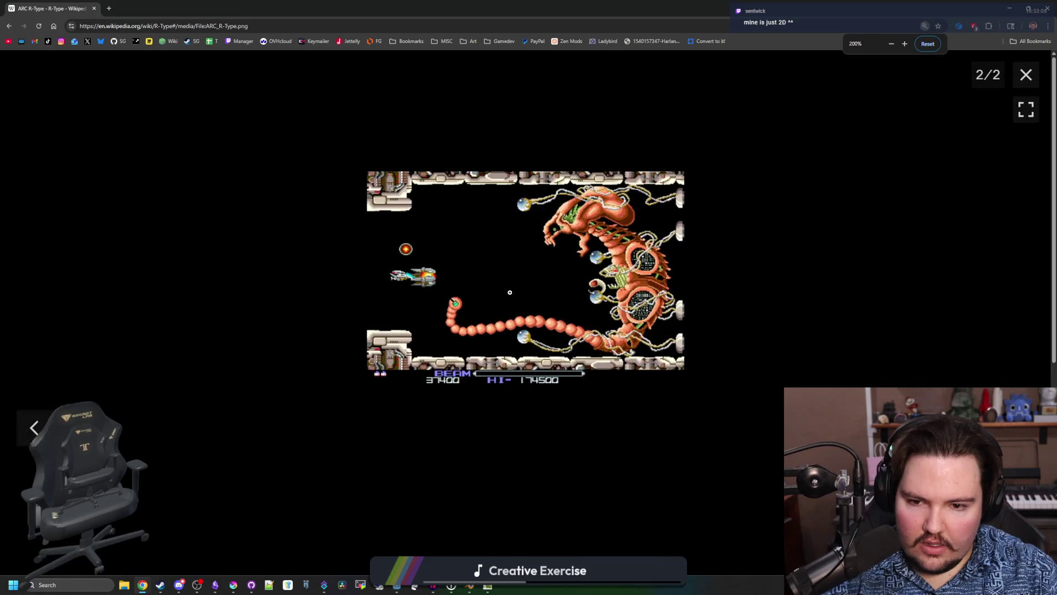
{"action": "scroll", "coordinate": [510, 292], "scroll_direction": "down", "scroll_amount": 2, "text": "ctrl"}
{"action": "scroll", "coordinate": [529, 297], "scroll_direction": "up", "scroll_amount": 2, "text": "ctrl"}
{"action": "scroll", "coordinate": [550, 301], "scroll_direction": "down", "scroll_amount": 2, "text": "ctrl"}
{"action": "scroll", "coordinate": [580, 304], "scroll_direction": "up", "scroll_amount": 1, "text": "ctrl"}
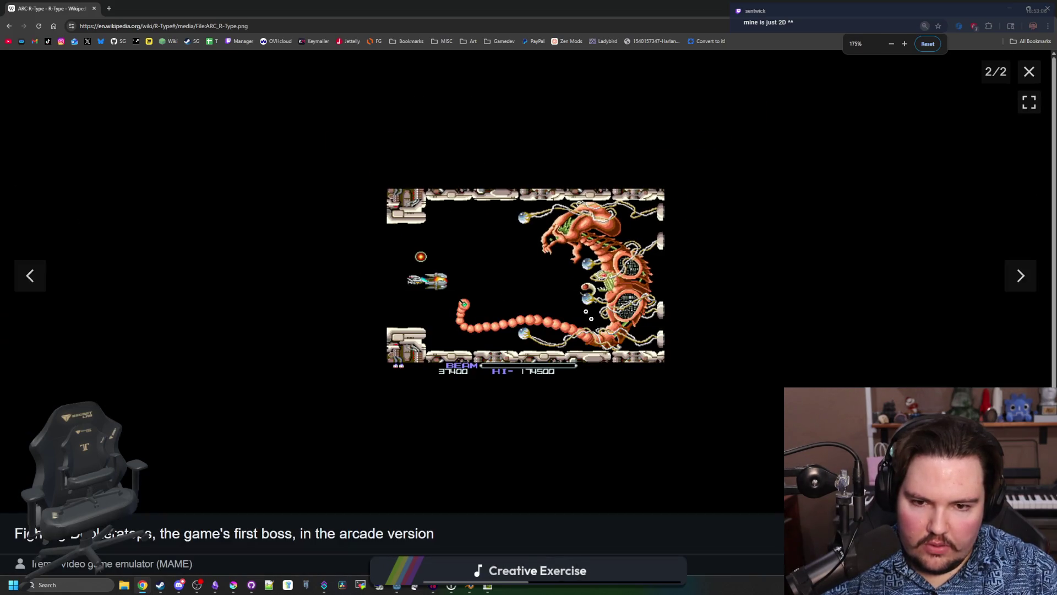
{"action": "key", "text": "alt+Tab"}
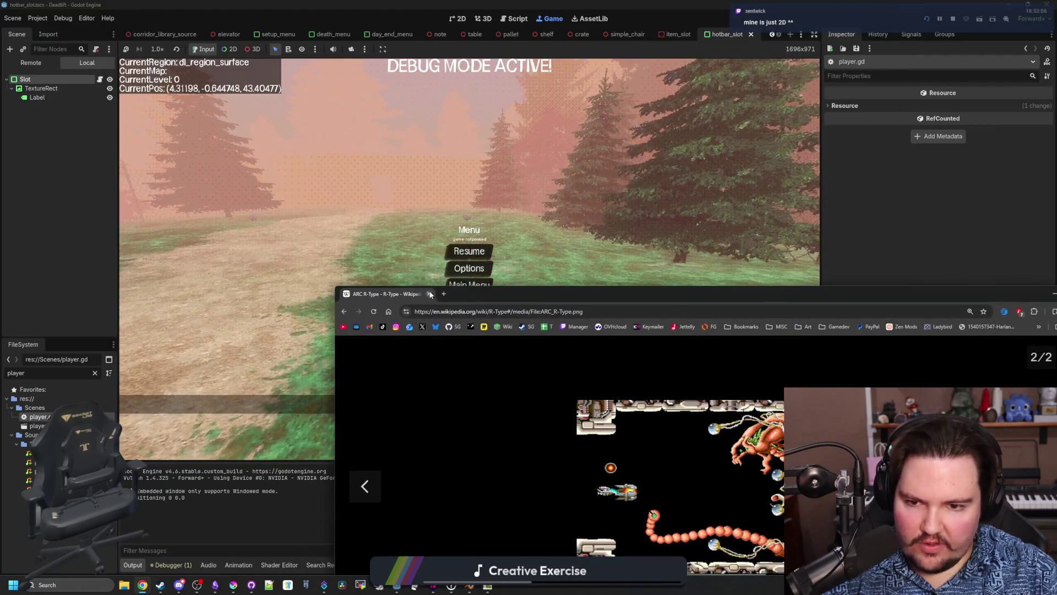
Step: Resume the game and walk through the forest clearing, switching hotbar slots 5 and 1
{"action": "left_click", "coordinate": [472, 250]}
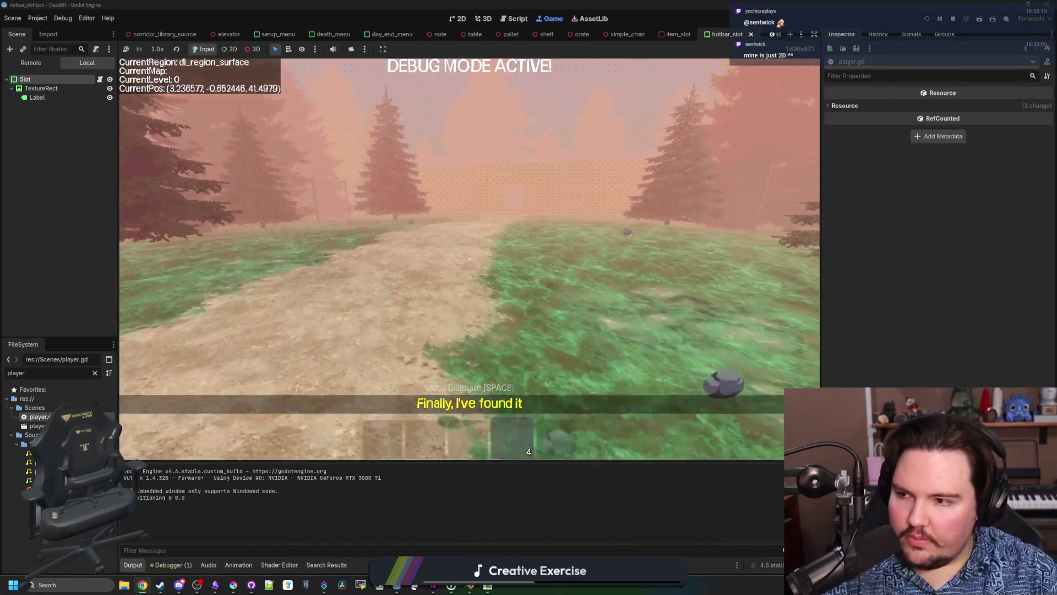
{"action": "key", "text": "w"}
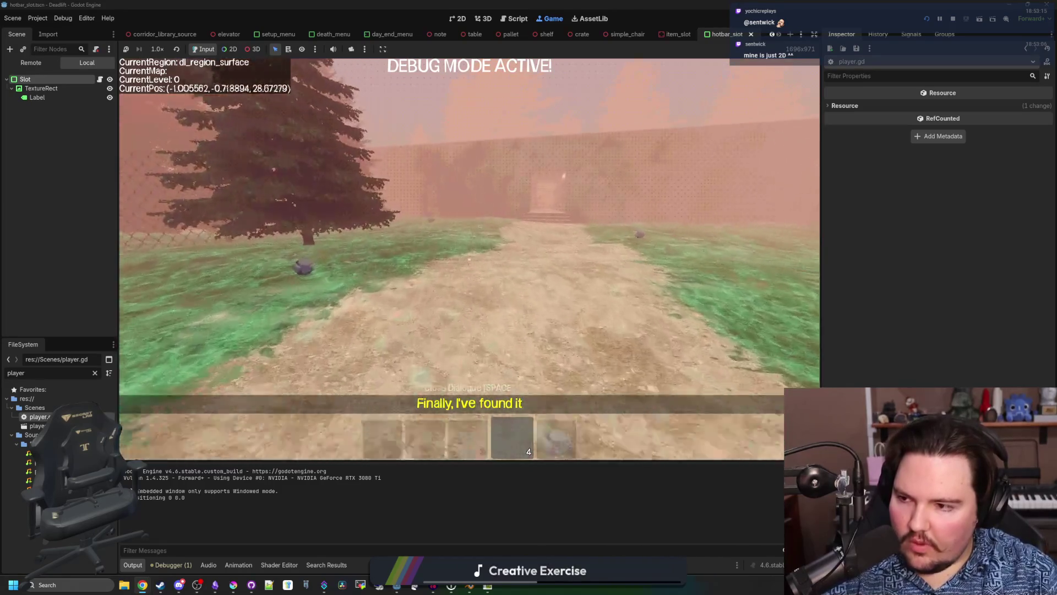
{"action": "key", "text": "w"}
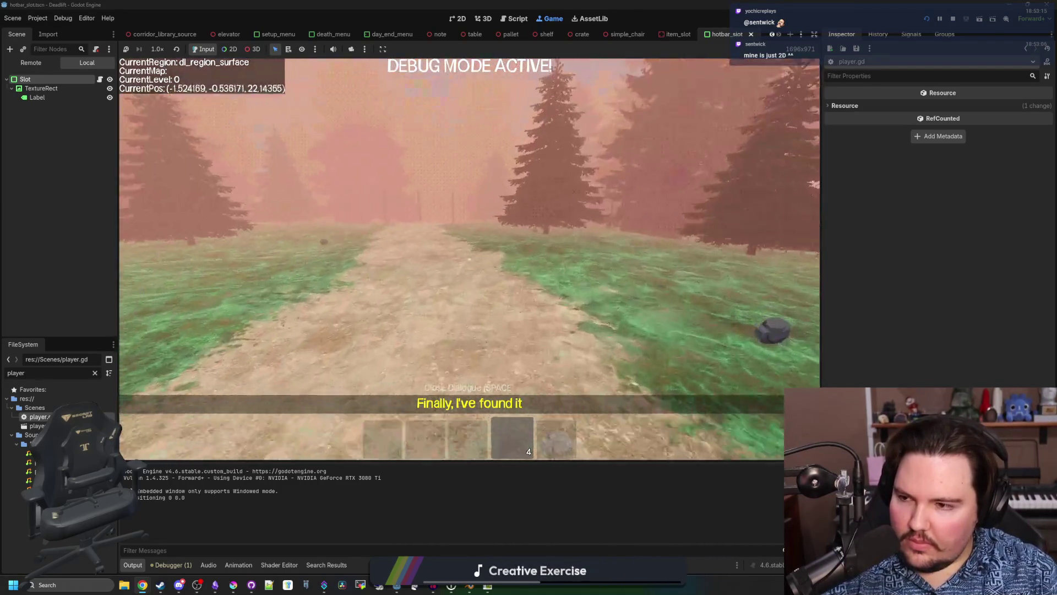
{"action": "key", "text": "w"}
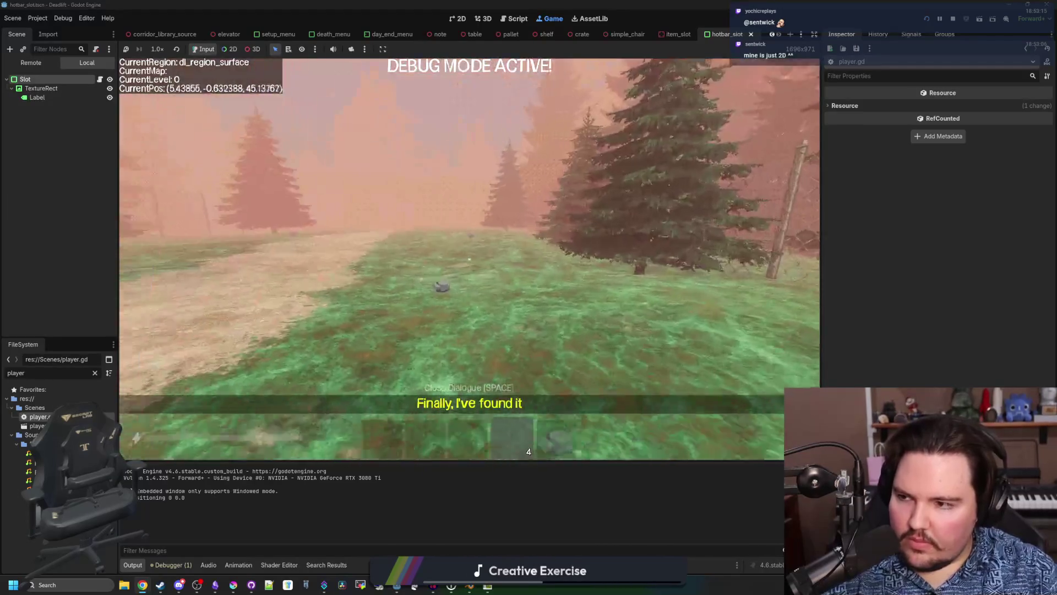
{"action": "key", "text": "w"}
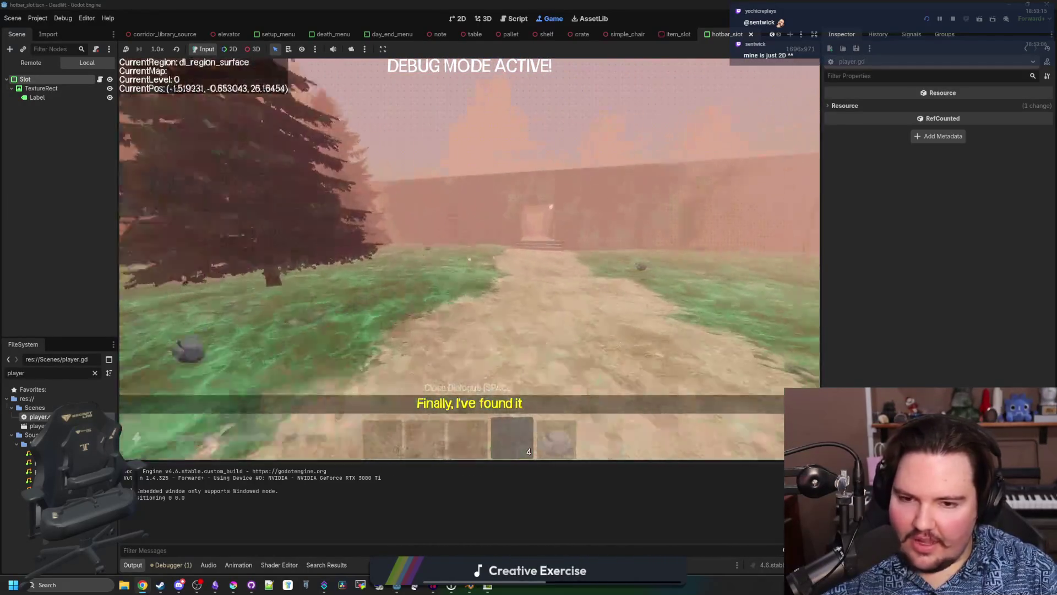
{"action": "key", "text": "w"}
{"action": "key", "text": "5"}
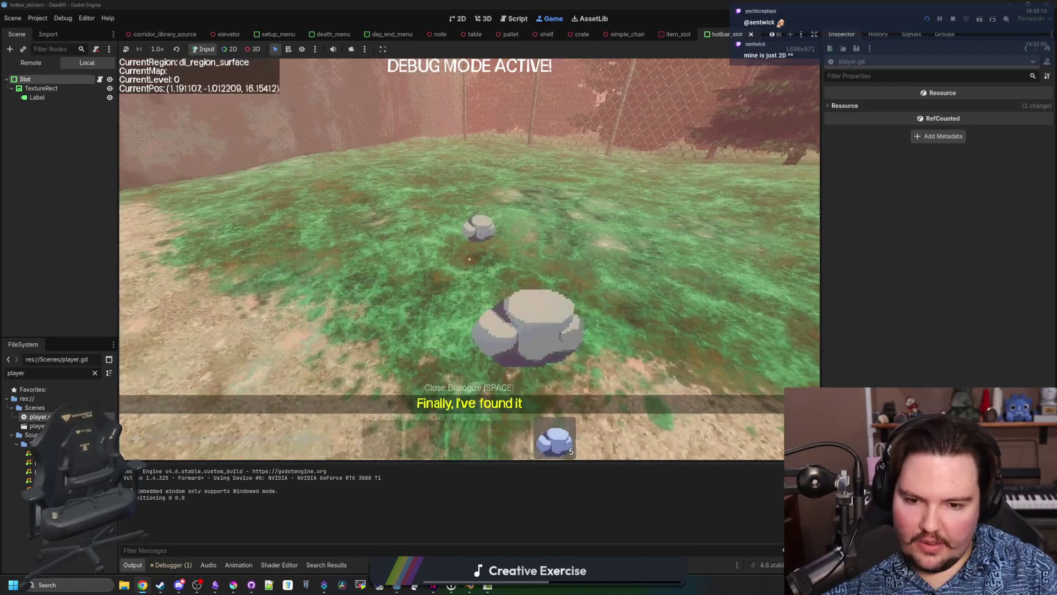
{"action": "key", "text": "1"}
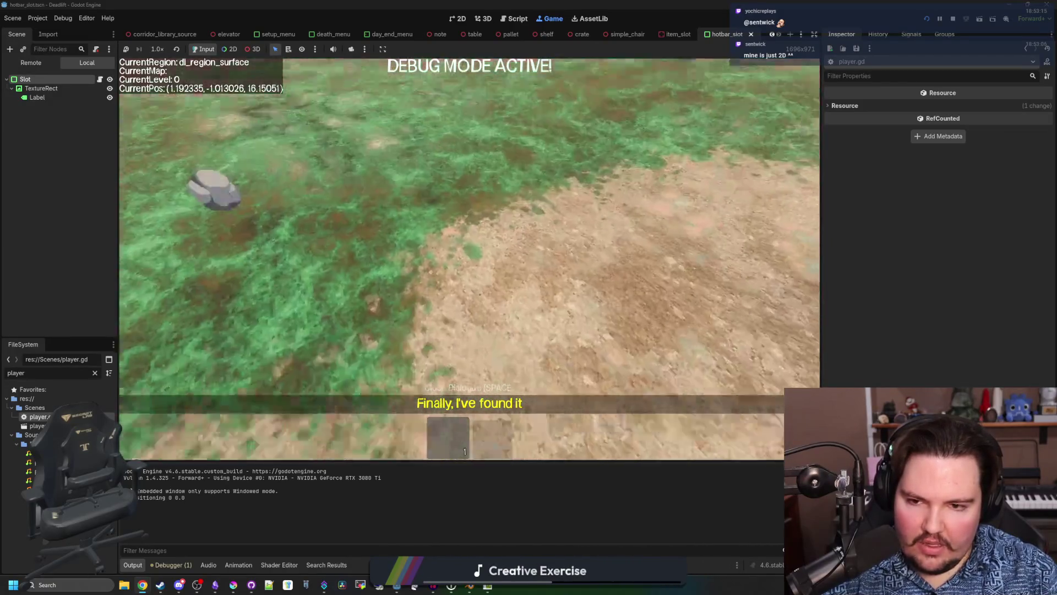
Step: Walk across the clearing to the rock, cycling hotbar slots 1, 4 and 3
{"action": "key", "text": "w"}
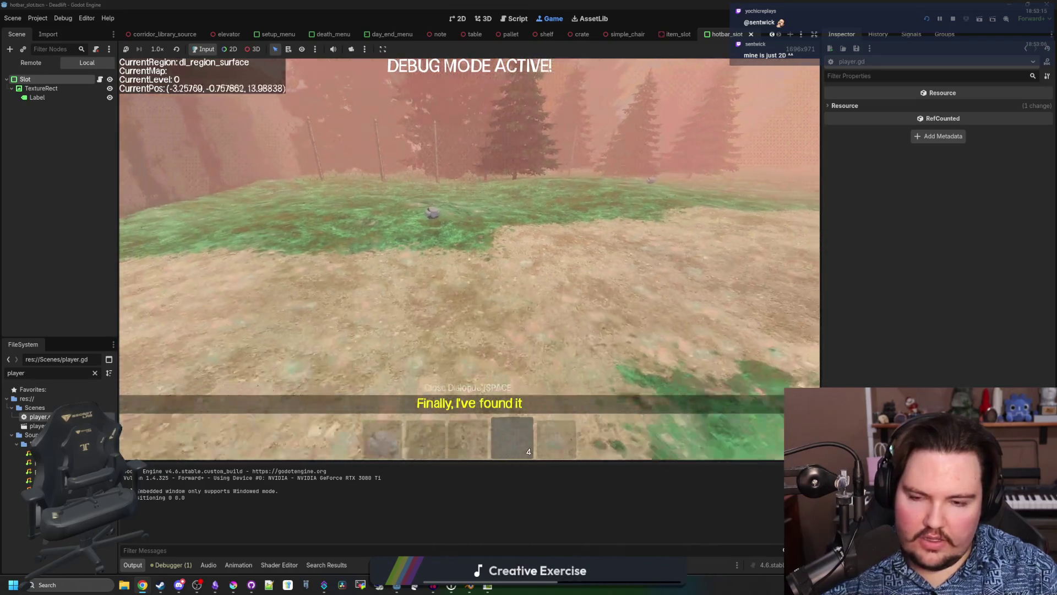
{"action": "key", "text": "w"}
{"action": "key", "text": "1"}
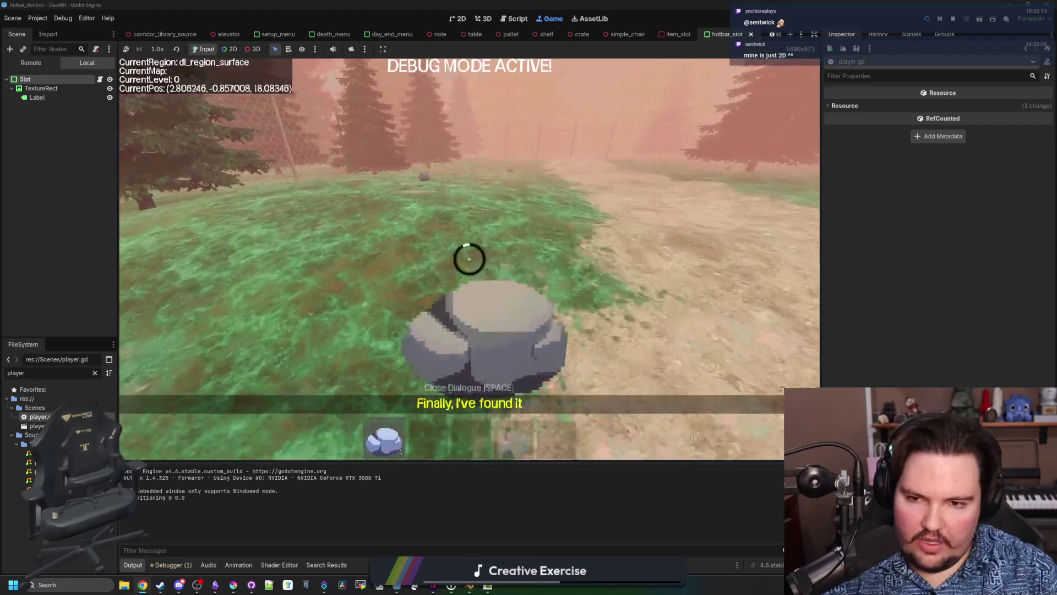
{"action": "key", "text": "4"}
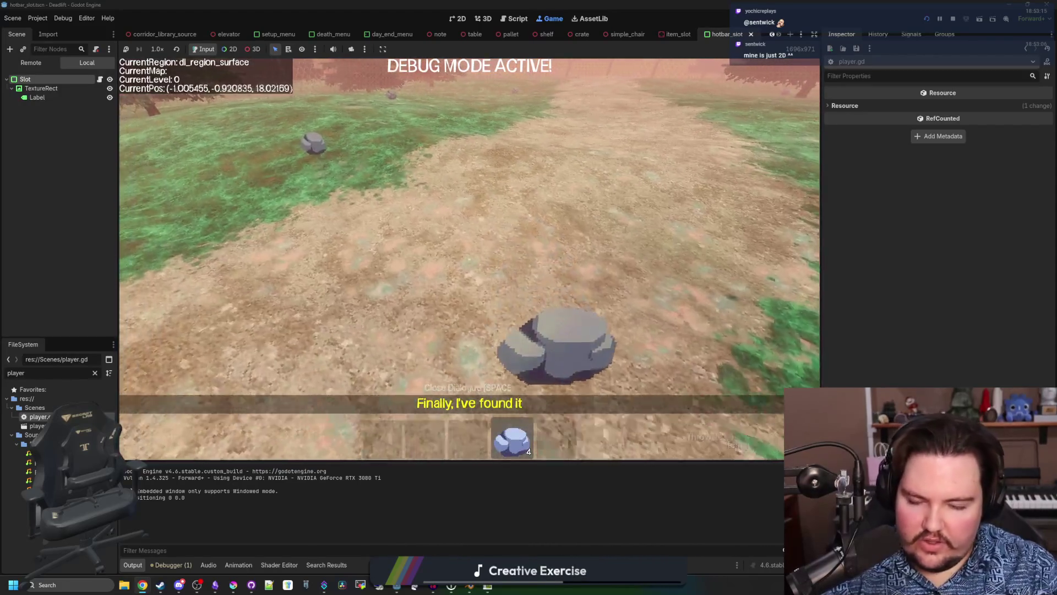
{"action": "key", "text": "3"}
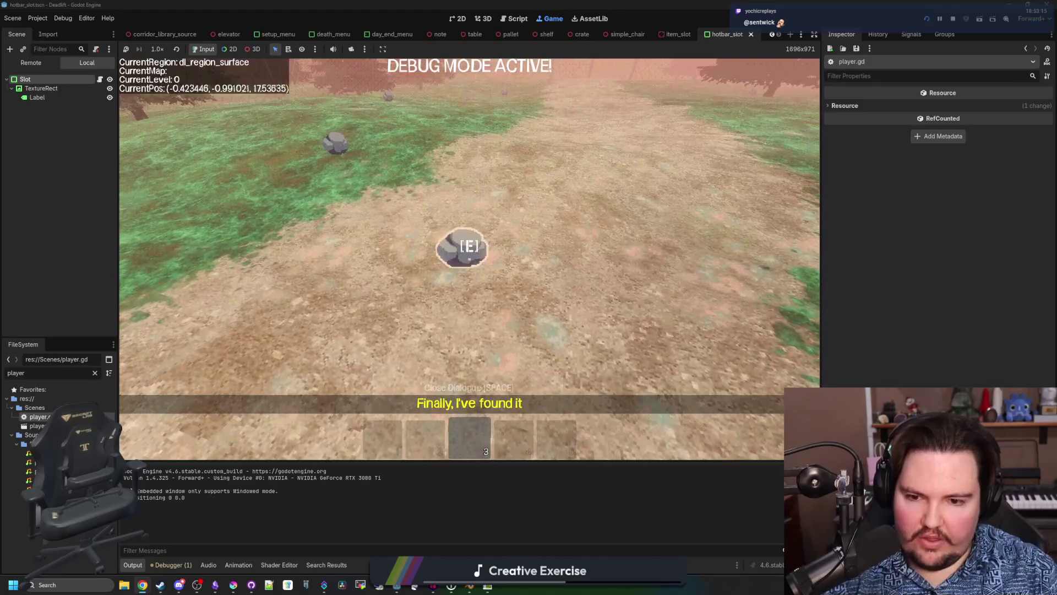
Step: Pick up the rock into slot 1, drop it out of the hotbar, and pause
{"action": "key", "text": "w"}
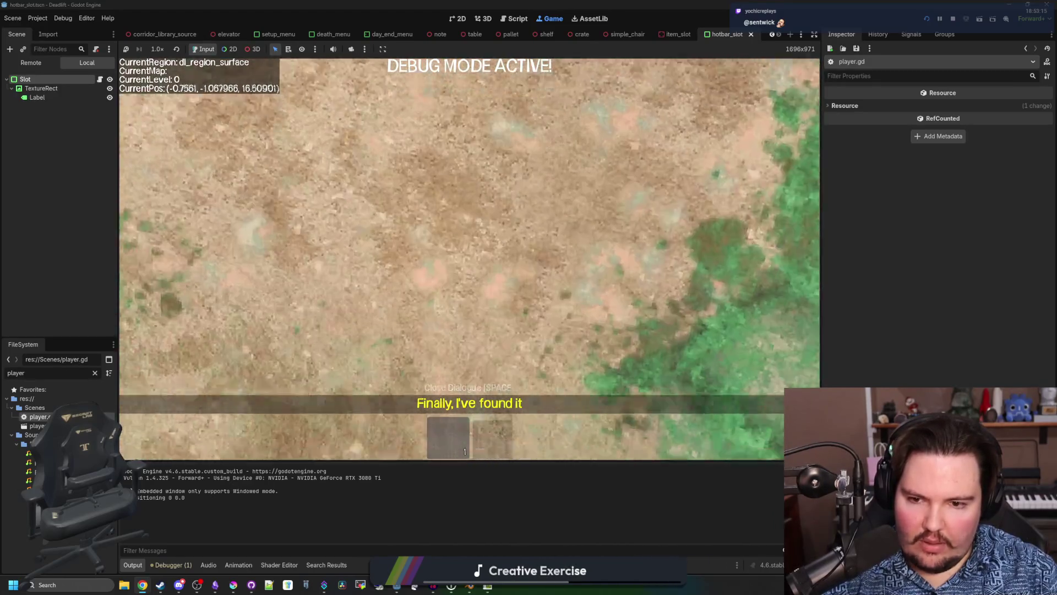
{"action": "key", "text": "w"}
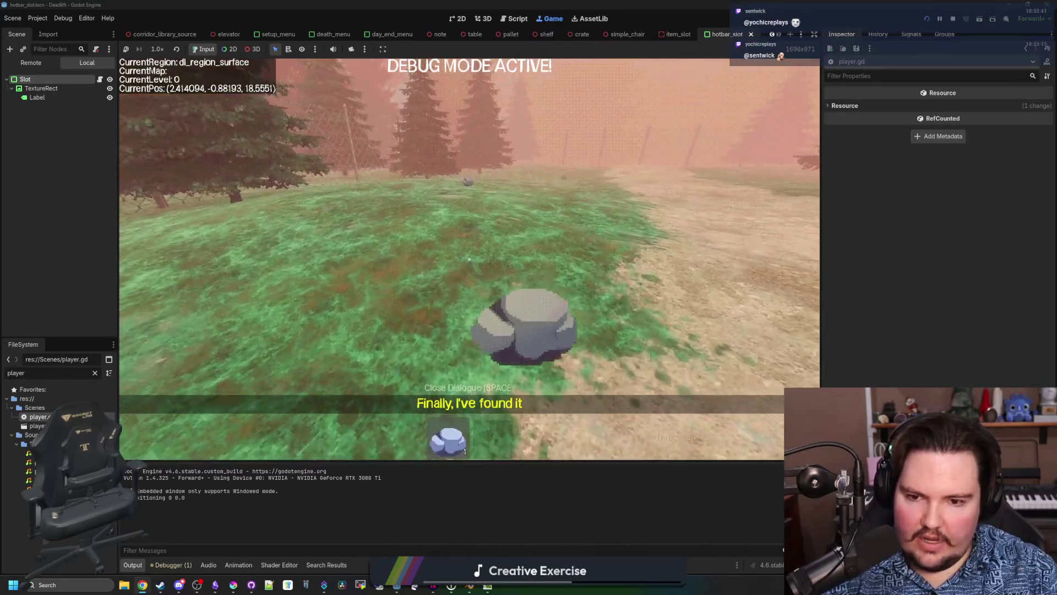
{"action": "key", "text": "w"}
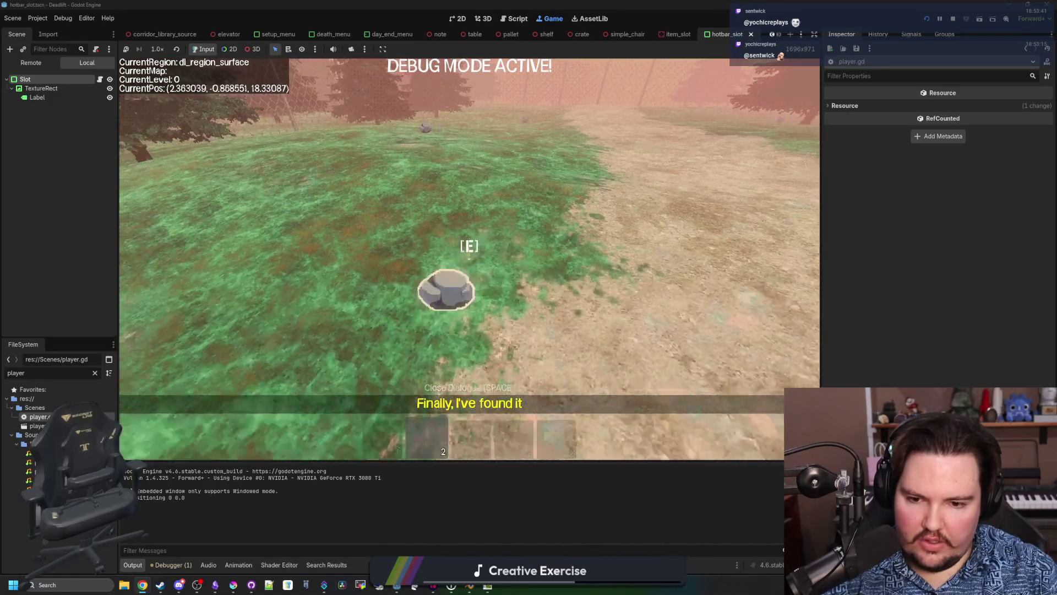
{"action": "key", "text": "w"}
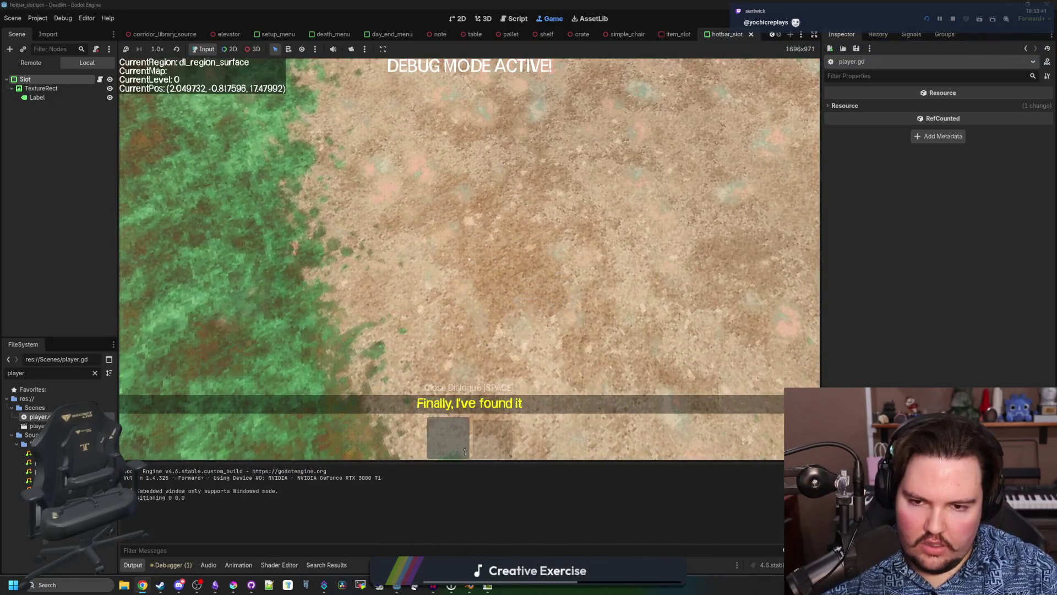
{"action": "key", "text": "Escape"}
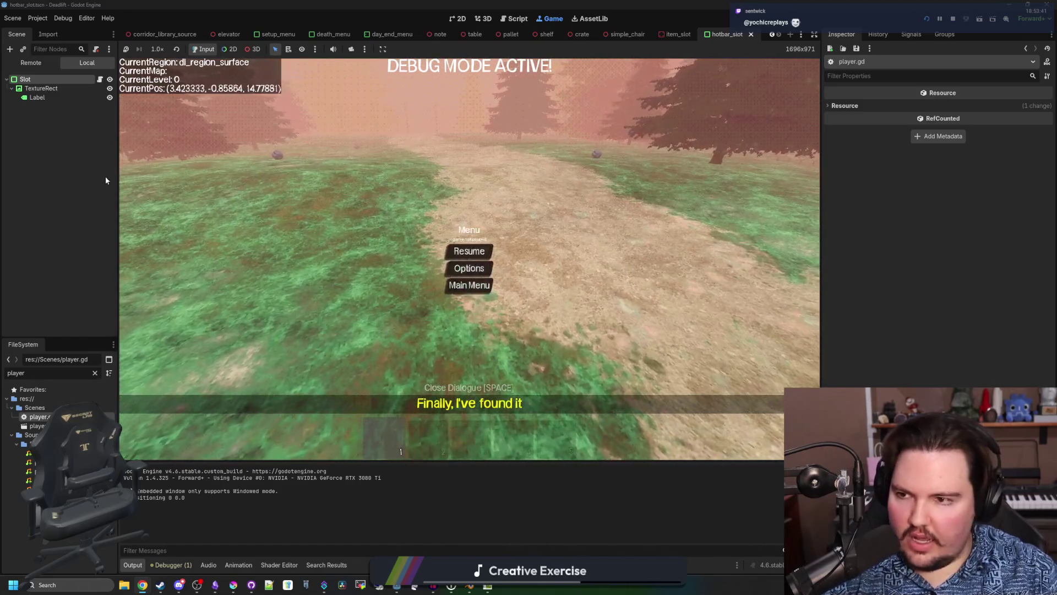
Step: Open player.gd and search 'upd' to jump to the update_hotbar function
{"action": "double_click", "coordinate": [36, 417]}
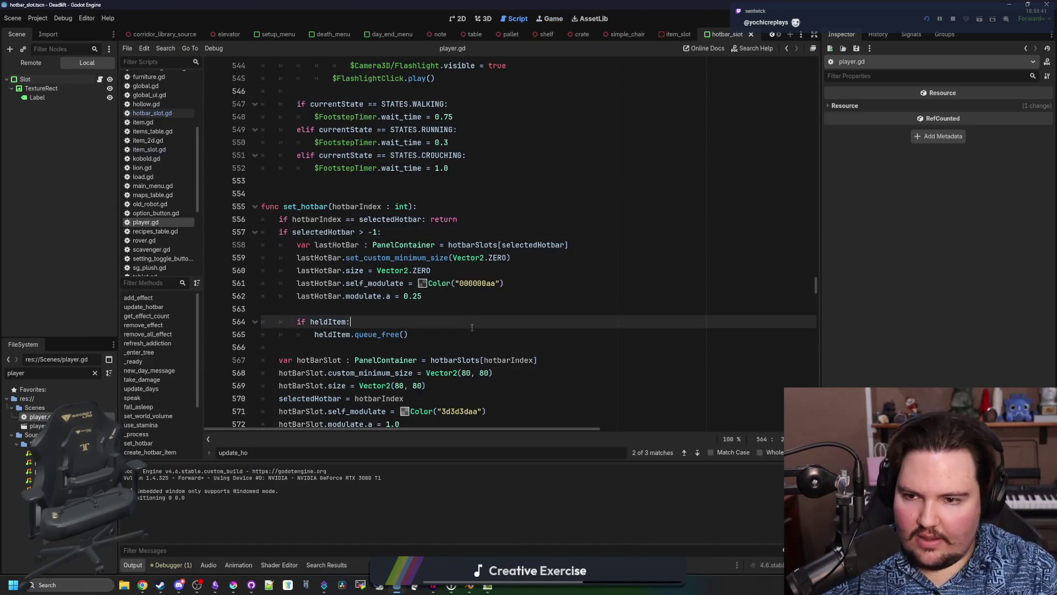
{"action": "scroll", "coordinate": [472, 327], "scroll_direction": "up", "scroll_amount": 5}
{"action": "scroll", "coordinate": [373, 190], "scroll_direction": "down", "scroll_amount": 5}
{"action": "left_click", "coordinate": [374, 190]}
{"action": "key", "text": "ctrl+f"}
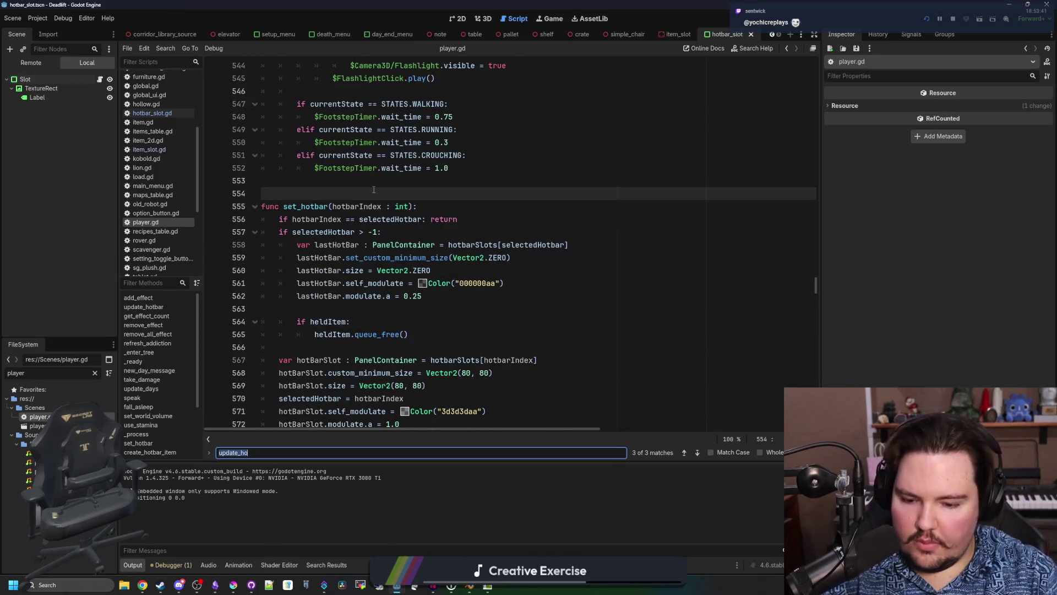
{"action": "type", "text": "upd"}
{"action": "left_click", "coordinate": [353, 220]}
{"action": "left_click", "coordinate": [354, 245], "text": "ctrl"}
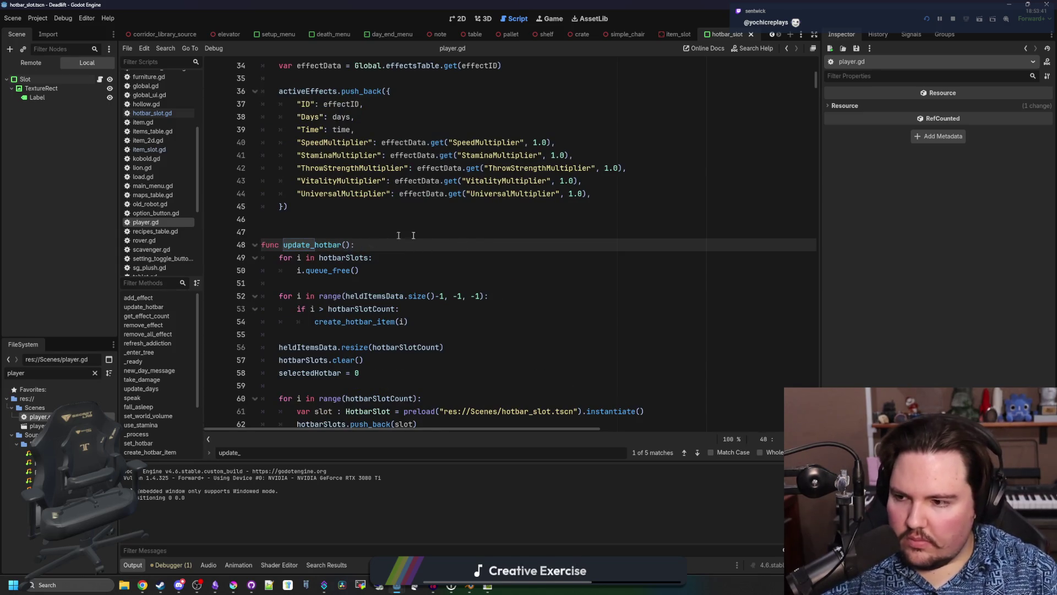
{"action": "left_click", "coordinate": [384, 215]}
{"action": "key", "text": "ctrl+s"}
Step: Change line 53 to 'if i > hotbarSlotCount-1:' and save player.gd
{"action": "scroll", "coordinate": [388, 290], "scroll_direction": "down", "scroll_amount": 4}
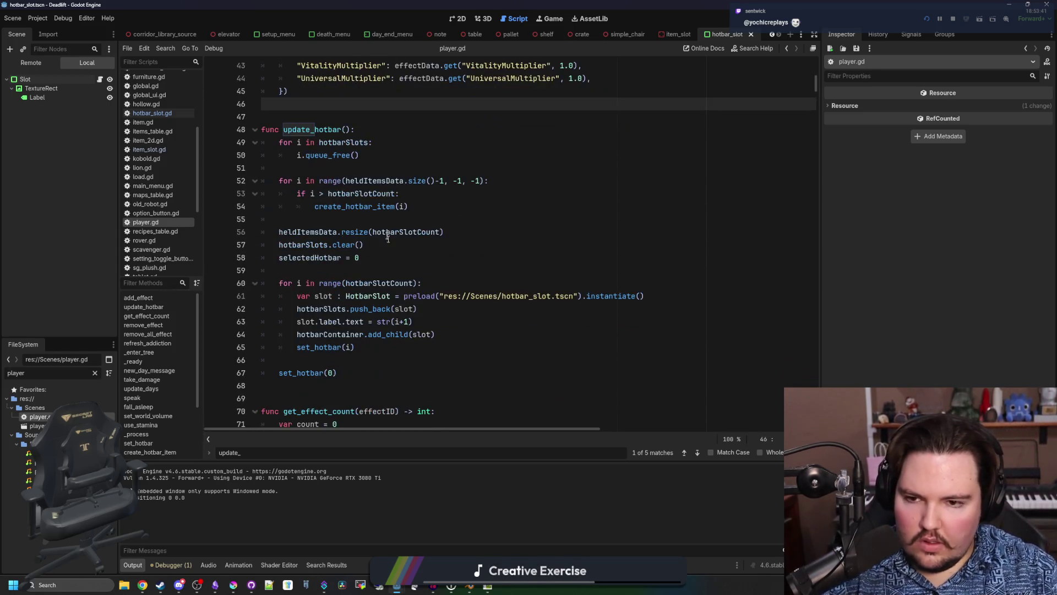
{"action": "scroll", "coordinate": [339, 238], "scroll_direction": "up", "scroll_amount": 3}
{"action": "left_click", "coordinate": [338, 239]}
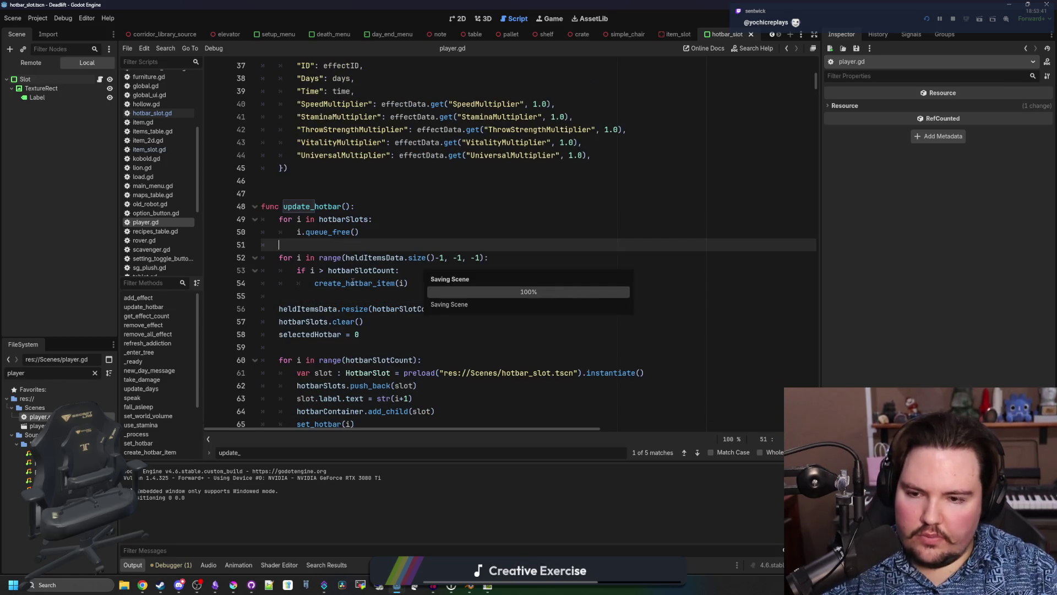
{"action": "left_click", "coordinate": [371, 290]}
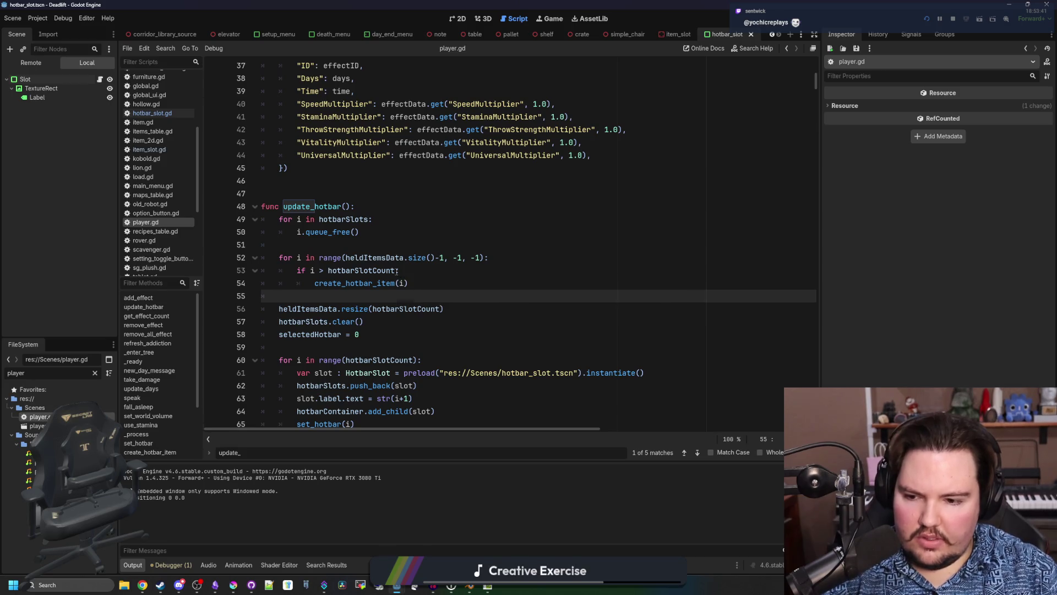
{"action": "left_click", "coordinate": [397, 271]}
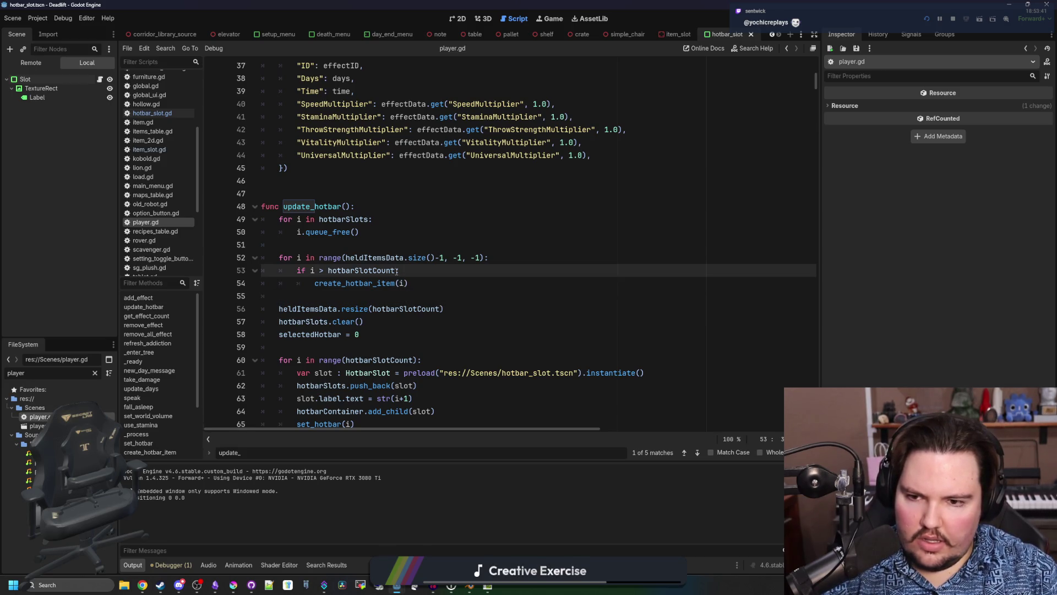
{"action": "left_click", "coordinate": [476, 246]}
{"action": "key", "text": "ctrl+s"}
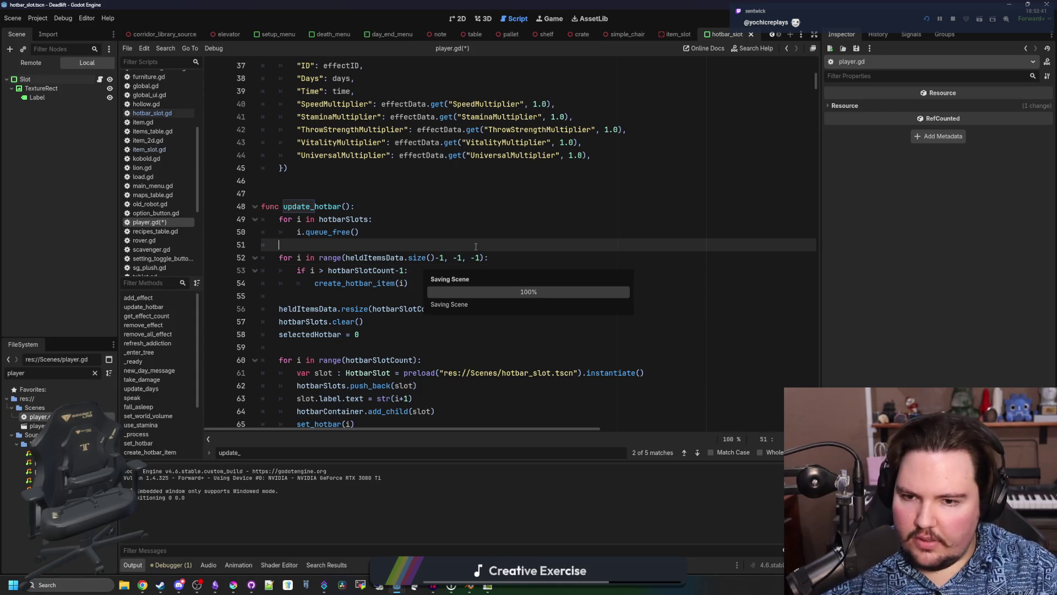
Step: Back in the game, walk to the rock, pick it up with E and drop it with Q
{"action": "left_click", "coordinate": [551, 19]}
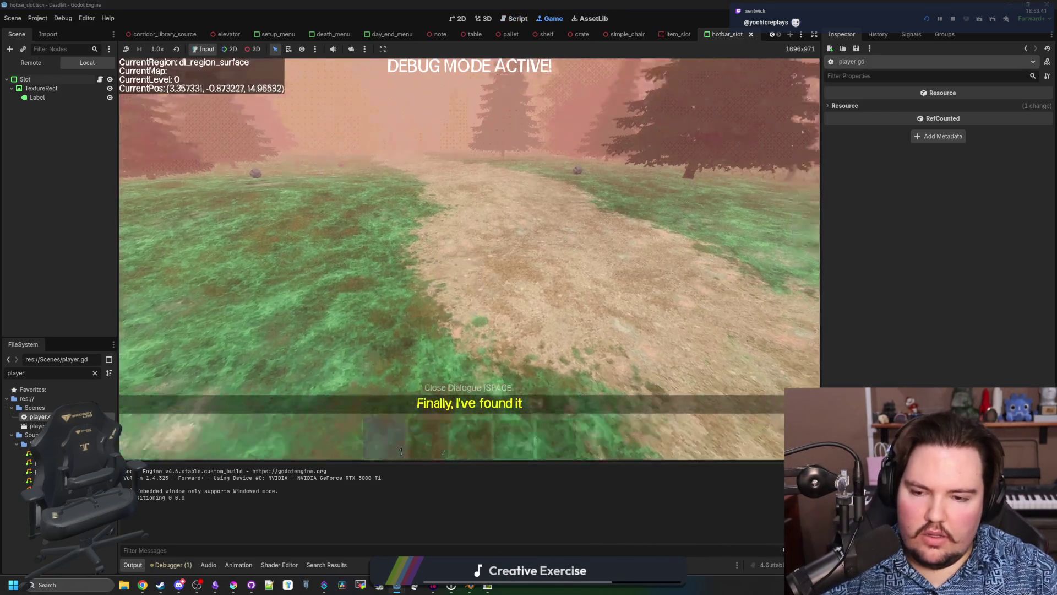
{"action": "key", "text": "w"}
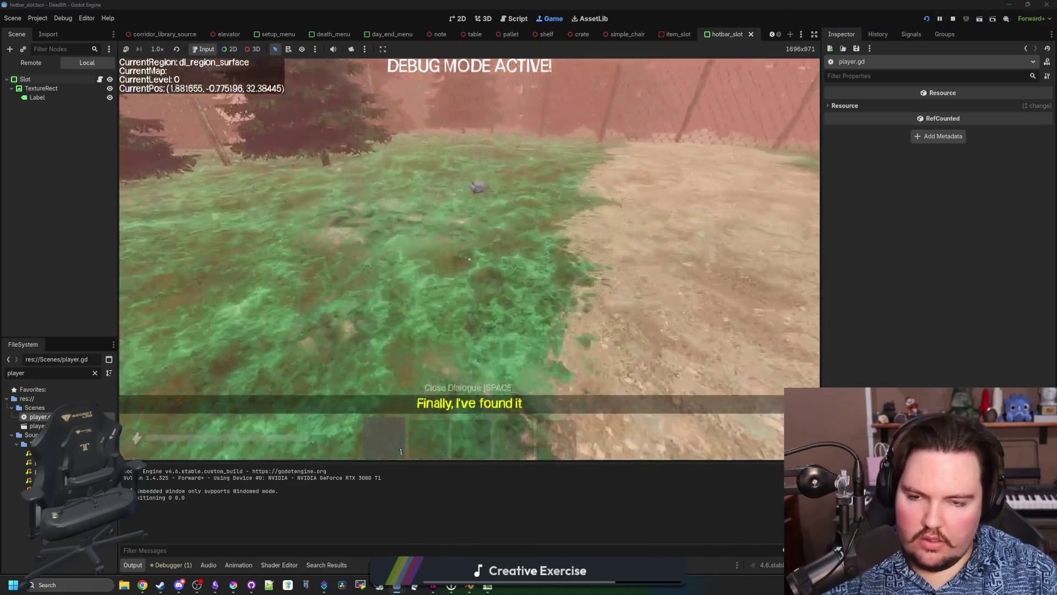
{"action": "key", "text": "1"}
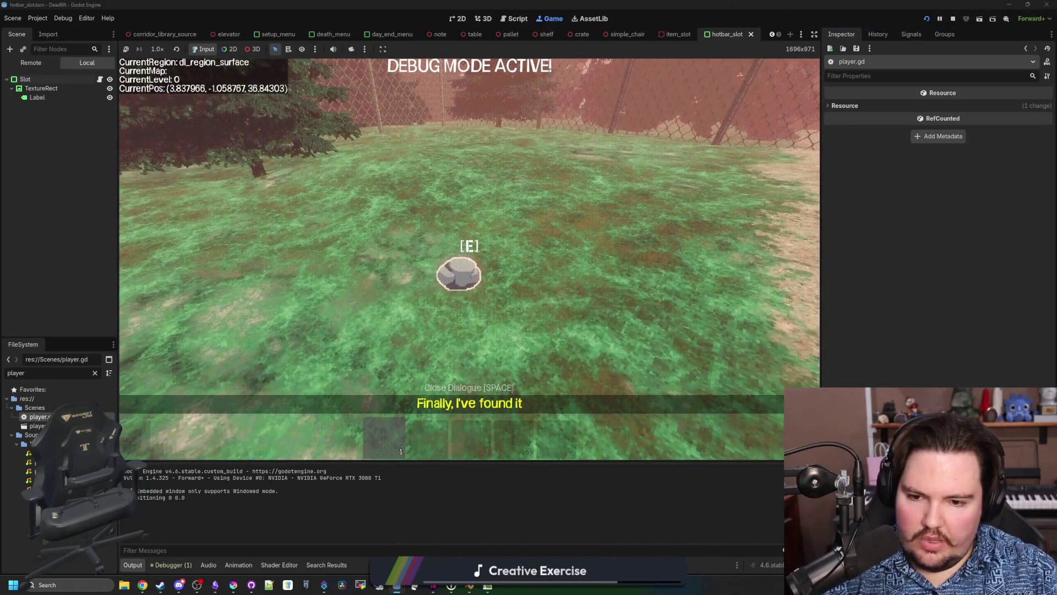
{"action": "key", "text": "s"}
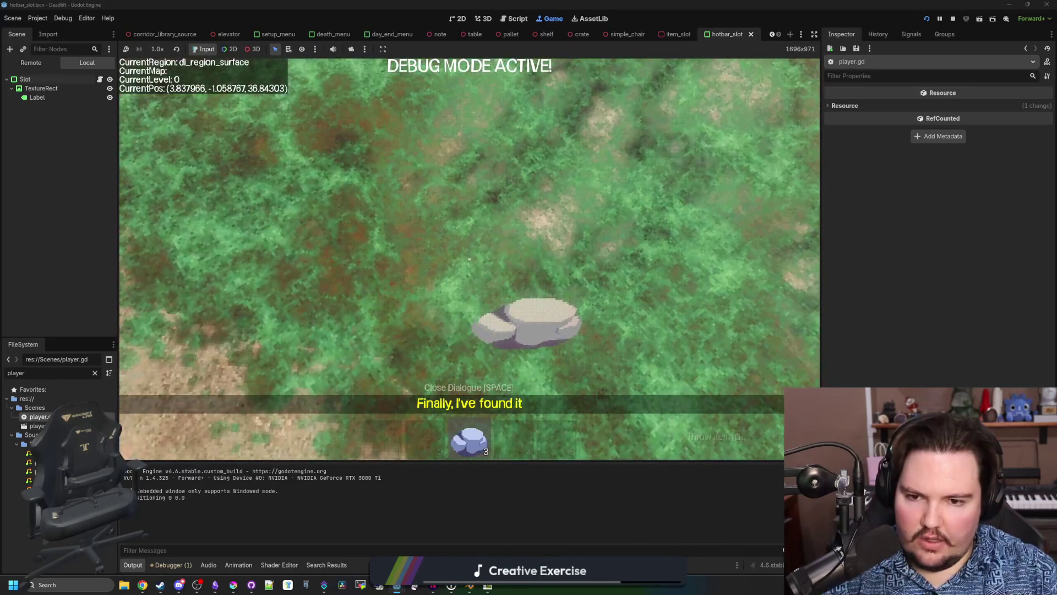
{"action": "key", "text": "w"}
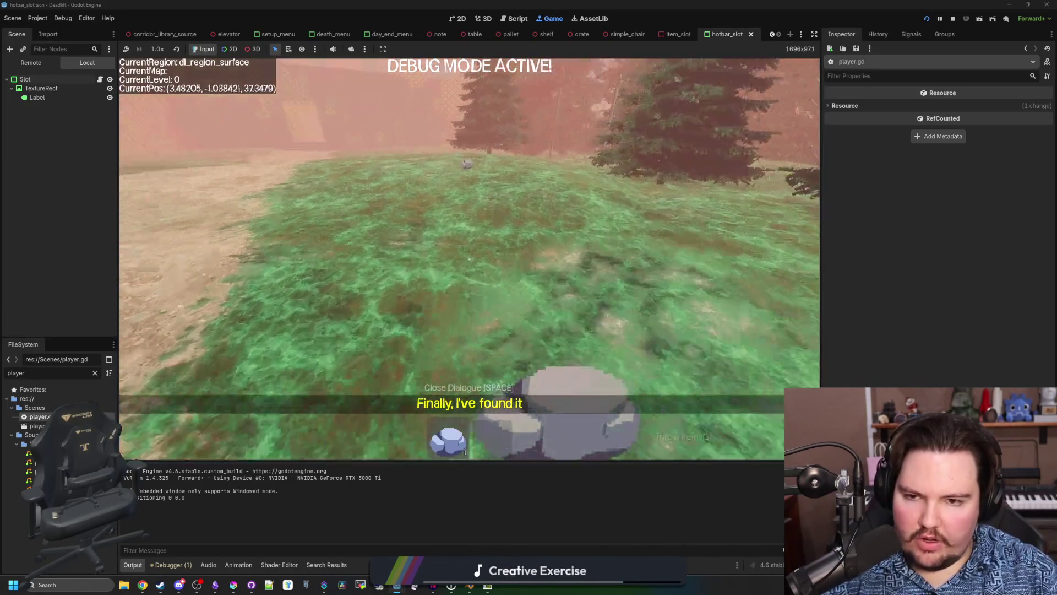
{"action": "key", "text": "w"}
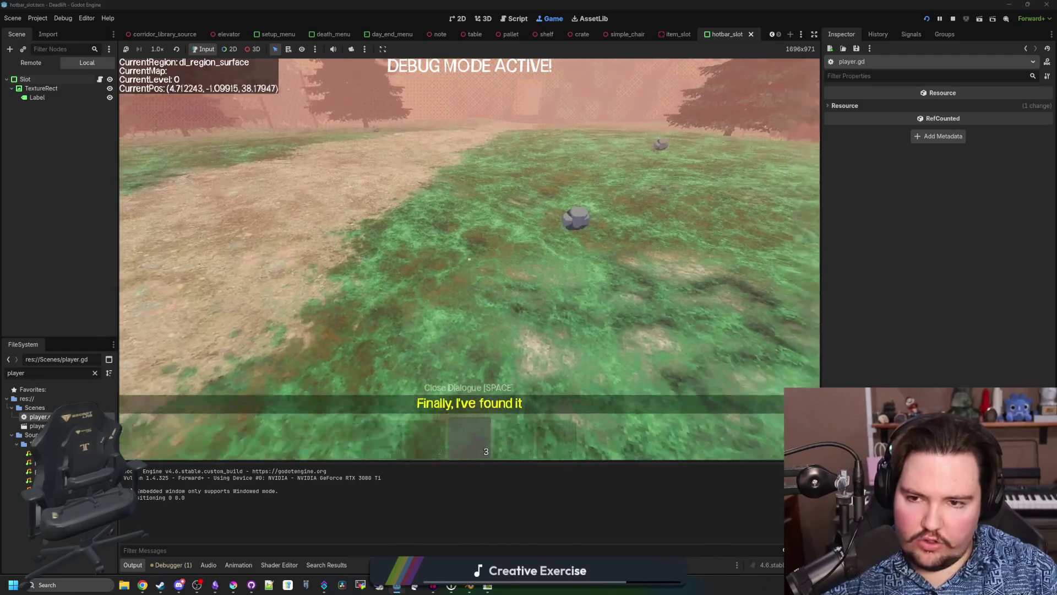
{"action": "key", "text": "e"}
{"action": "key", "text": "q"}
Step: Walk toward the walled building using slots 2 and 4, pause, then stop the game with F8
{"action": "key", "text": "w"}
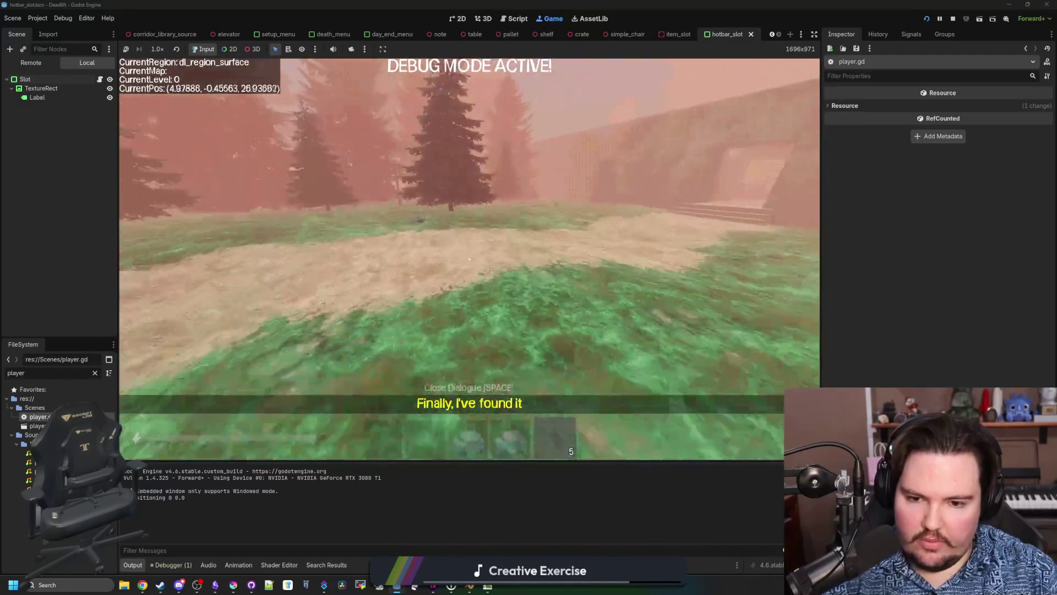
{"action": "key", "text": "w"}
{"action": "key", "text": "2"}
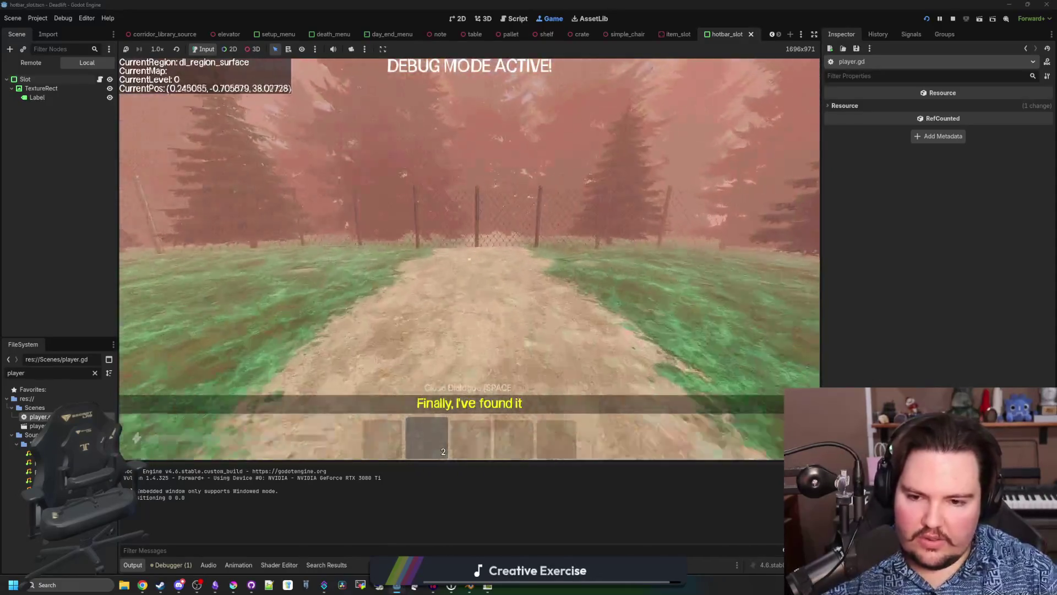
{"action": "key", "text": "4"}
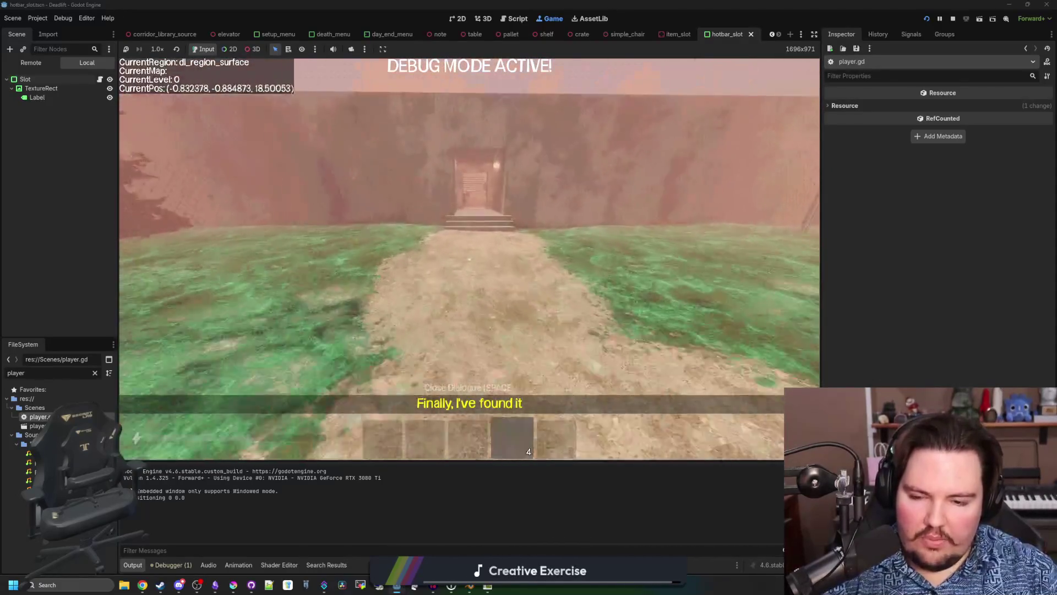
{"action": "key", "text": "Escape"}
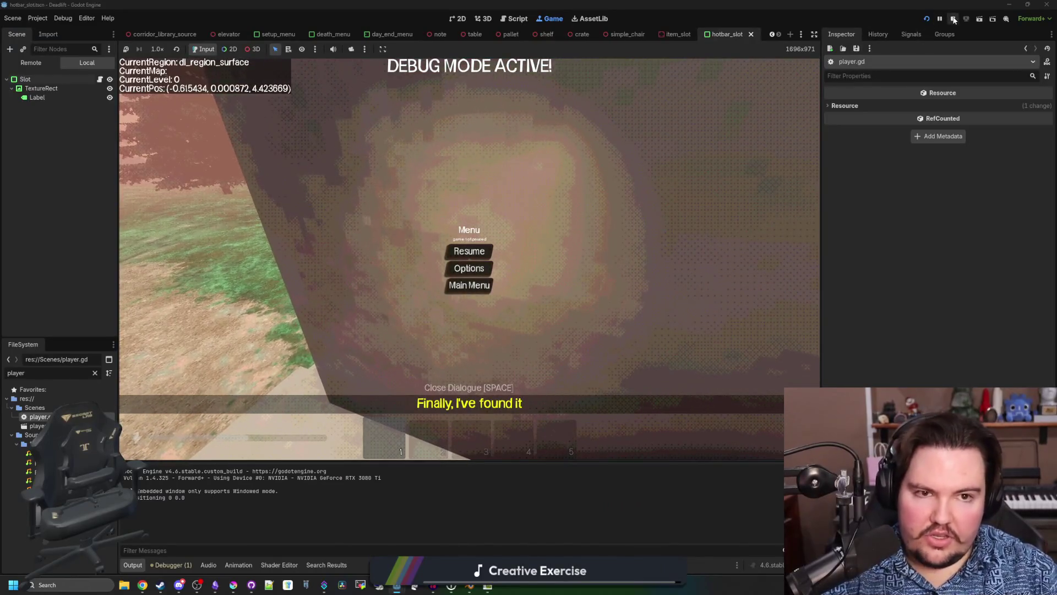
{"action": "key", "text": "F8"}
{"action": "key", "text": "ctrl+s"}
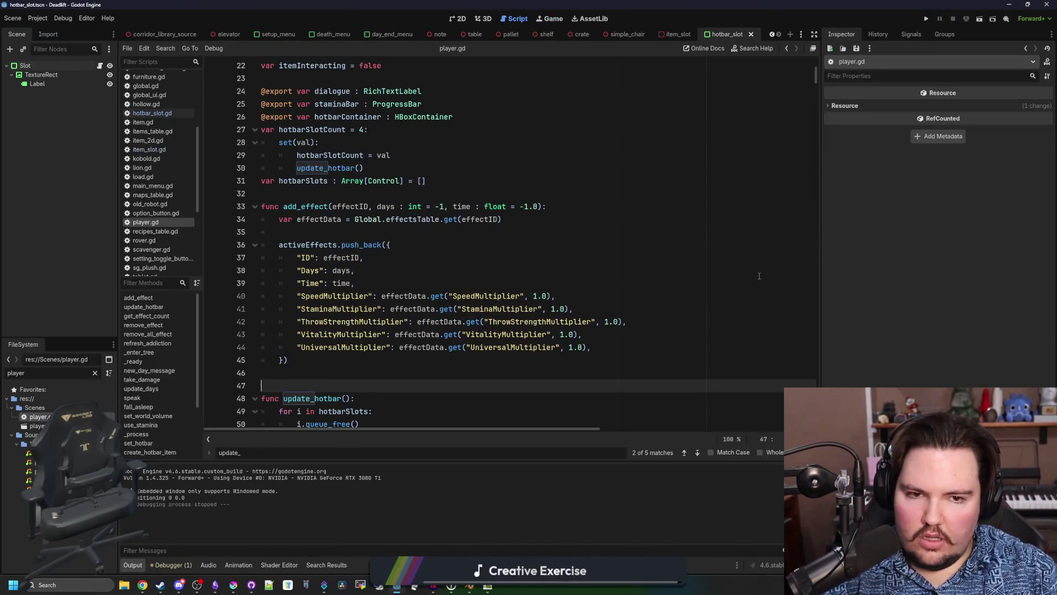
Step: Search player.gd for 'test' to locate the hotbarSlotCount test-input block
{"action": "scroll", "coordinate": [384, 366], "scroll_direction": "up", "scroll_amount": 5}
{"action": "left_click", "coordinate": [371, 325]}
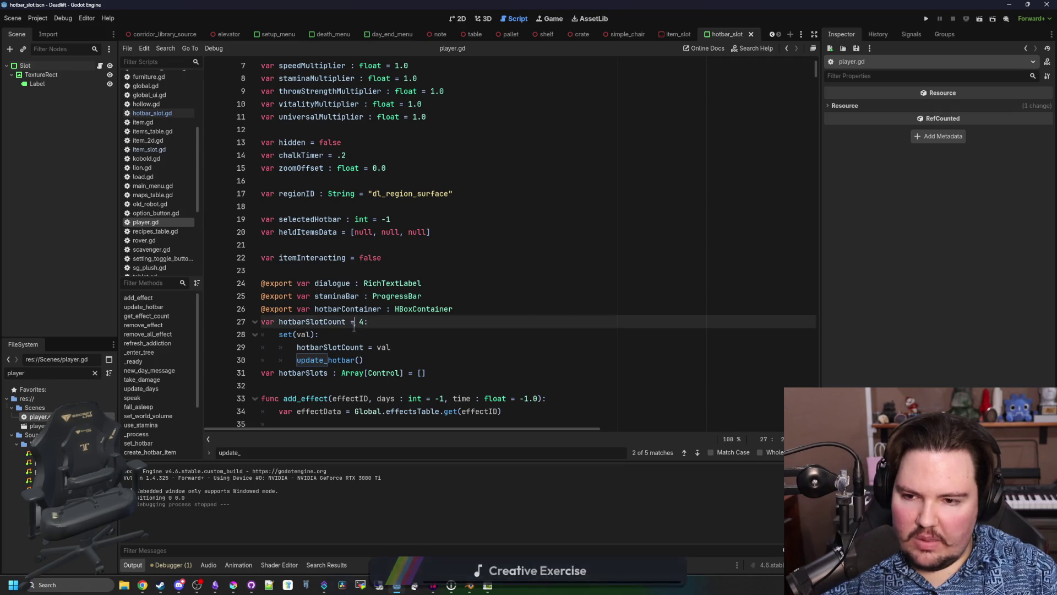
{"action": "scroll", "coordinate": [371, 325], "scroll_direction": "down", "scroll_amount": 4}
{"action": "left_click", "coordinate": [597, 266]}
{"action": "key", "text": "ctrl+f"}
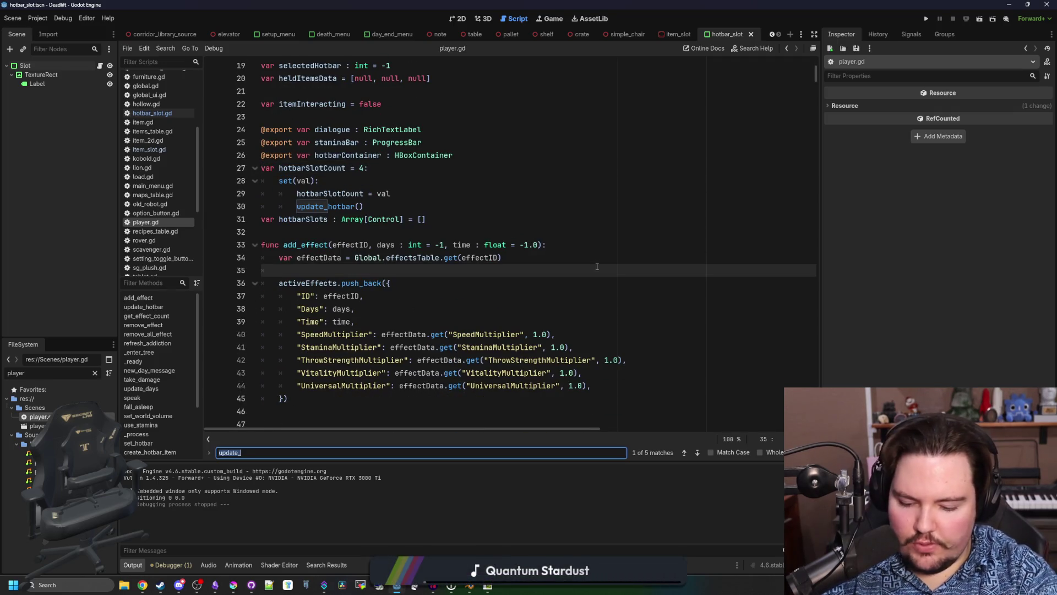
{"action": "type", "text": "test"}
Step: Comment out lines 304–308 with Ctrl+K and save the script
{"action": "left_click", "coordinate": [545, 271]}
{"action": "left_click_drag", "start_coordinate": [405, 296], "coordinate": [209, 243]}
{"action": "key", "text": "ctrl+k"}
{"action": "left_click", "coordinate": [289, 231]}
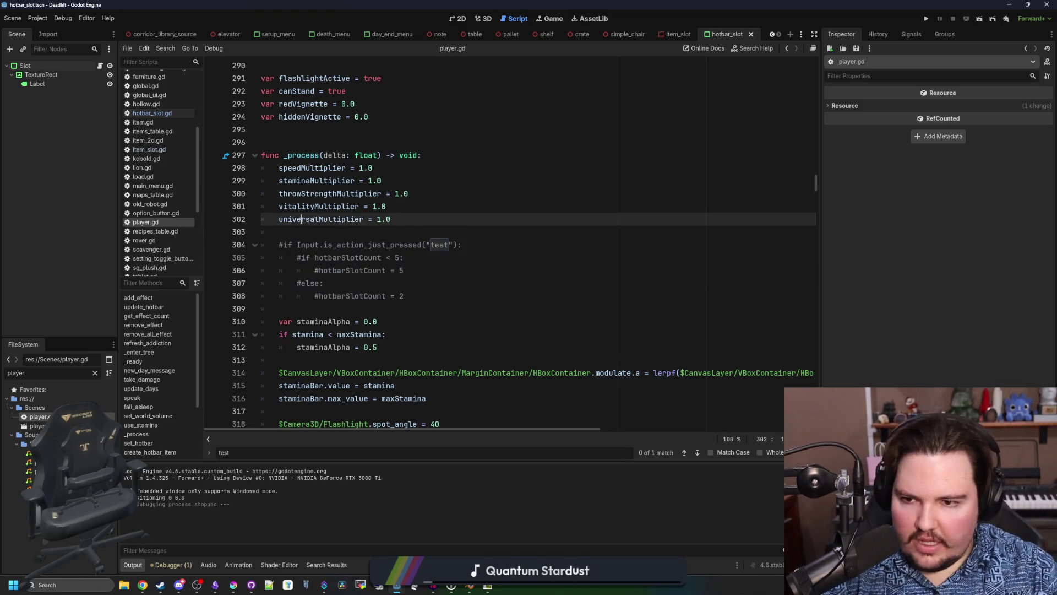
{"action": "key", "text": "ctrl+s"}
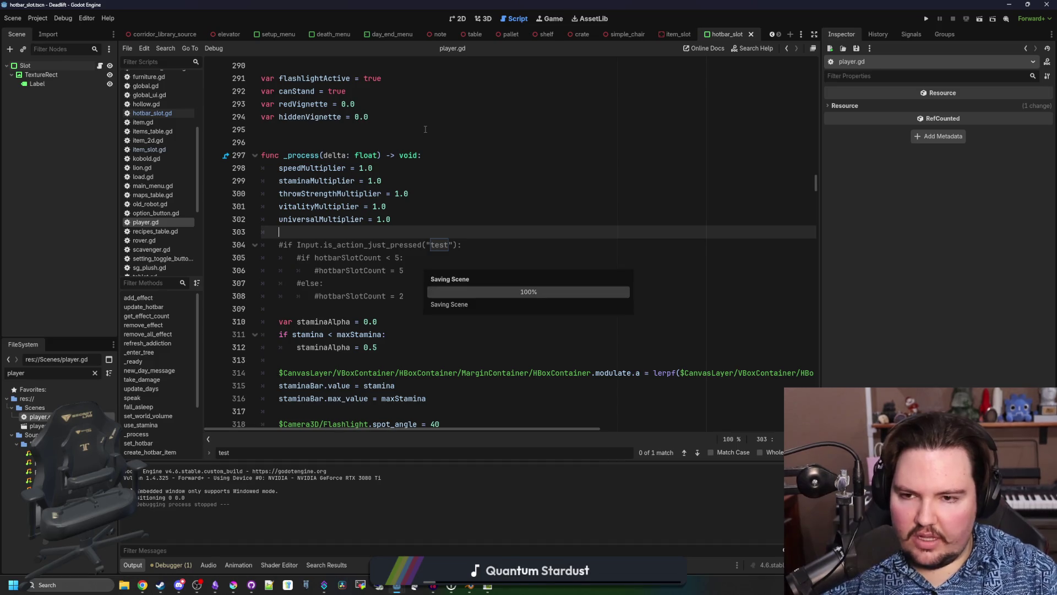
{"action": "left_click", "coordinate": [550, 18]}
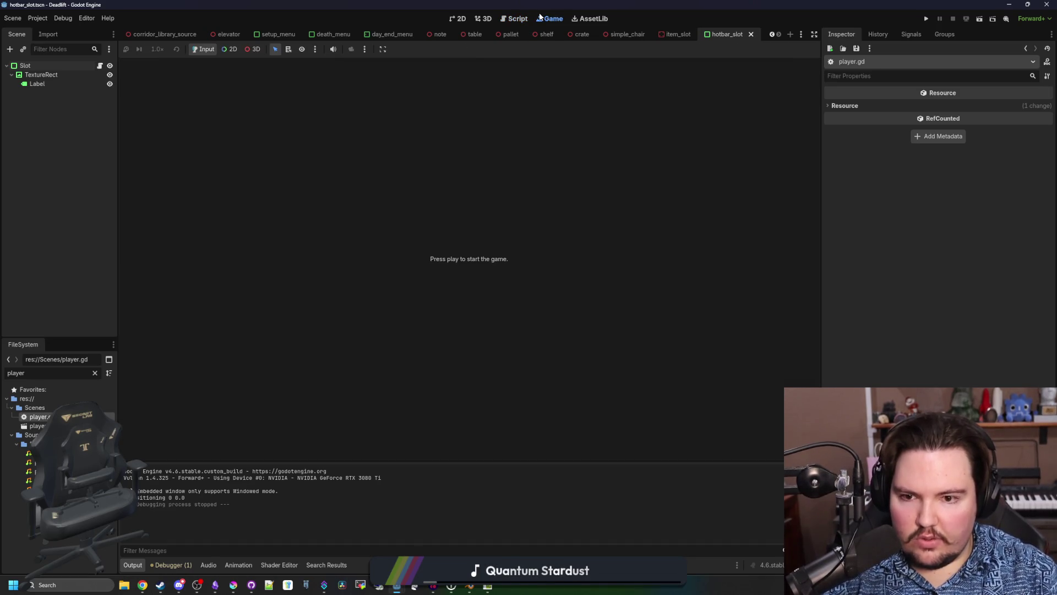
Step: Run the project, enter the debug code, start a run, then pull up the Deadlift notes
{"action": "left_click", "coordinate": [926, 20]}
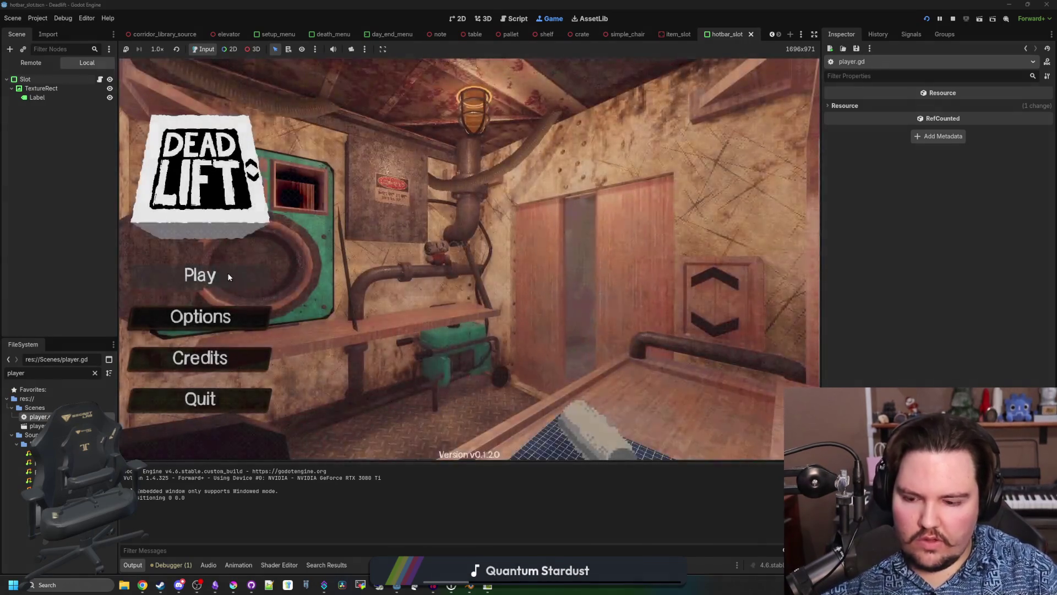
{"action": "type", "text": "dwasdwa"}
{"action": "left_click", "coordinate": [474, 307]}
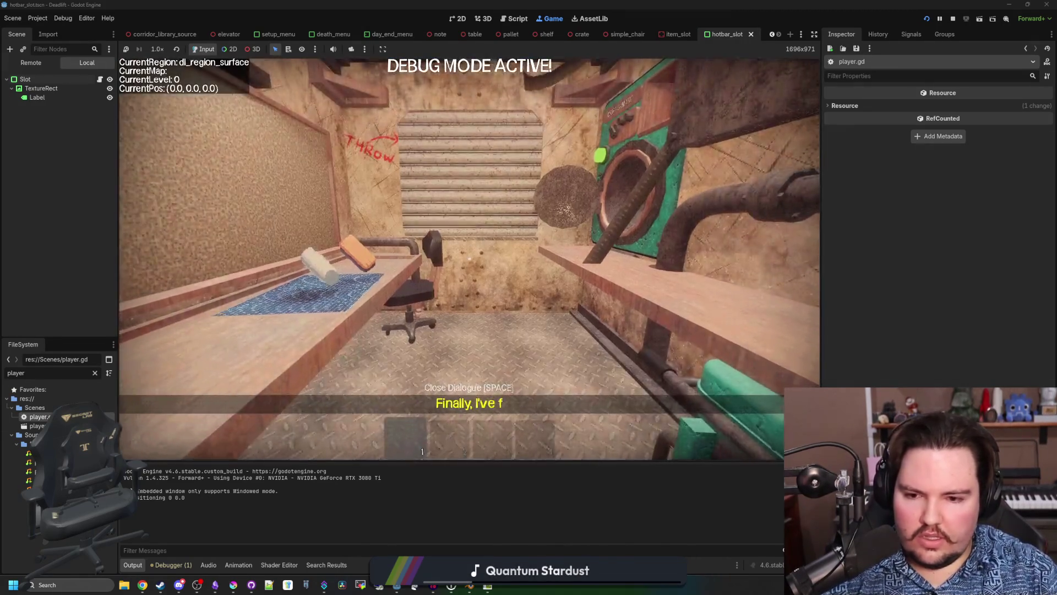
{"action": "key", "text": "super"}
{"action": "left_click", "coordinate": [217, 588]}
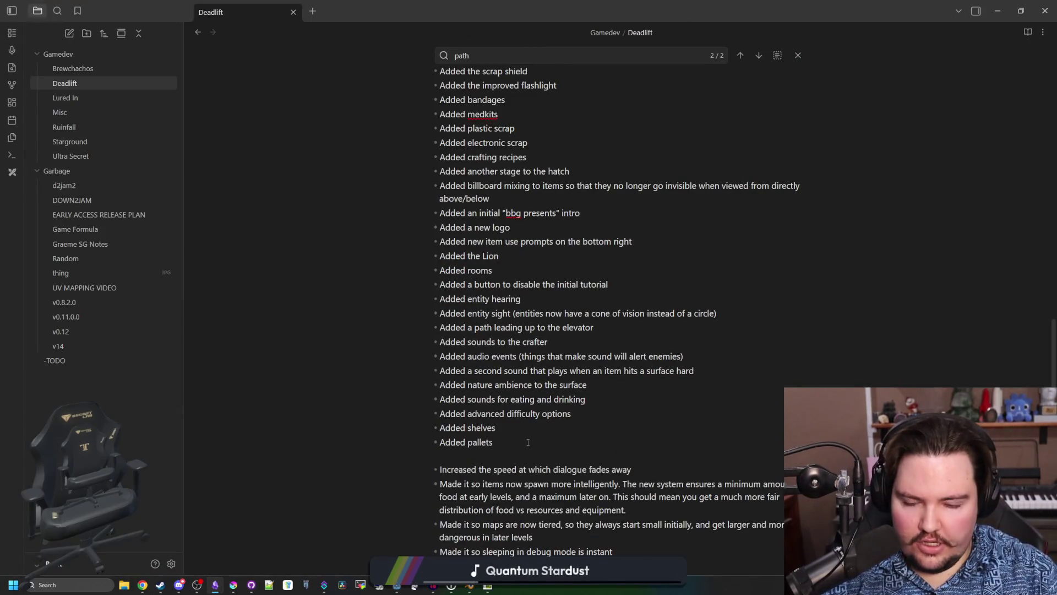
Step: Add change-log bullets for crates, randomly rotating furniture, and a dynamic hotbar slot system for future backpacks
{"action": "key", "text": "Return"}
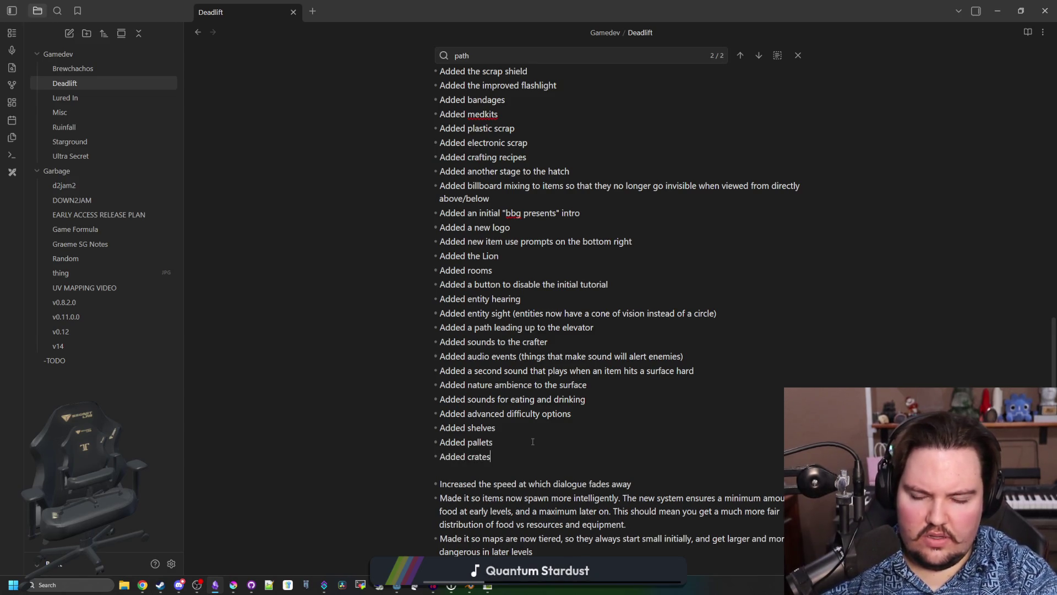
{"action": "scroll", "coordinate": [506, 394], "scroll_direction": "down", "scroll_amount": 3}
{"action": "scroll", "coordinate": [619, 490], "scroll_direction": "down", "scroll_amount": 4}
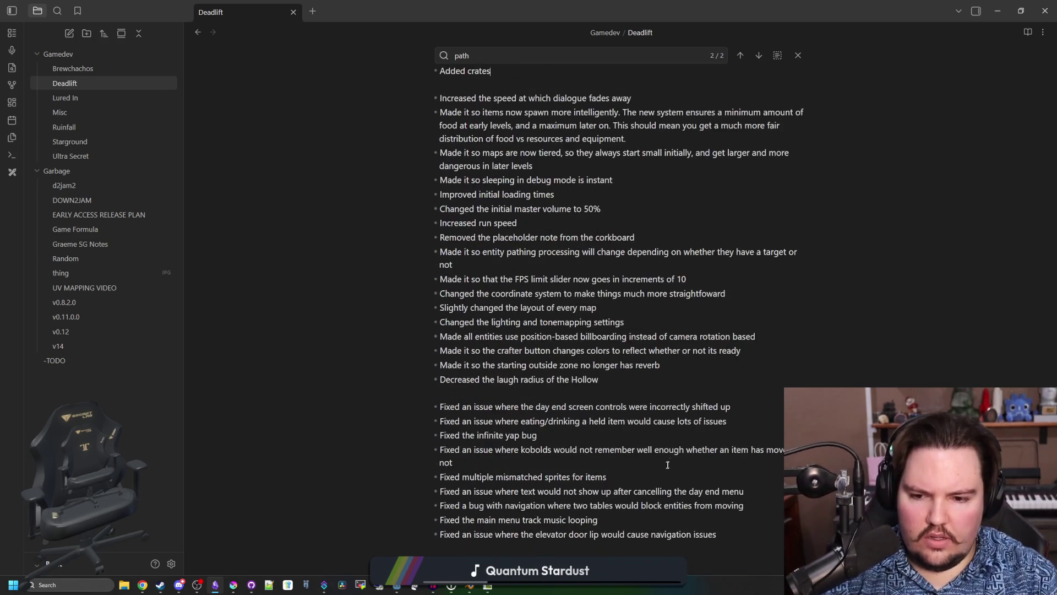
{"action": "key", "text": "Return"}
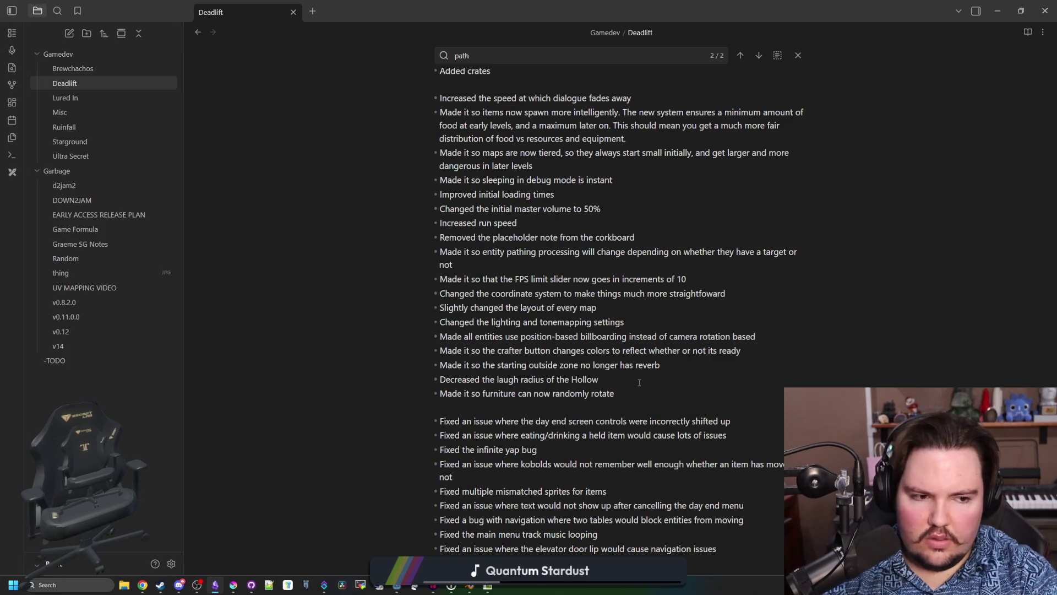
{"action": "key", "text": "Return"}
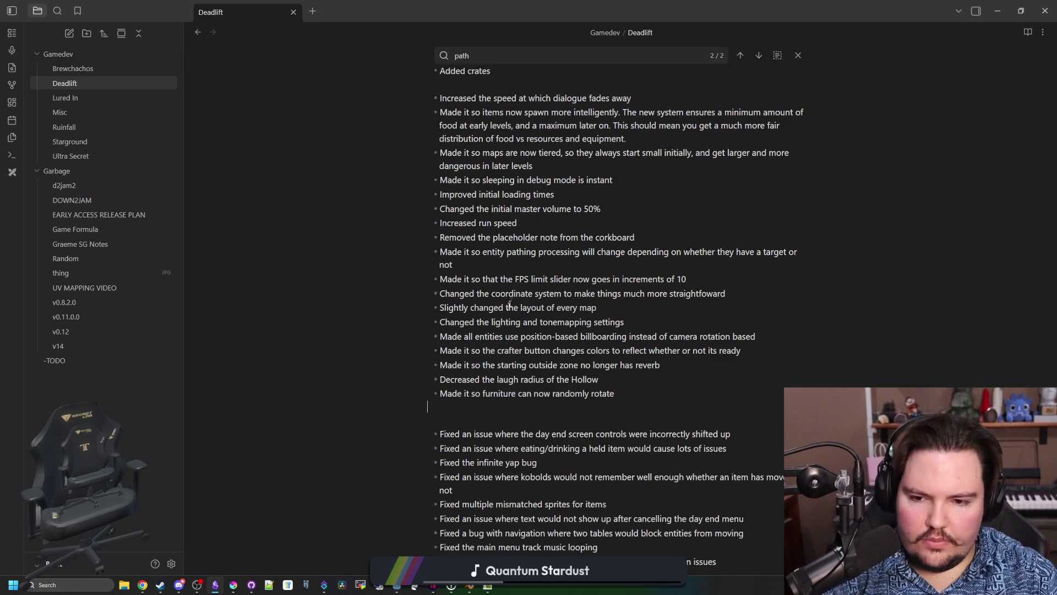
{"action": "scroll", "coordinate": [516, 292], "scroll_direction": "up", "scroll_amount": 5}
{"action": "key", "text": "Return"}
{"action": "type", "text": "Ad"}
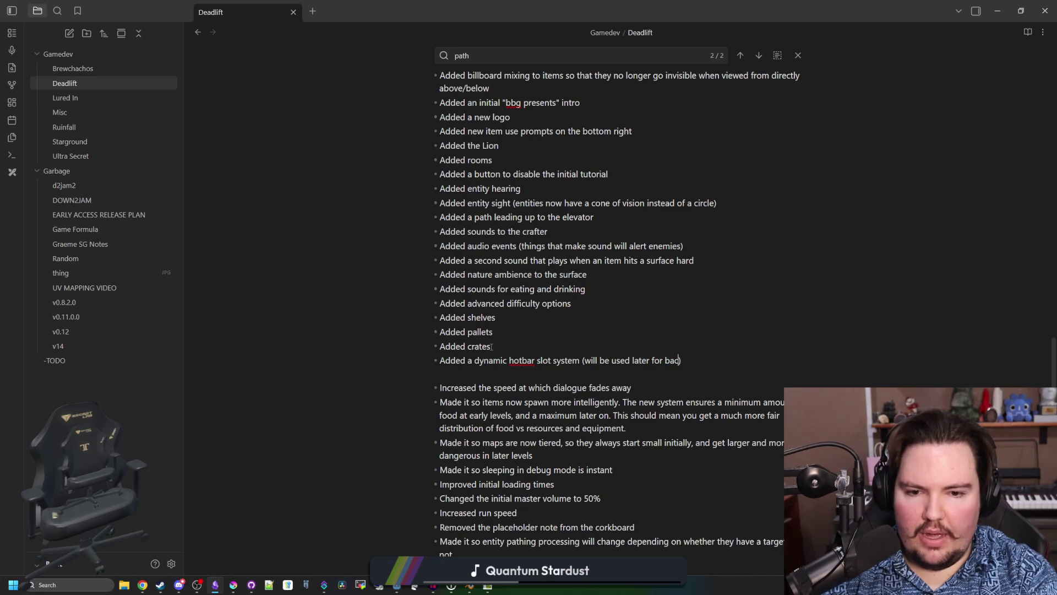
{"action": "right_click", "coordinate": [492, 346]}
{"action": "left_click", "coordinate": [572, 340]}
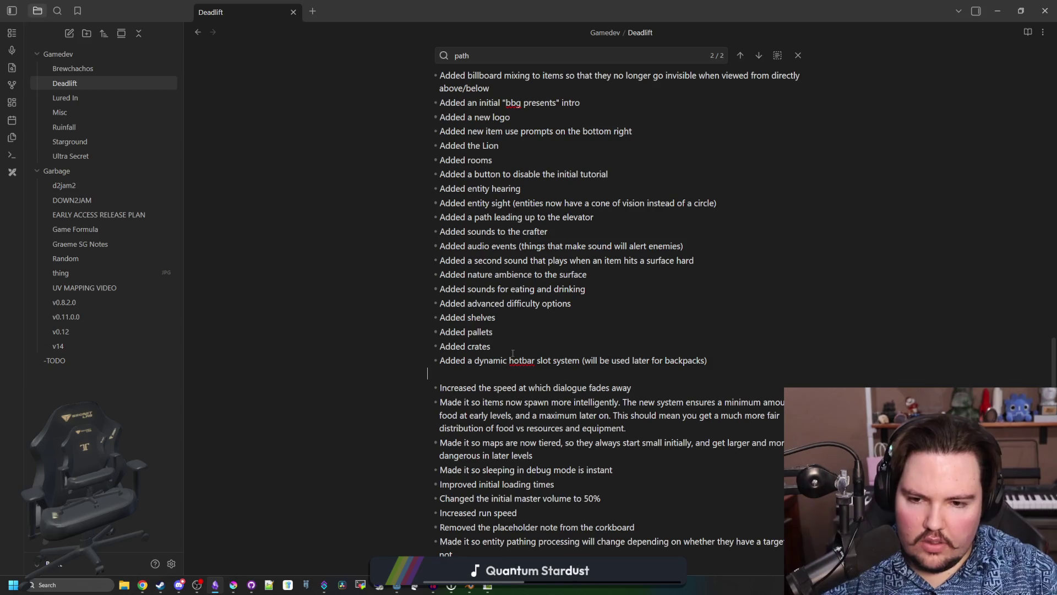
{"action": "key", "text": "alt+Tab"}
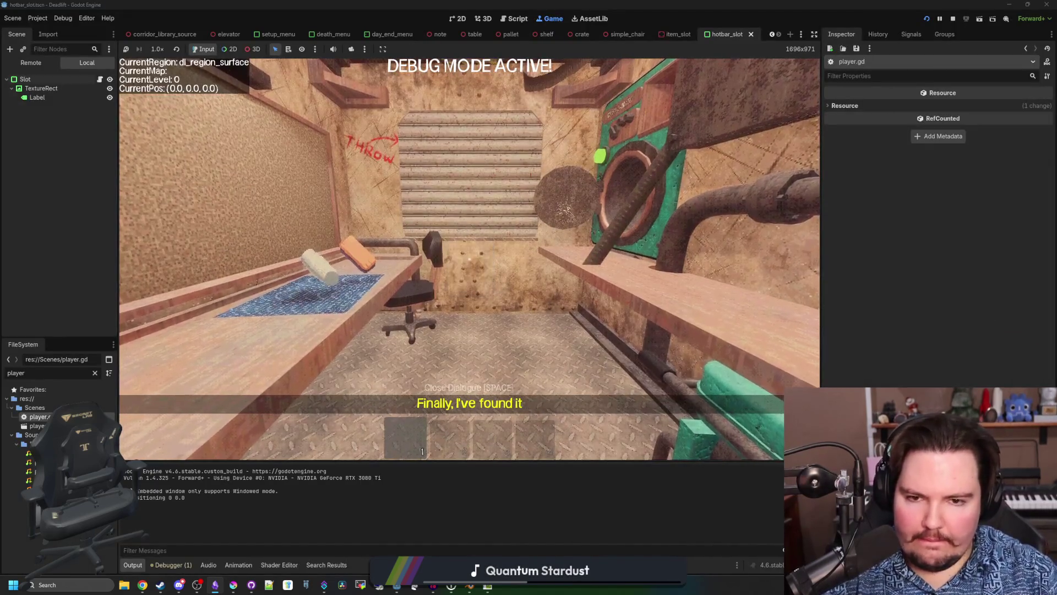
Step: Walk through the doorway, pause, glance at the Deadlift notes, and resume the game
{"action": "key", "text": "w"}
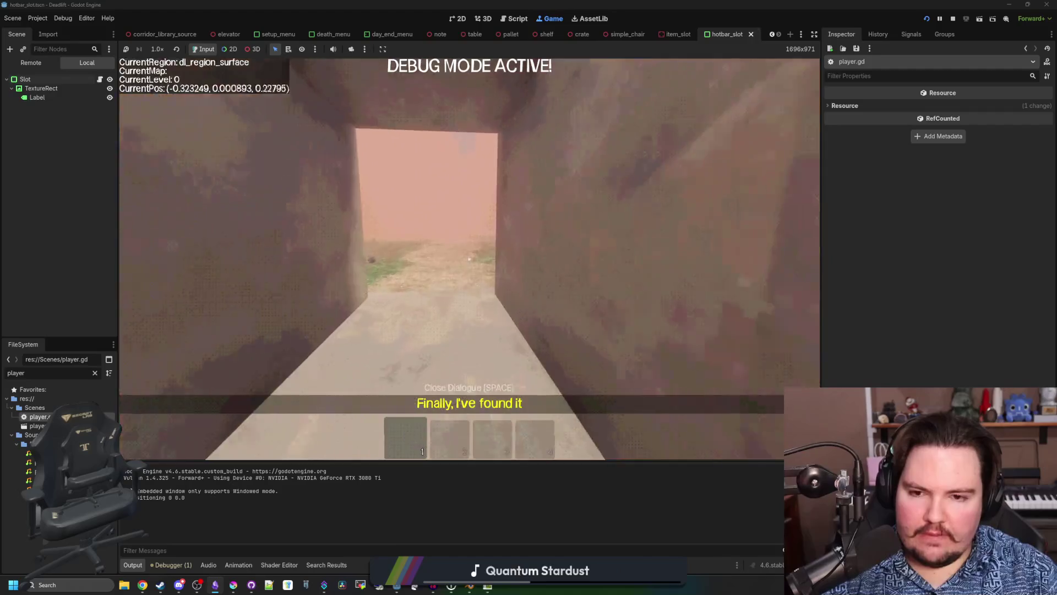
{"action": "key", "text": "Escape"}
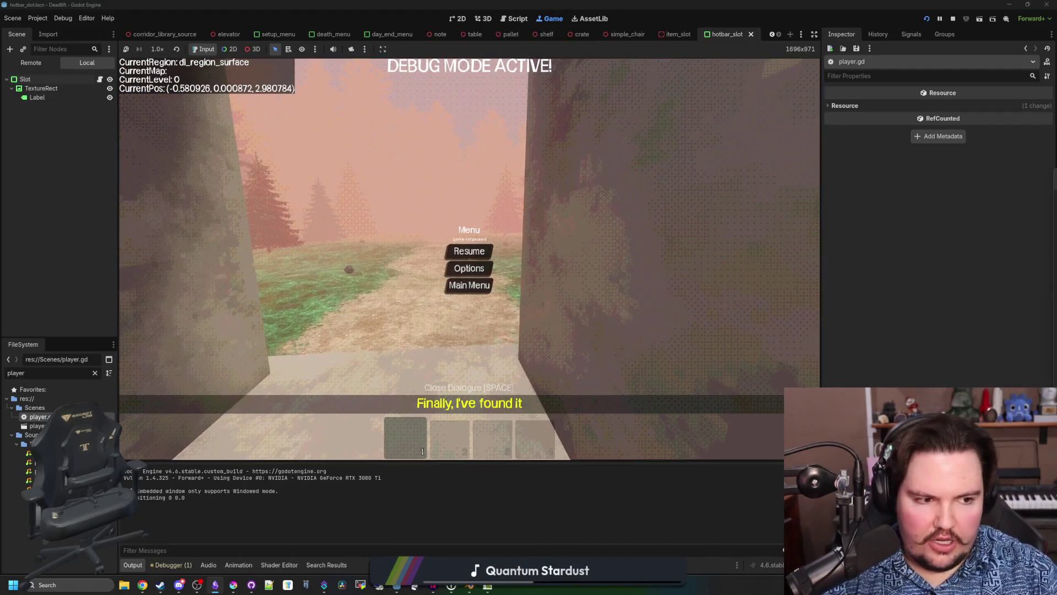
{"action": "key", "text": "alt+Tab"}
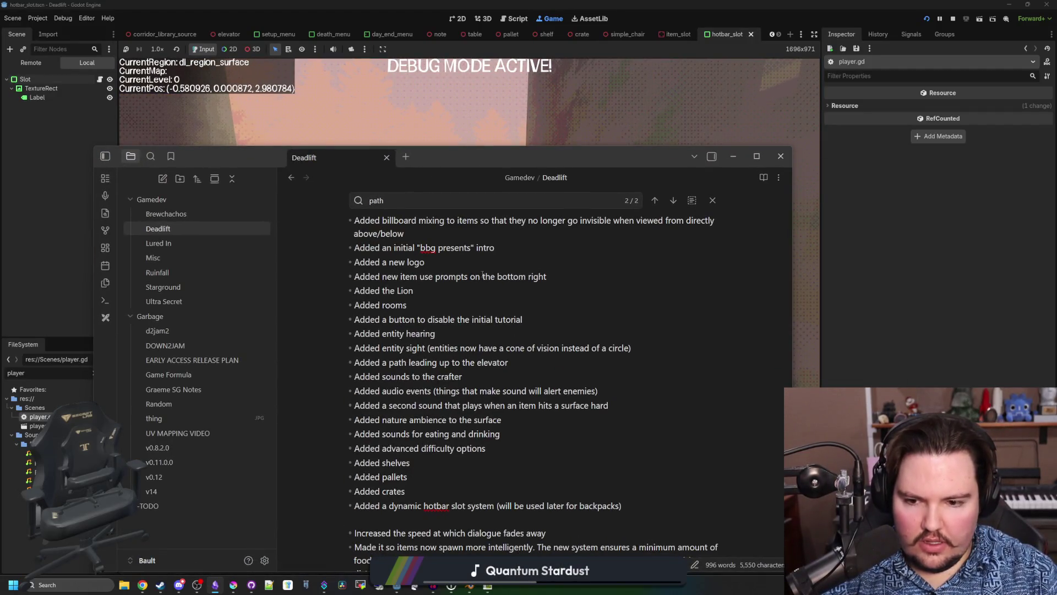
{"action": "left_click", "coordinate": [457, 125]}
{"action": "left_click", "coordinate": [470, 249]}
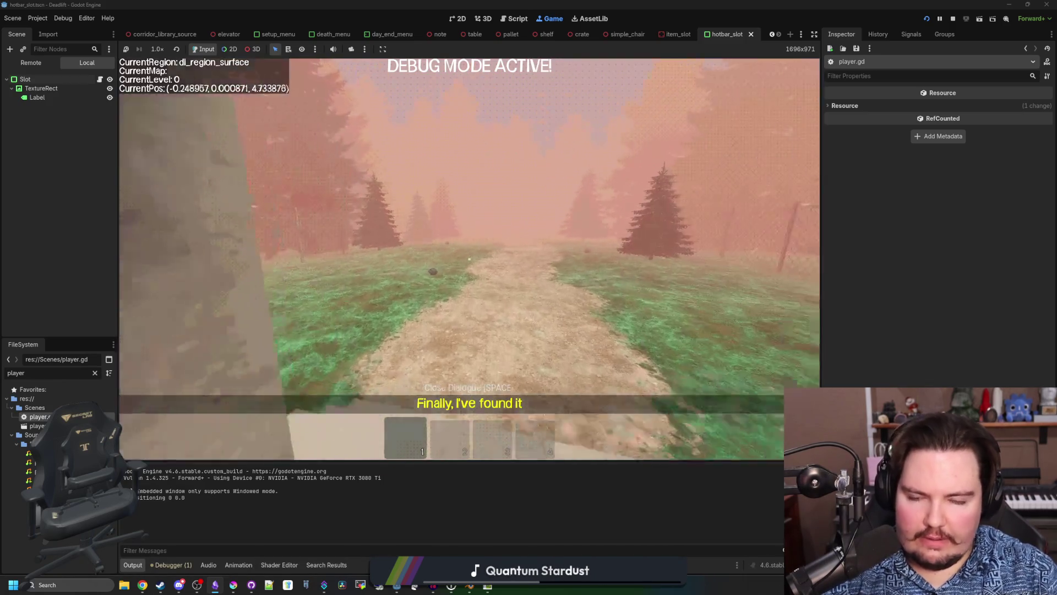
Step: Pick up the field rock with E, drop and throw it with G, then enter the elevator
{"action": "key", "text": "w"}
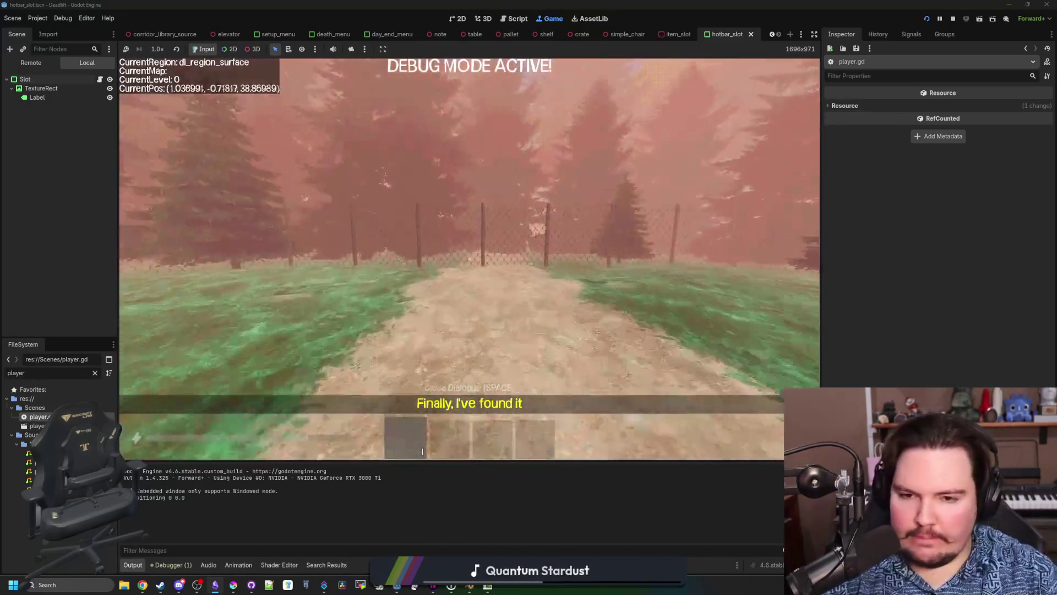
{"action": "key", "text": "w"}
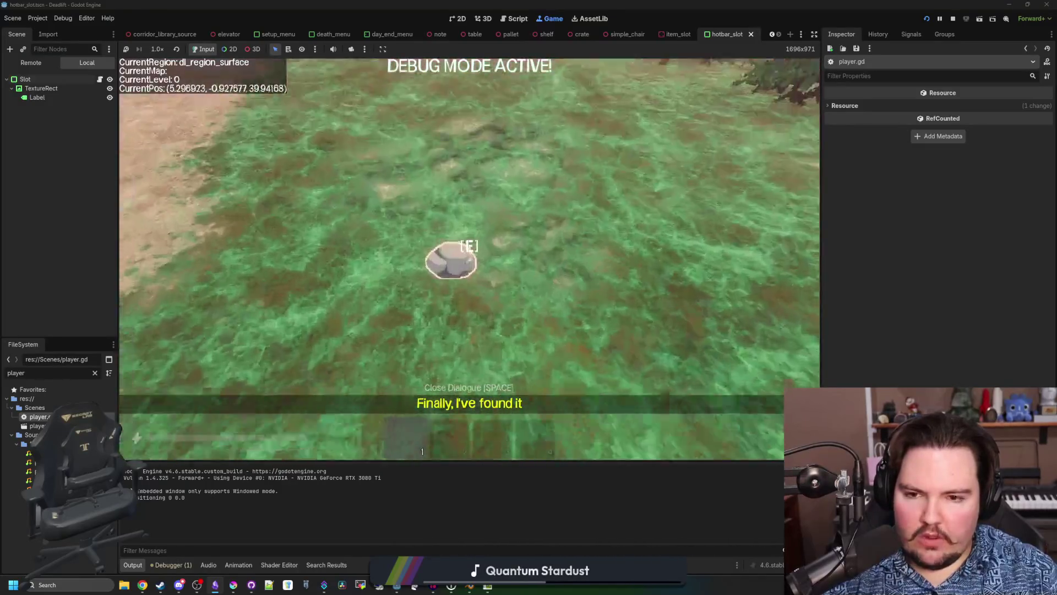
{"action": "key", "text": "e"}
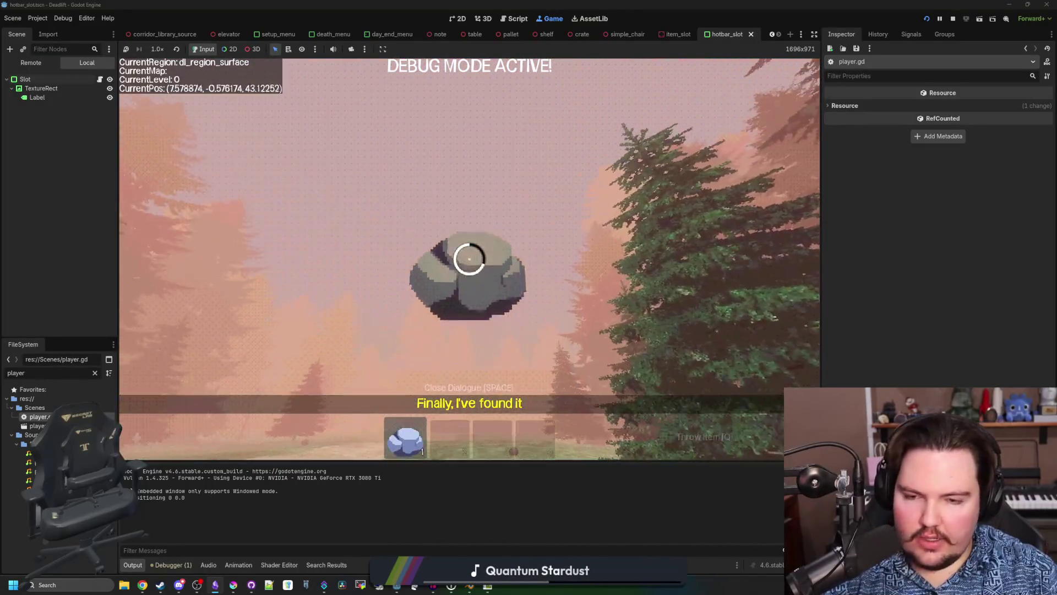
{"action": "key", "text": "g"}
{"action": "key", "text": "e"}
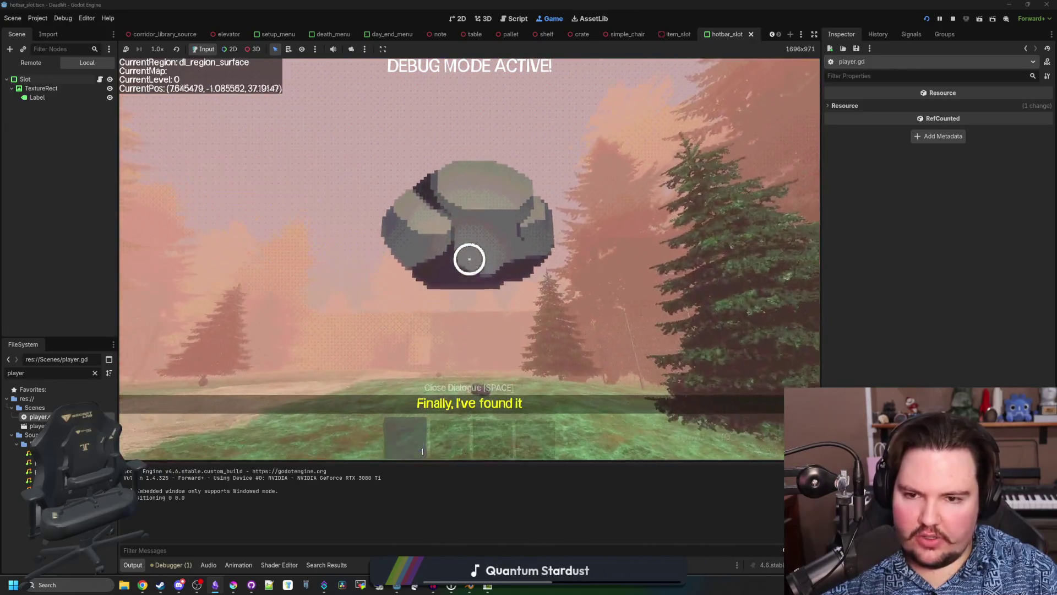
{"action": "key", "text": "g"}
{"action": "key", "text": "w"}
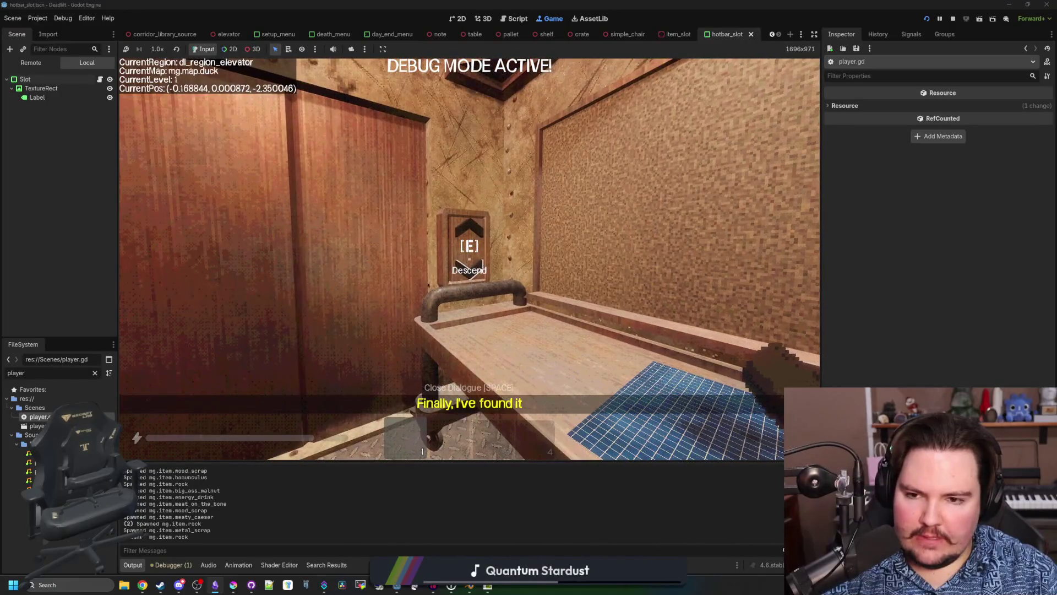
Step: Walk the player through the corridor and breakroom over to the item table
{"action": "key", "text": "w"}
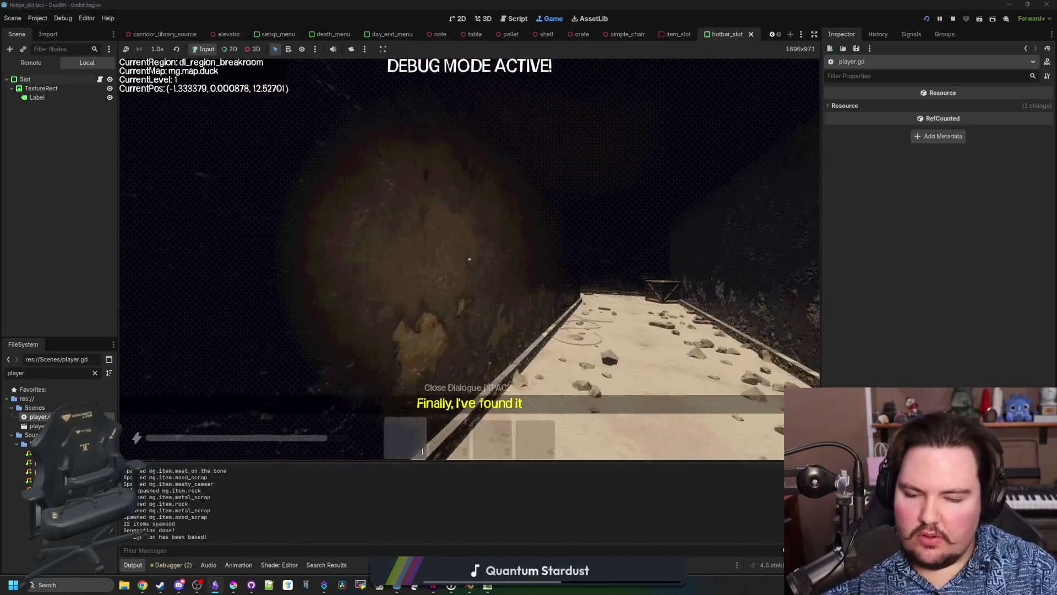
{"action": "key", "text": "w"}
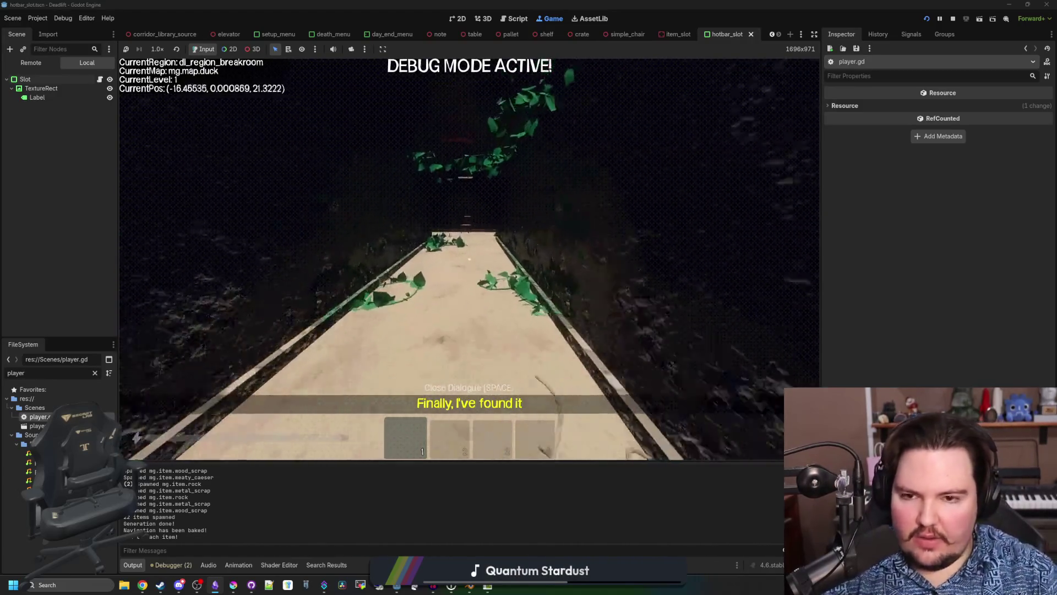
{"action": "key", "text": "w"}
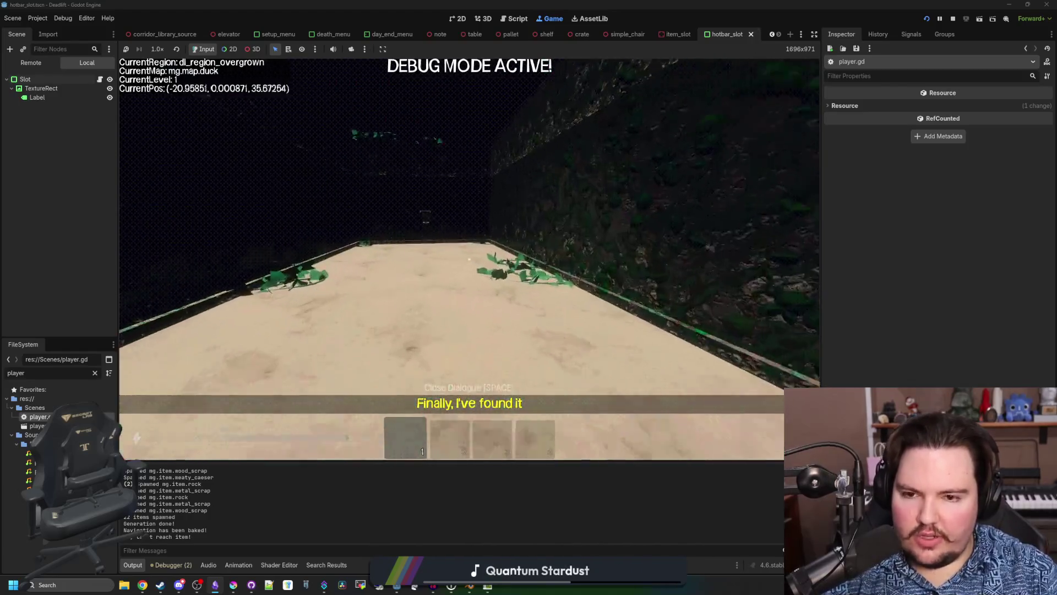
{"action": "key", "text": "w"}
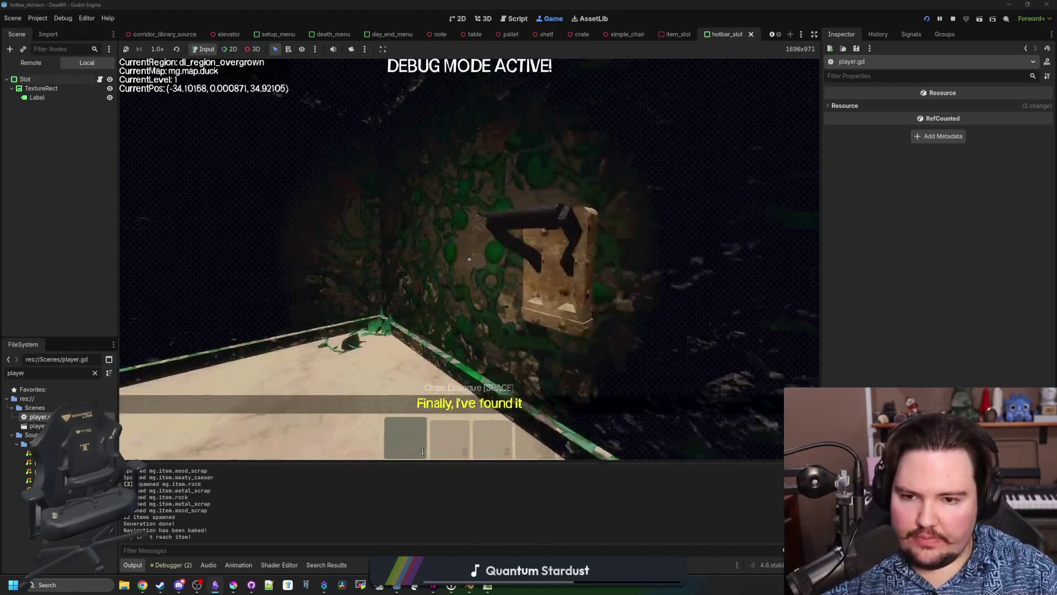
{"action": "key", "text": "w"}
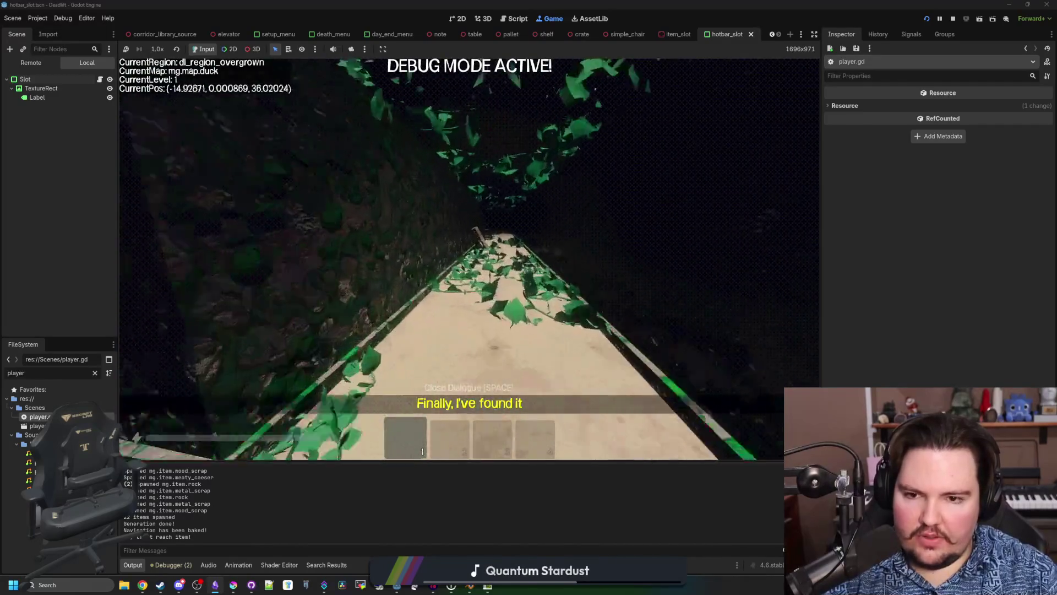
{"action": "key", "text": "w"}
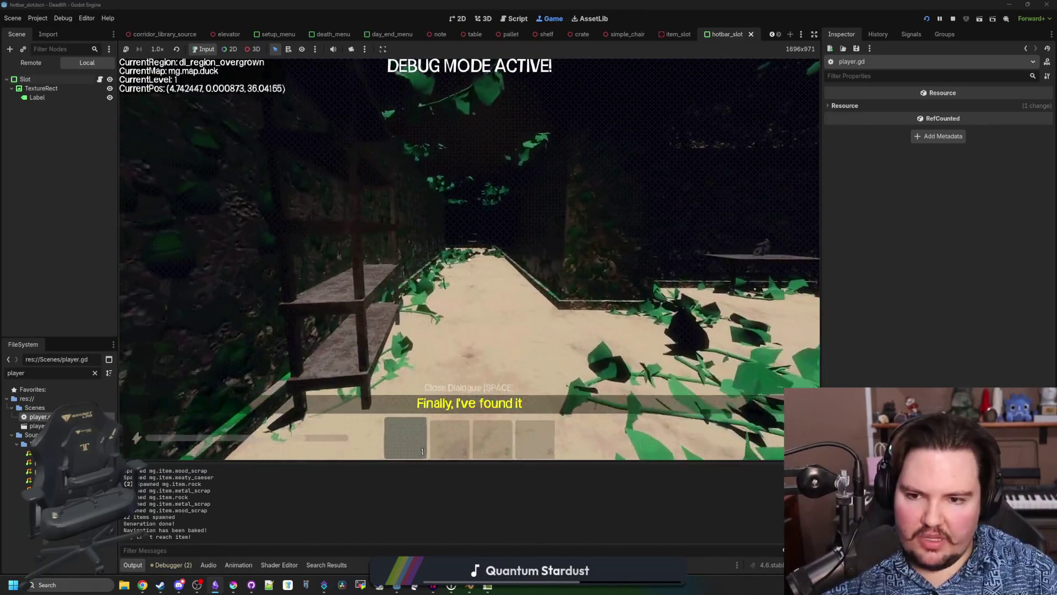
{"action": "key", "text": "w"}
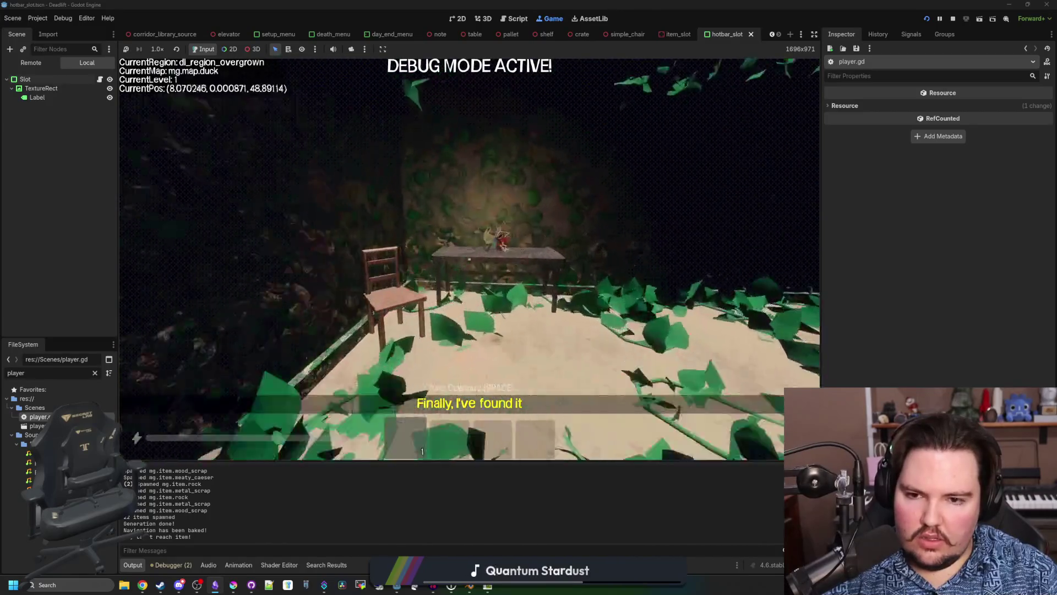
{"action": "key", "text": "w"}
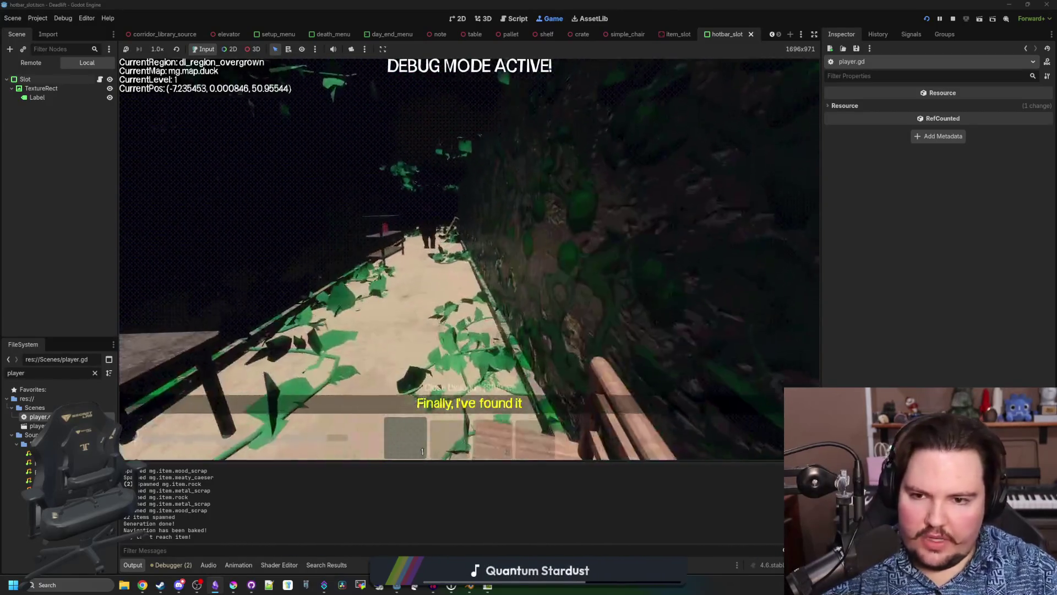
{"action": "key", "text": "w"}
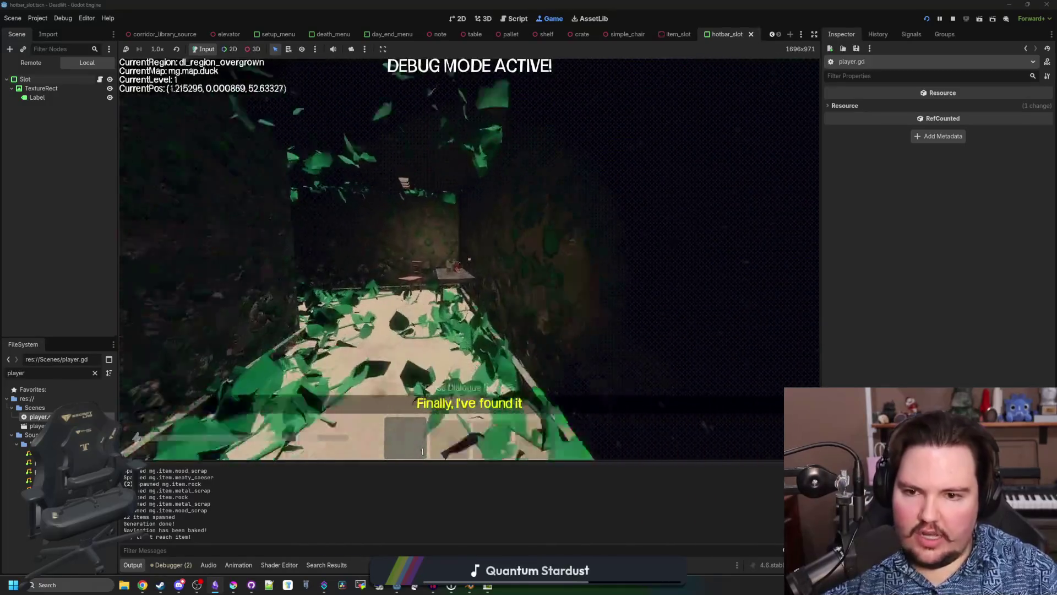
Step: Pause the game, look at the Options panel, then close it back to the pause menu
{"action": "key", "text": "w"}
{"action": "key", "text": "Escape"}
{"action": "left_click", "coordinate": [470, 269]}
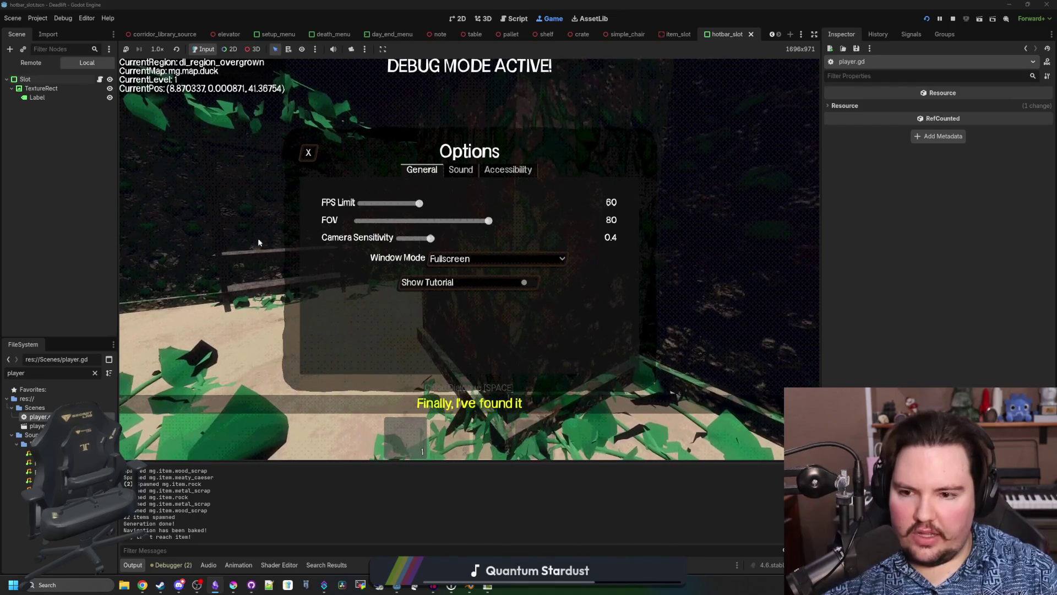
{"action": "key", "text": "Escape"}
{"action": "key", "text": "Escape"}
Step: Resume and walk back through the breakroom past the item table toward the sandy area
{"action": "key", "text": "w"}
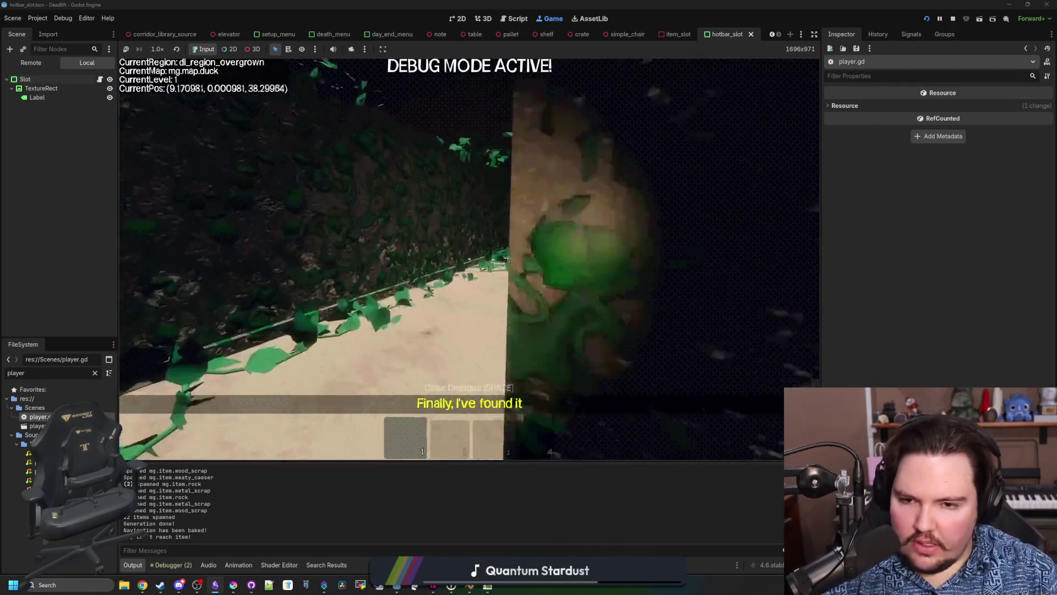
{"action": "key", "text": "w"}
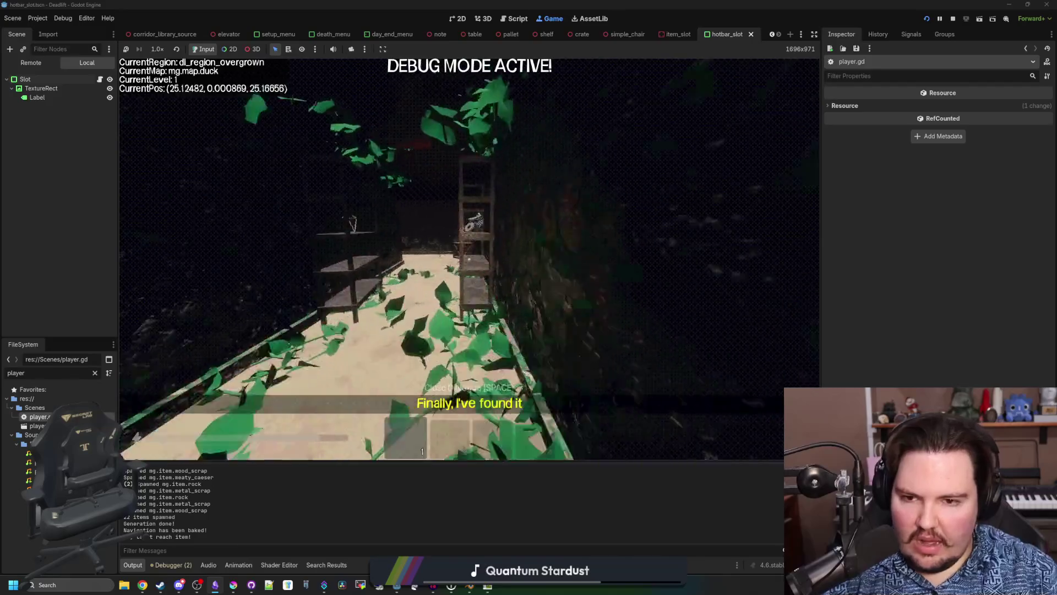
{"action": "key", "text": "w"}
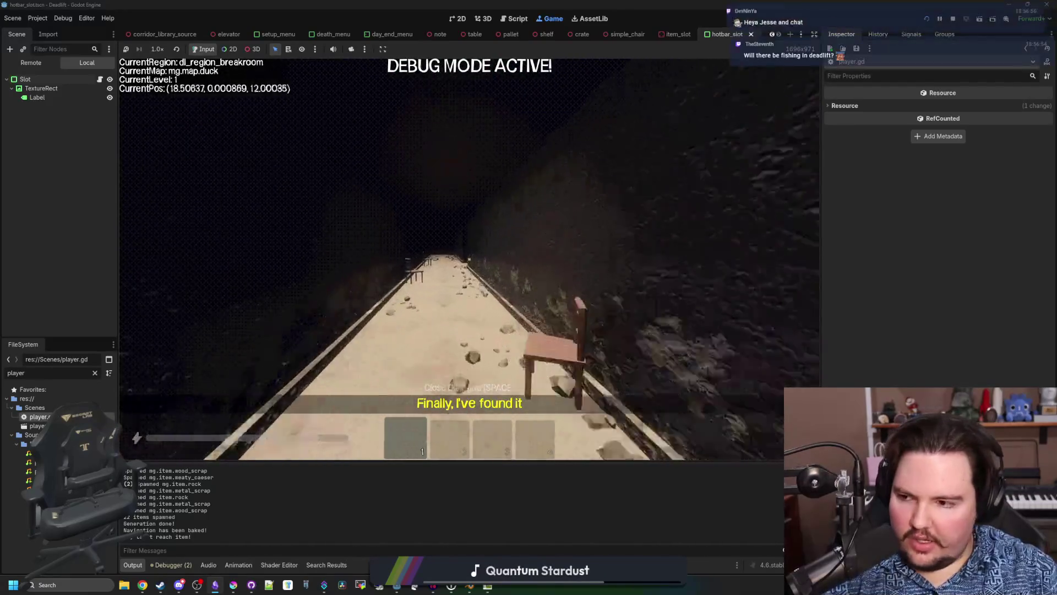
{"action": "key", "text": "w"}
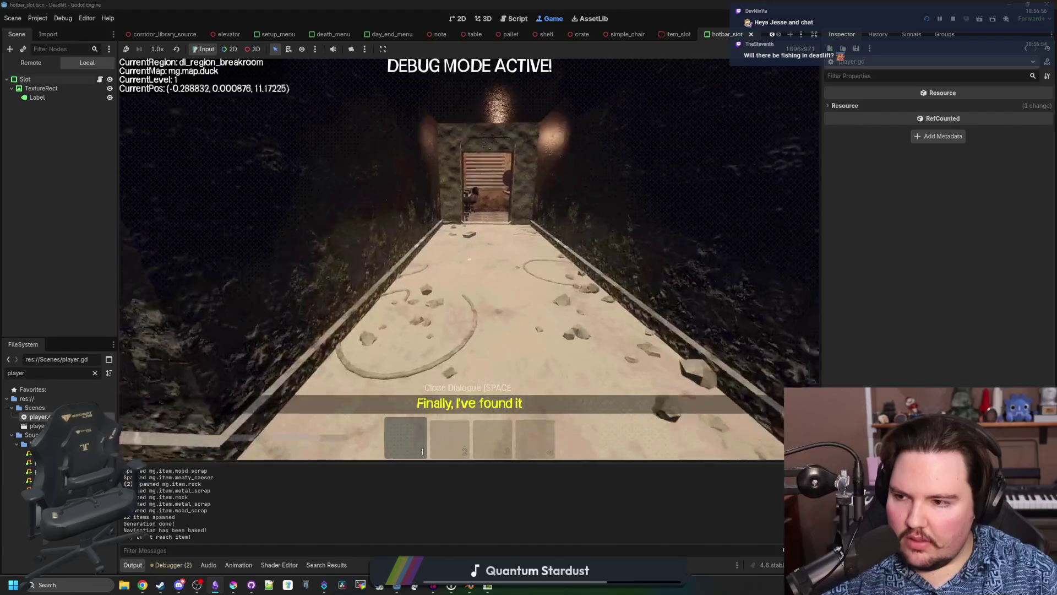
{"action": "key", "text": "w"}
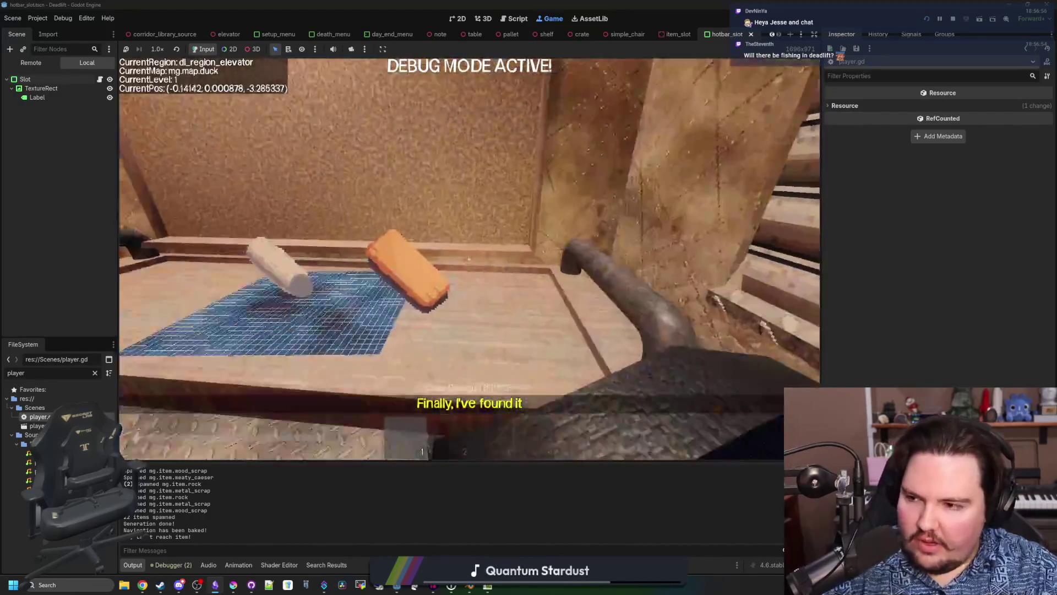
{"action": "key", "text": "w"}
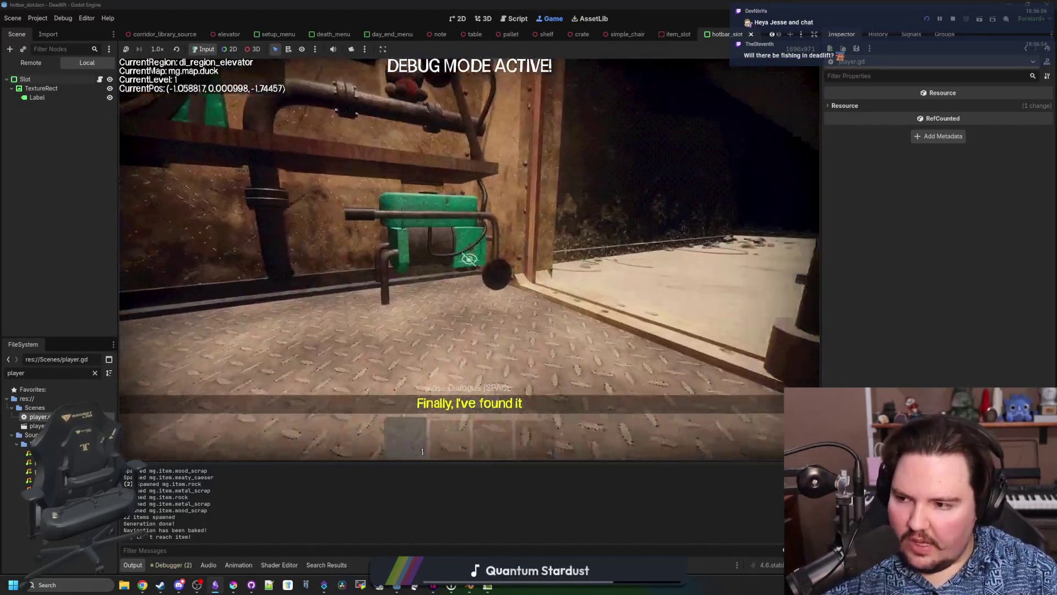
{"action": "key", "text": "w"}
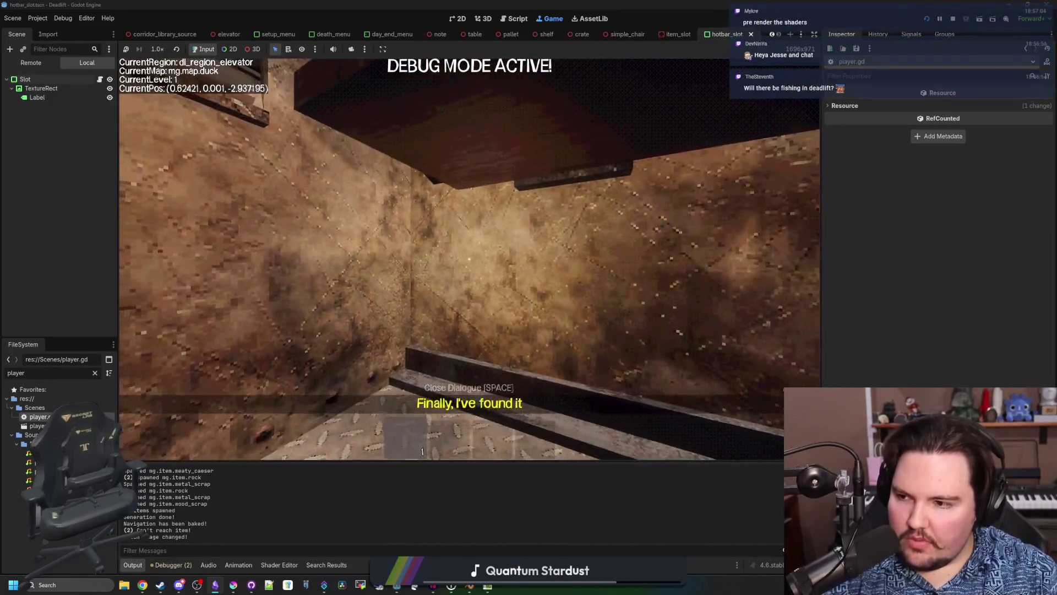
{"action": "key", "text": "w"}
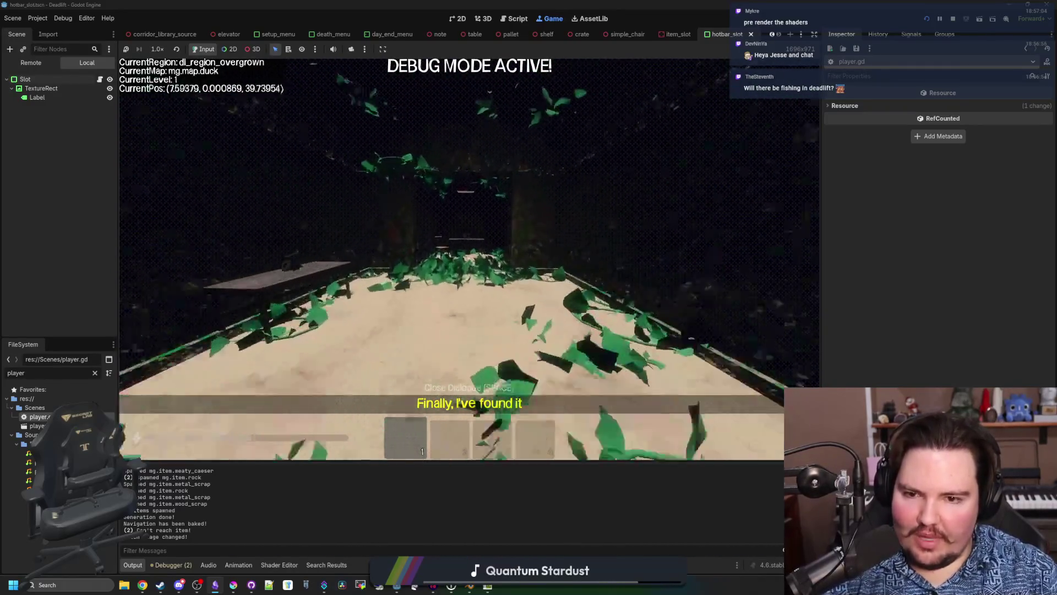
{"action": "key", "text": "w"}
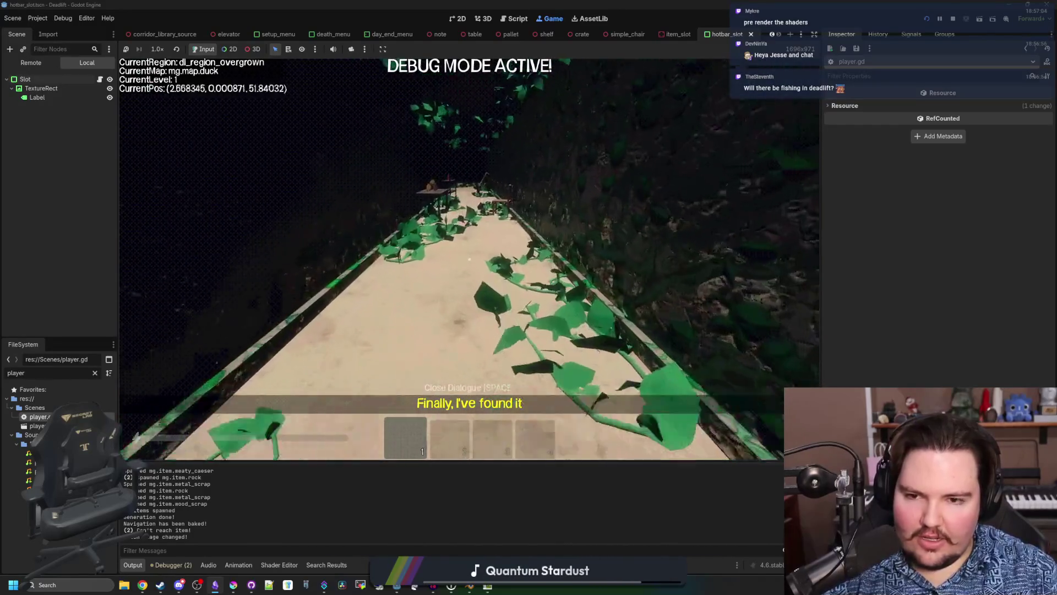
{"action": "key", "text": "w"}
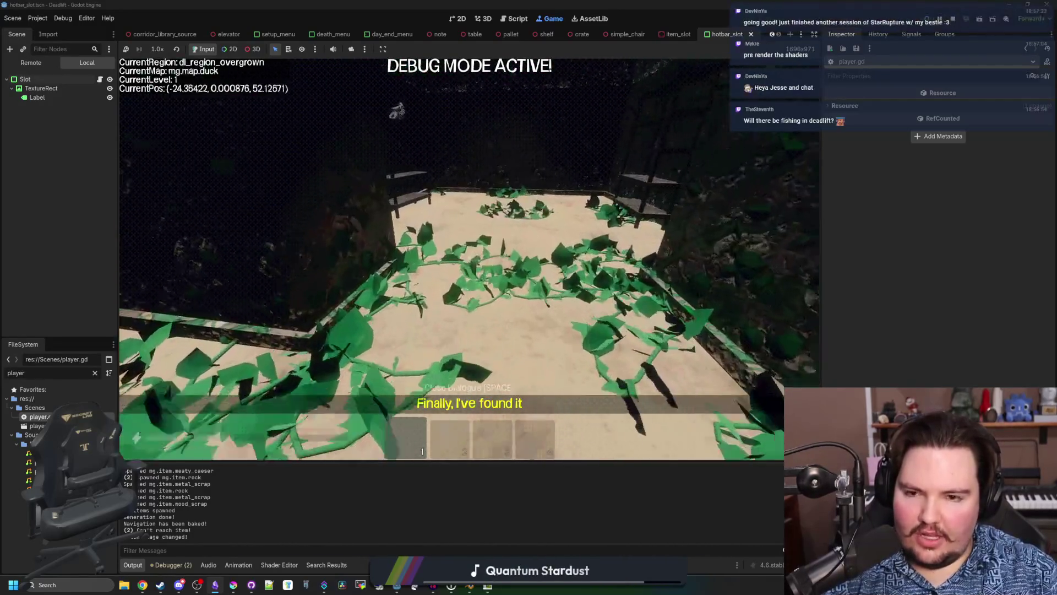
Step: Pick up the rock into hotbar slot 1, then switch the held item to slot 3
{"action": "key", "text": "w"}
{"action": "key", "text": "w"}
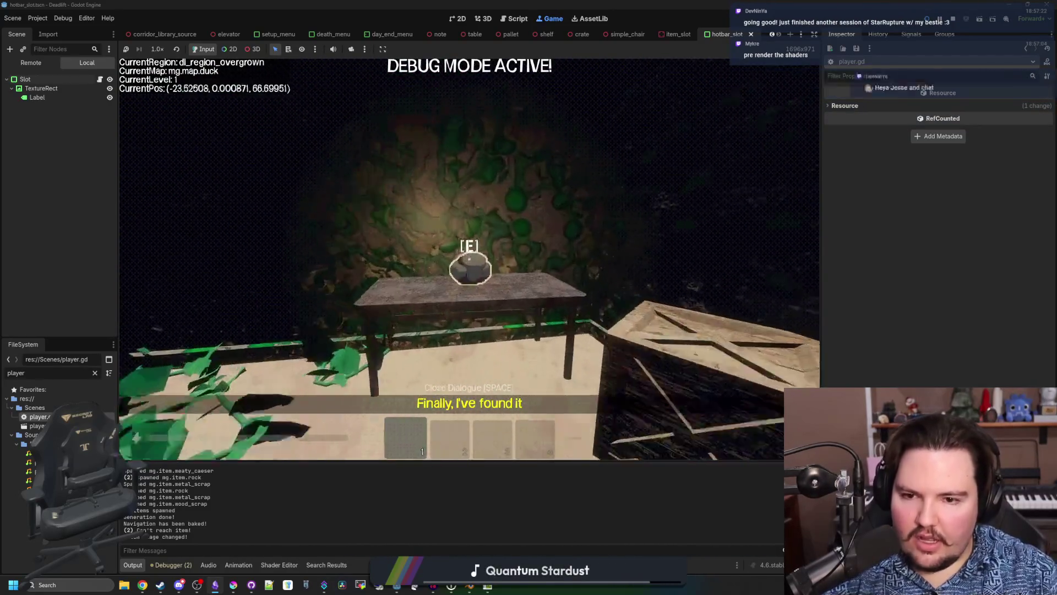
{"action": "key", "text": "e"}
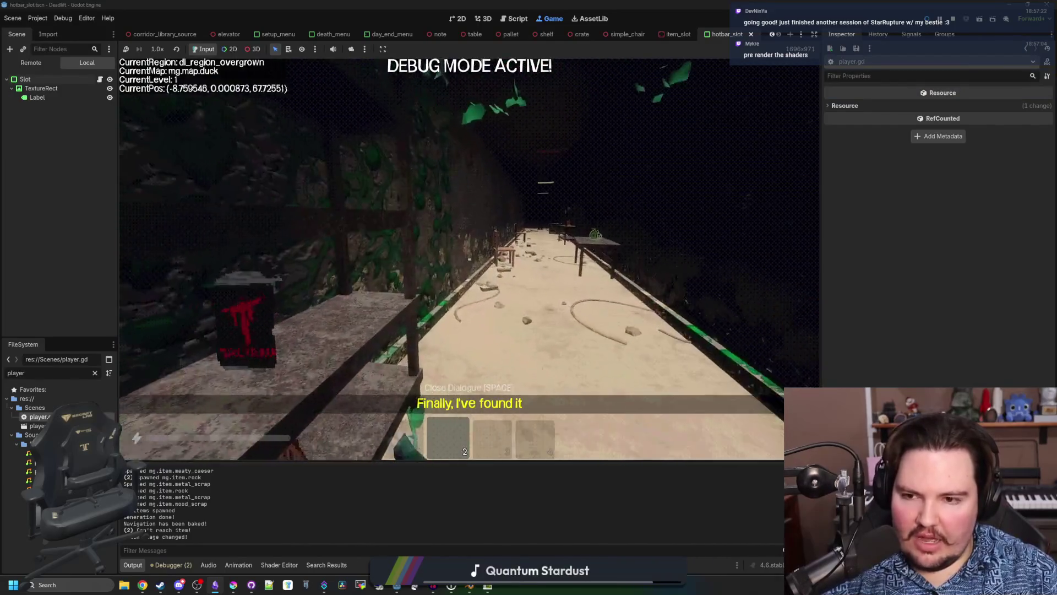
{"action": "key", "text": "w"}
{"action": "key", "text": "3"}
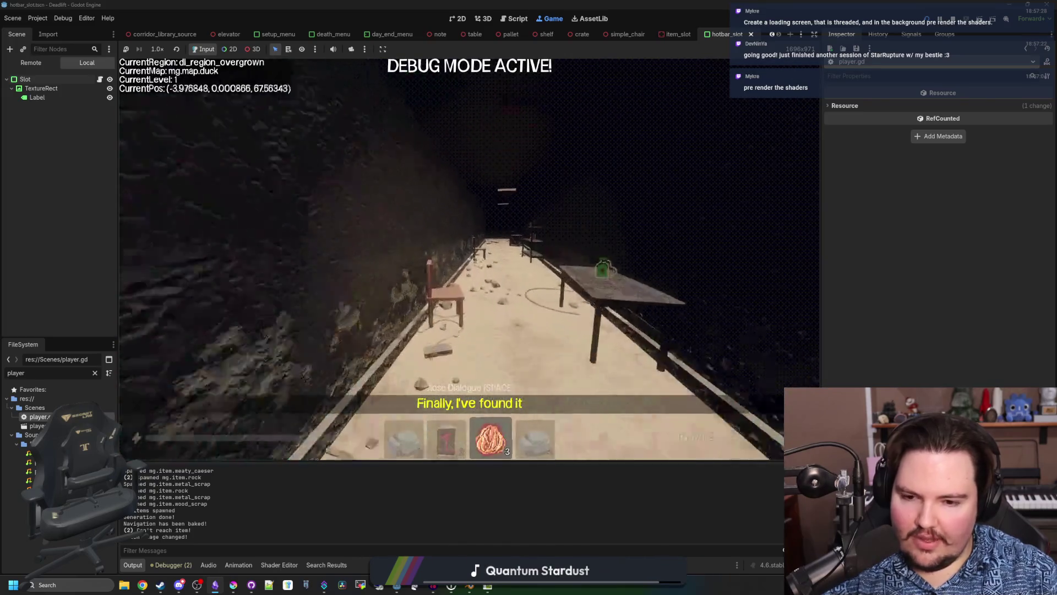
Step: Walk across the room past the shelf and pallet and down the corridor
{"action": "key", "text": "w"}
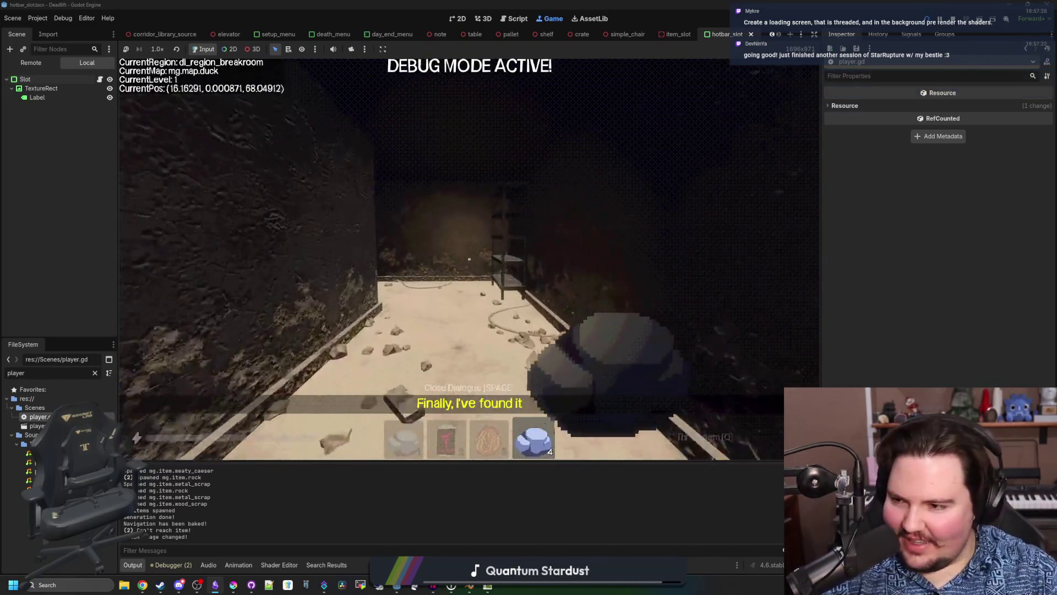
{"action": "key", "text": "w"}
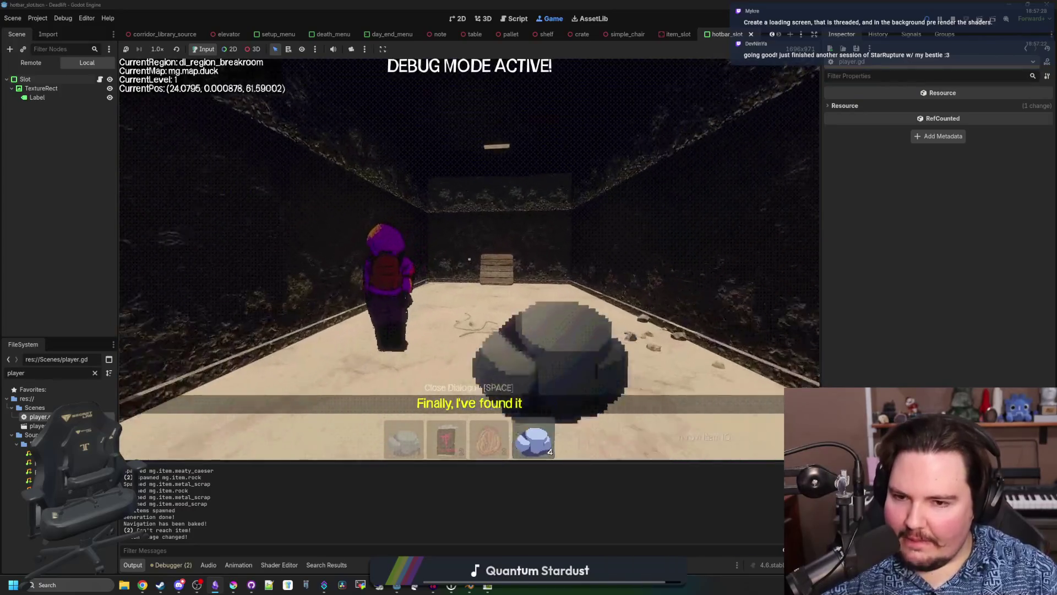
{"action": "key", "text": "w"}
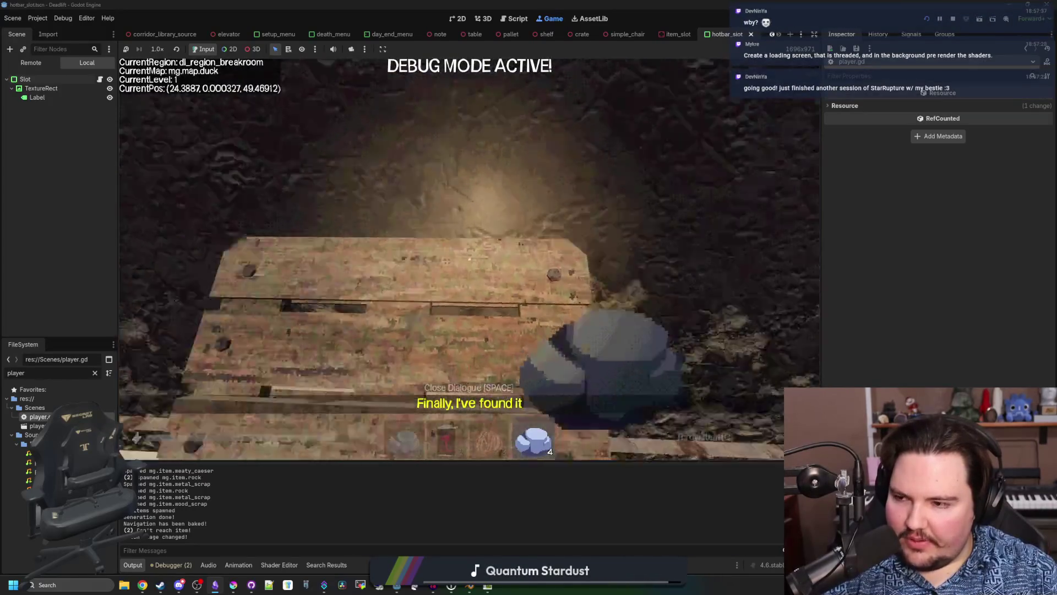
{"action": "key", "text": "w"}
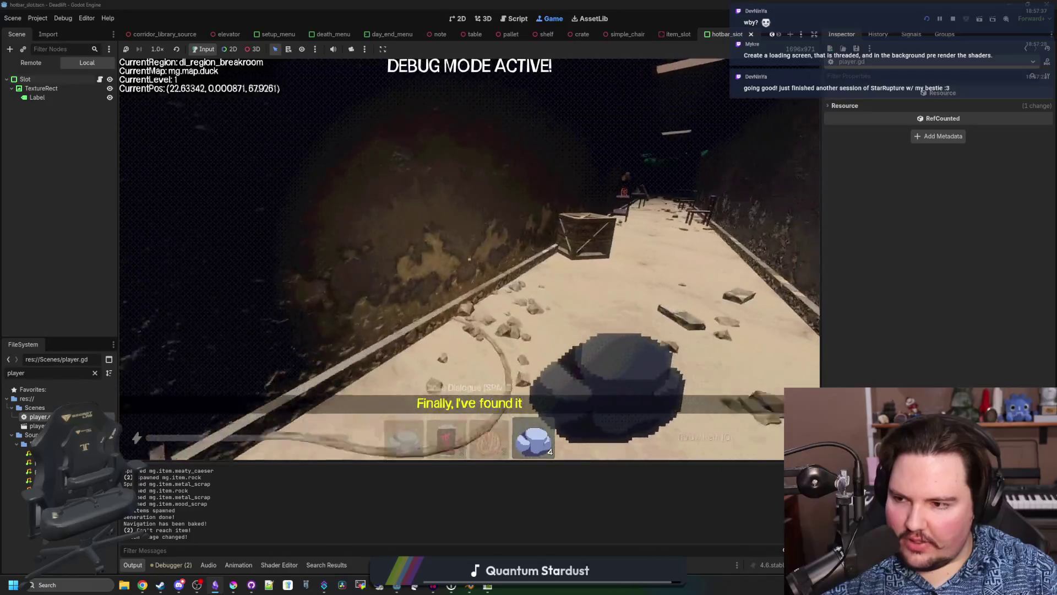
{"action": "key", "text": "w"}
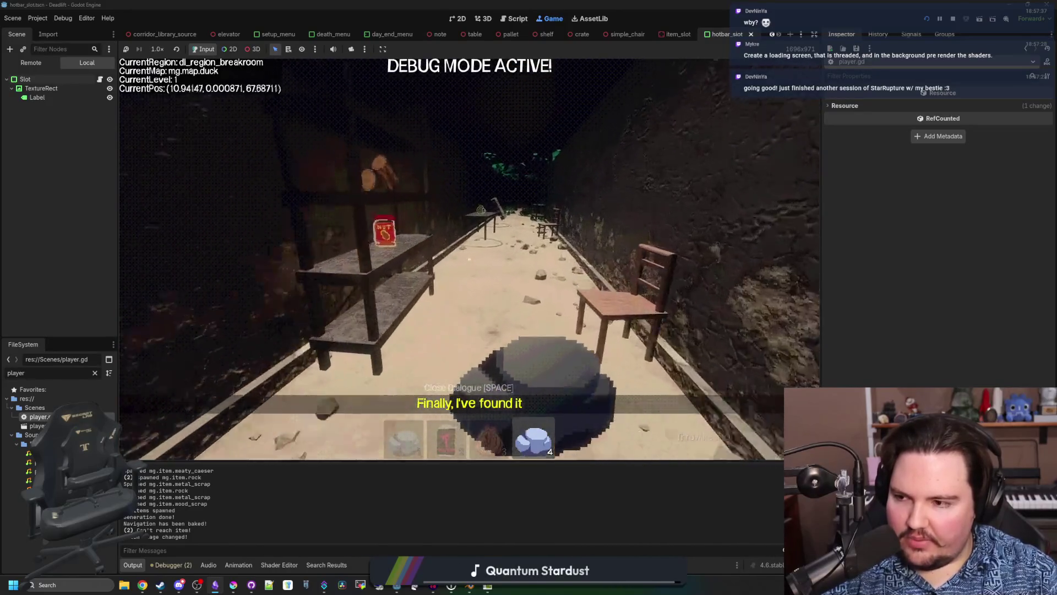
{"action": "key", "text": "w"}
Step: Scroll through the hotbar slots back to the rock while walking, then pause the game
{"action": "key", "text": "w"}
{"action": "scroll", "coordinate": [469, 259], "scroll_direction": "up", "scroll_amount": 3}
{"action": "key", "text": "w"}
{"action": "key", "text": "w"}
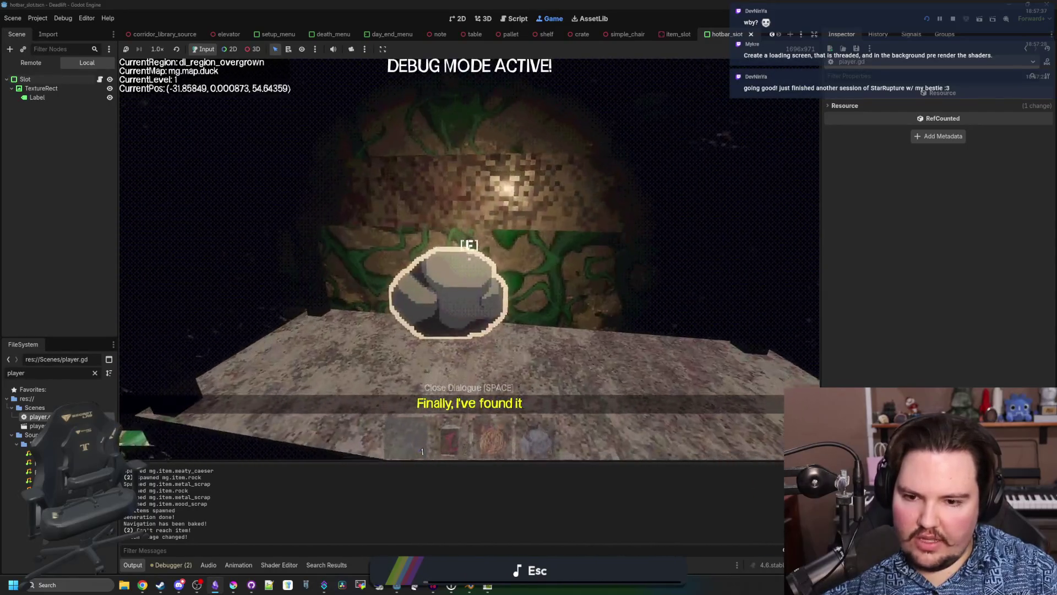
{"action": "scroll", "coordinate": [469, 259], "scroll_direction": "down", "scroll_amount": 1}
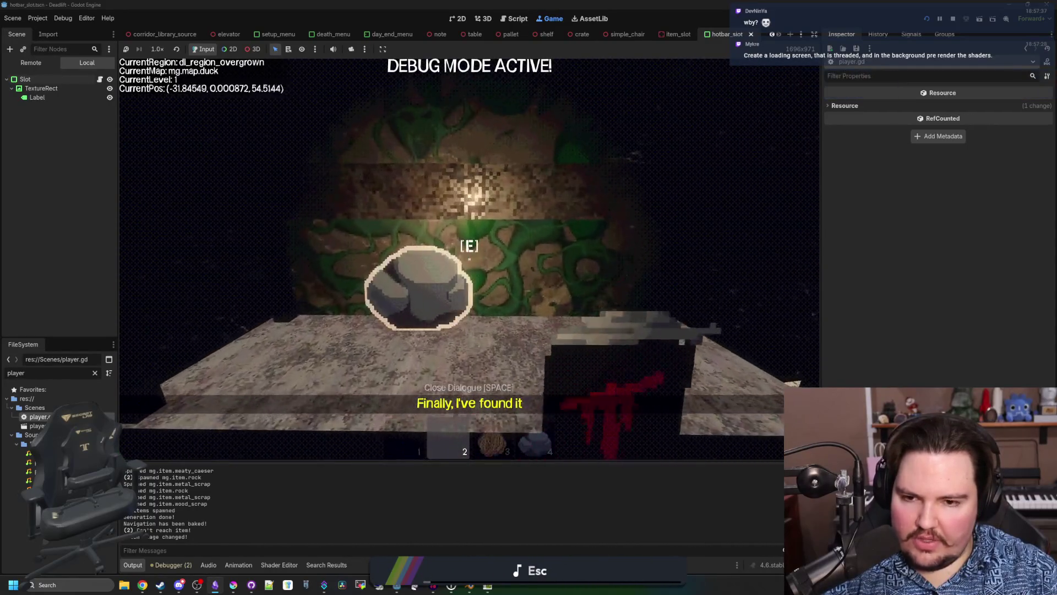
{"action": "key", "text": "w"}
{"action": "scroll", "coordinate": [469, 259], "scroll_direction": "down", "scroll_amount": 1}
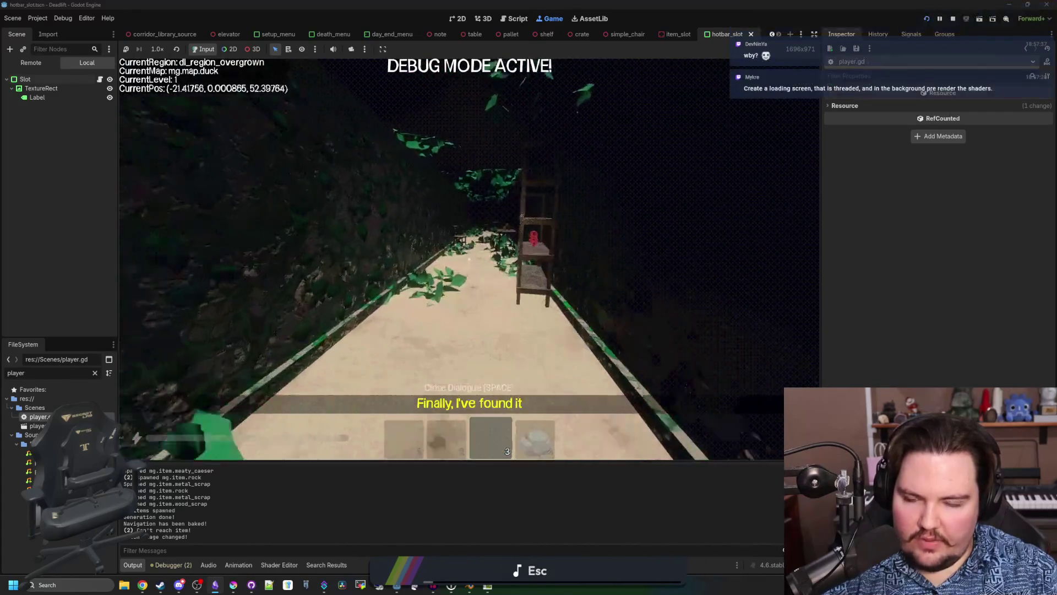
{"action": "scroll", "coordinate": [469, 259], "scroll_direction": "down", "scroll_amount": 1}
{"action": "key", "text": "w"}
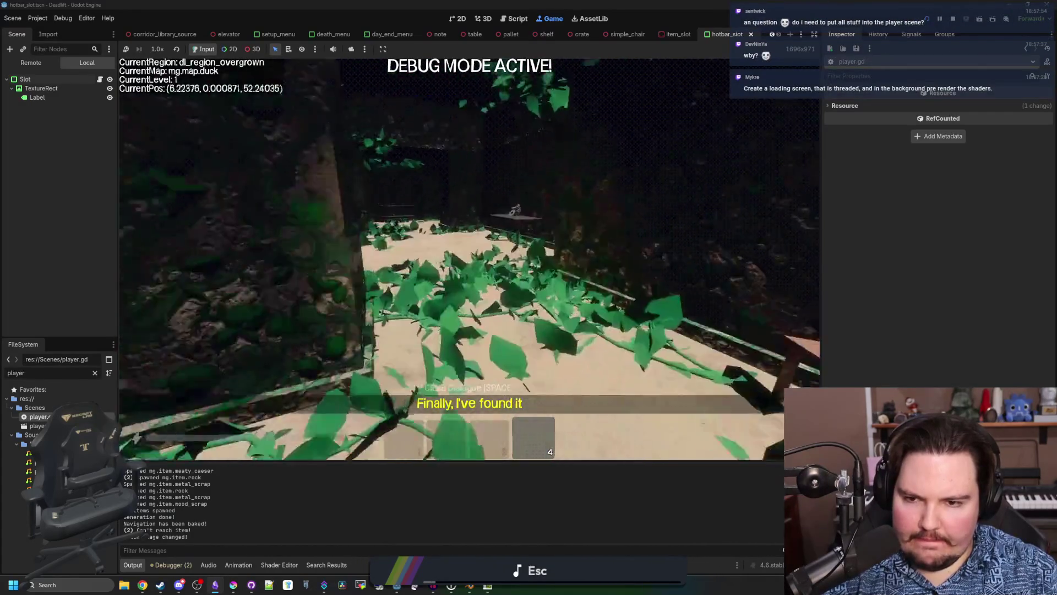
{"action": "key", "text": "Escape"}
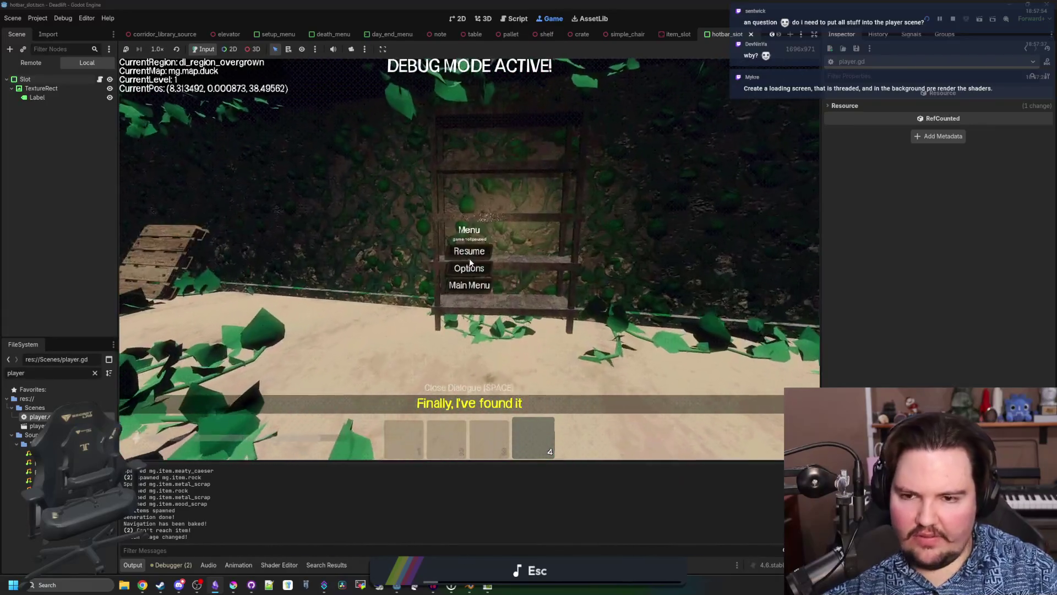
Step: Stop and relaunch the game, then focus the Game view so the splash reaches the main menu
{"action": "left_click", "coordinate": [953, 19]}
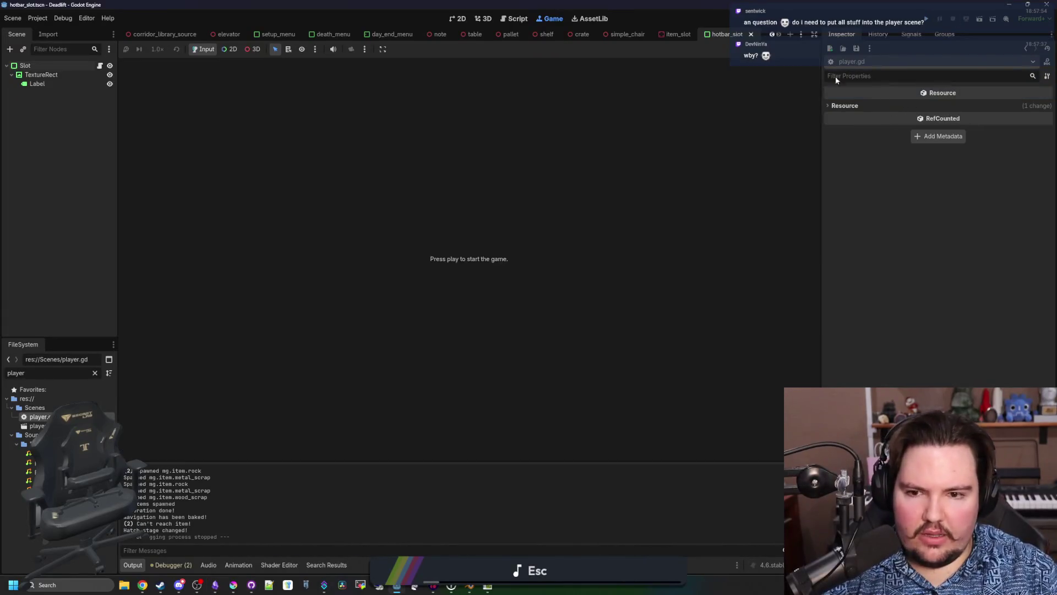
{"action": "left_click", "coordinate": [927, 19]}
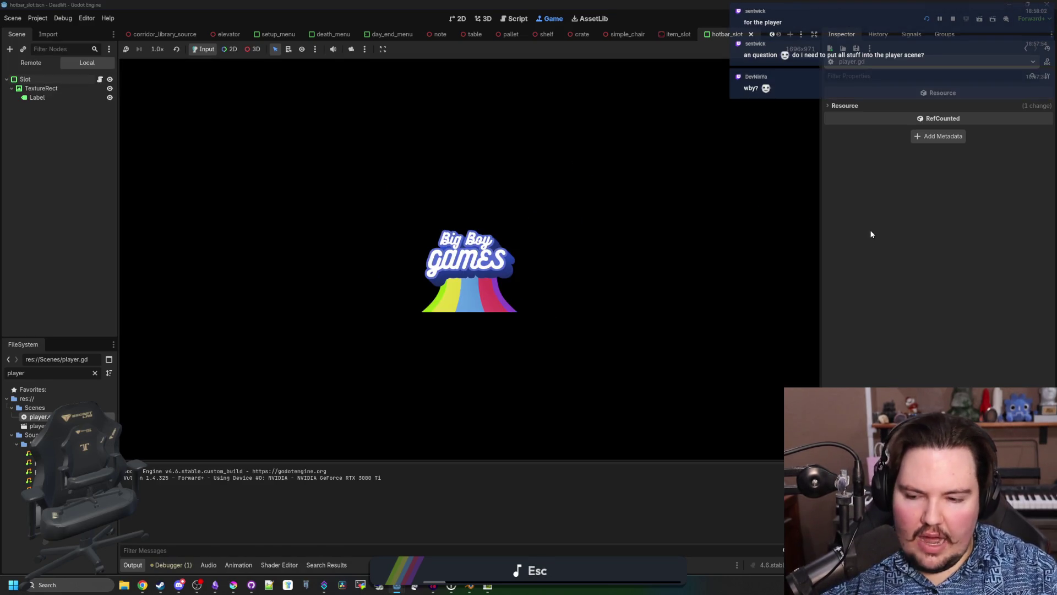
{"action": "left_click", "coordinate": [549, 262]}
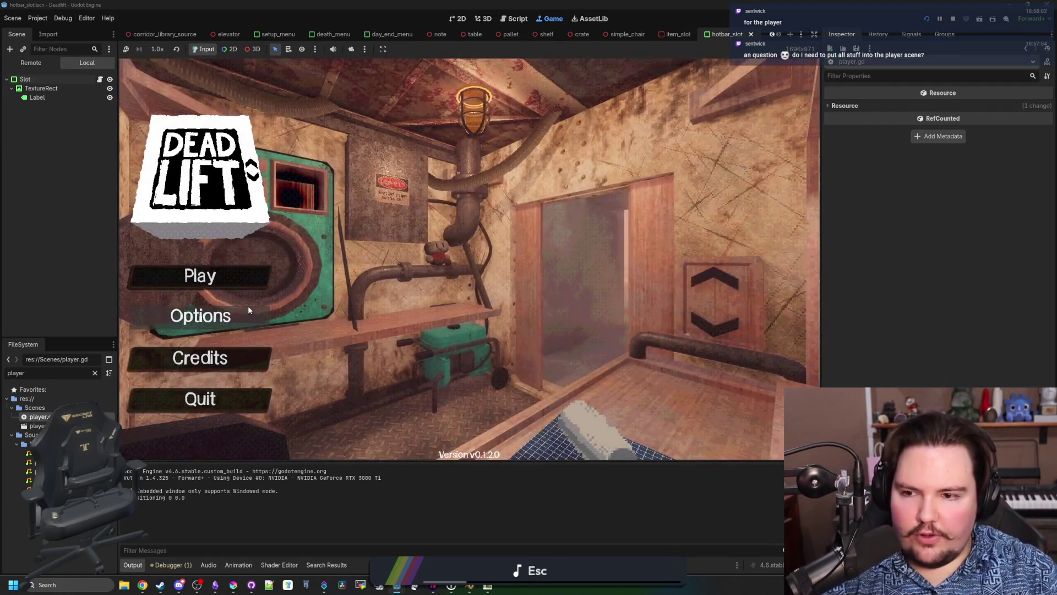
Step: Switch between the game's Options and Credits panels, and briefly open and close the Setup panel
{"action": "left_click", "coordinate": [245, 315]}
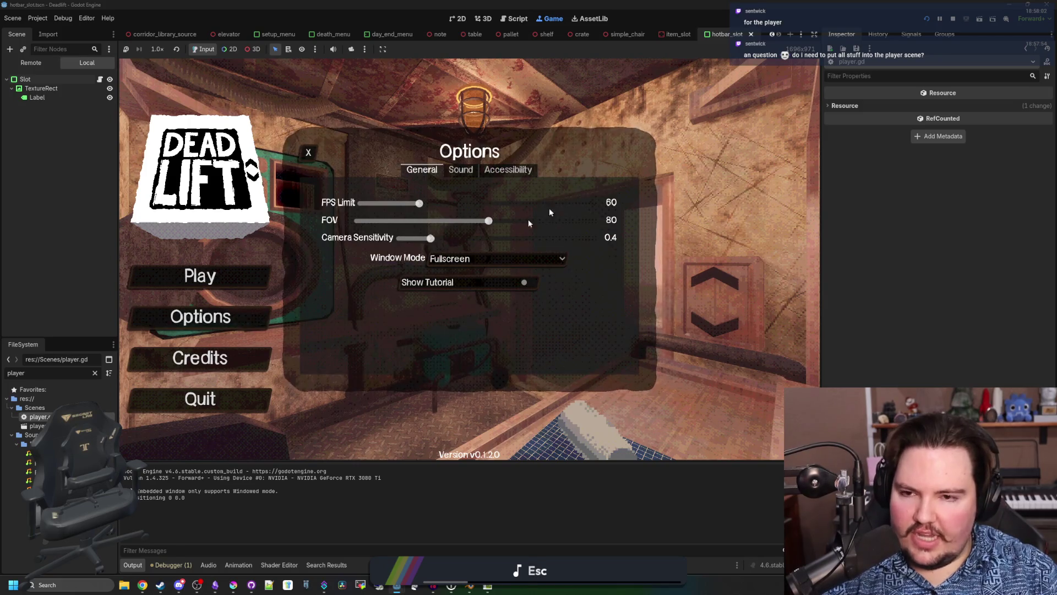
{"action": "left_click", "coordinate": [200, 358]}
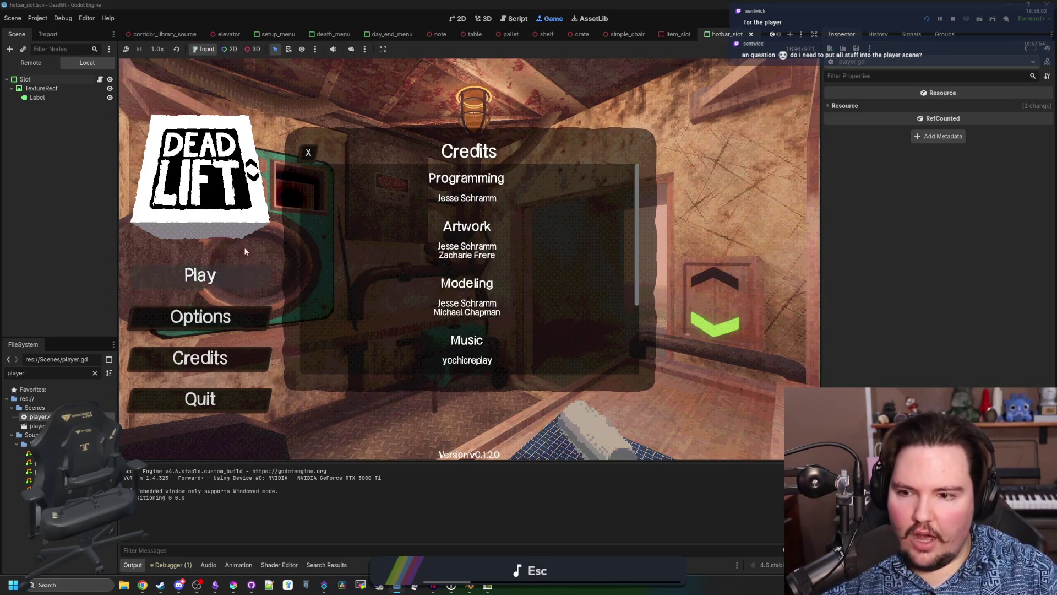
{"action": "left_click", "coordinate": [201, 311]}
{"action": "left_click", "coordinate": [200, 357]}
{"action": "left_click", "coordinate": [220, 277]}
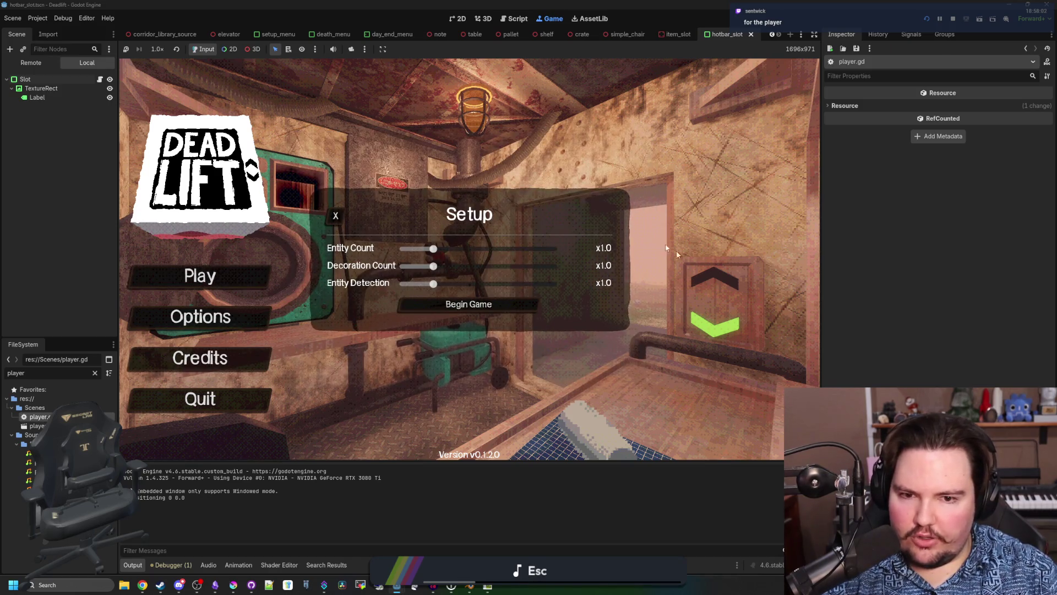
{"action": "left_click", "coordinate": [335, 215]}
Step: Flip between Options and Credits again, scroll the credits, and view the Sound volume settings
{"action": "left_click", "coordinate": [220, 311]}
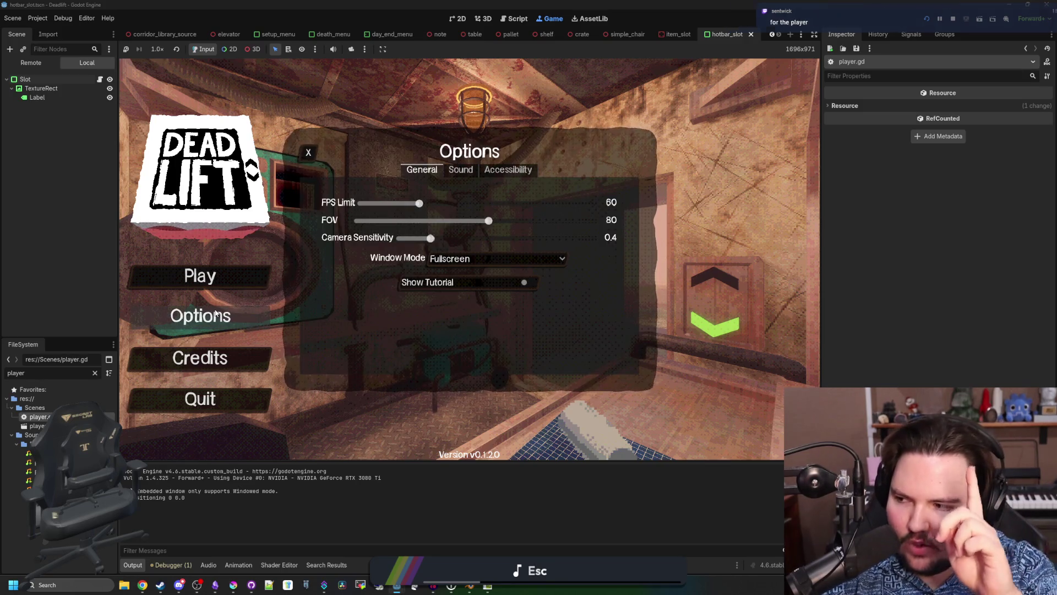
{"action": "left_click", "coordinate": [200, 358]}
{"action": "left_click", "coordinate": [200, 316]}
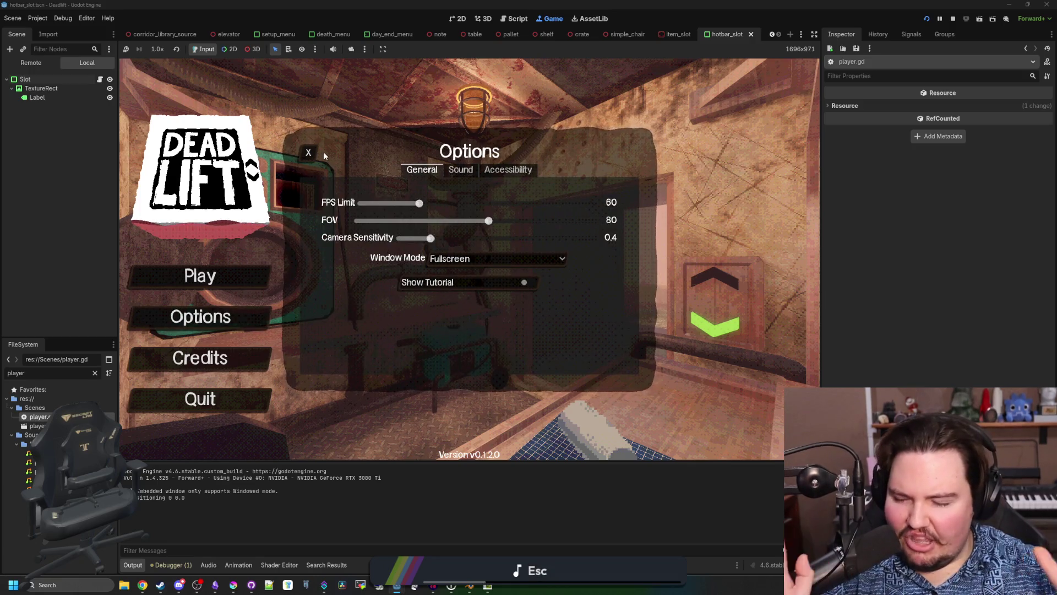
{"action": "left_click", "coordinate": [223, 356]}
{"action": "left_click", "coordinate": [252, 310]}
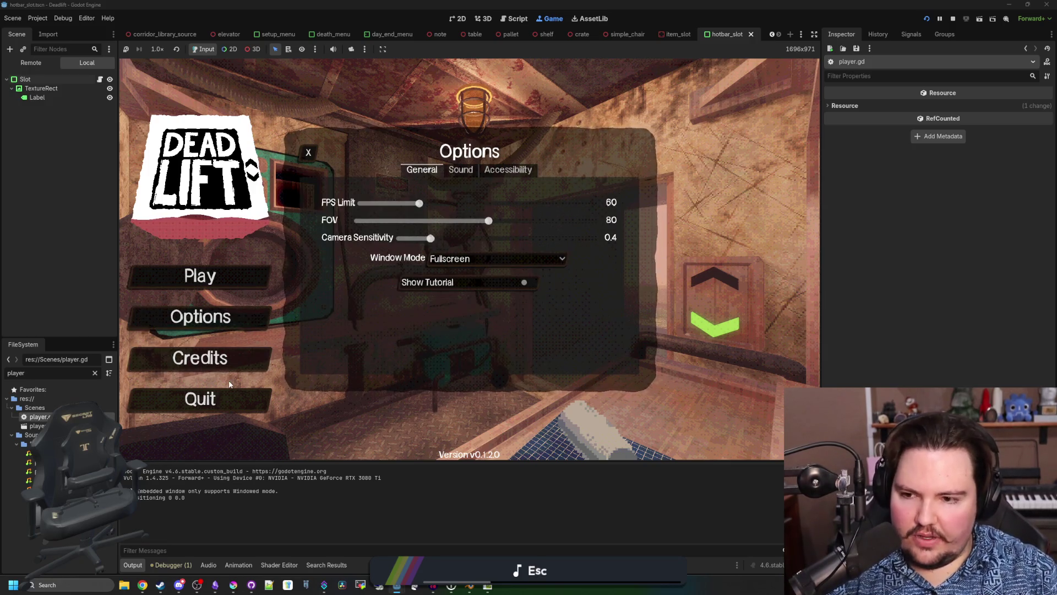
{"action": "left_click", "coordinate": [209, 358]}
{"action": "scroll", "coordinate": [372, 300], "scroll_direction": "down", "scroll_amount": 3}
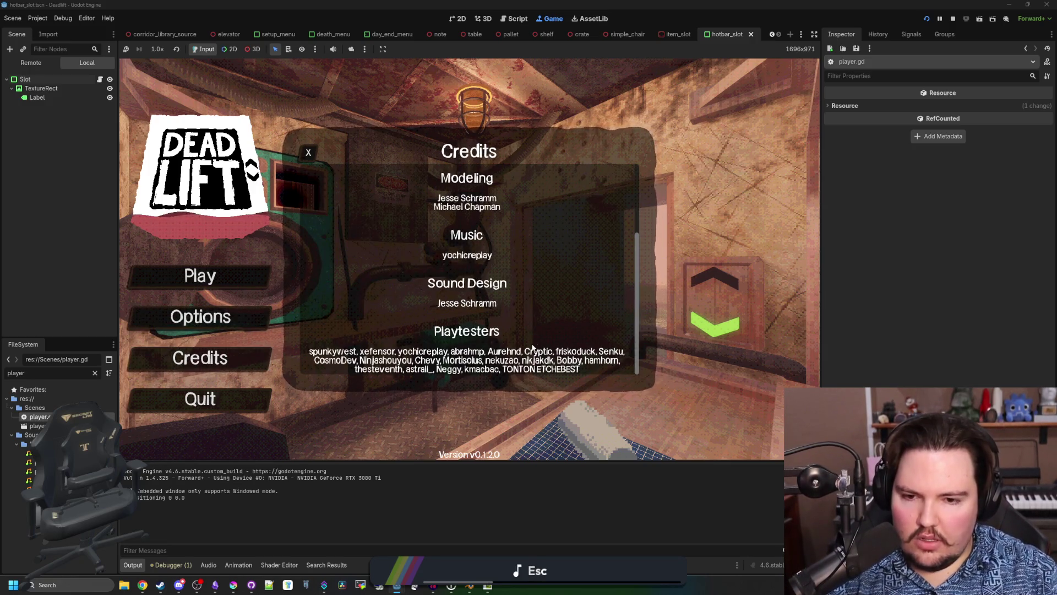
{"action": "scroll", "coordinate": [543, 336], "scroll_direction": "up", "scroll_amount": 5}
{"action": "left_click", "coordinate": [251, 322]}
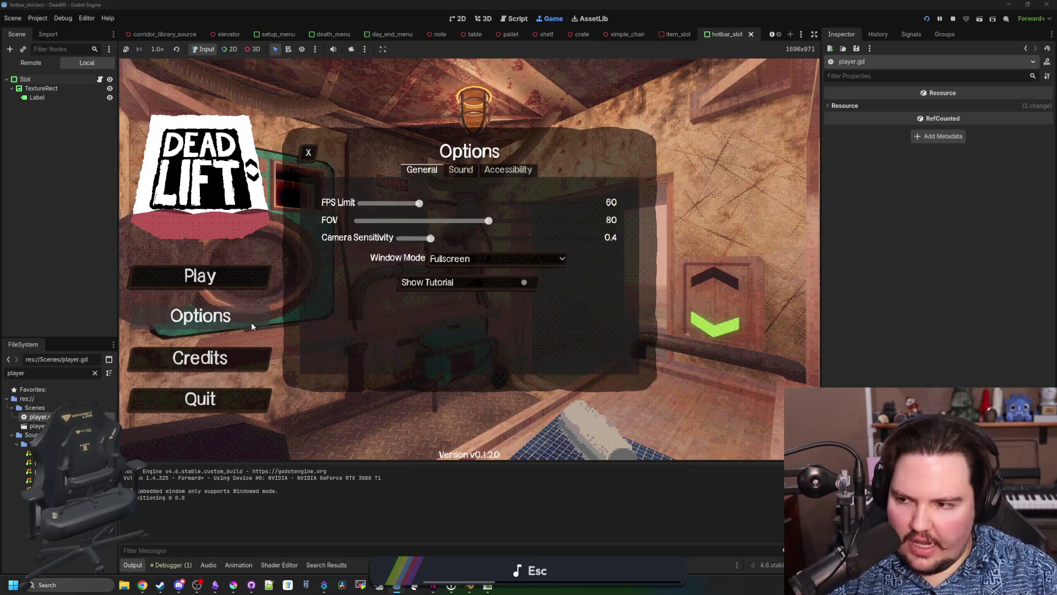
{"action": "left_click", "coordinate": [460, 169]}
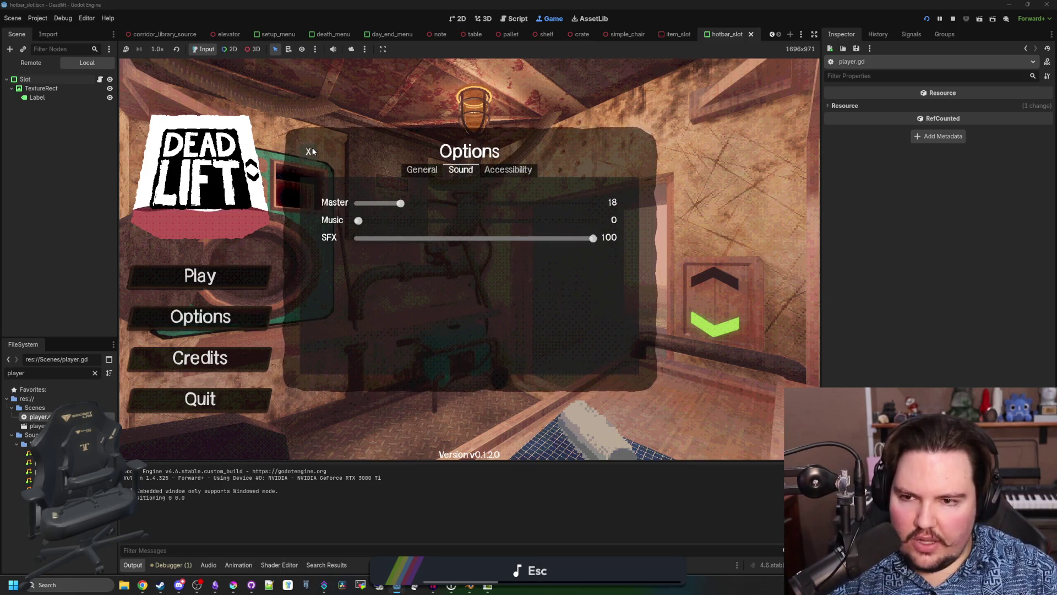
{"action": "left_click", "coordinate": [308, 152]}
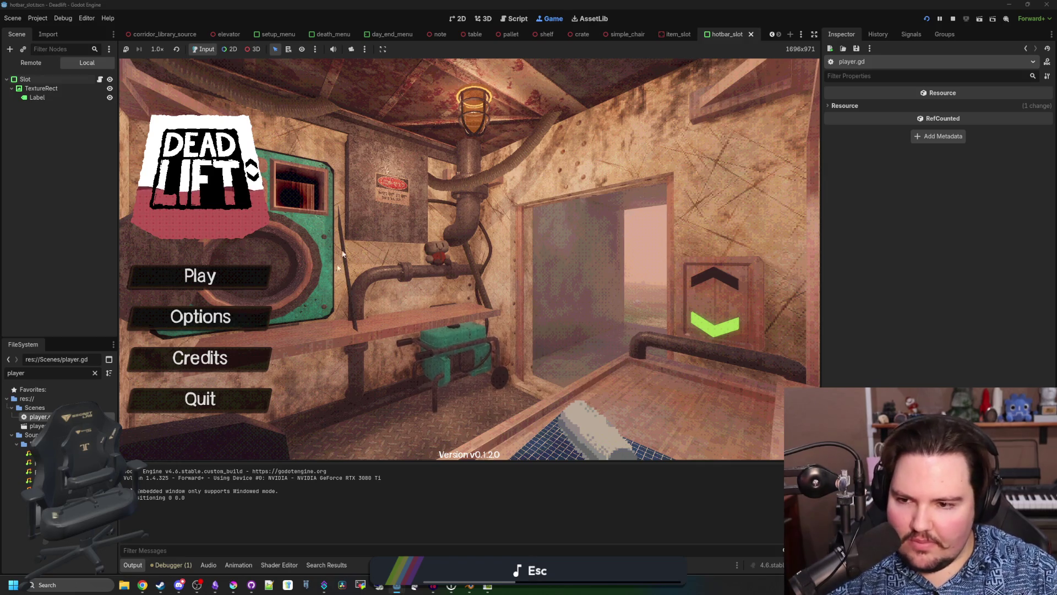
Step: Open and close Options and Credits once more, then open the new-game Setup panel
{"action": "left_click", "coordinate": [244, 326]}
{"action": "left_click", "coordinate": [310, 154]}
{"action": "left_click", "coordinate": [215, 362]}
{"action": "key", "text": "Escape"}
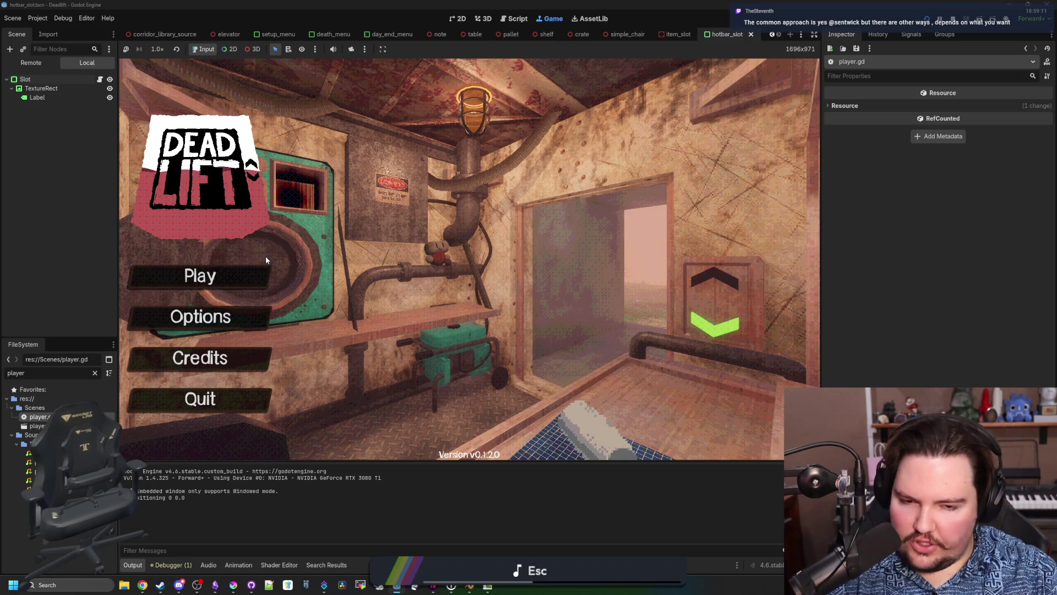
{"action": "left_click", "coordinate": [256, 275]}
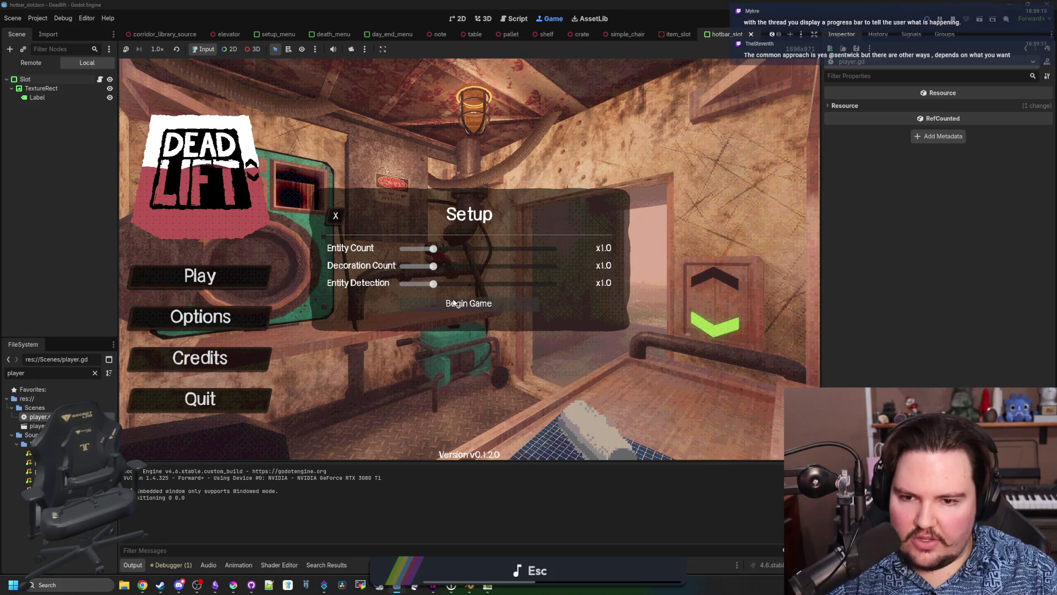
Step: Begin the game with default setup values, dismiss the dialogue, and pick up two rocks into the hotbar
{"action": "left_click", "coordinate": [436, 304]}
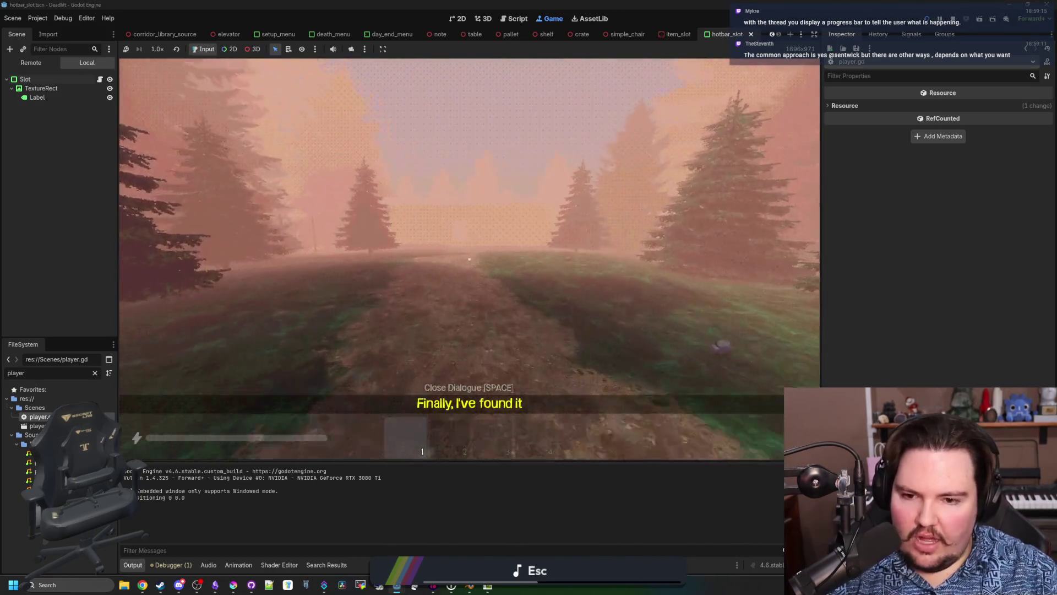
{"action": "key", "text": "space"}
{"action": "key", "text": "w"}
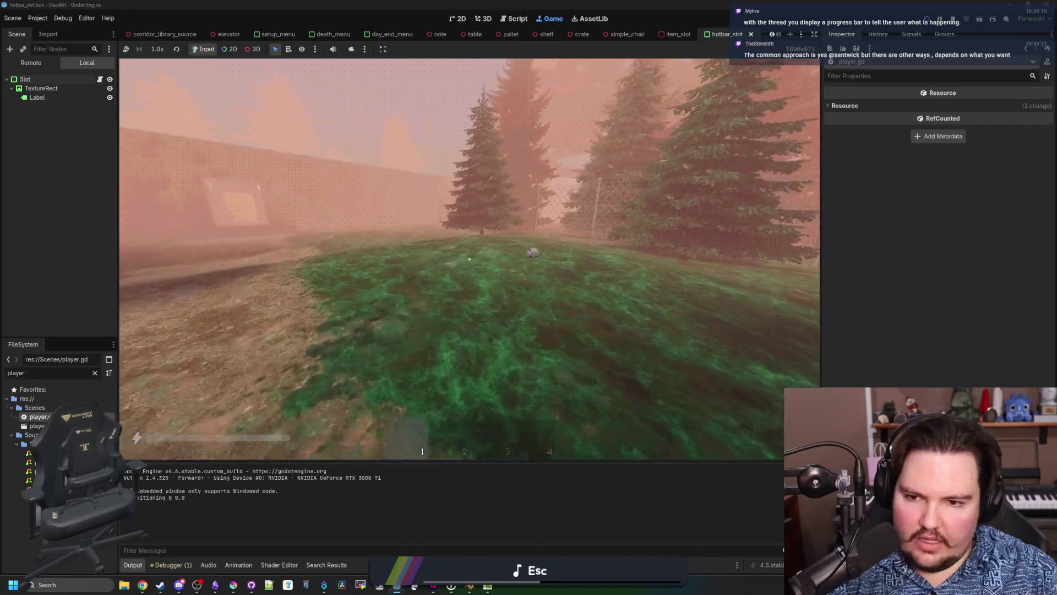
{"action": "key", "text": "e"}
{"action": "key", "text": "2"}
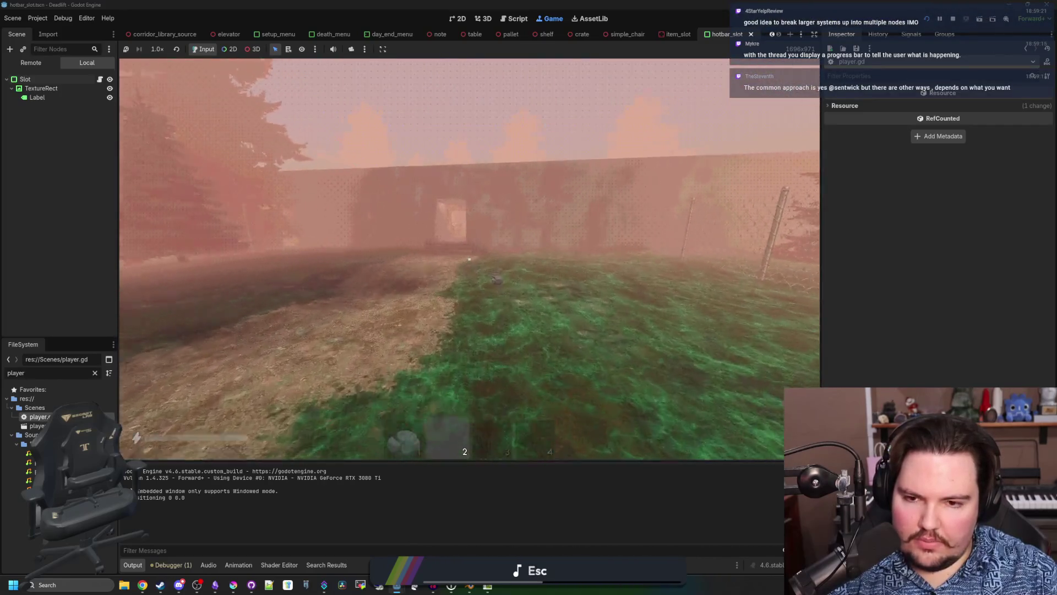
{"action": "key", "text": "w"}
{"action": "key", "text": "e"}
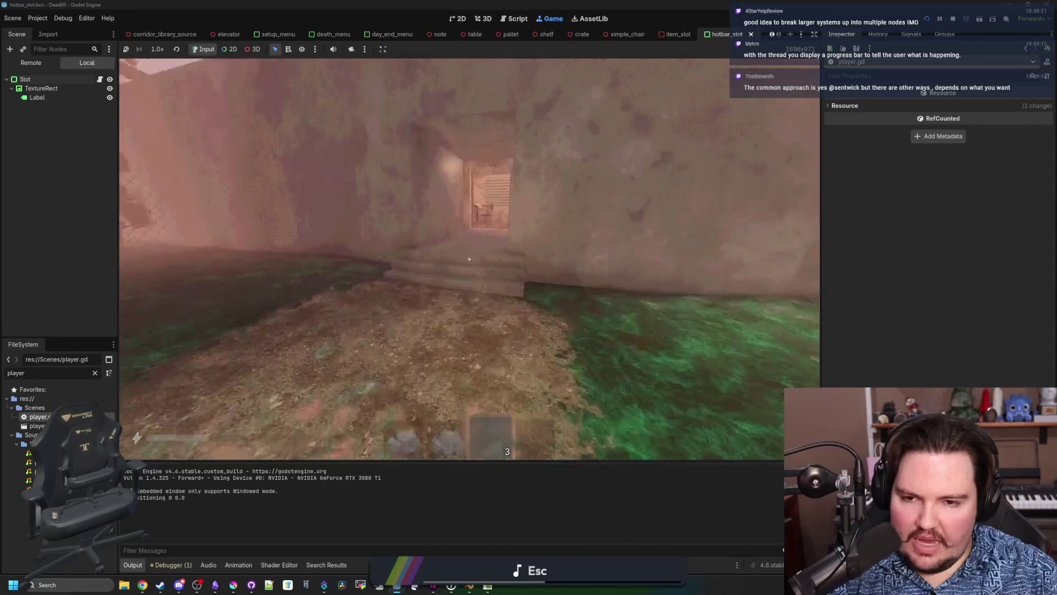
Step: Walk up the stairs and step into the elevator to ride it
{"action": "key", "text": "w"}
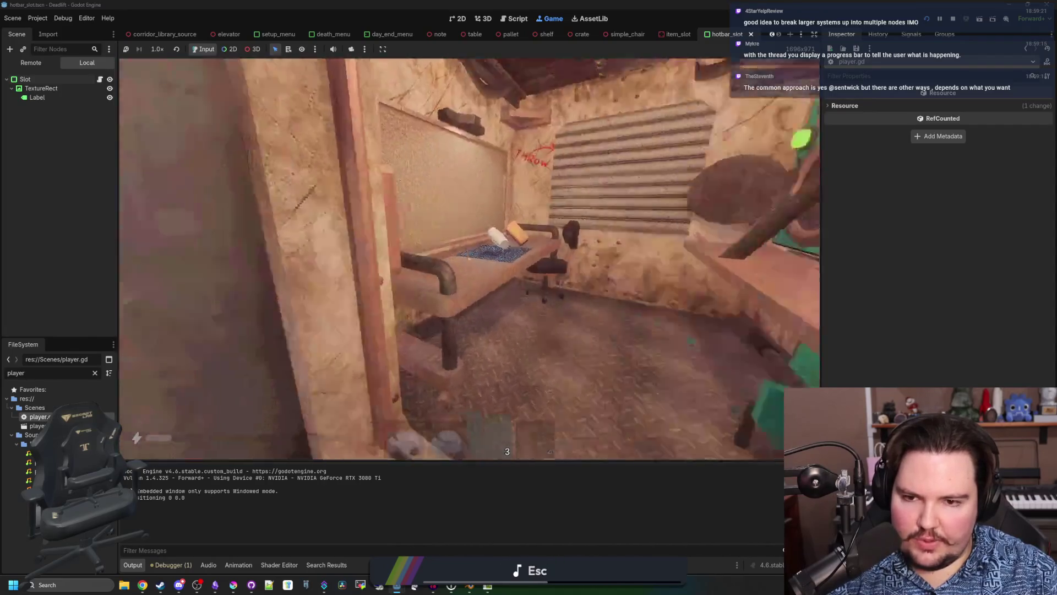
{"action": "key", "text": "w"}
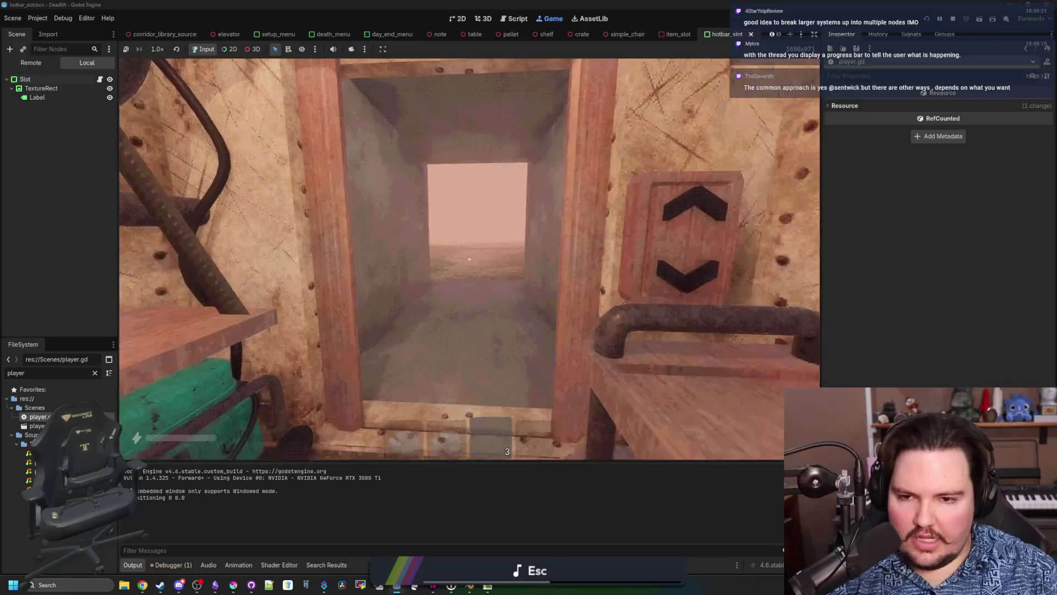
{"action": "key", "text": "w"}
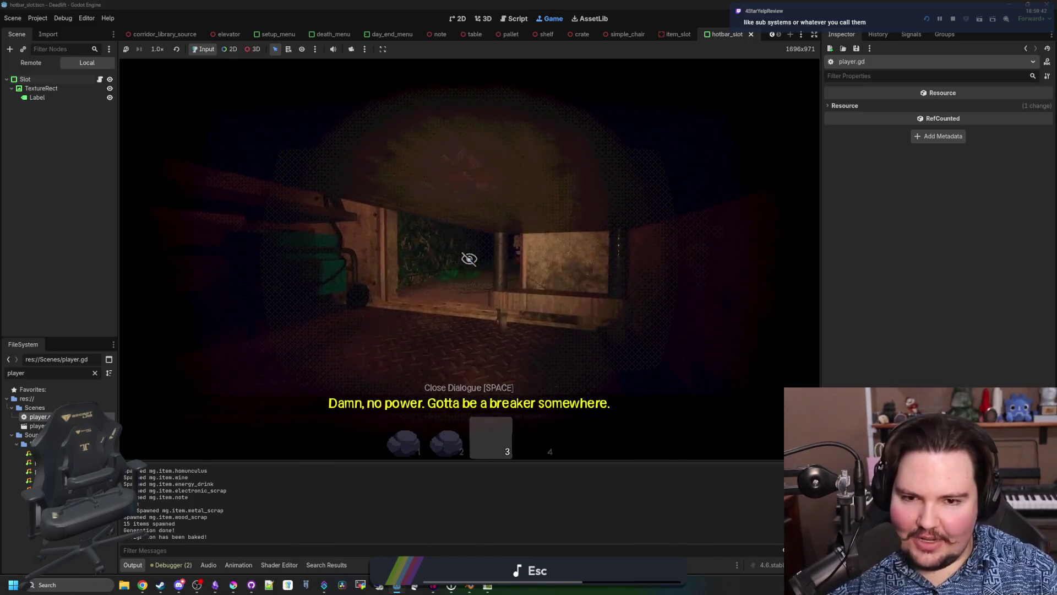
Step: Pick up the note into hotbar slot 3 and pin it to the corkboard
{"action": "key", "text": "shift+w"}
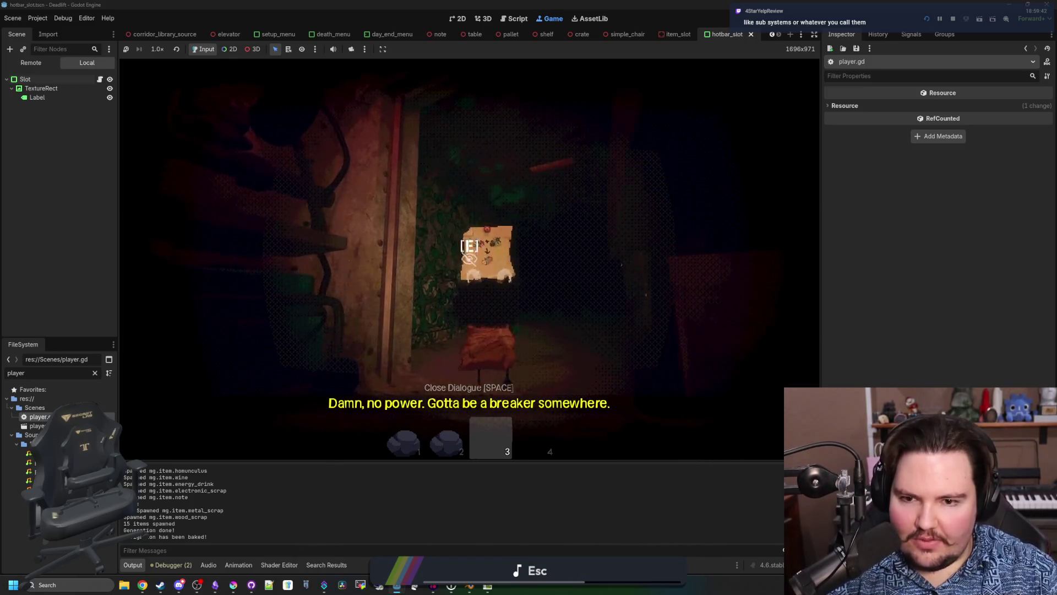
{"action": "key", "text": "e"}
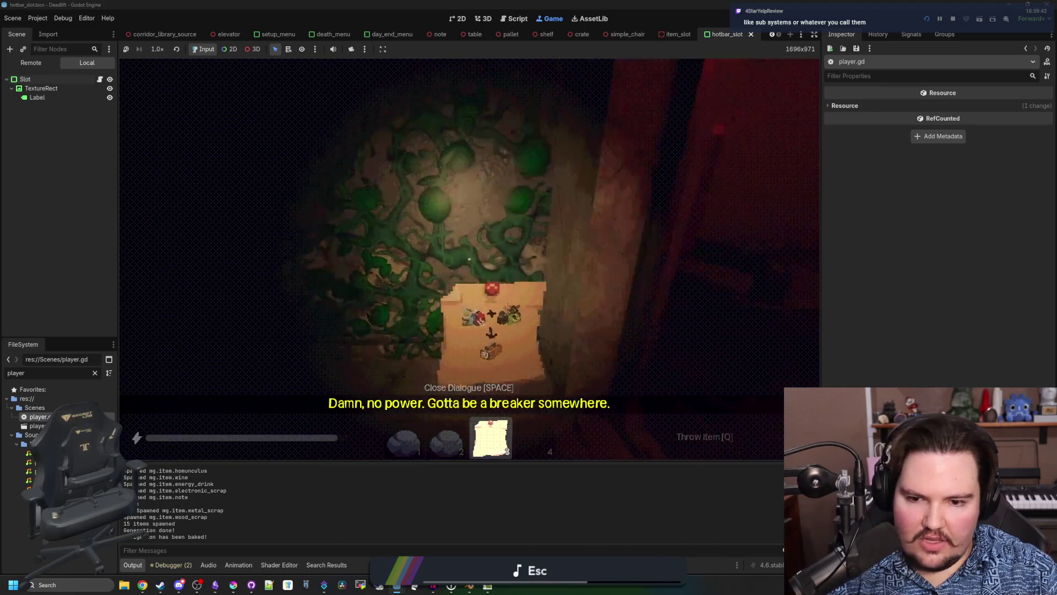
{"action": "left_click", "coordinate": [470, 259]}
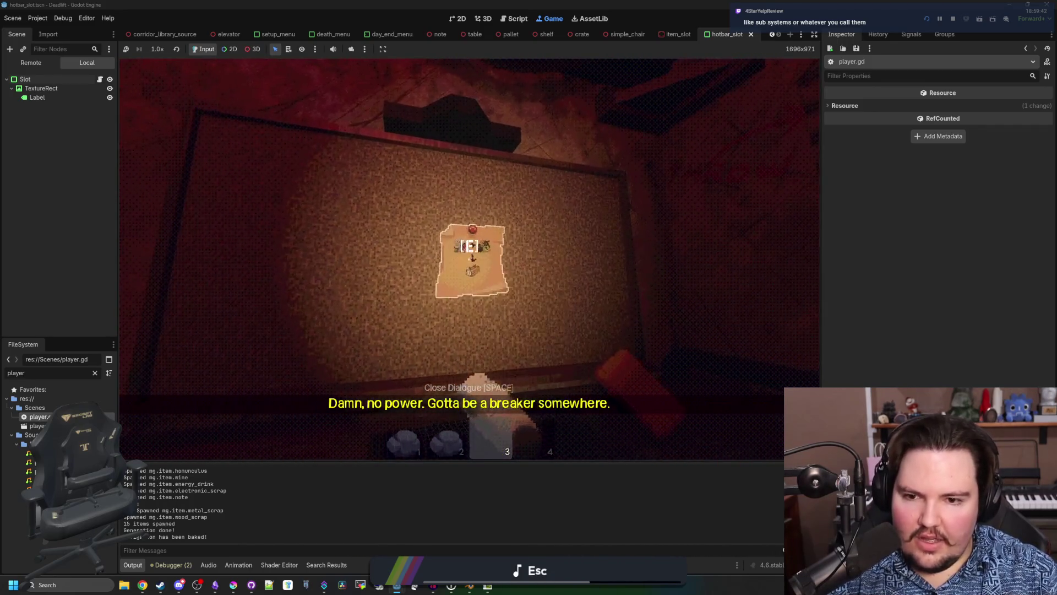
{"action": "key", "text": "w"}
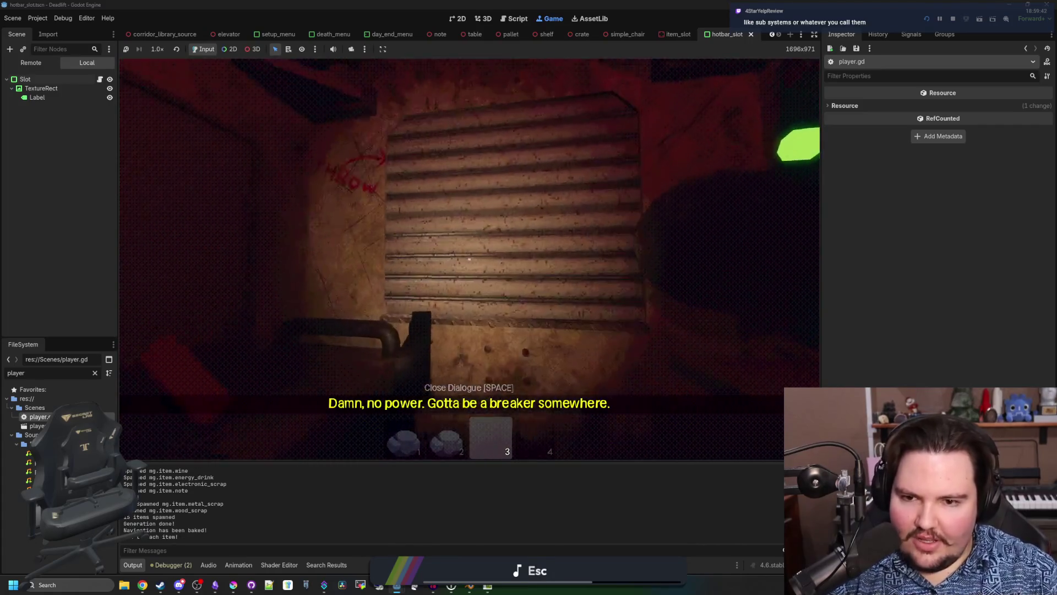
{"action": "mouse_move", "coordinate": [469, 259]}
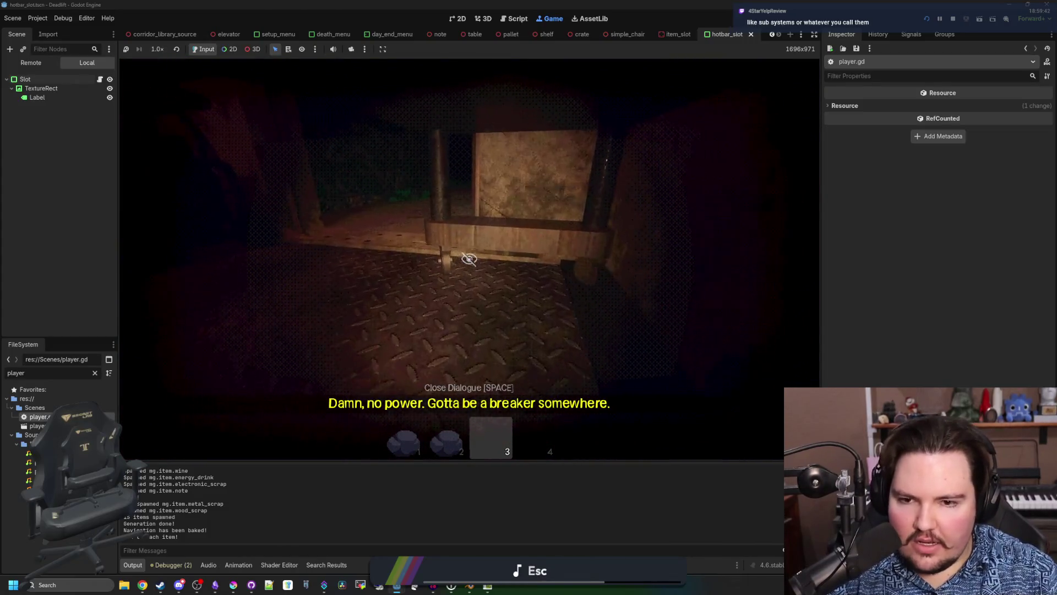
Step: Walk past the bench, out the doorway, and along the dirt path to the lit doorway
{"action": "key", "text": "w"}
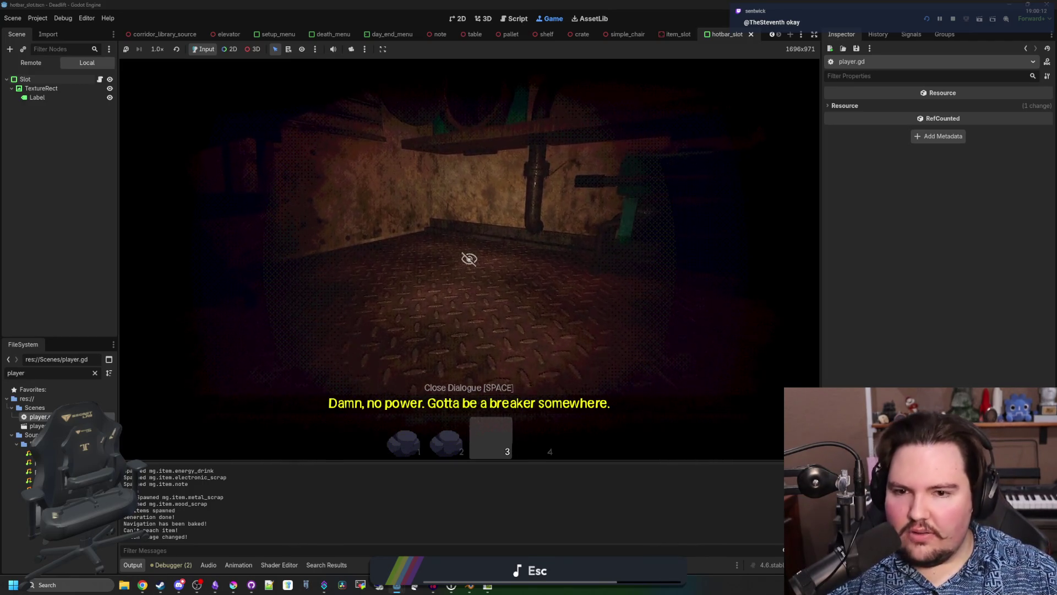
{"action": "key", "text": "w"}
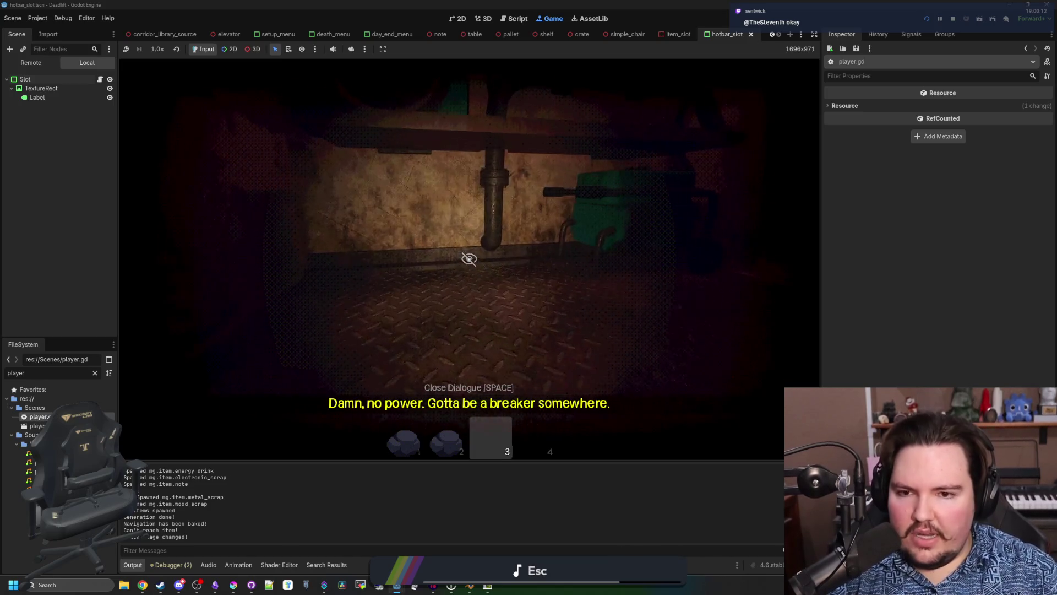
{"action": "key", "text": "w"}
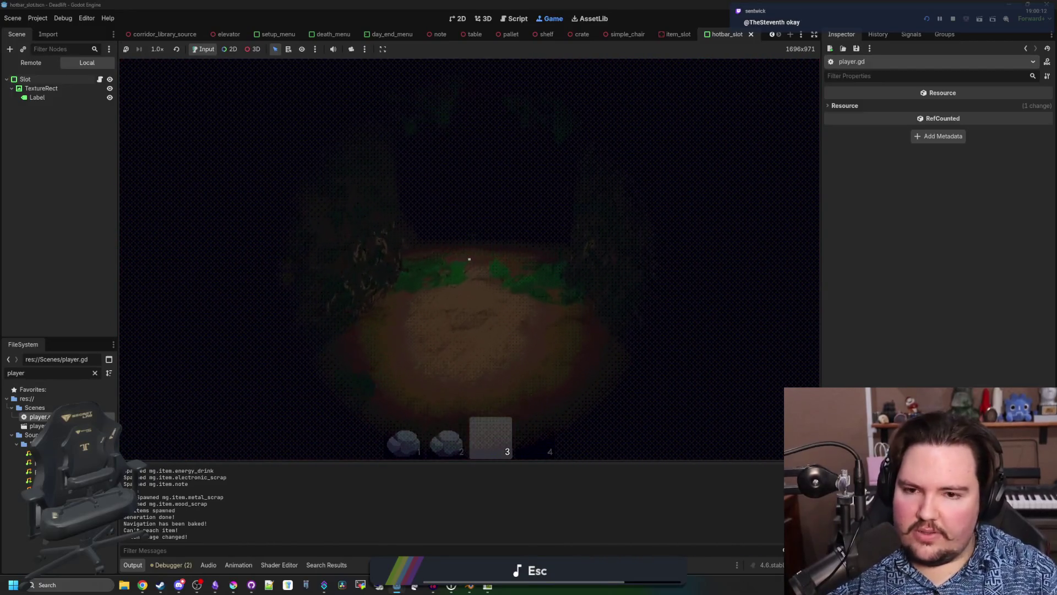
{"action": "key", "text": "shift+w"}
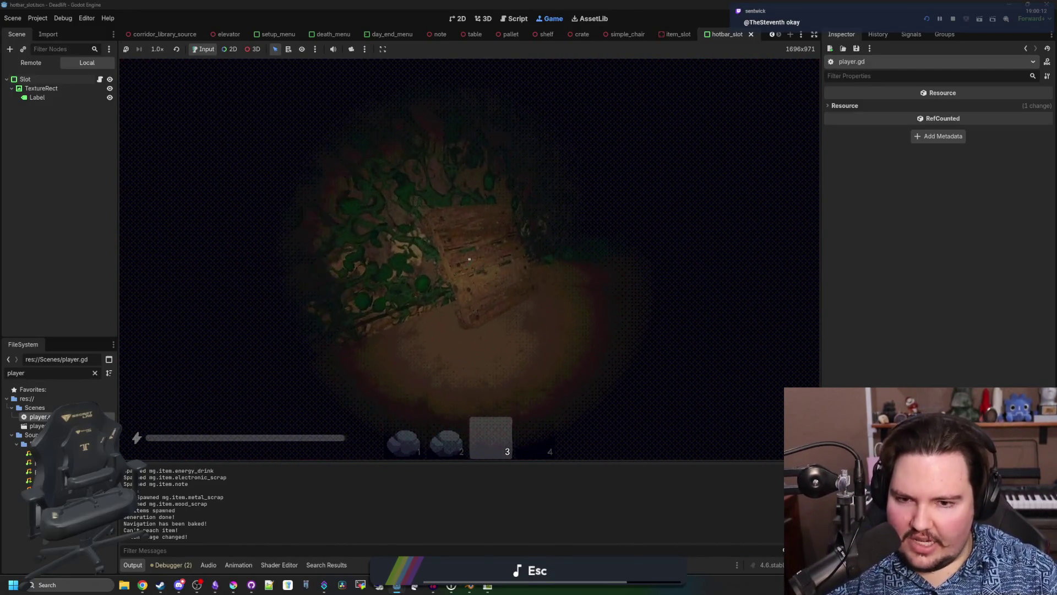
{"action": "key", "text": "w"}
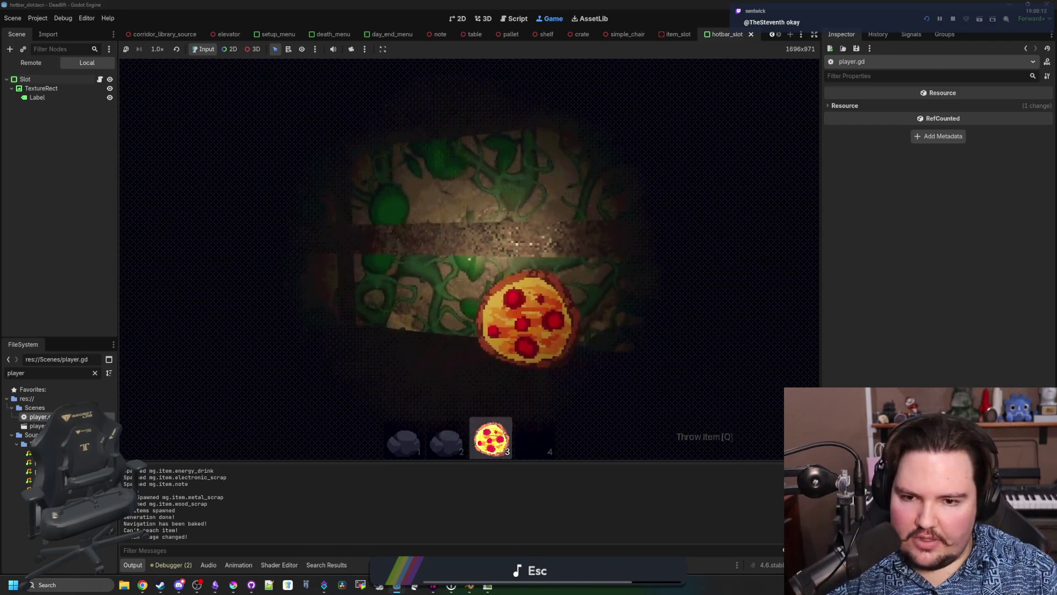
{"action": "key", "text": "shift+w"}
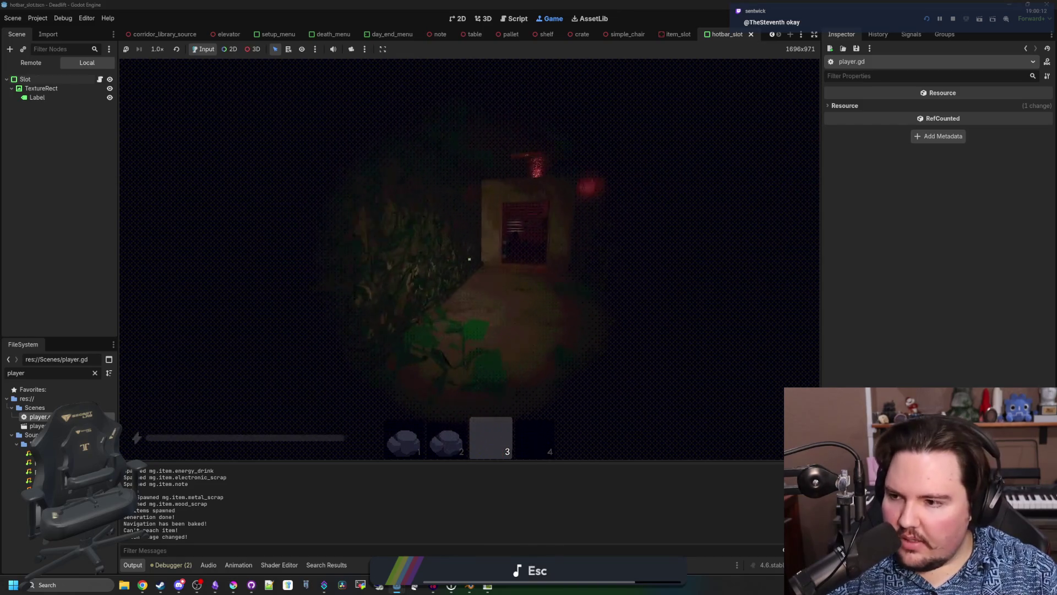
{"action": "key", "text": "shift+w"}
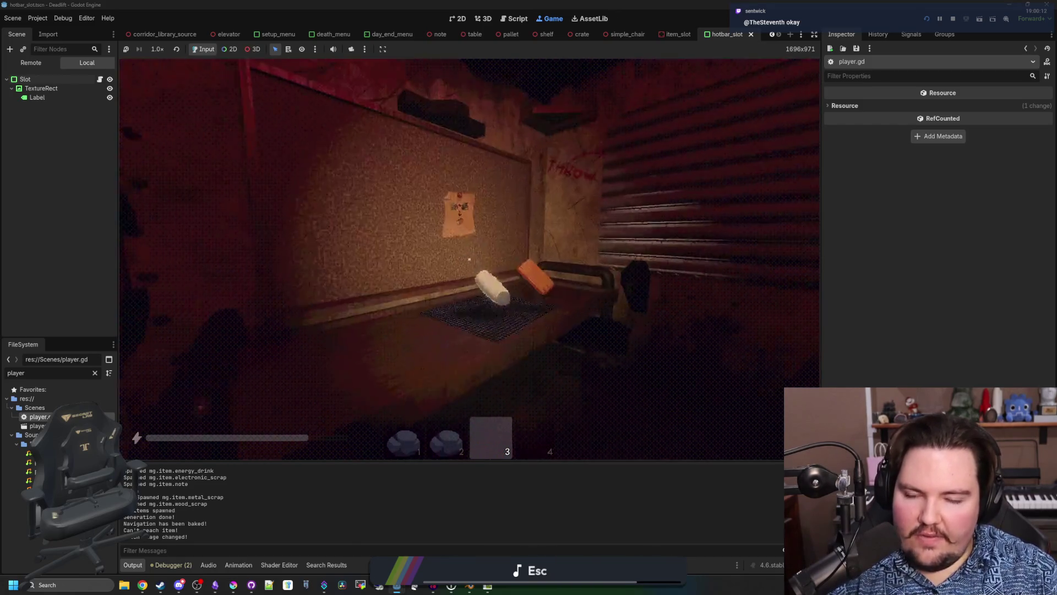
Step: Pick up the white item into slot 3, throw it away, and walk around the room
{"action": "key", "text": "w"}
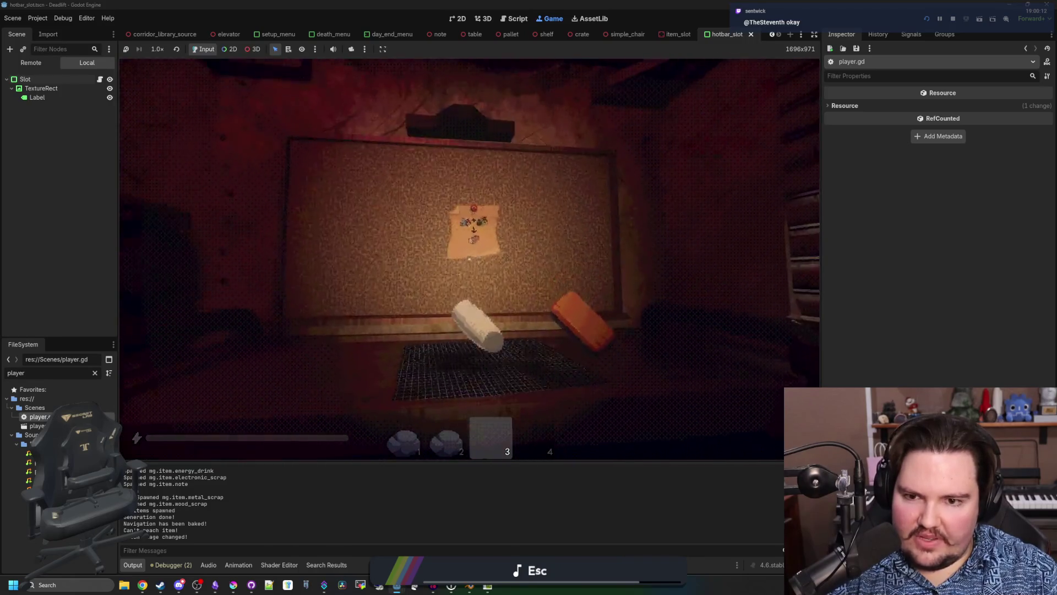
{"action": "key", "text": "e"}
{"action": "key", "text": "q"}
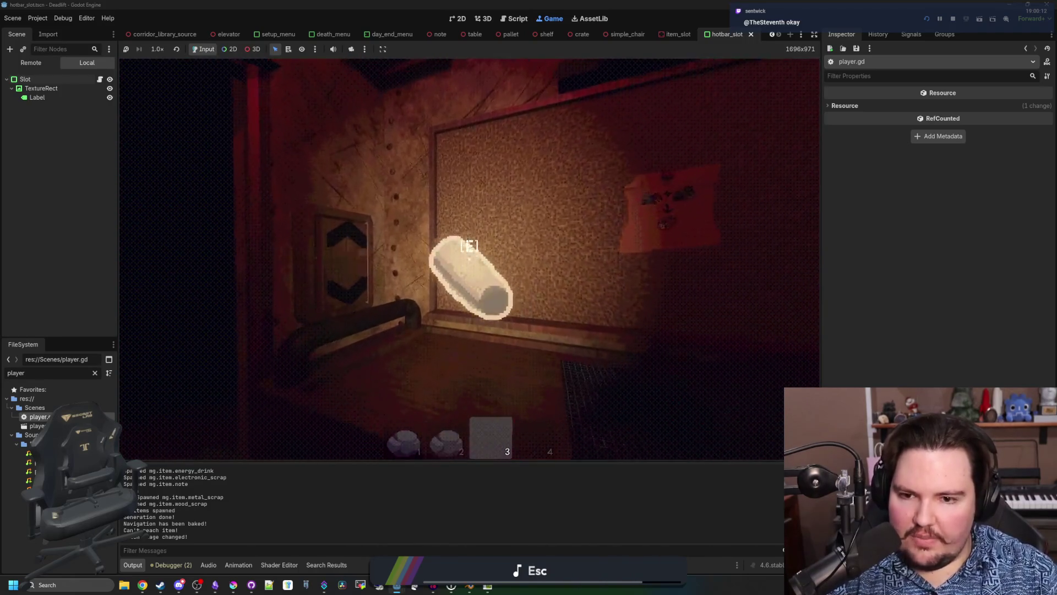
{"action": "key", "text": "w"}
{"action": "key", "text": "w"}
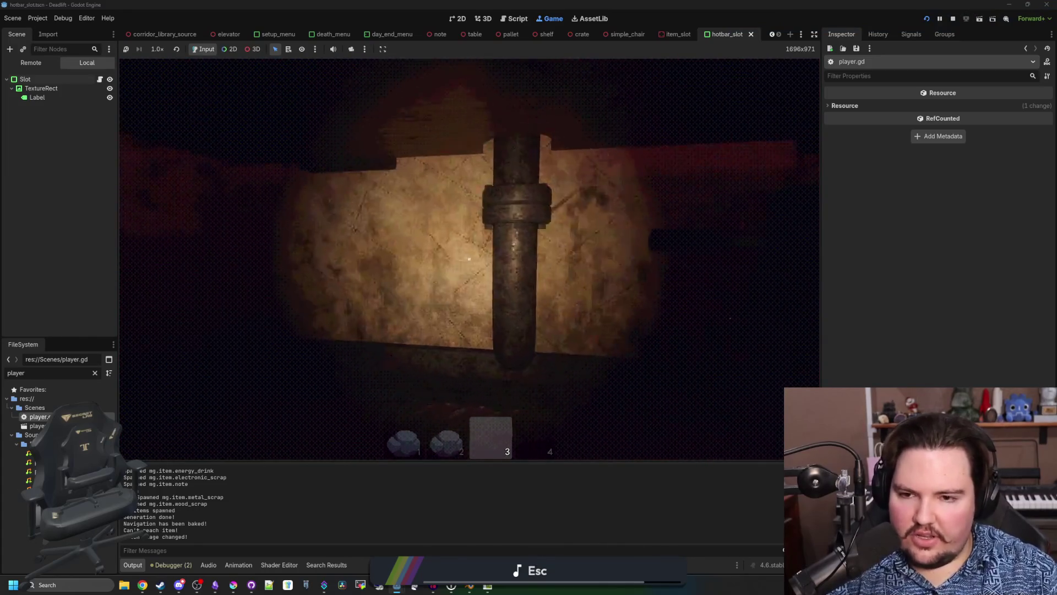
{"action": "key", "text": "w"}
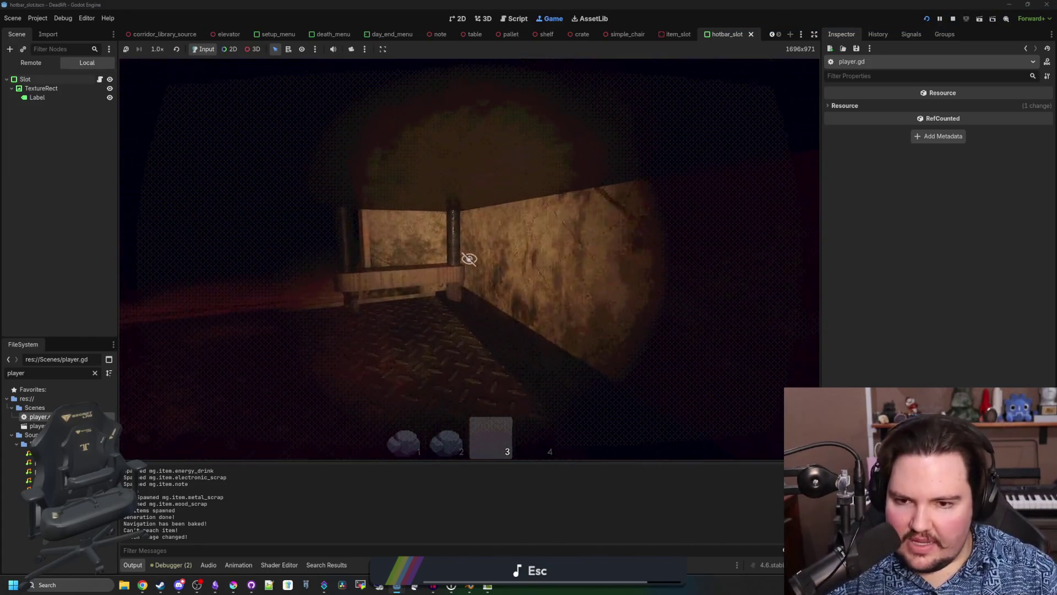
{"action": "key", "text": "w"}
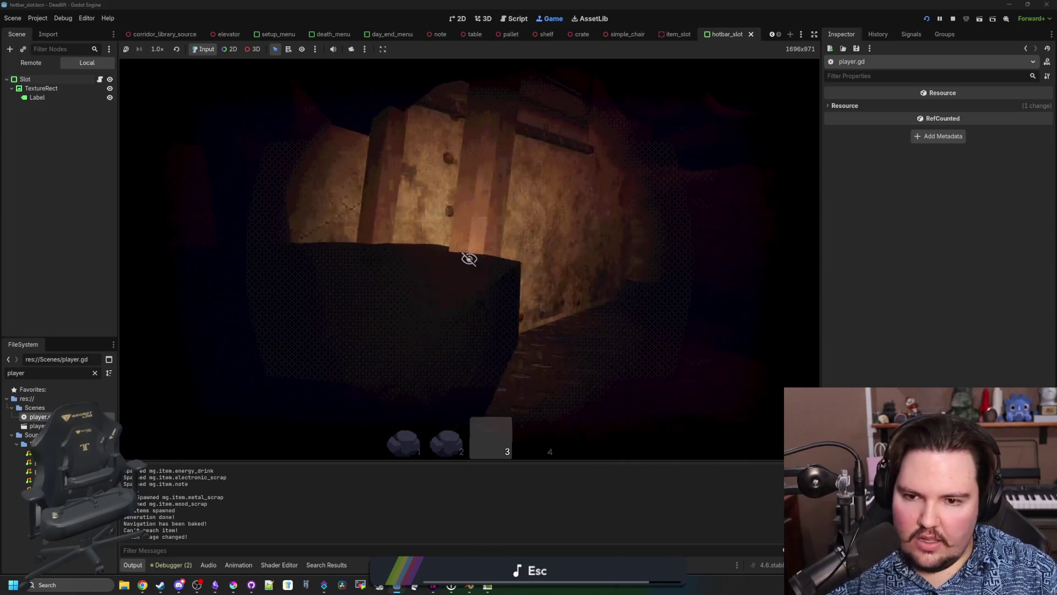
{"action": "key", "text": "w"}
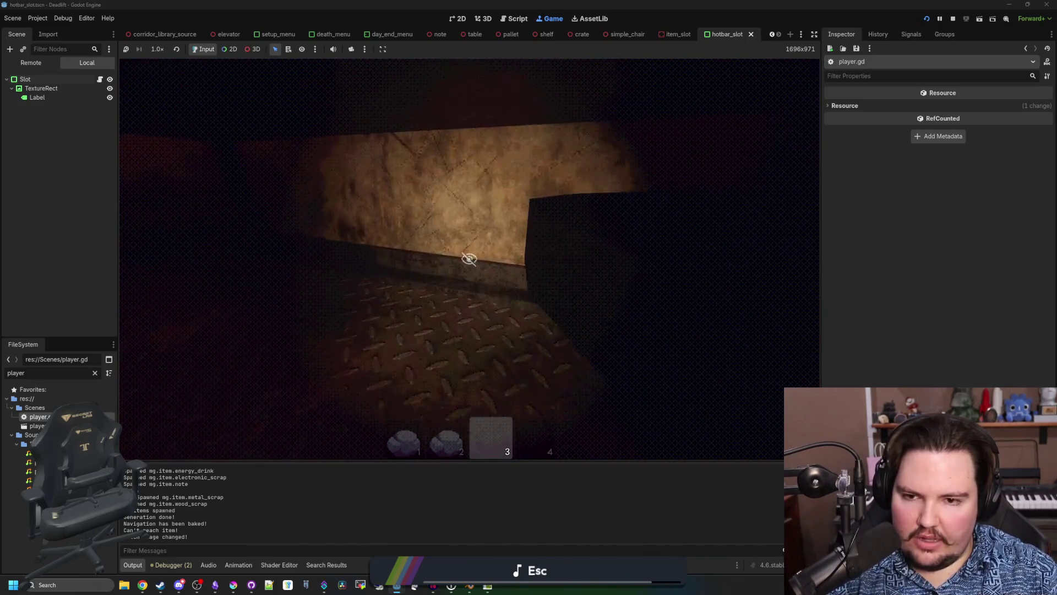
{"action": "key", "text": "w"}
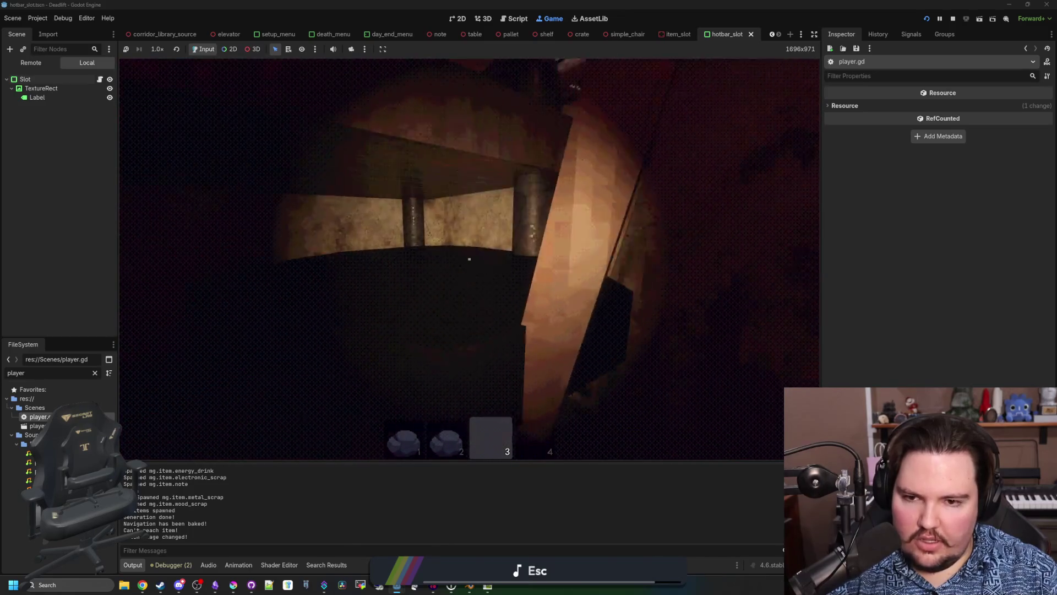
{"action": "key", "text": "w"}
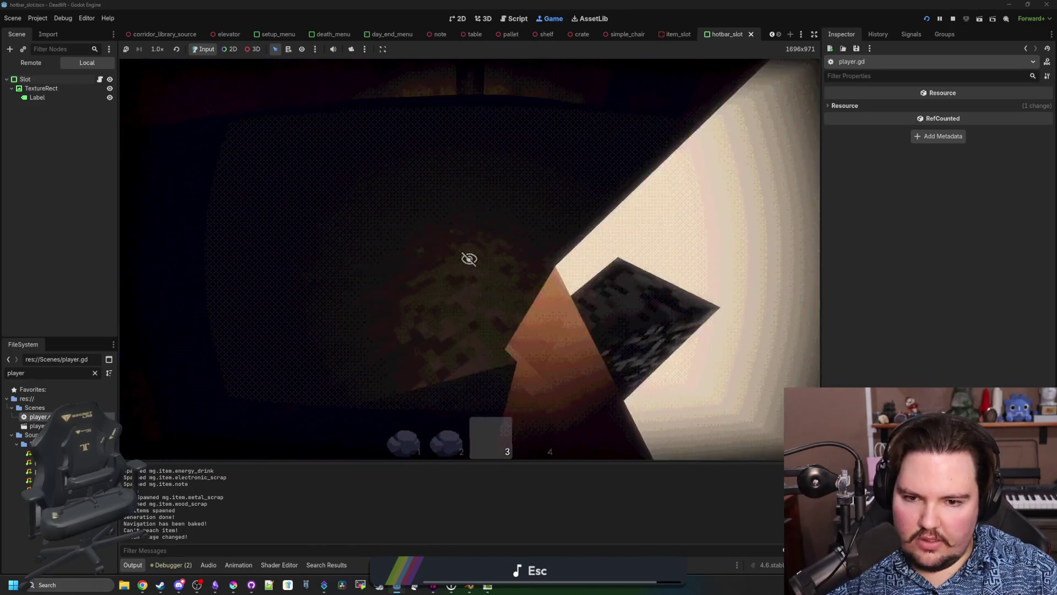
{"action": "key", "text": "w"}
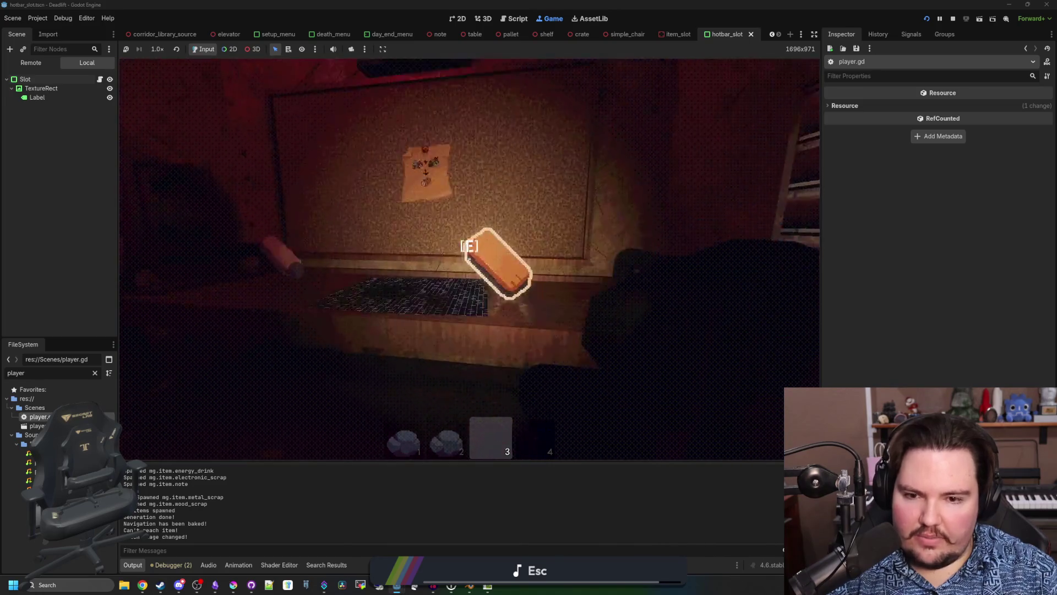
Step: Pause, resume and pause the game again, then bring up a browser window
{"action": "key", "text": "Escape"}
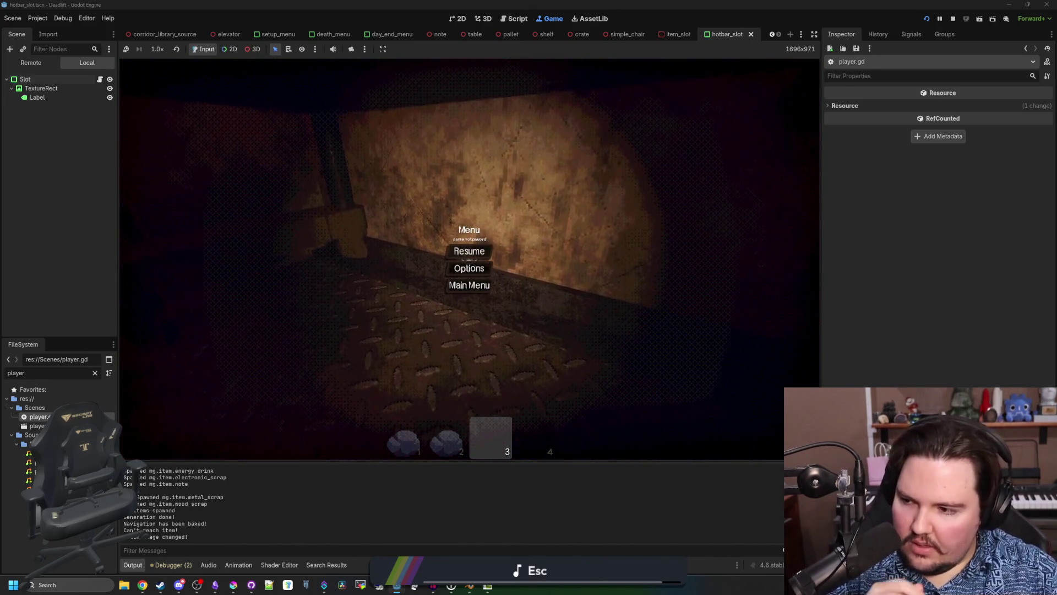
{"action": "key", "text": "Escape"}
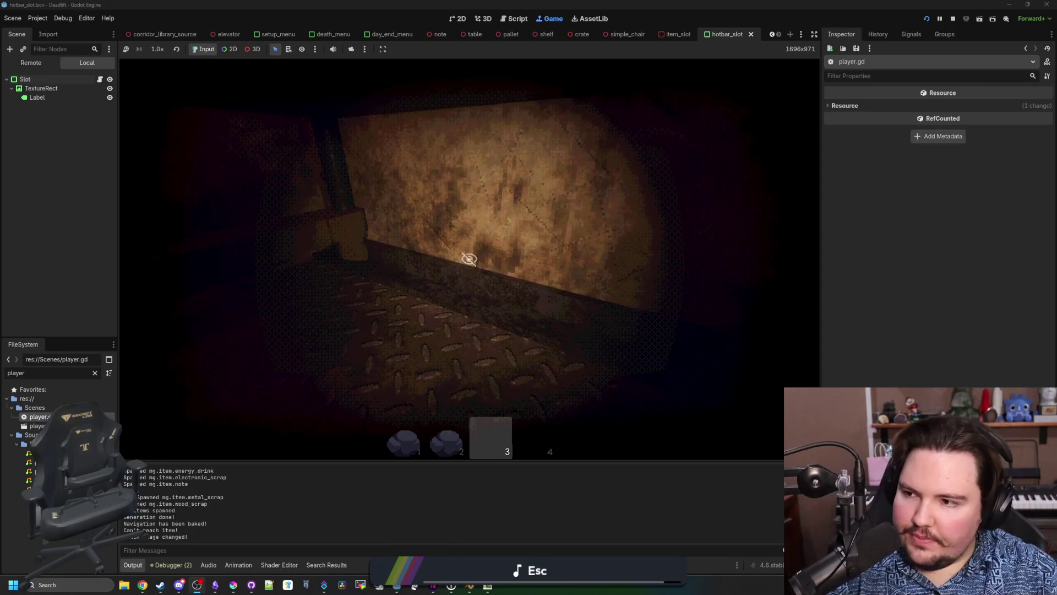
{"action": "key", "text": "Escape"}
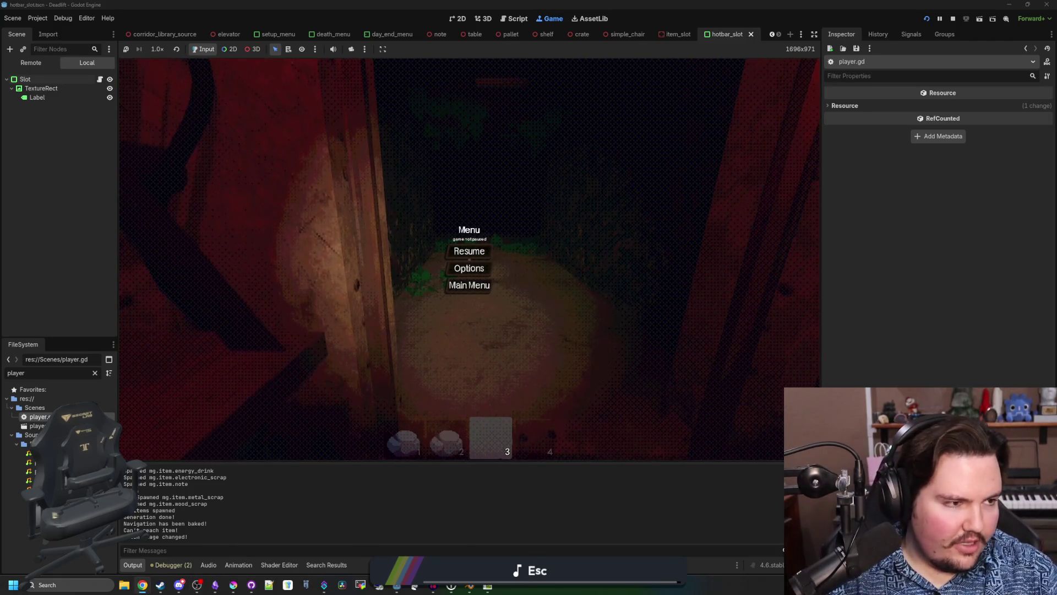
{"action": "key", "text": "super+2"}
Step: Search 'starrupture', open its Steam store page, scroll down it and maximize the window
{"action": "type", "text": "starrup"}
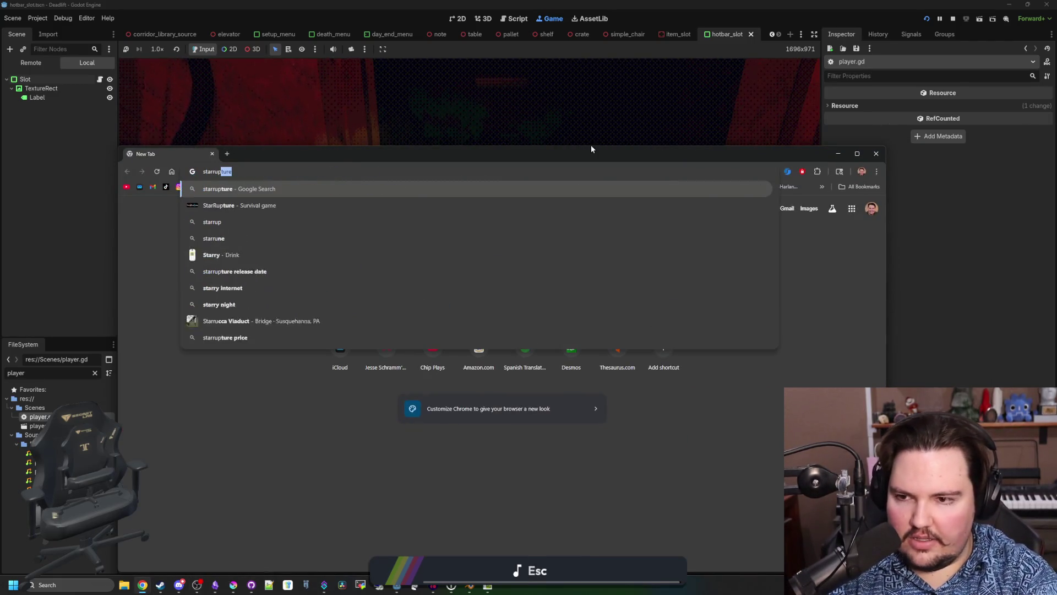
{"action": "key", "text": "Return"}
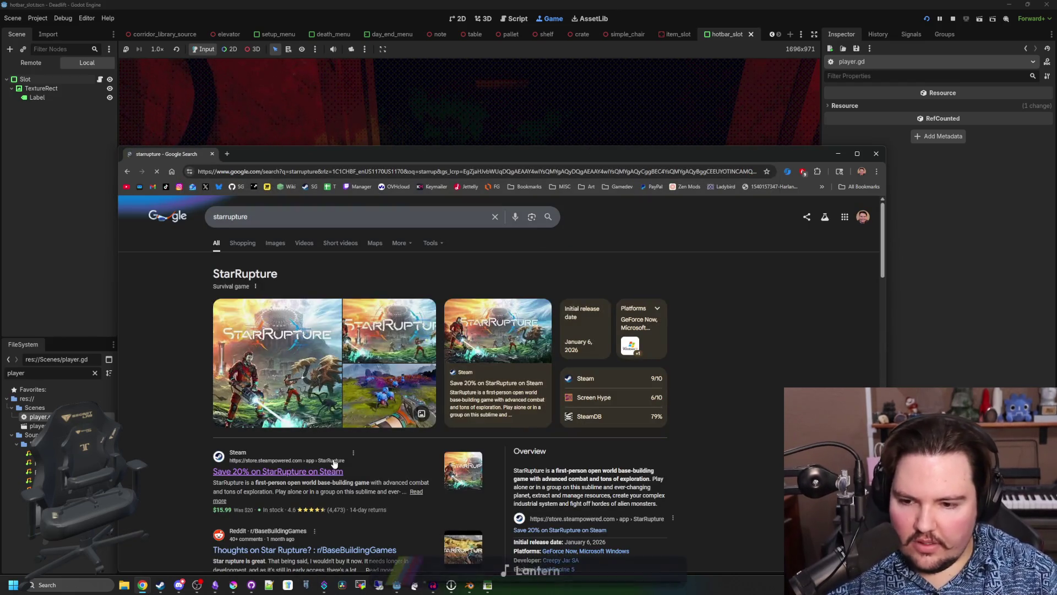
{"action": "left_click", "coordinate": [327, 466]}
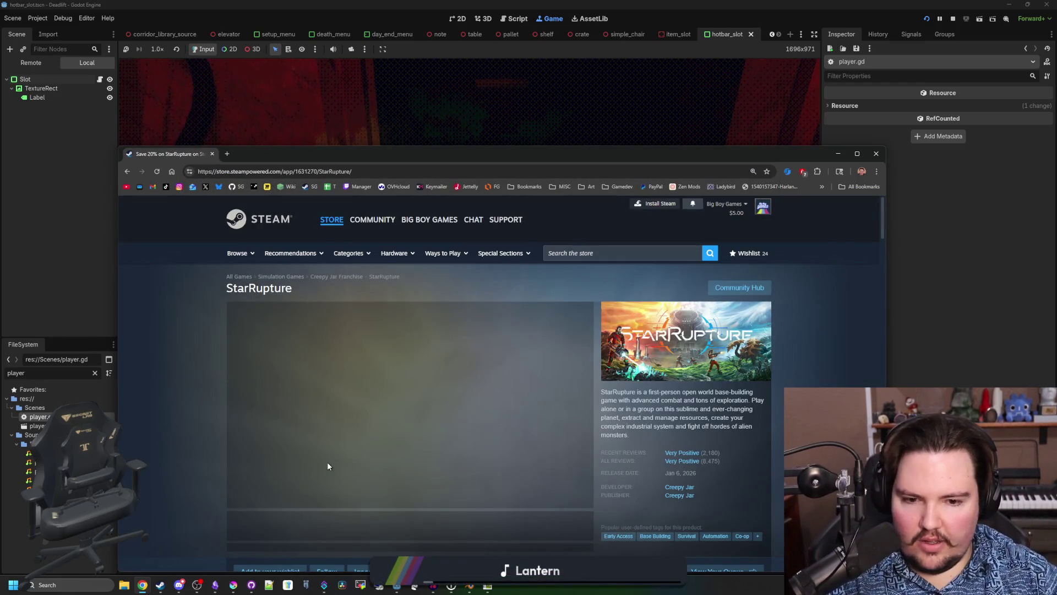
{"action": "scroll", "coordinate": [584, 310], "scroll_direction": "down", "scroll_amount": 3}
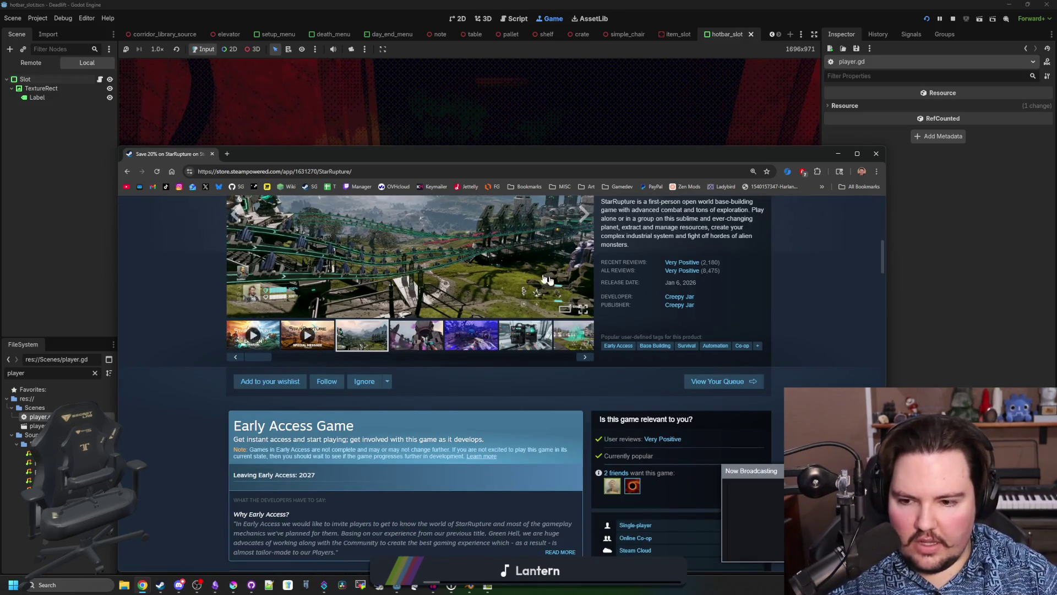
{"action": "scroll", "coordinate": [538, 279], "scroll_direction": "down", "scroll_amount": 2}
{"action": "double_click", "coordinate": [543, 155]}
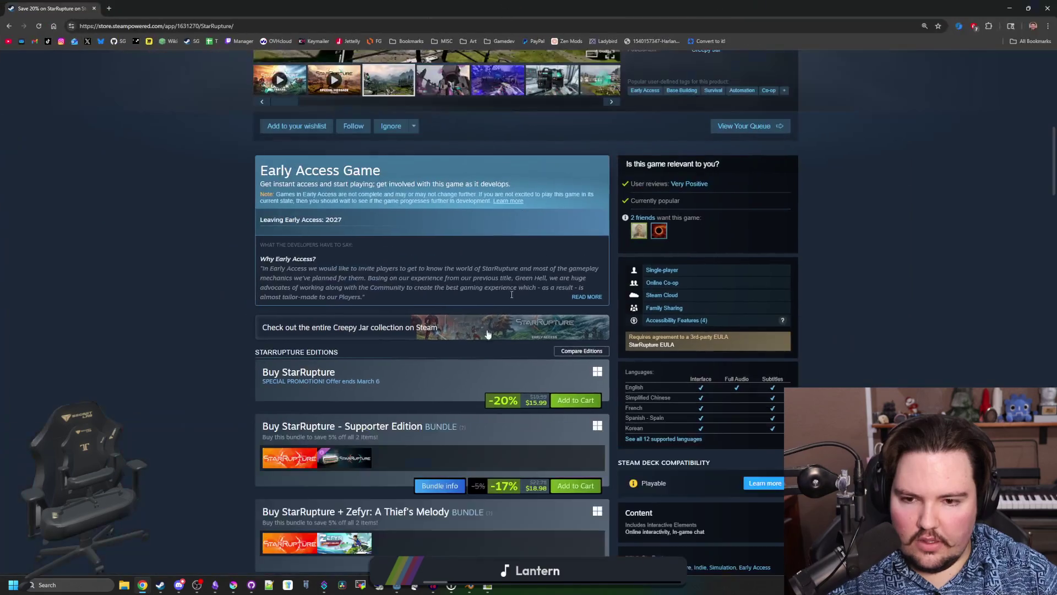
Step: Open StarRupture's fourth screenshot in the full gallery, click through about a dozen more, then minimize Chrome
{"action": "scroll", "coordinate": [427, 406], "scroll_direction": "up", "scroll_amount": 6}
{"action": "left_click", "coordinate": [426, 406]}
{"action": "left_click", "coordinate": [551, 341]}
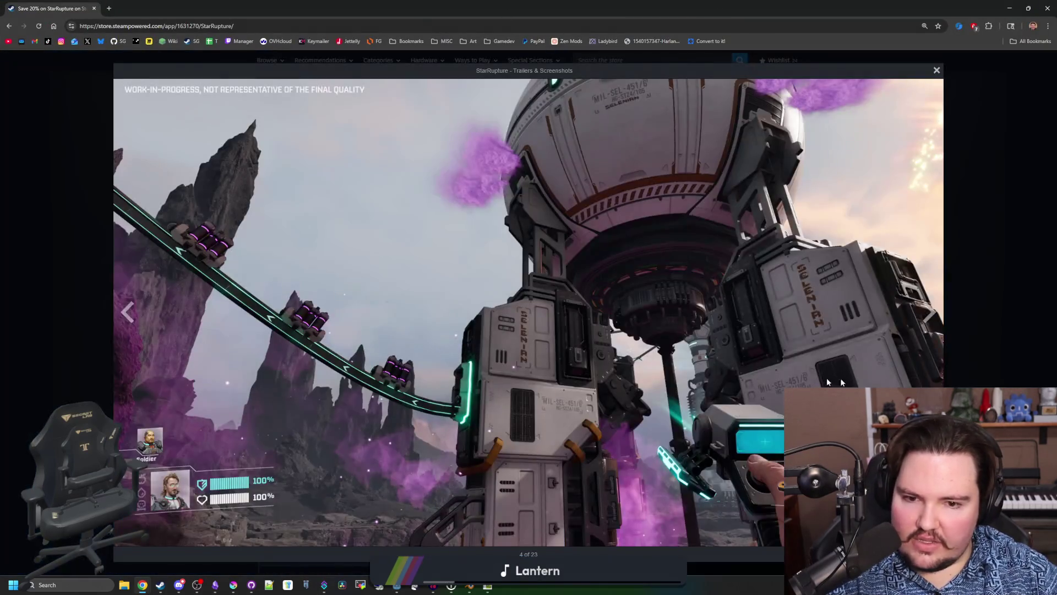
{"action": "left_click", "coordinate": [926, 326]}
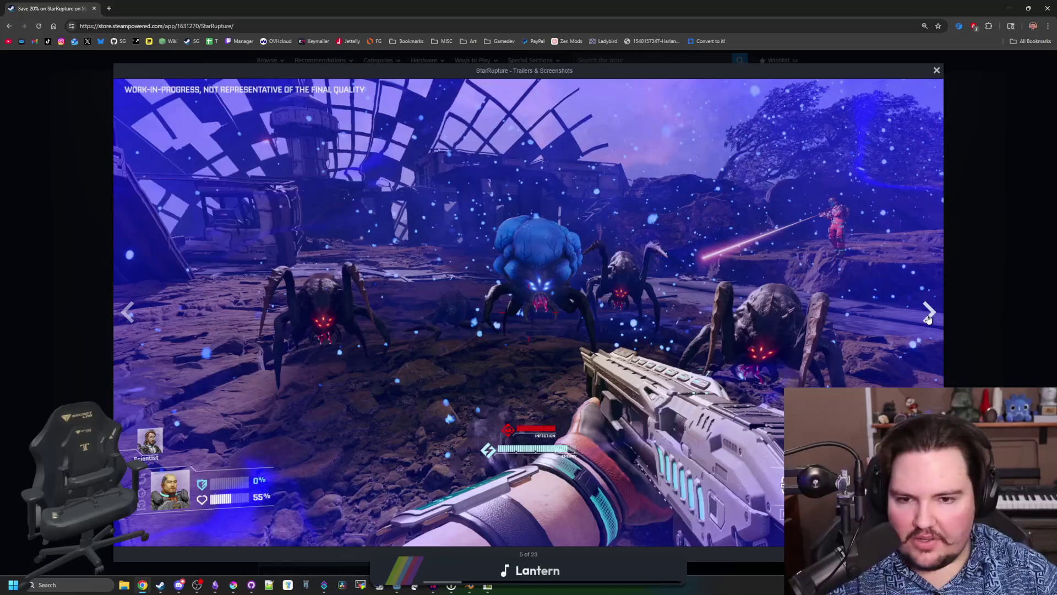
{"action": "left_click", "coordinate": [928, 321]}
{"action": "left_click", "coordinate": [929, 319]}
{"action": "left_click", "coordinate": [928, 319]}
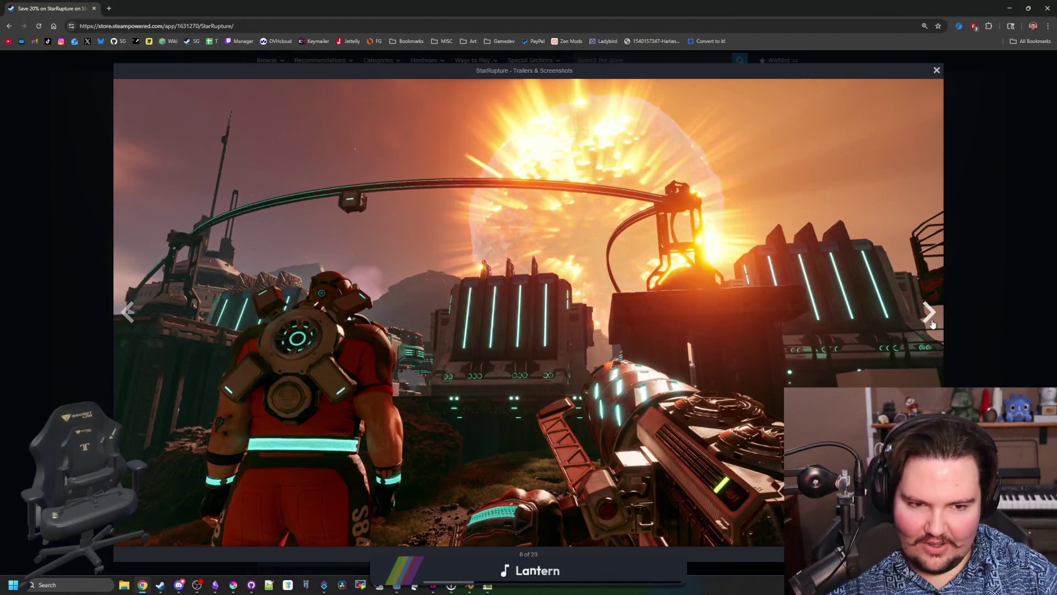
{"action": "left_click", "coordinate": [933, 324]}
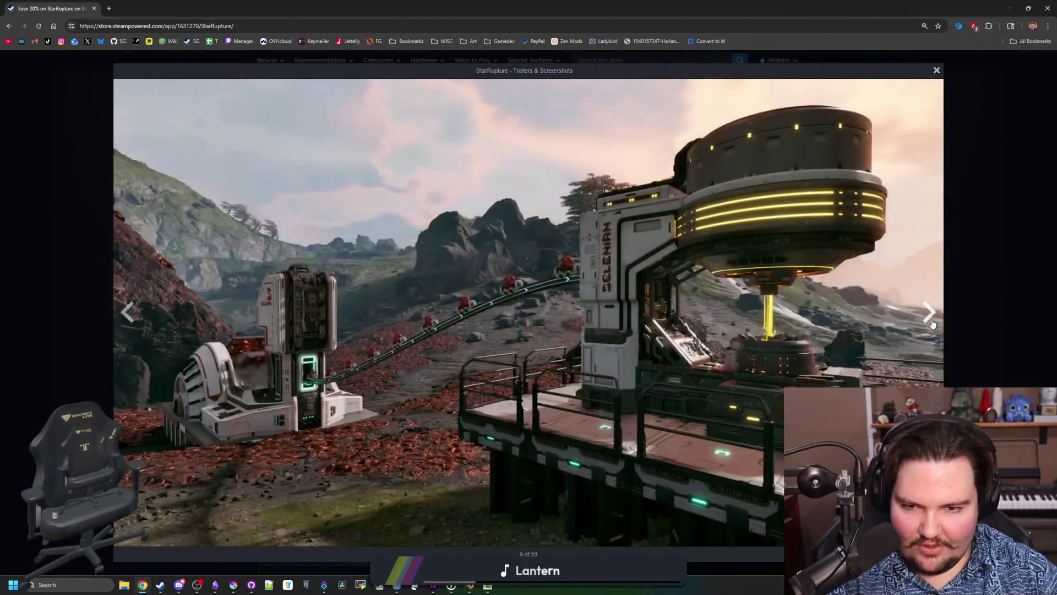
{"action": "left_click", "coordinate": [933, 324]}
{"action": "left_click", "coordinate": [933, 324]}
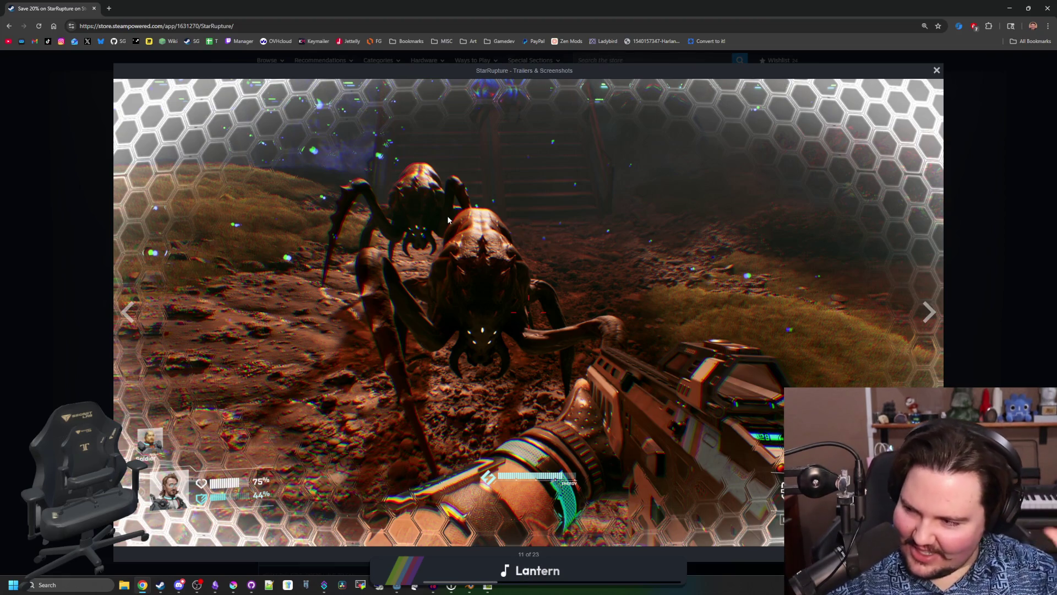
{"action": "left_click", "coordinate": [929, 312]}
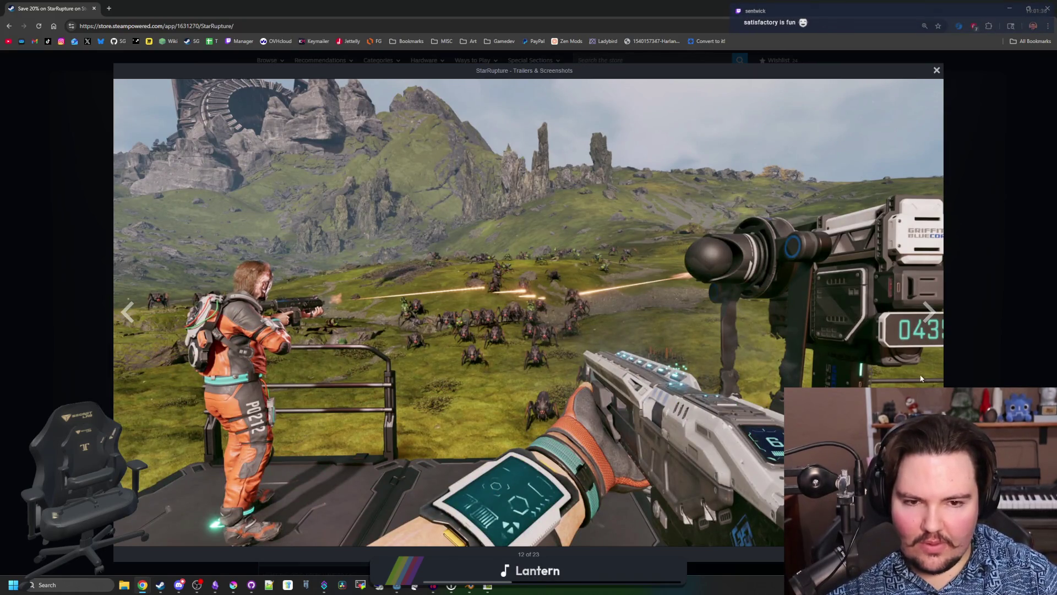
{"action": "left_click", "coordinate": [930, 322]}
{"action": "left_click", "coordinate": [929, 322]}
{"action": "left_click", "coordinate": [930, 322]}
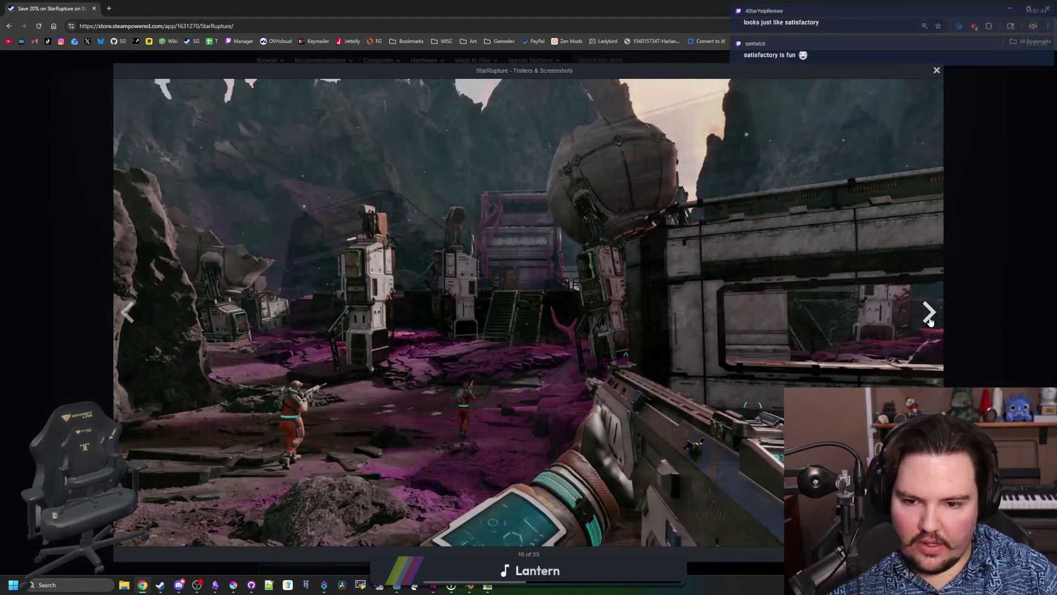
{"action": "left_click", "coordinate": [929, 322]}
{"action": "left_click", "coordinate": [930, 322]}
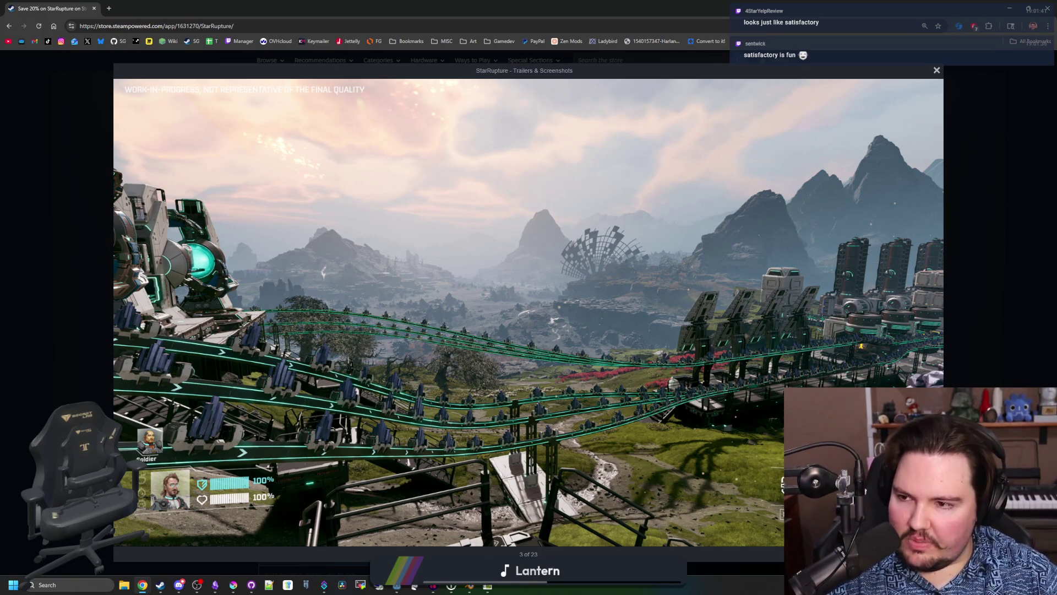
{"action": "key", "text": "super+Down"}
{"action": "key", "text": "super+Down"}
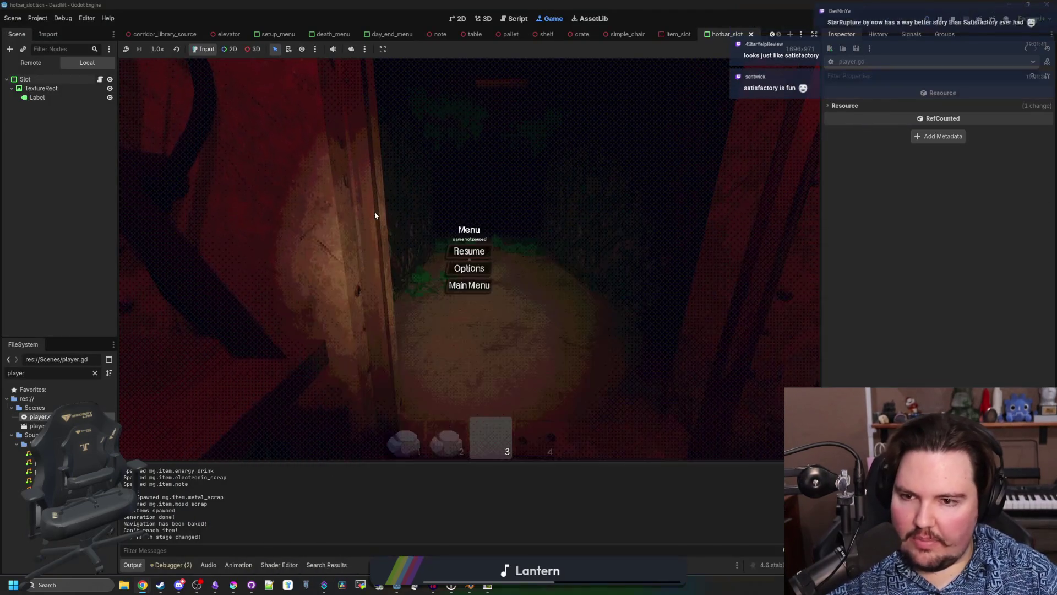
Step: Resume the game, pick up the table item, select hotbar slot 4, and walk through the desk room scrolling the hotbar
{"action": "left_click", "coordinate": [470, 251]}
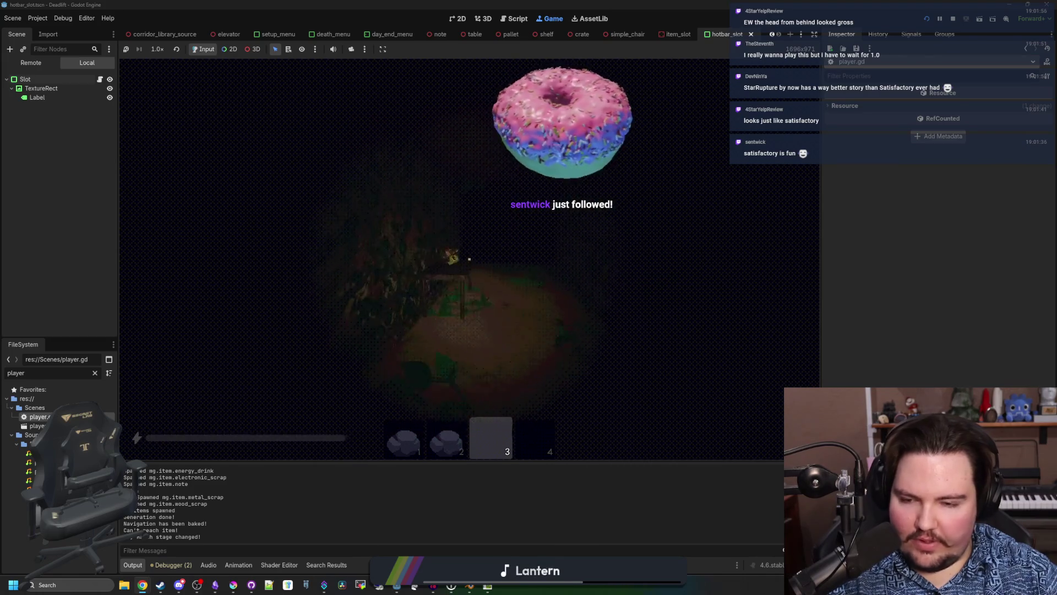
{"action": "key", "text": "e"}
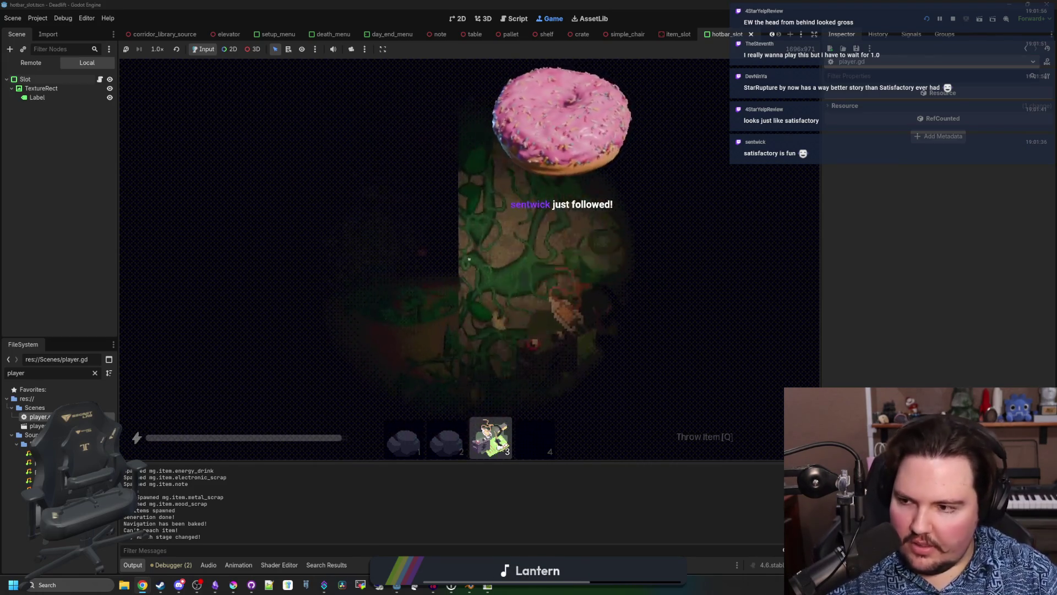
{"action": "key", "text": "4"}
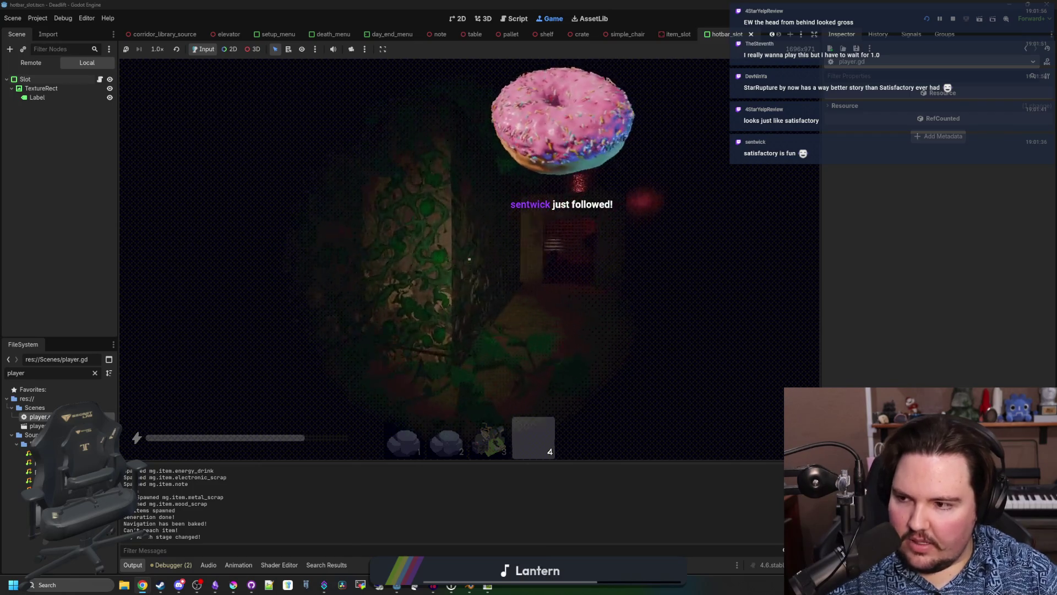
{"action": "key", "text": "w"}
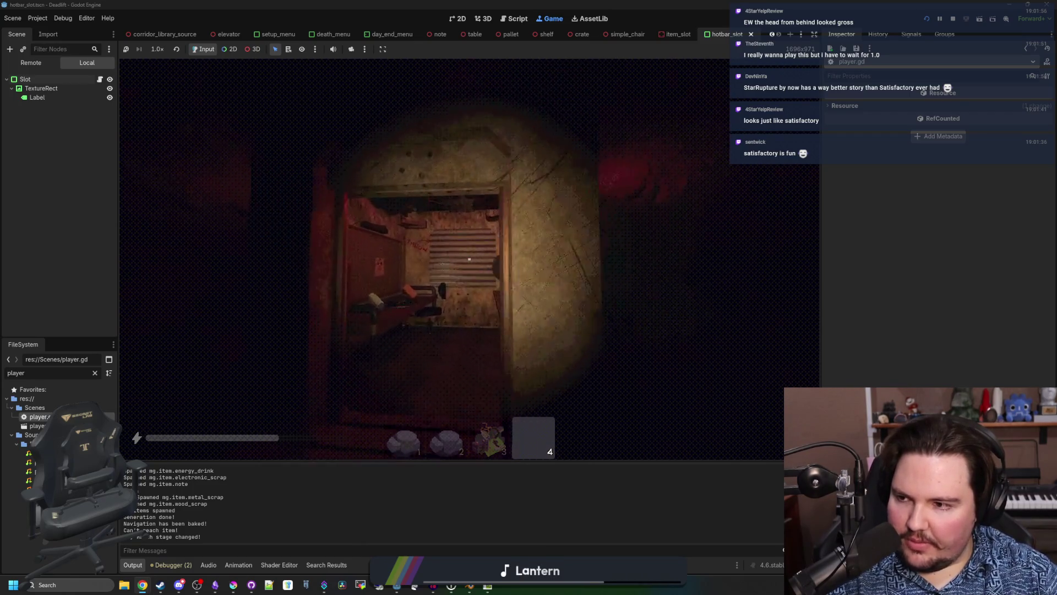
{"action": "key", "text": "w"}
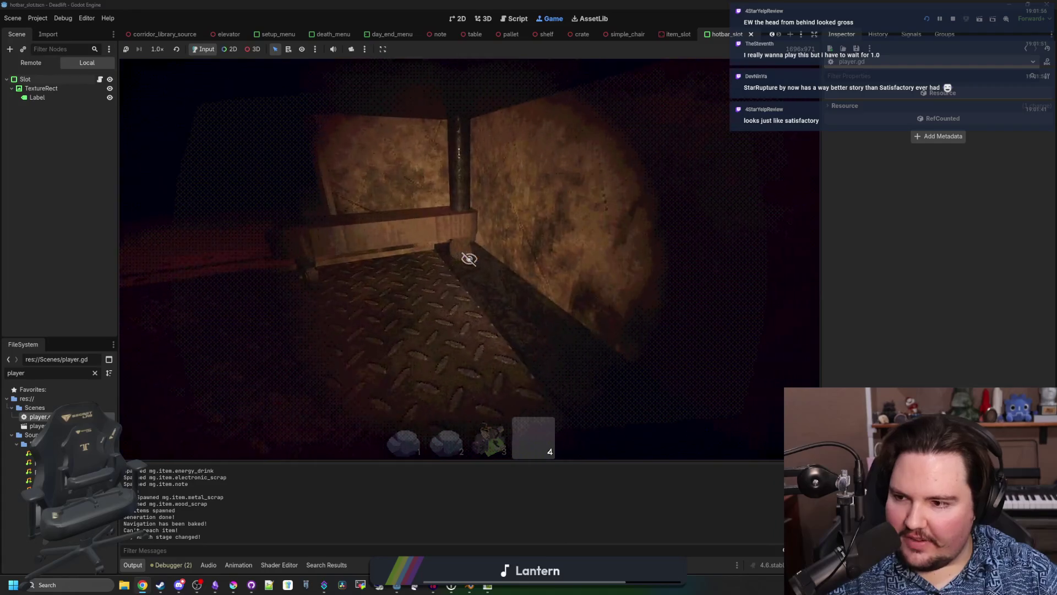
{"action": "key", "text": "w"}
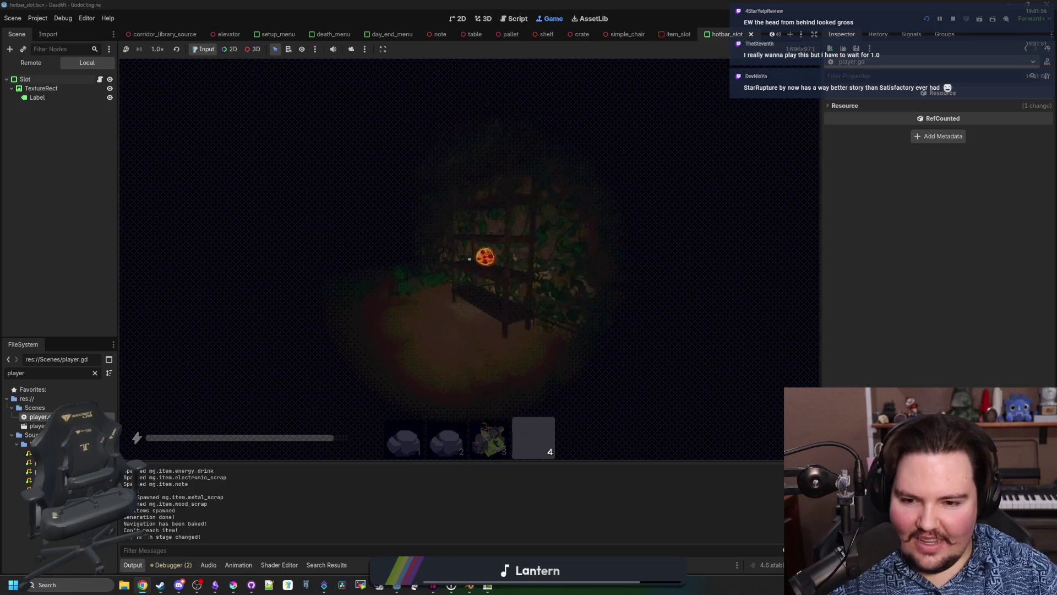
{"action": "scroll", "coordinate": [470, 259], "scroll_direction": "up", "scroll_amount": 3}
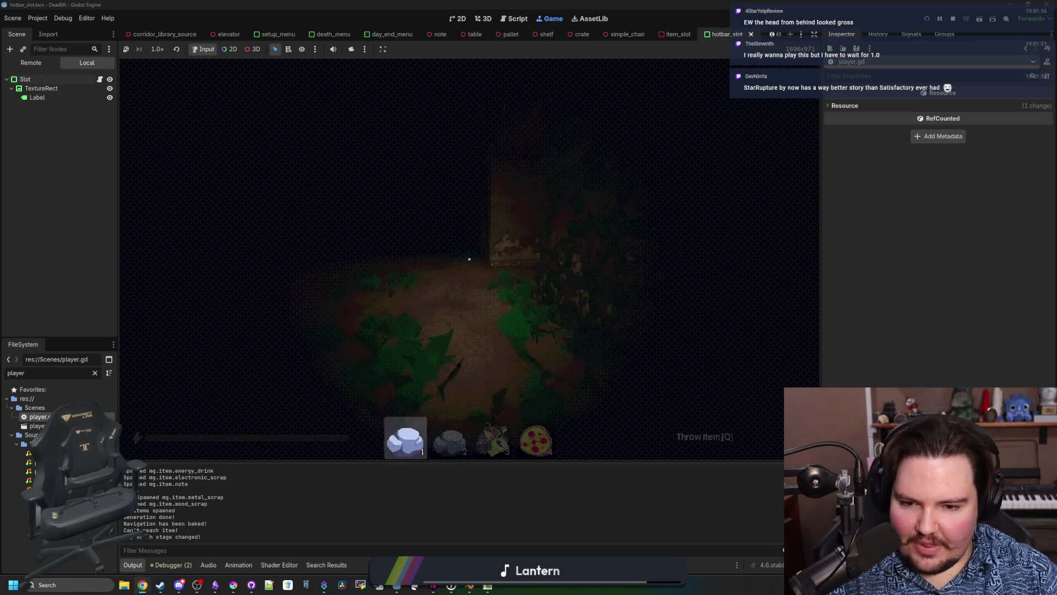
{"action": "scroll", "coordinate": [469, 259], "scroll_direction": "down", "scroll_amount": 1}
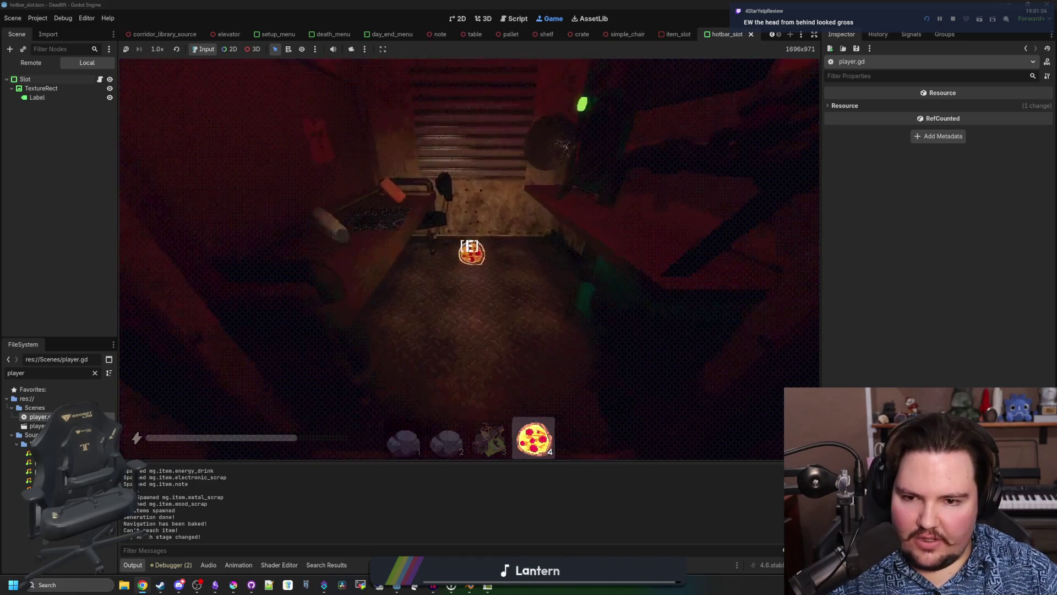
Step: Throw the pizza and both stones so every hotbar slot is empty
{"action": "key", "text": "q"}
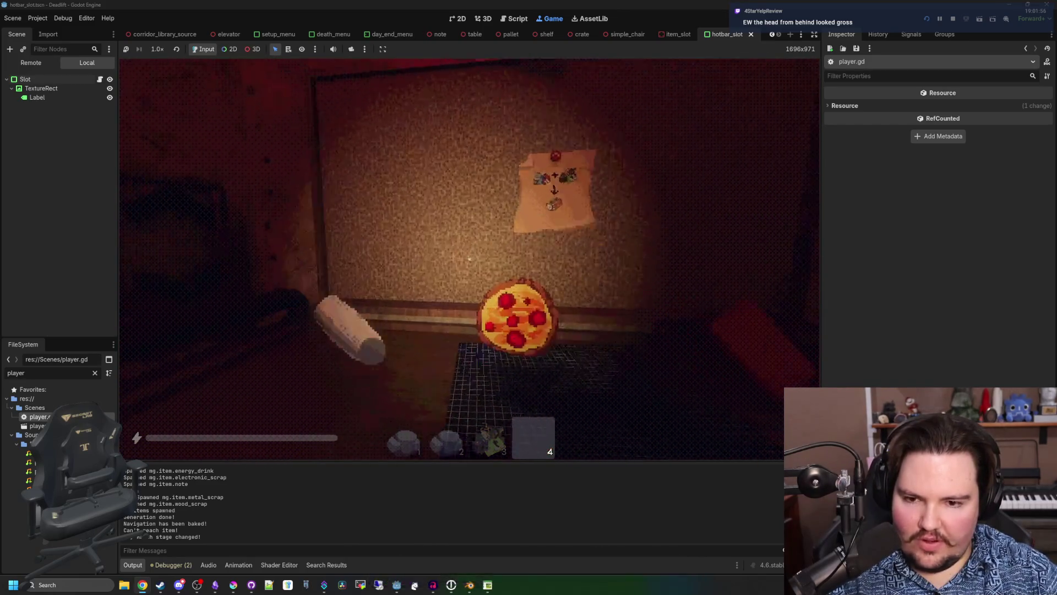
{"action": "key", "text": "3"}
{"action": "key", "text": "q"}
{"action": "key", "text": "q"}
{"action": "key", "text": "q"}
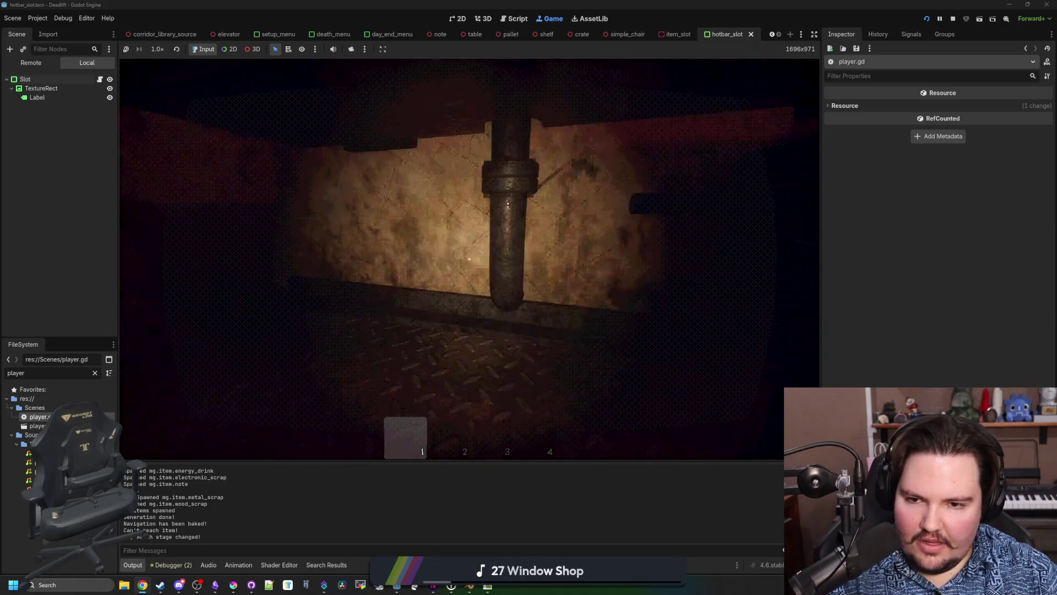
Step: Pause and resume the game, then walk through the dark doorway into the corridor
{"action": "key", "text": "Escape"}
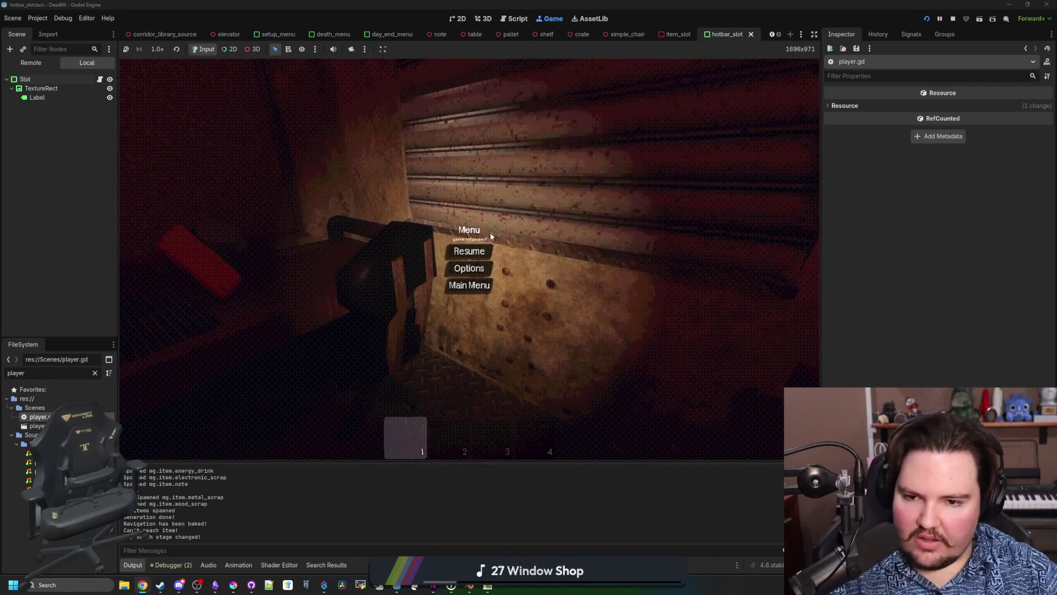
{"action": "left_click", "coordinate": [469, 251]}
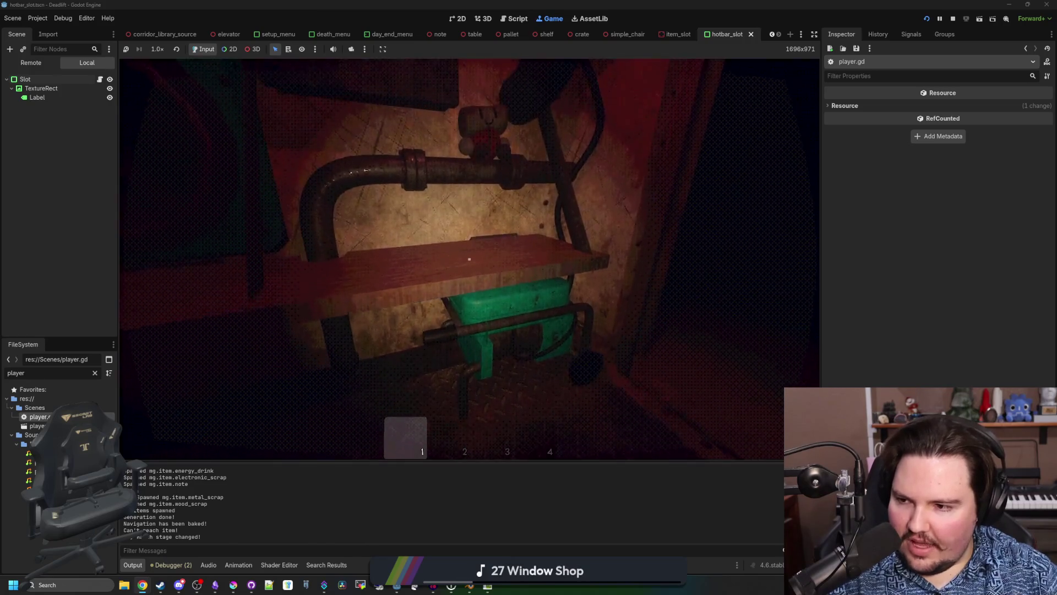
{"action": "key", "text": "w"}
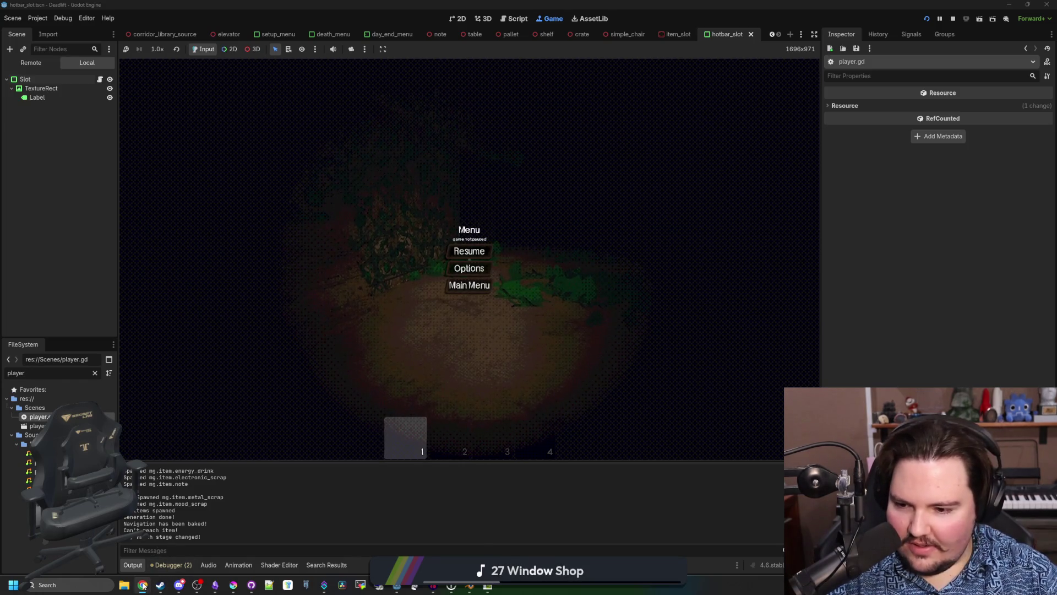
Step: Bring Chrome forward and open the Starground Steam store page in a new tab
{"action": "mouse_move", "coordinate": [142, 585]}
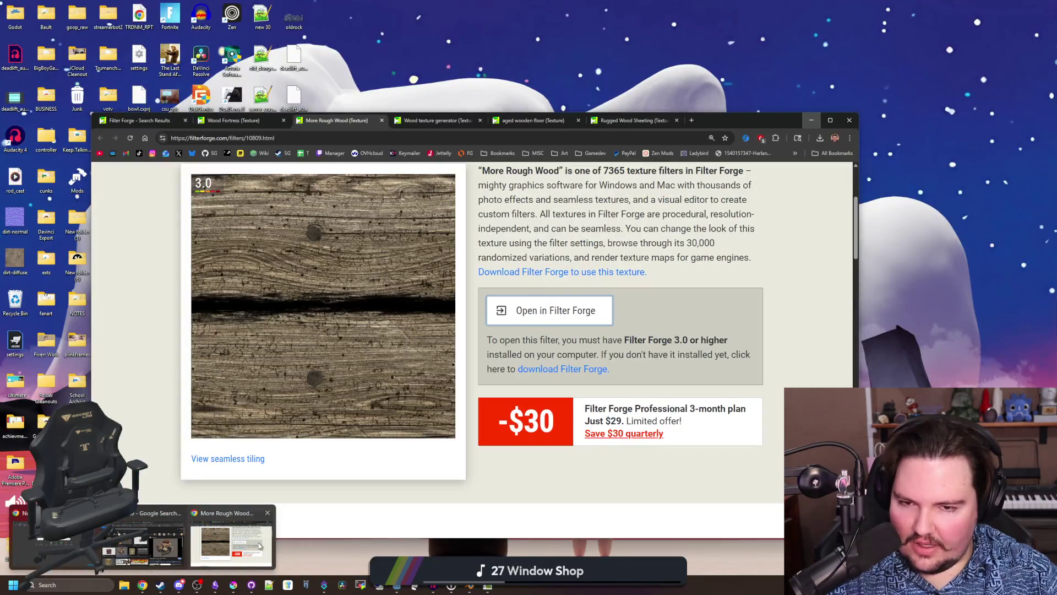
{"action": "left_click", "coordinate": [260, 546]}
{"action": "left_click", "coordinate": [691, 121]}
{"action": "type", "text": "store.steampowered.com/app/2793380/Starground/"}
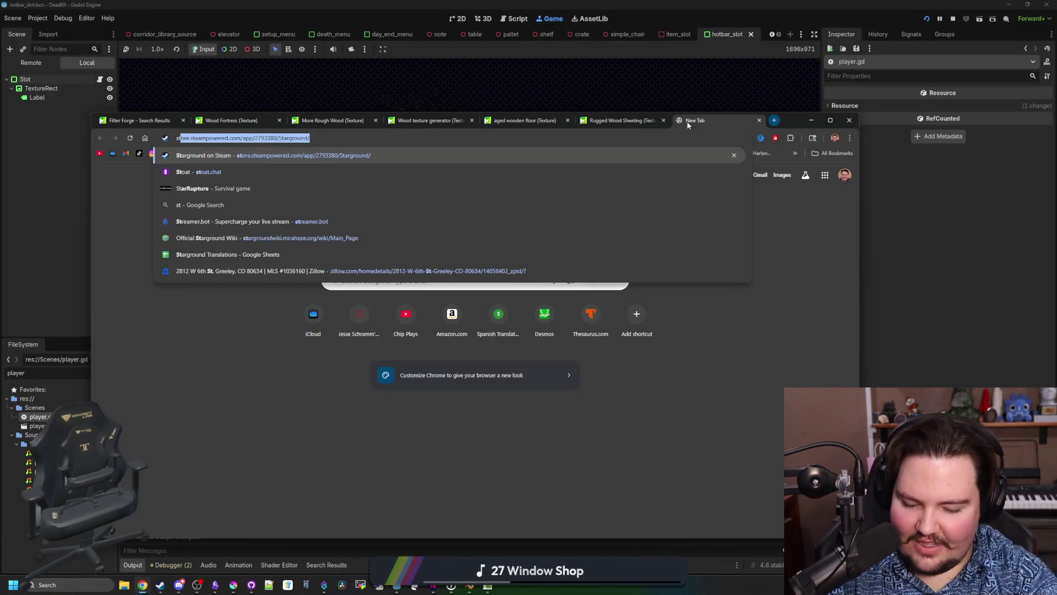
{"action": "key", "text": "Return"}
{"action": "left_click", "coordinate": [622, 122]}
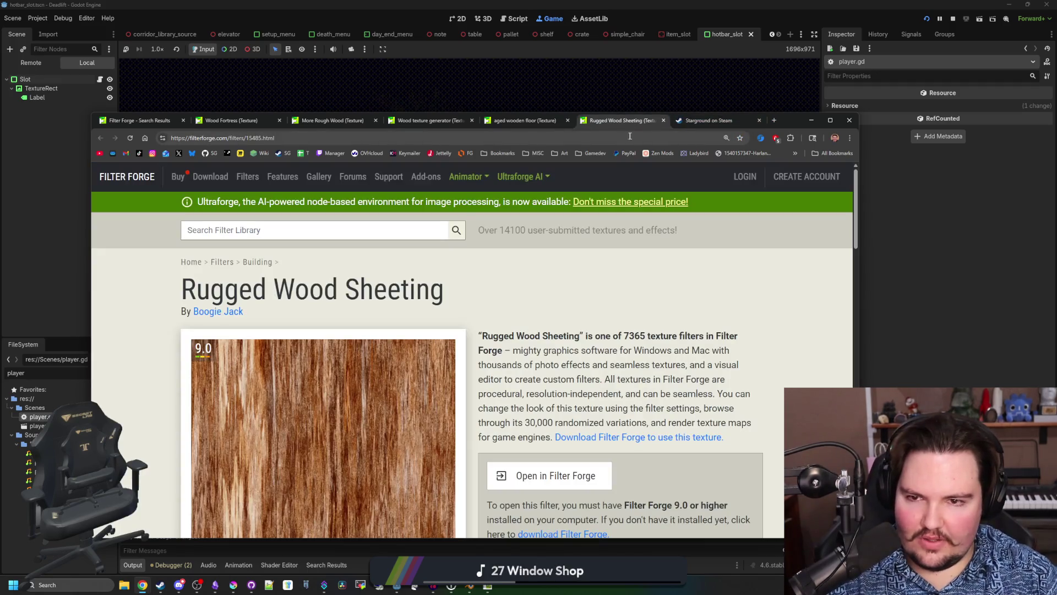
{"action": "left_click", "coordinate": [689, 124]}
Step: Search Google for 'starrupture' and open the StarRupture Steam store page
{"action": "left_click", "coordinate": [681, 137]}
{"action": "type", "text": "starrupture"}
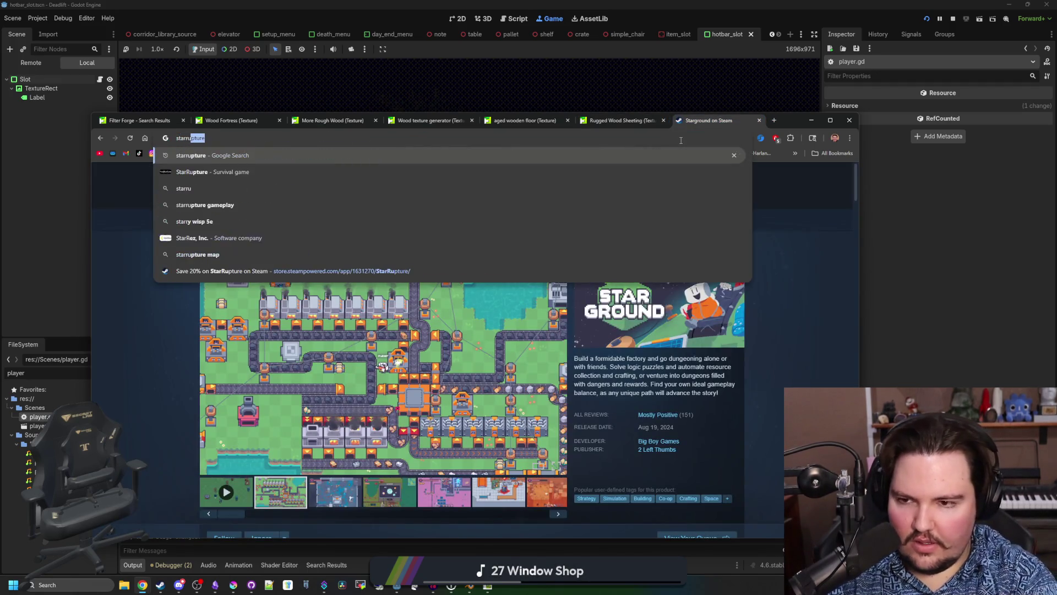
{"action": "key", "text": "Return"}
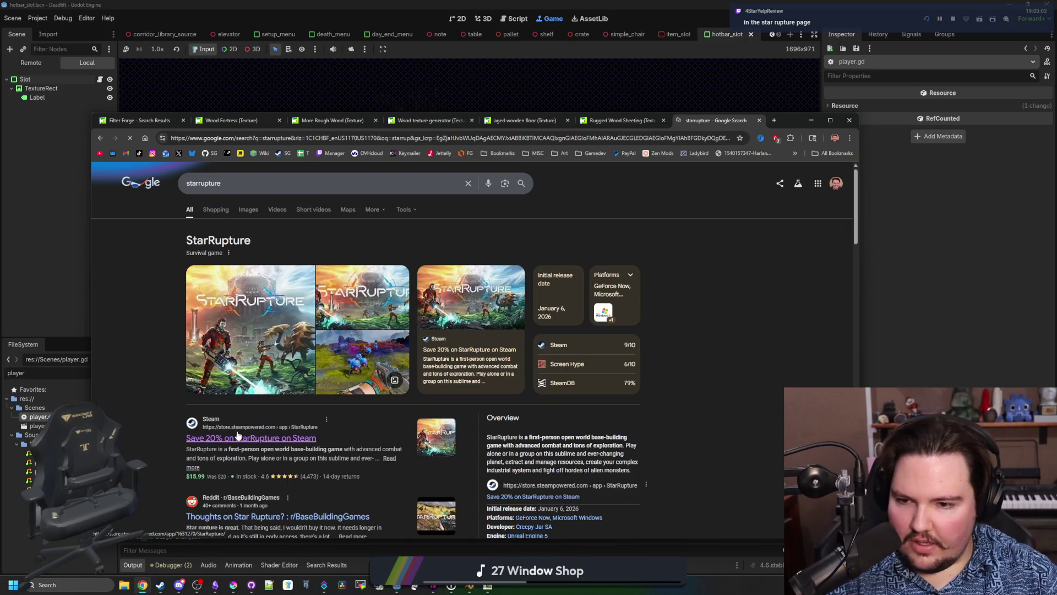
{"action": "left_click", "coordinate": [237, 436]}
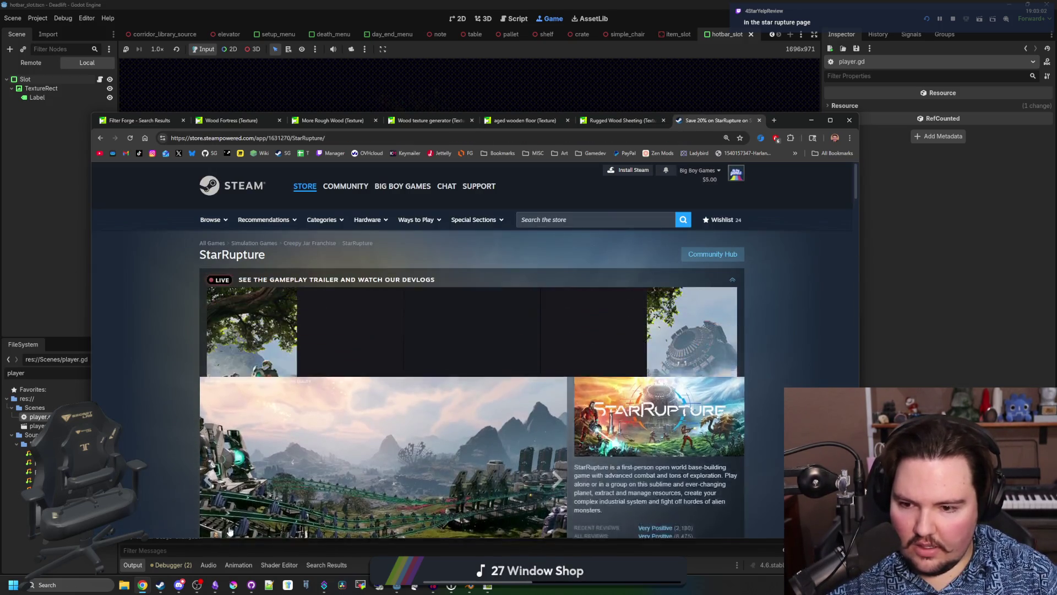
{"action": "scroll", "coordinate": [301, 461], "scroll_direction": "down", "scroll_amount": 5}
Step: Open the enlarged screenshot gallery and advance to screenshot 12 of 23
{"action": "left_click", "coordinate": [355, 334]}
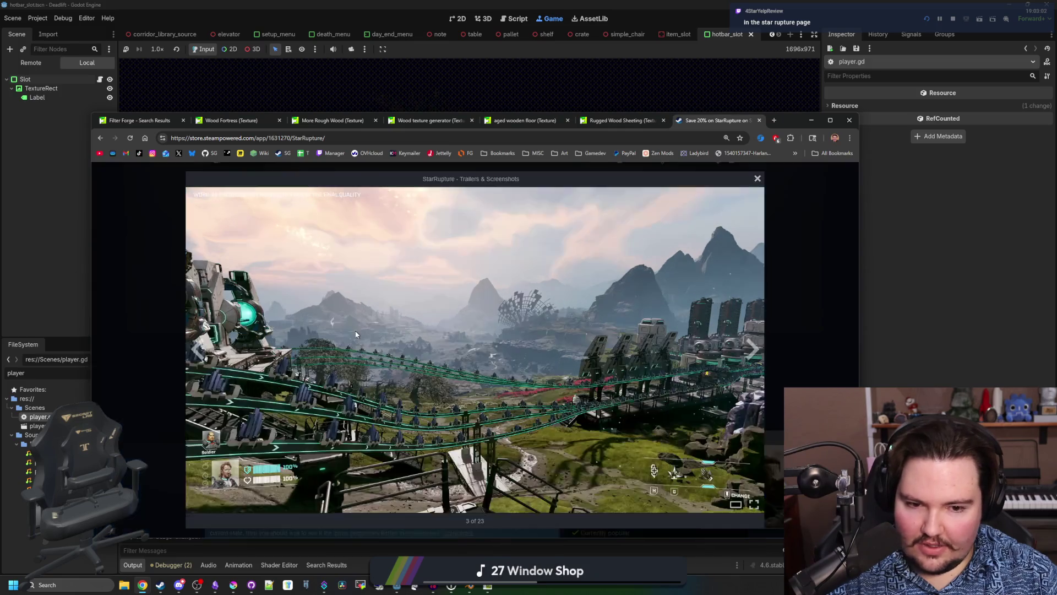
{"action": "left_click", "coordinate": [762, 348]}
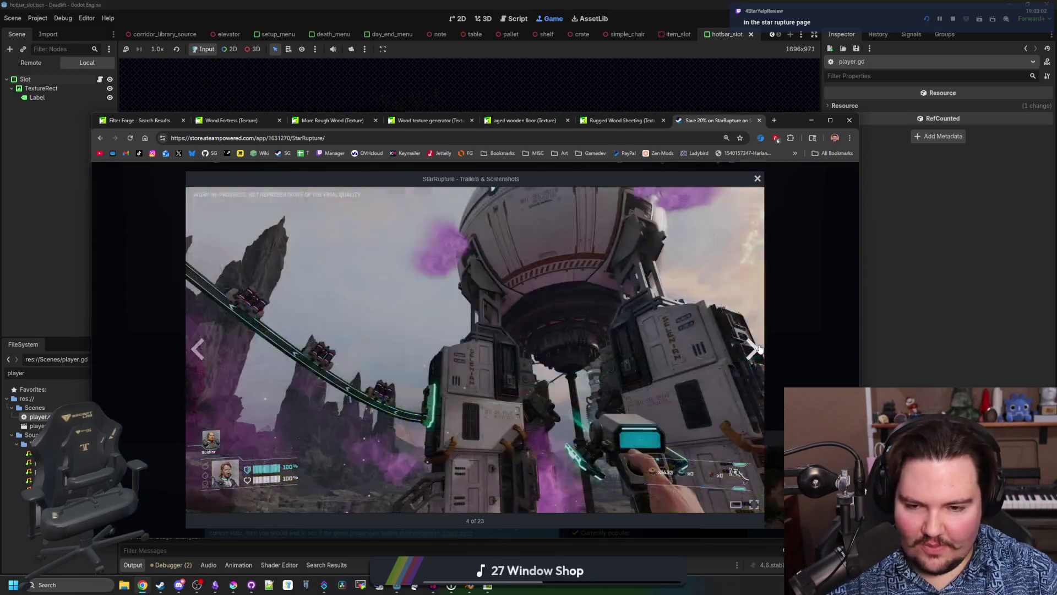
{"action": "left_click", "coordinate": [760, 349]}
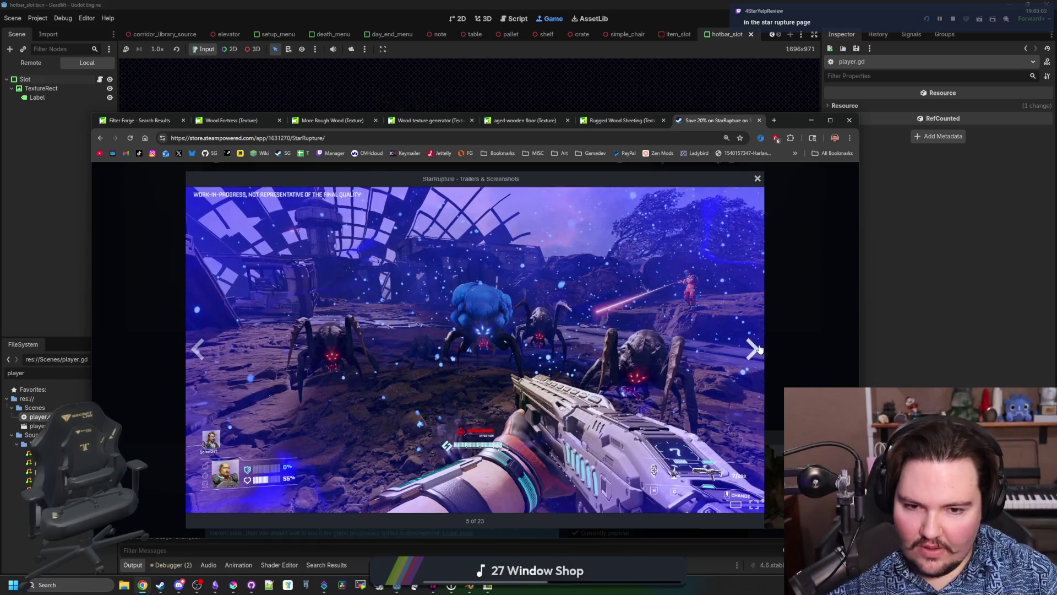
{"action": "left_click", "coordinate": [760, 349]}
{"action": "left_click", "coordinate": [760, 349]}
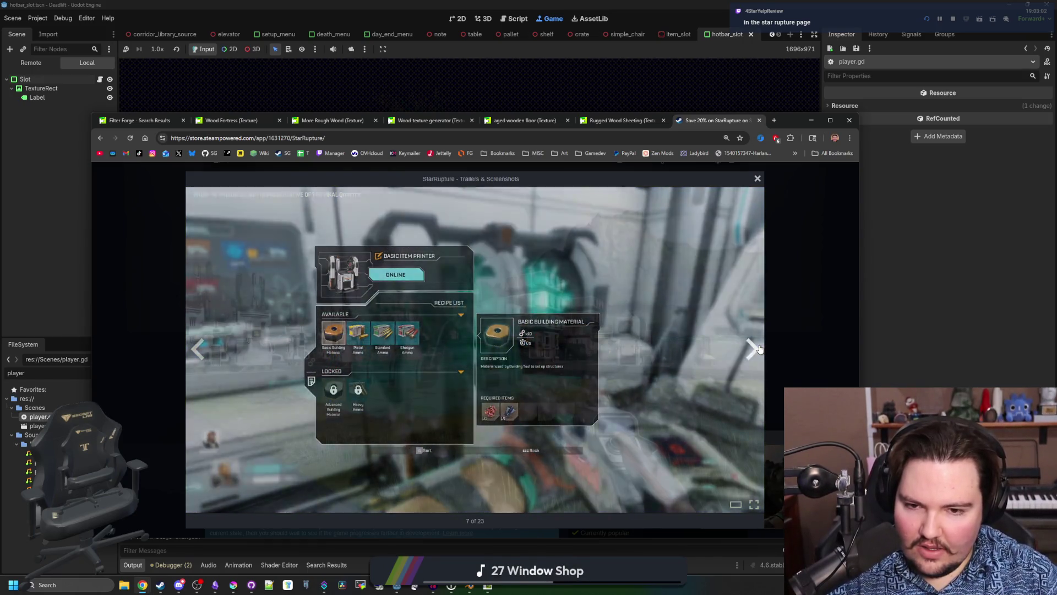
{"action": "left_click", "coordinate": [760, 349]}
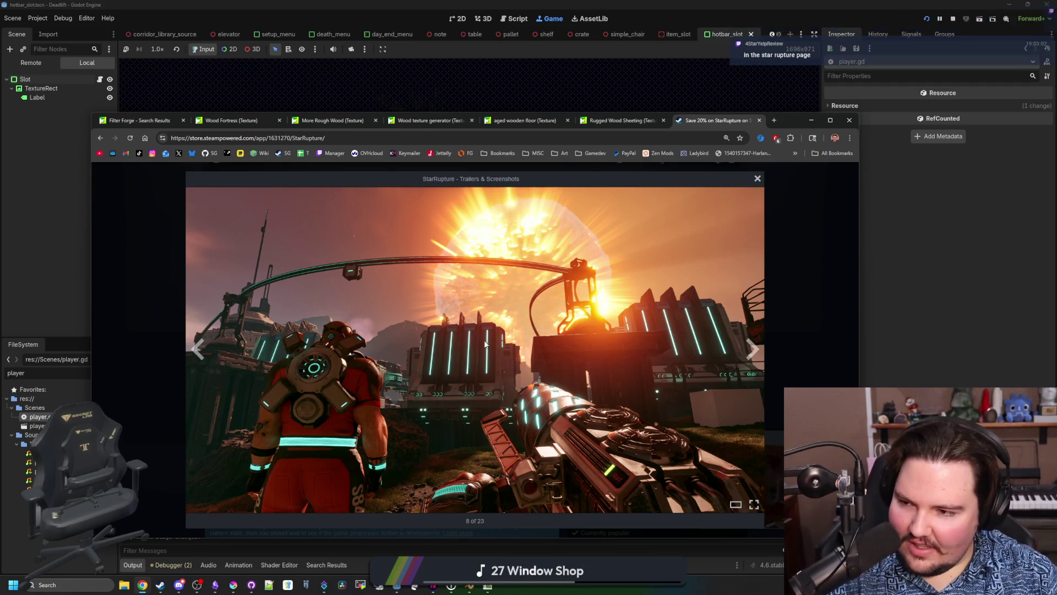
{"action": "left_click", "coordinate": [745, 345]}
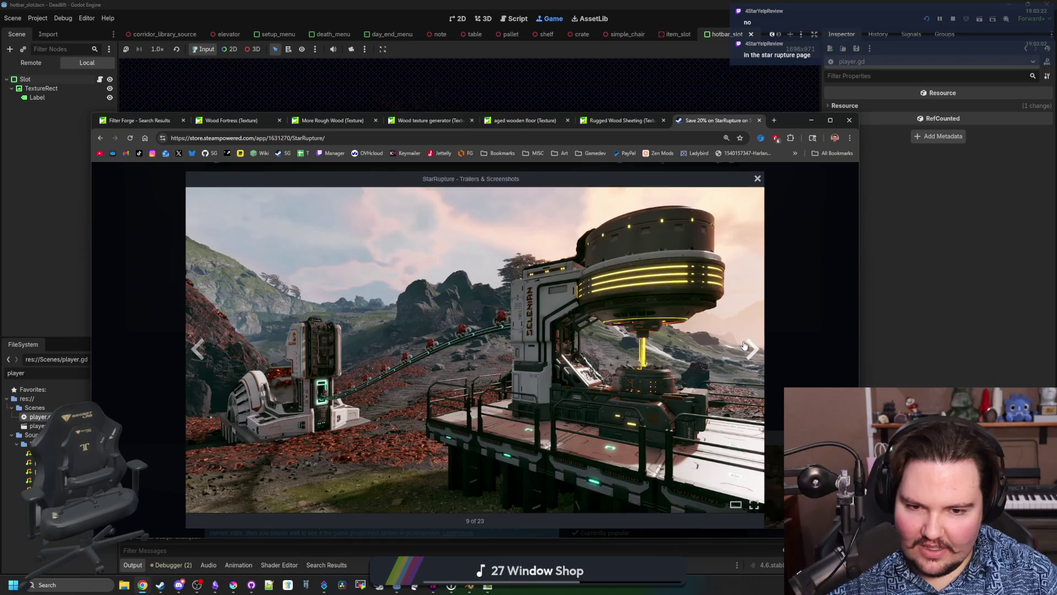
{"action": "left_click", "coordinate": [744, 345]}
{"action": "left_click", "coordinate": [744, 345]}
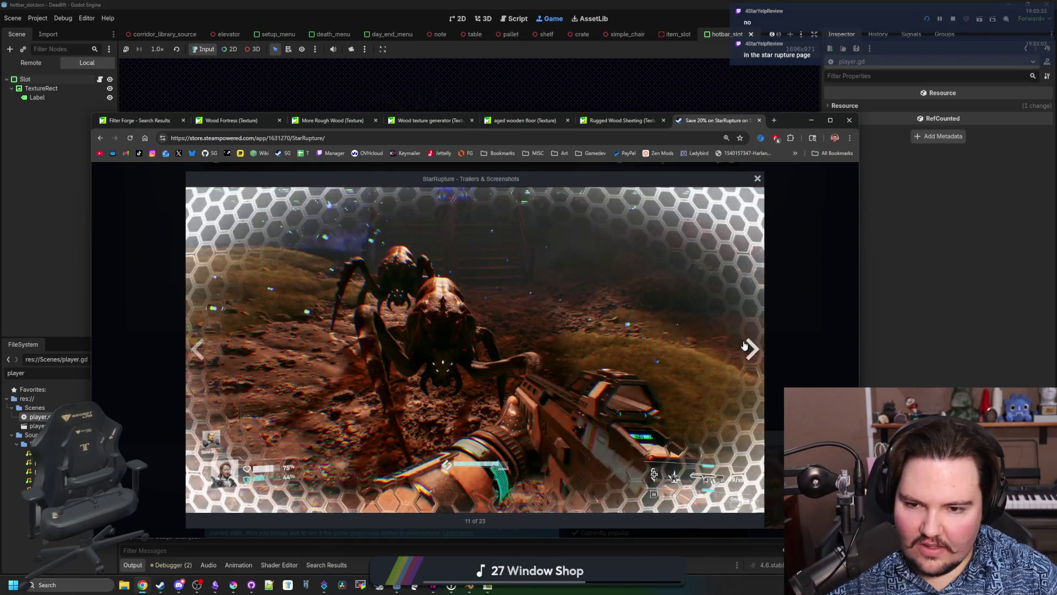
{"action": "left_click", "coordinate": [753, 350]}
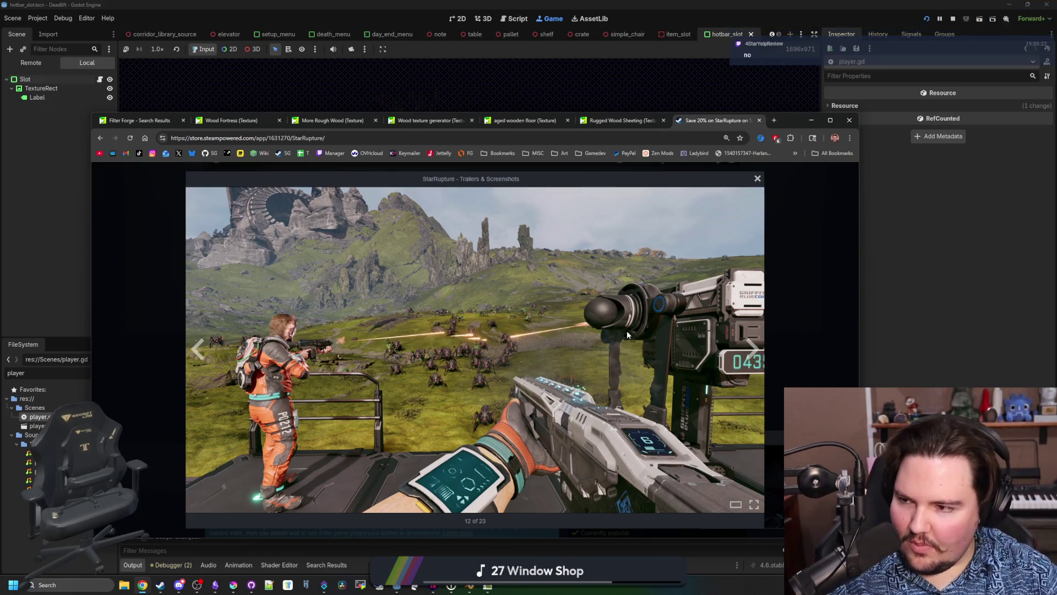
Step: Open the current StarRupture screenshot in its own tab and scroll around it
{"action": "right_click", "coordinate": [287, 318]}
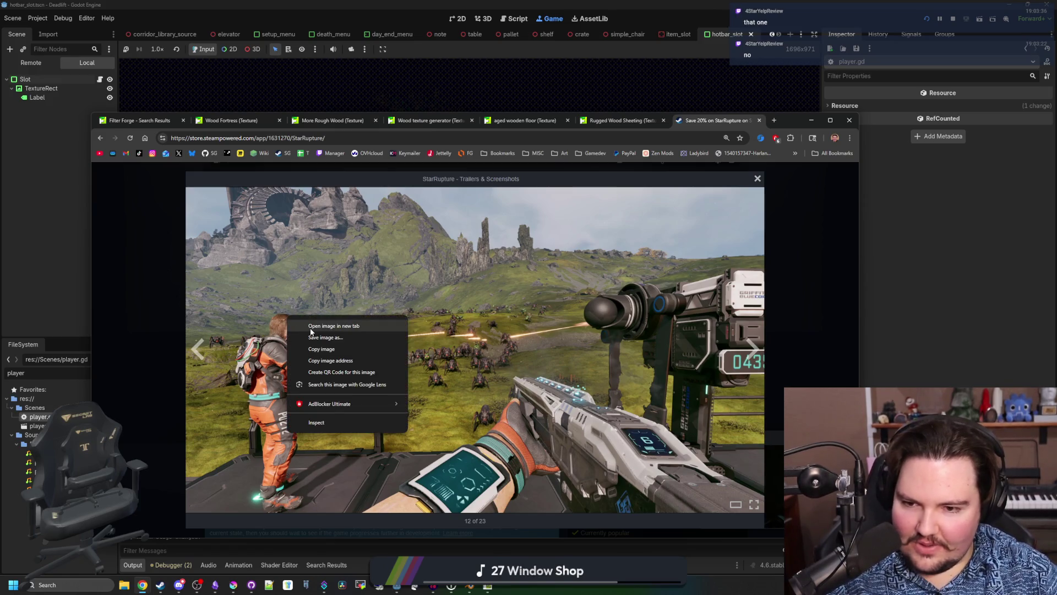
{"action": "left_click", "coordinate": [331, 325]}
{"action": "scroll", "coordinate": [496, 287], "scroll_direction": "down", "scroll_amount": 6}
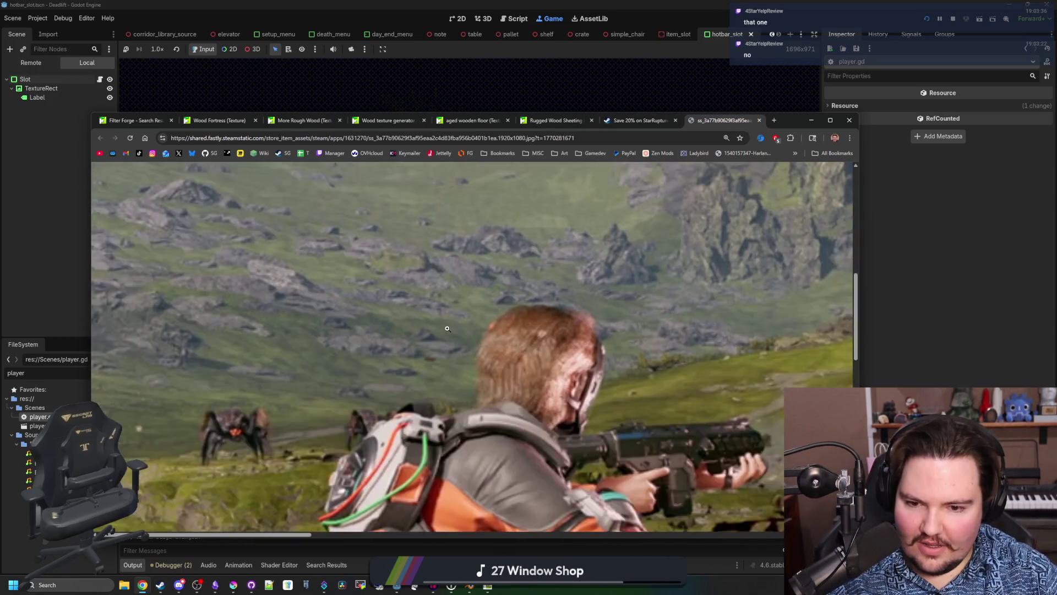
{"action": "scroll", "coordinate": [529, 386], "scroll_direction": "down", "scroll_amount": 8}
{"action": "scroll", "coordinate": [501, 386], "scroll_direction": "up", "scroll_amount": 8}
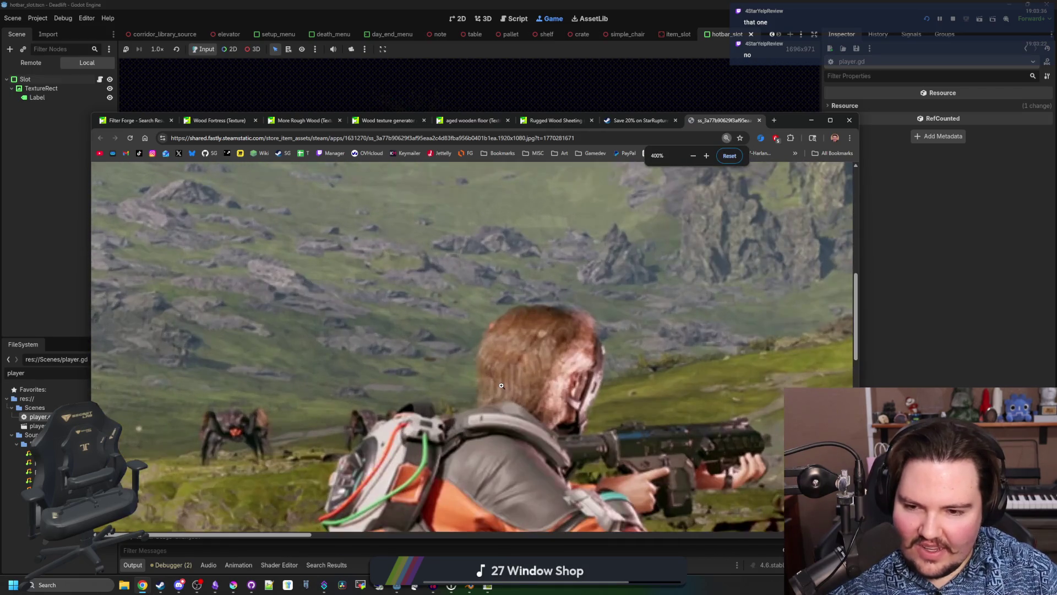
{"action": "scroll", "coordinate": [501, 385], "scroll_direction": "down", "scroll_amount": 2}
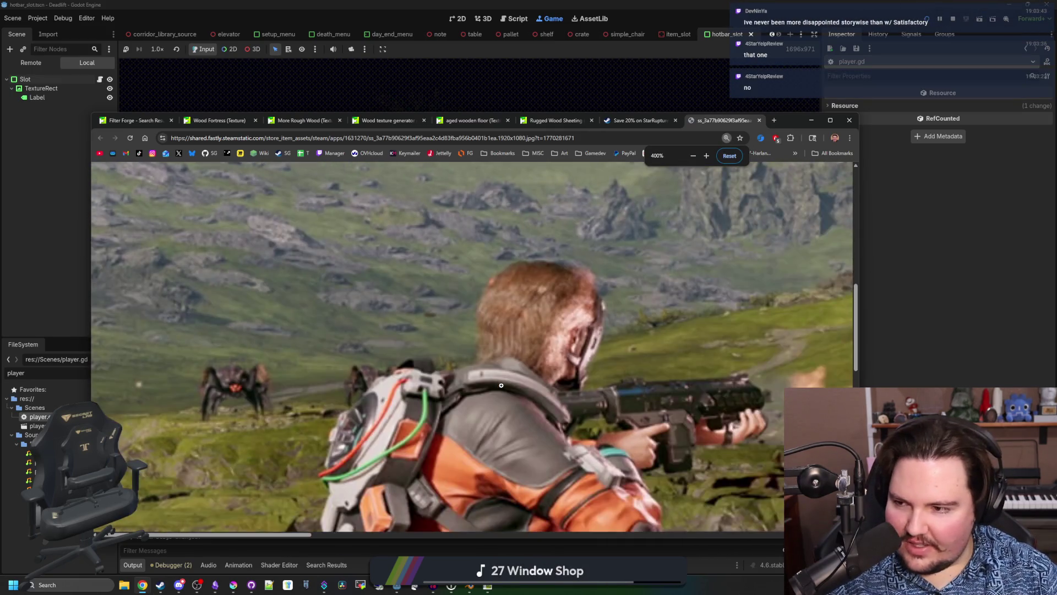
{"action": "scroll", "coordinate": [501, 386], "scroll_direction": "up", "scroll_amount": 10}
{"action": "scroll", "coordinate": [551, 438], "scroll_direction": "down", "scroll_amount": 6}
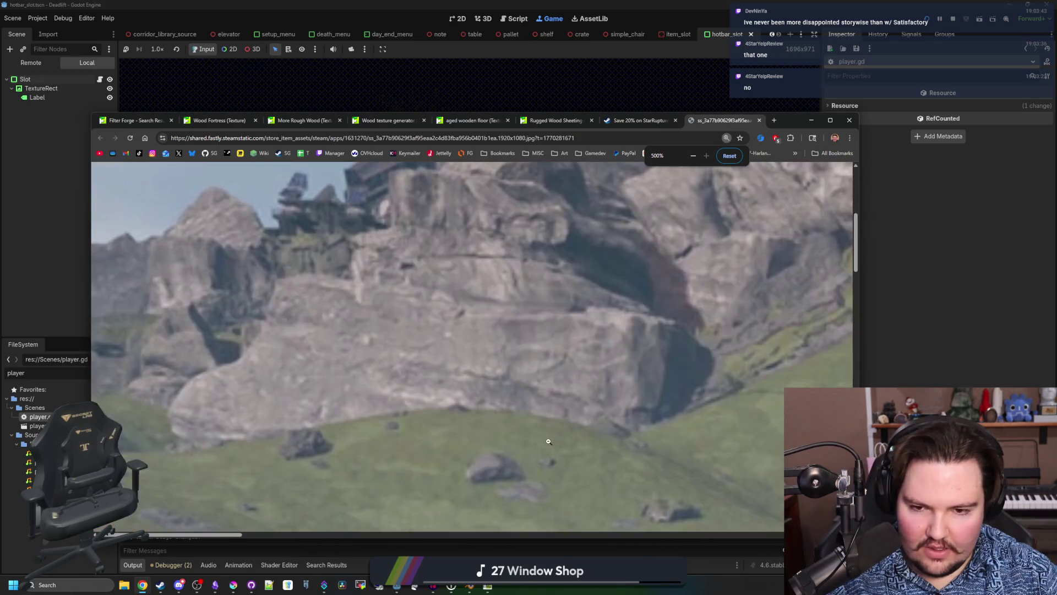
{"action": "scroll", "coordinate": [551, 437], "scroll_direction": "down", "scroll_amount": 8}
{"action": "scroll", "coordinate": [495, 440], "scroll_direction": "up", "scroll_amount": 10}
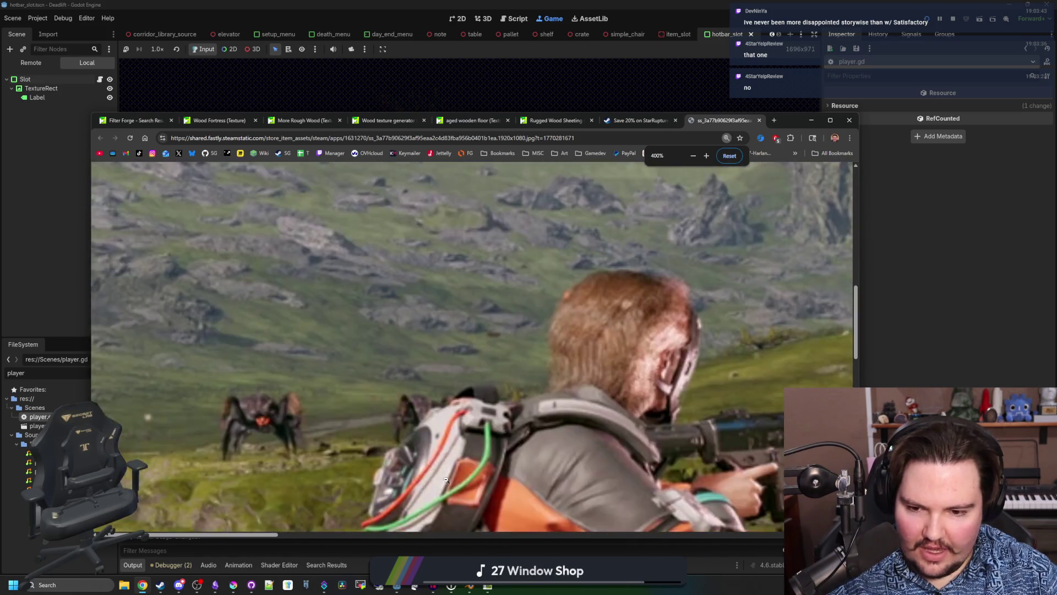
{"action": "mouse_move", "coordinate": [241, 537]}
{"action": "left_mouse_down"}
{"action": "mouse_move", "coordinate": [342, 520]}
{"action": "mouse_move", "coordinate": [319, 531]}
{"action": "left_mouse_up"}
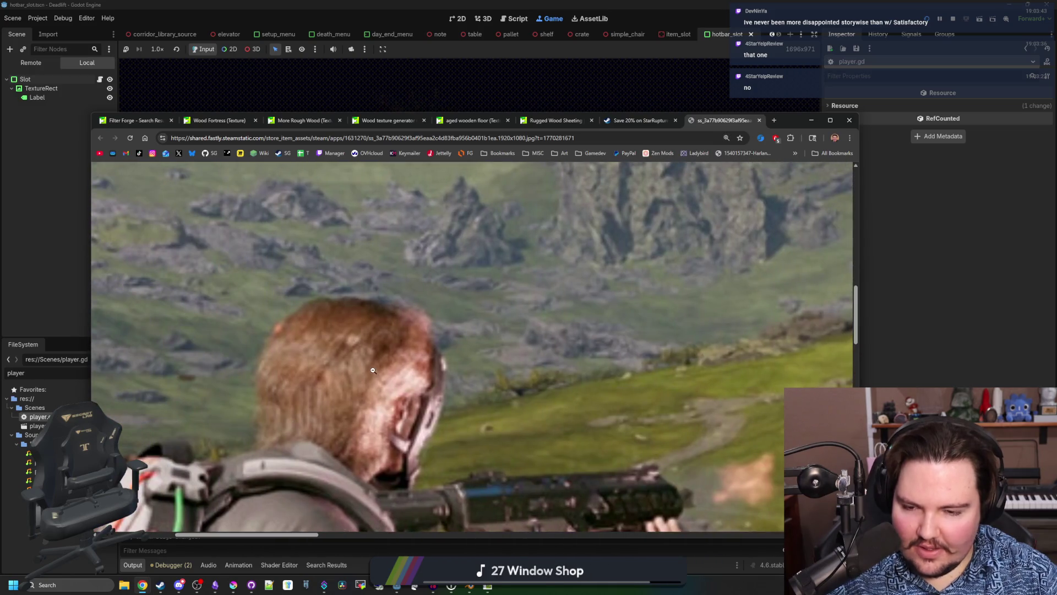
{"action": "scroll", "coordinate": [373, 370], "scroll_direction": "down", "scroll_amount": 1}
{"action": "scroll", "coordinate": [374, 371], "scroll_direction": "down", "scroll_amount": 9}
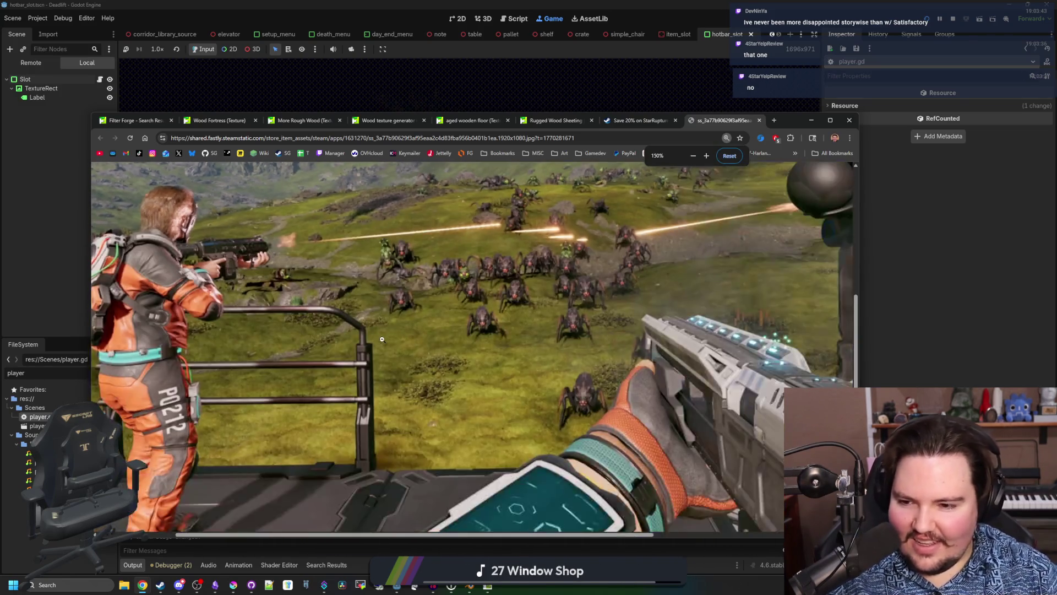
{"action": "scroll", "coordinate": [540, 517], "scroll_direction": "down", "scroll_amount": 1}
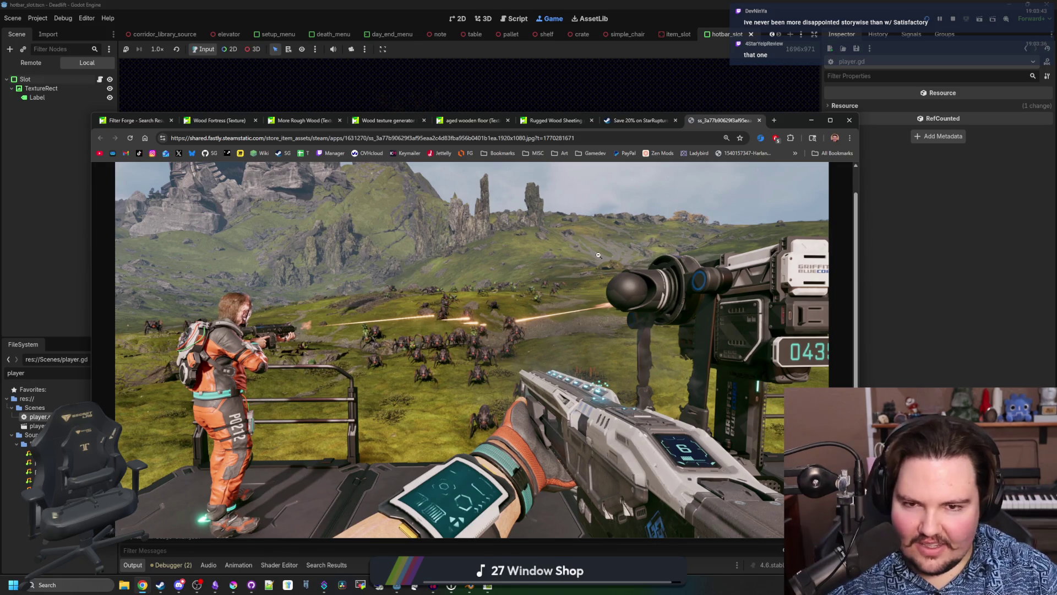
Step: Close the full-size screenshot tab and page forward through the store's gallery screenshots
{"action": "left_click_drag", "start_coordinate": [791, 117], "coordinate": [772, 132]}
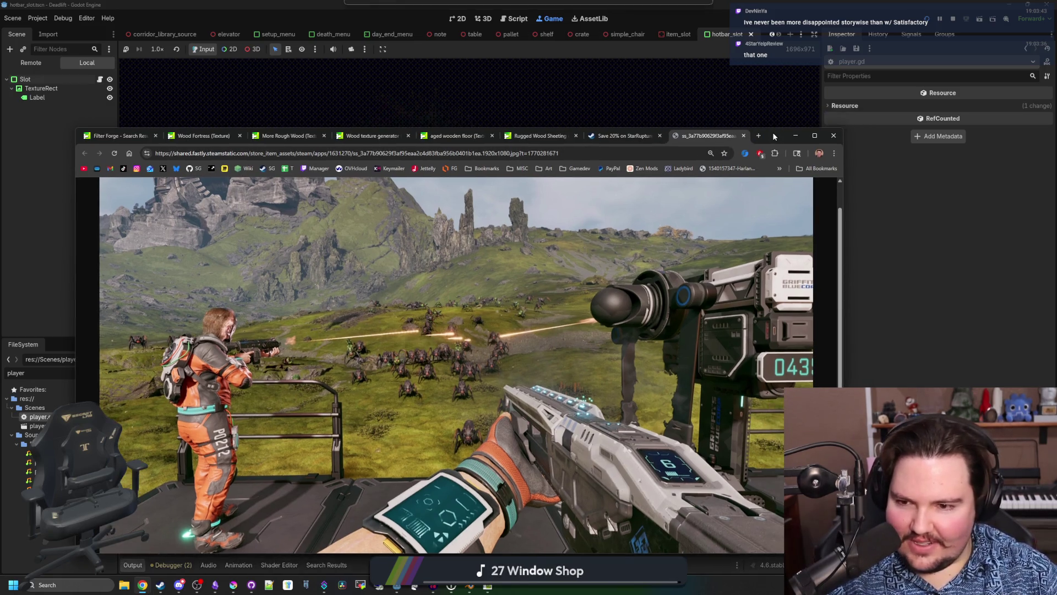
{"action": "left_click", "coordinate": [743, 136]}
{"action": "left_click_drag", "start_coordinate": [776, 141], "coordinate": [780, 124]}
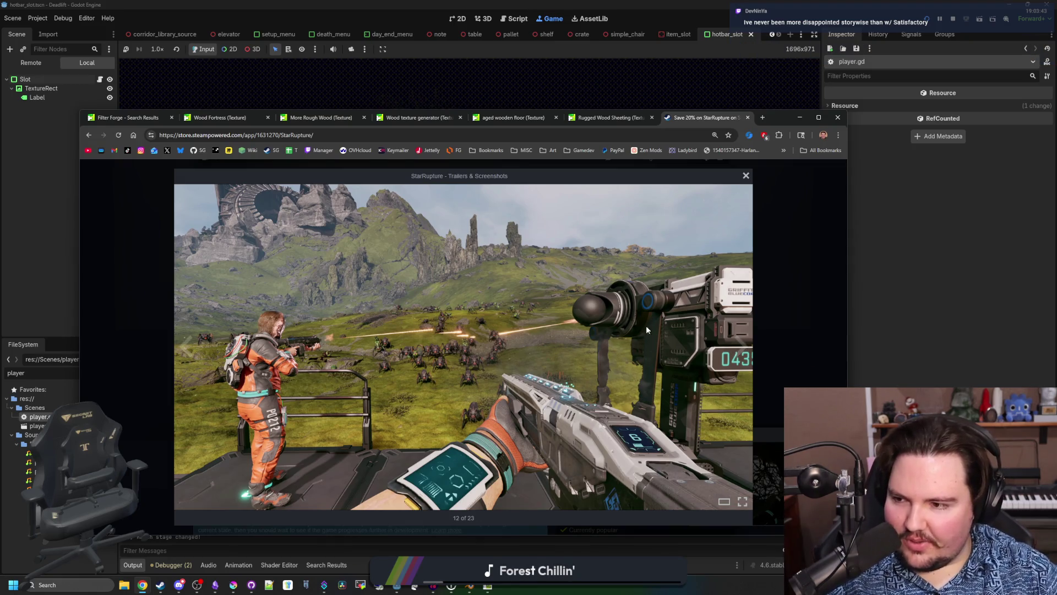
{"action": "left_click", "coordinate": [741, 347]}
{"action": "left_click", "coordinate": [741, 347]}
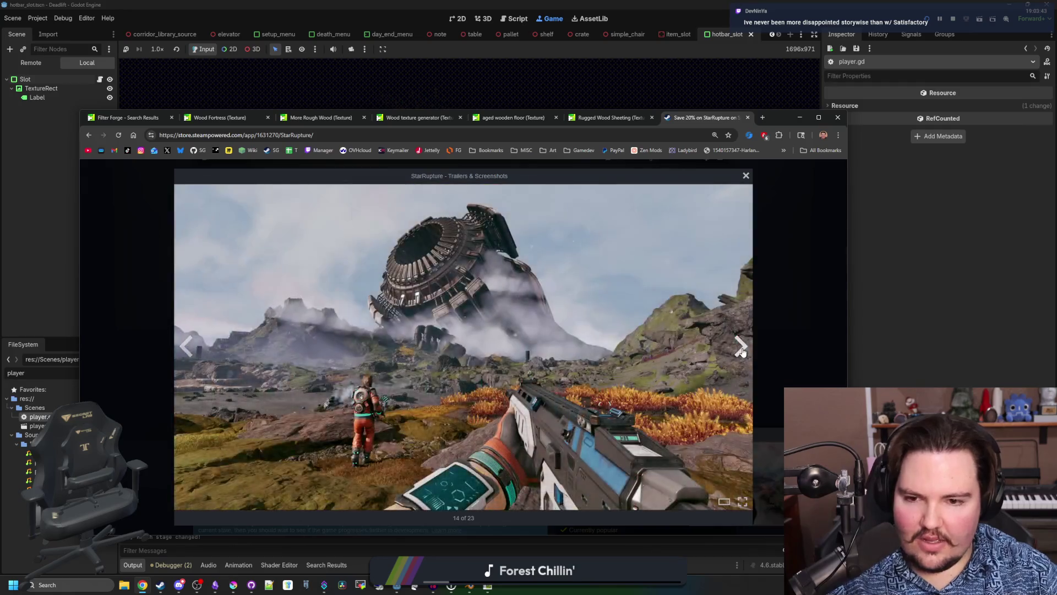
{"action": "left_click", "coordinate": [741, 349]}
{"action": "left_click", "coordinate": [741, 349]}
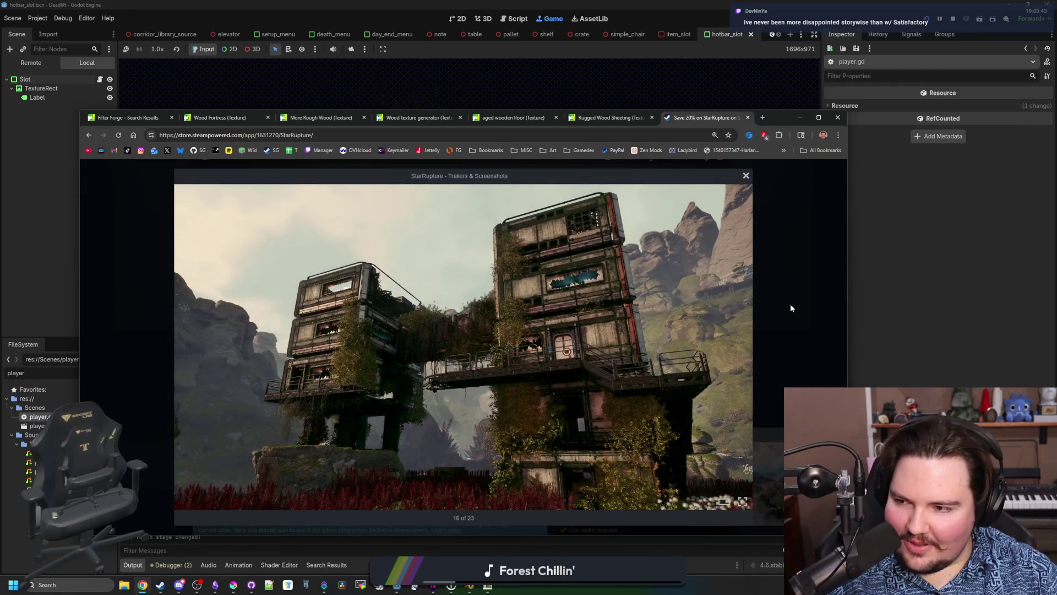
Step: Advance two more screenshots, close the gallery and minimize Chrome to reveal the game
{"action": "left_click", "coordinate": [746, 331]}
{"action": "left_click", "coordinate": [754, 338]}
{"action": "left_click", "coordinate": [762, 344]}
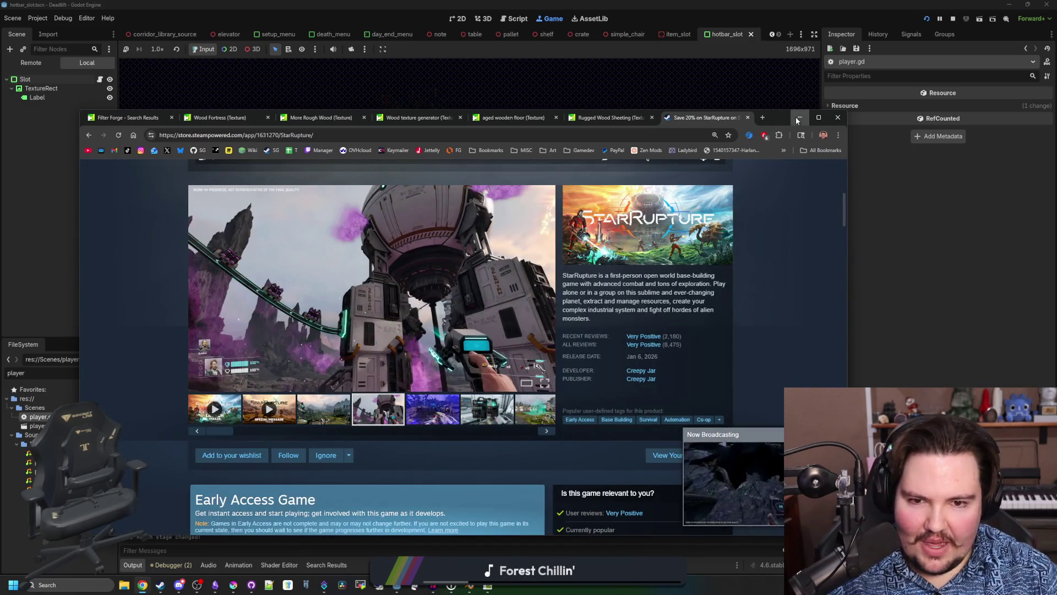
{"action": "left_click", "coordinate": [798, 118]}
Step: Resume the game, walk over and pick up the Sour ASF chips into hotbar slot 1
{"action": "left_click", "coordinate": [490, 253]}
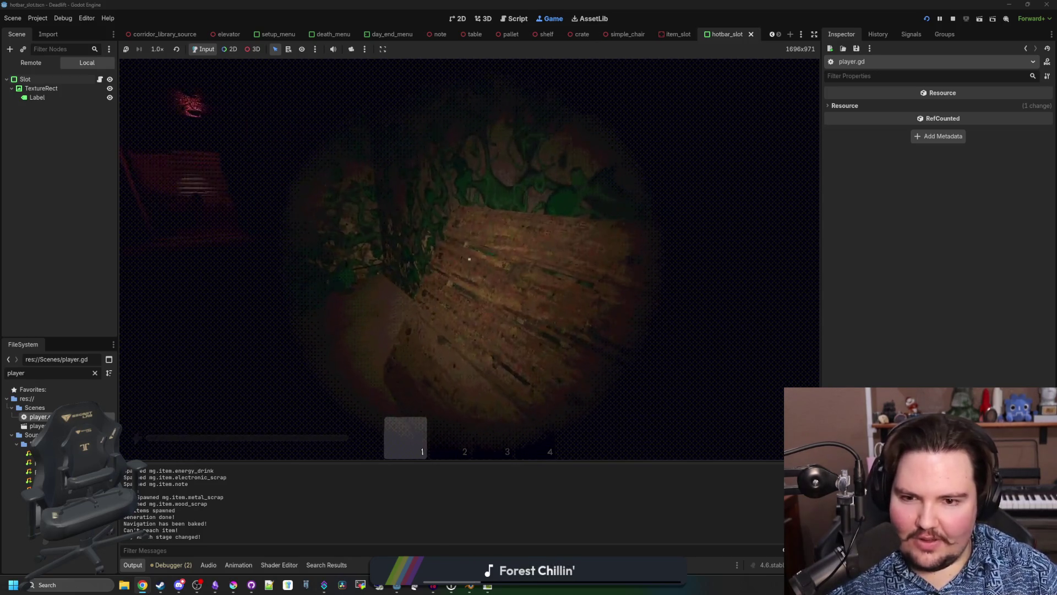
{"action": "key", "text": "shift+w"}
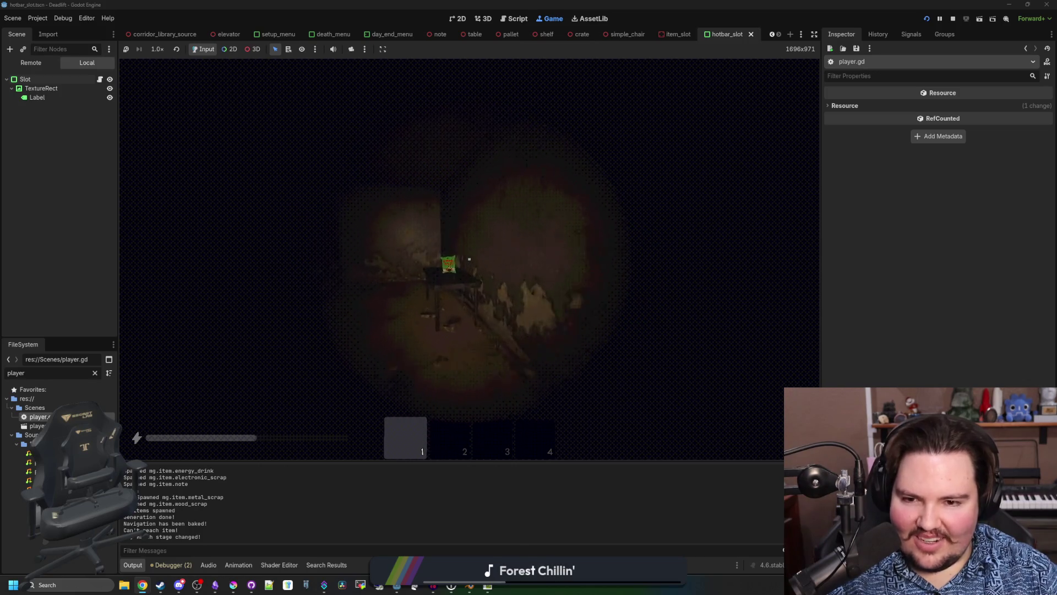
{"action": "key", "text": "e"}
{"action": "key", "text": "2"}
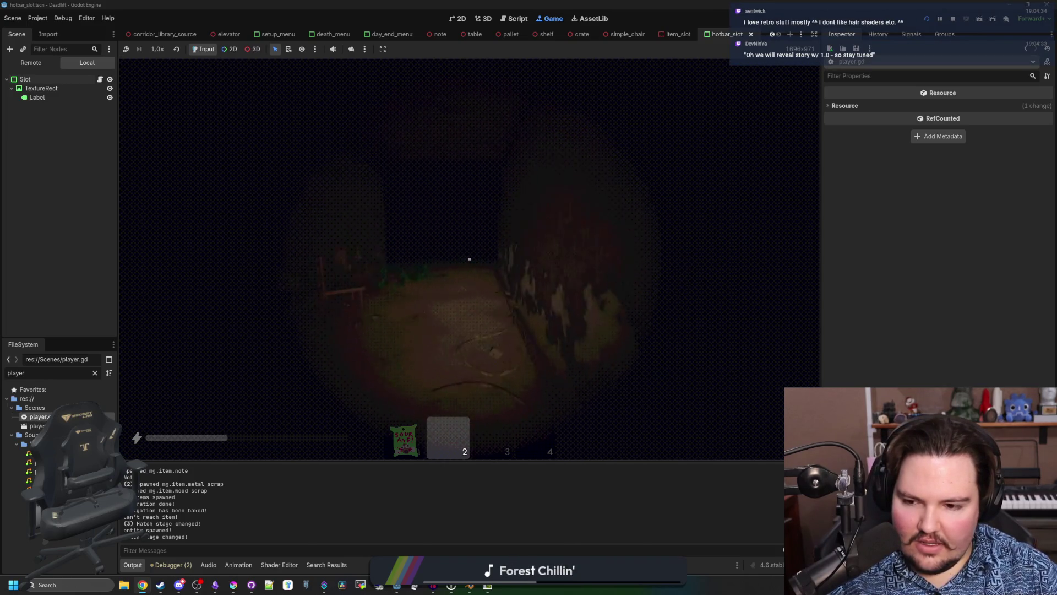
{"action": "key", "text": "1"}
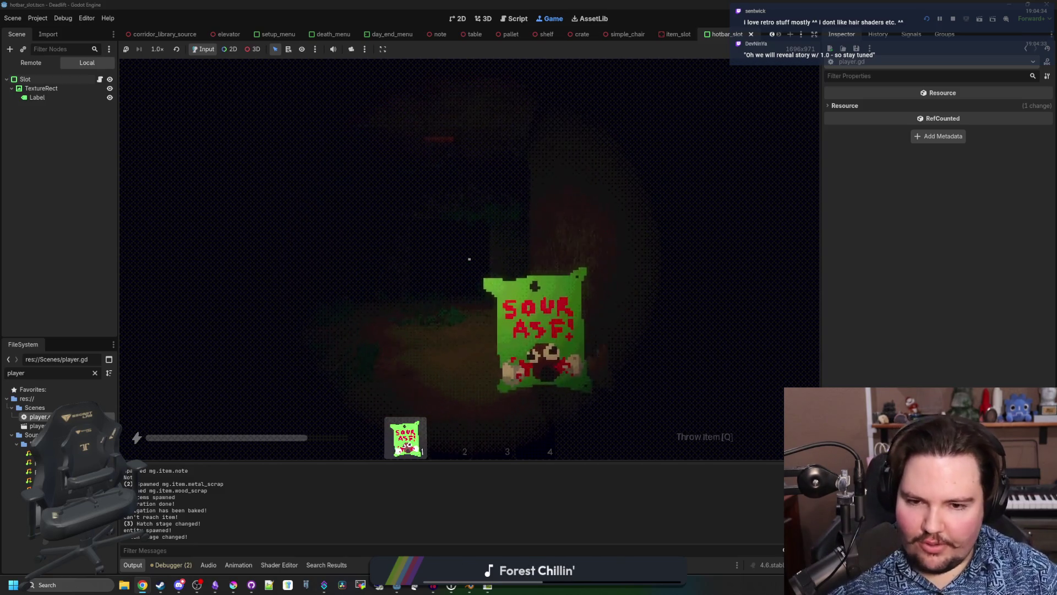
{"action": "key", "text": "2"}
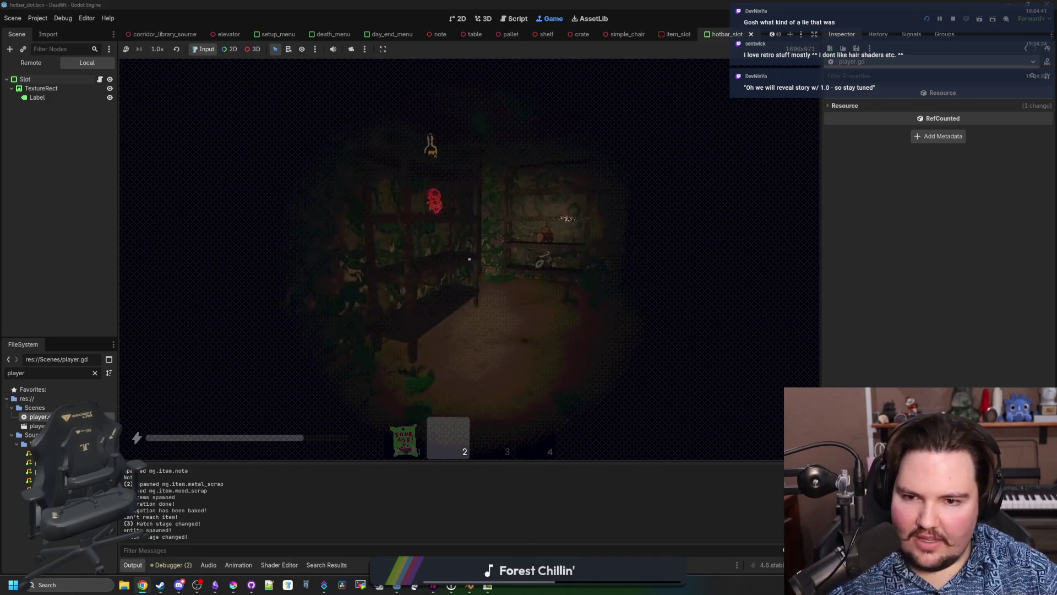
Step: Pick up the metal scrap, red item and bottle into slots 2–4, then walk toward the elevator door
{"action": "key", "text": "e"}
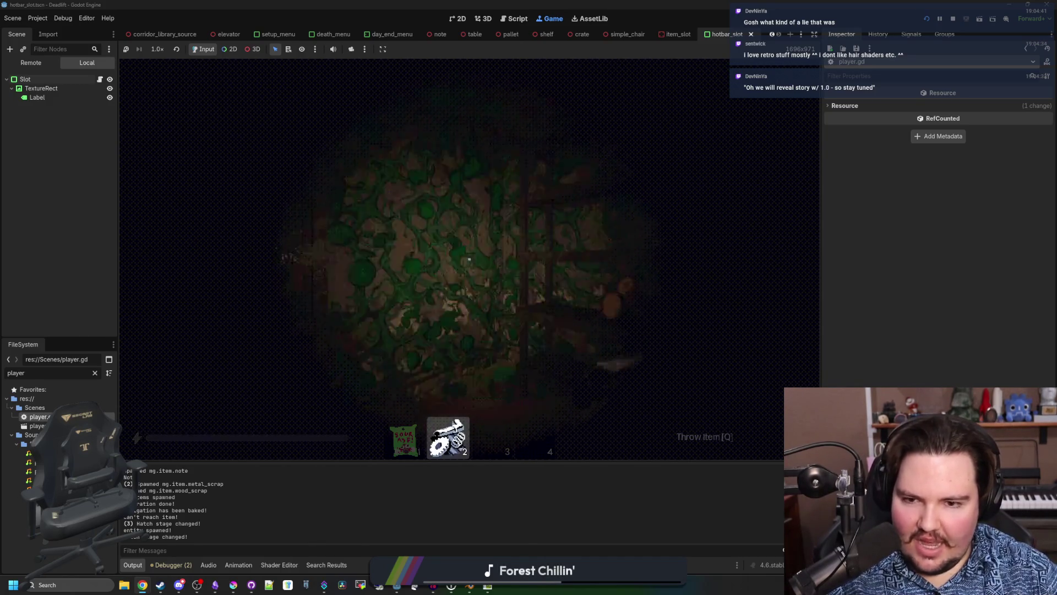
{"action": "key", "text": "e"}
{"action": "key", "text": "e"}
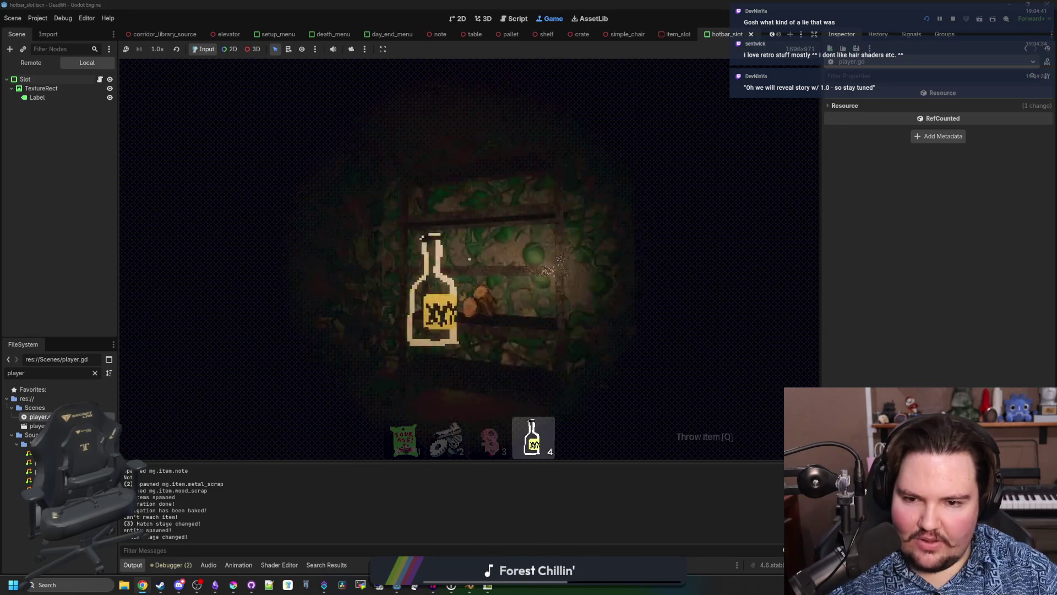
{"action": "key", "text": "1"}
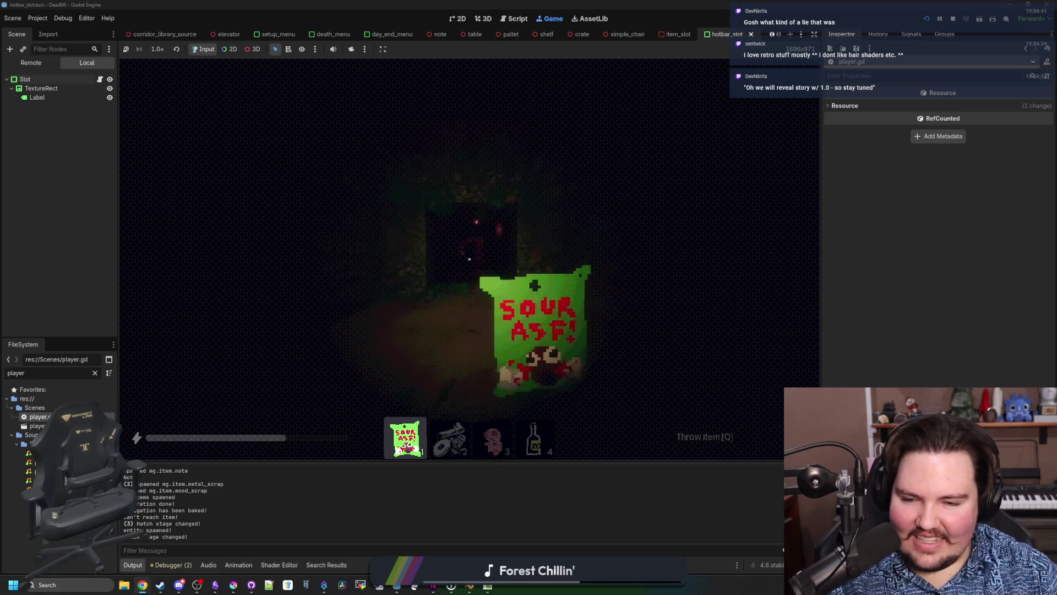
{"action": "key", "text": "w"}
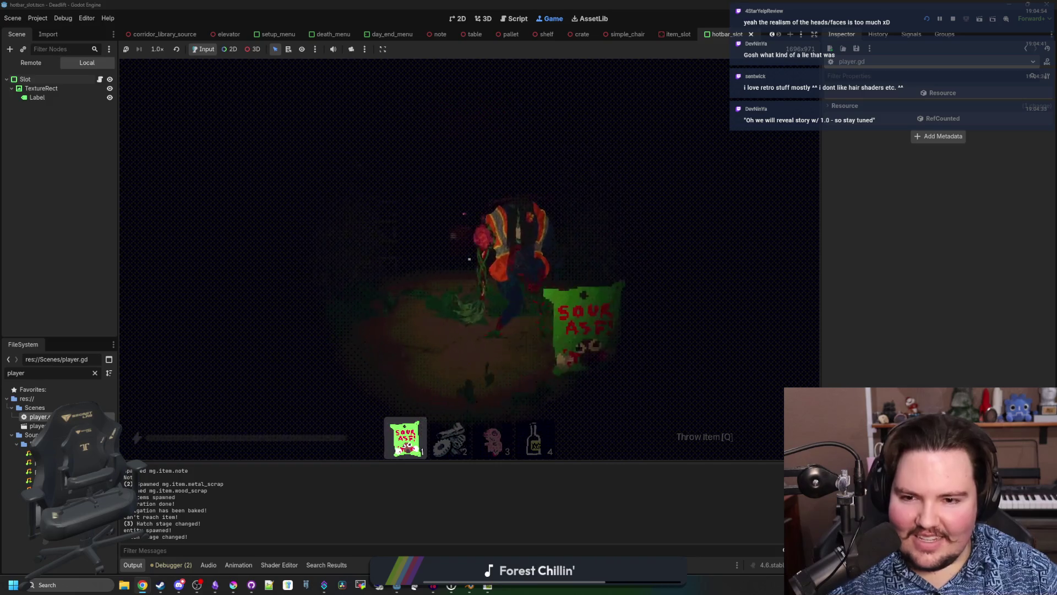
{"action": "key", "text": "w"}
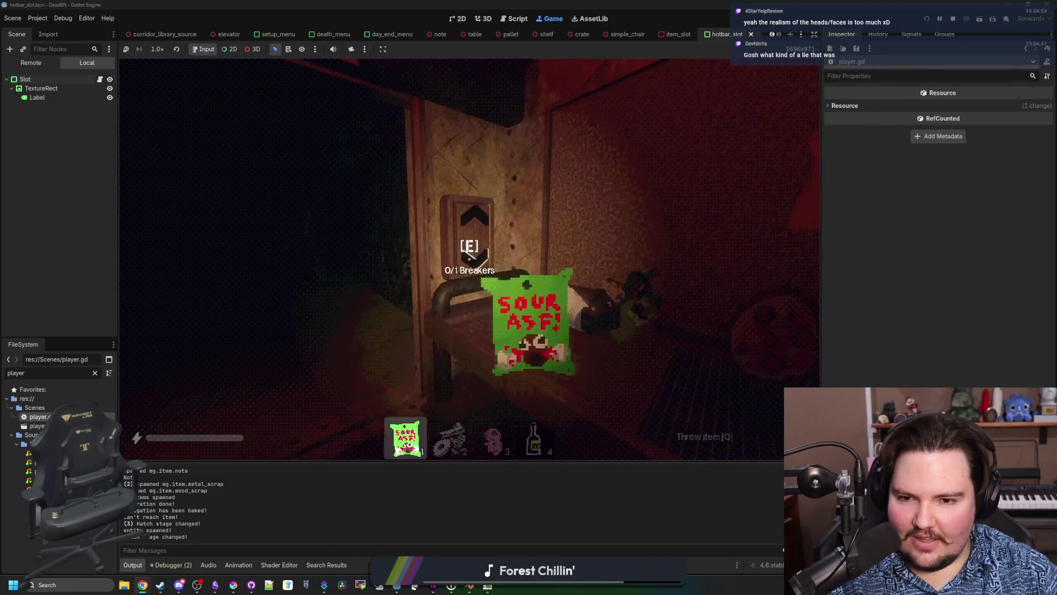
Step: Throw the held items and the bottle from slot 4, emptying the hotbar
{"action": "key", "text": "q"}
{"action": "key", "text": "q"}
{"action": "key", "text": "q"}
{"action": "key", "text": "4"}
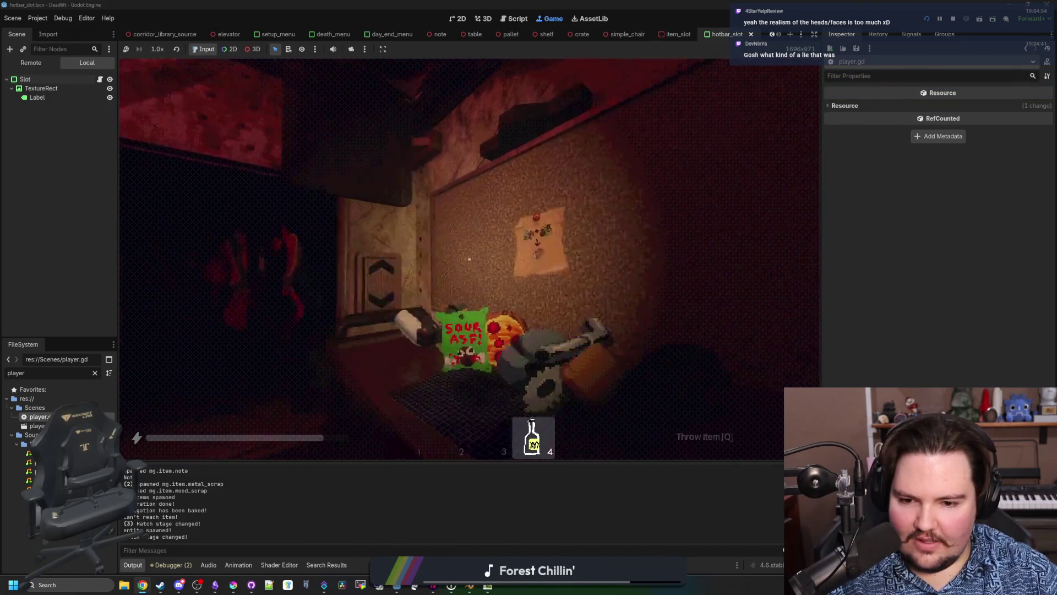
{"action": "key", "text": "q"}
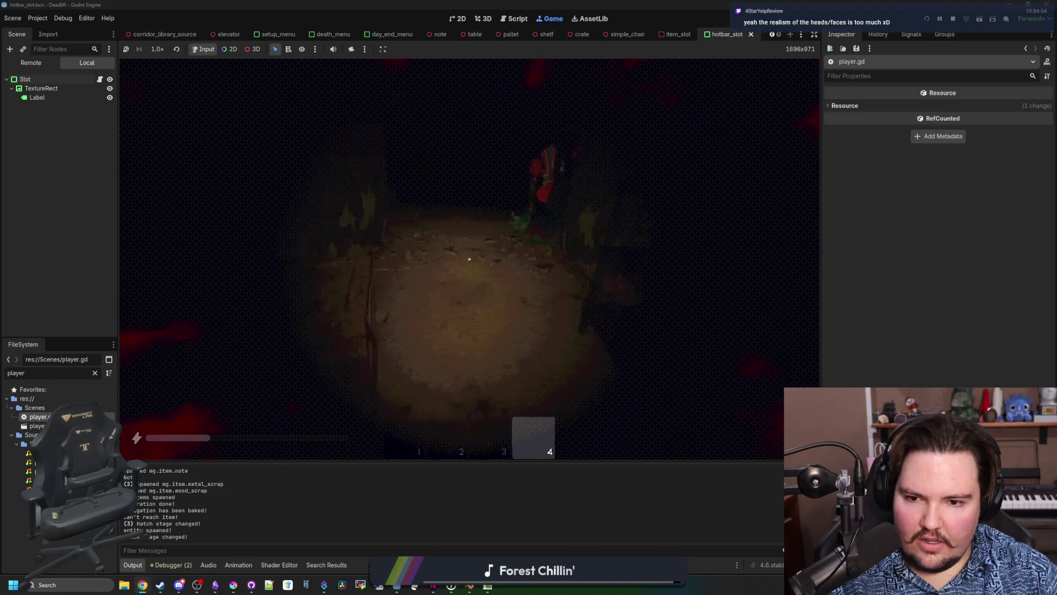
Step: Walk around the level until the character dies, then return to the main menu
{"action": "key", "text": "w"}
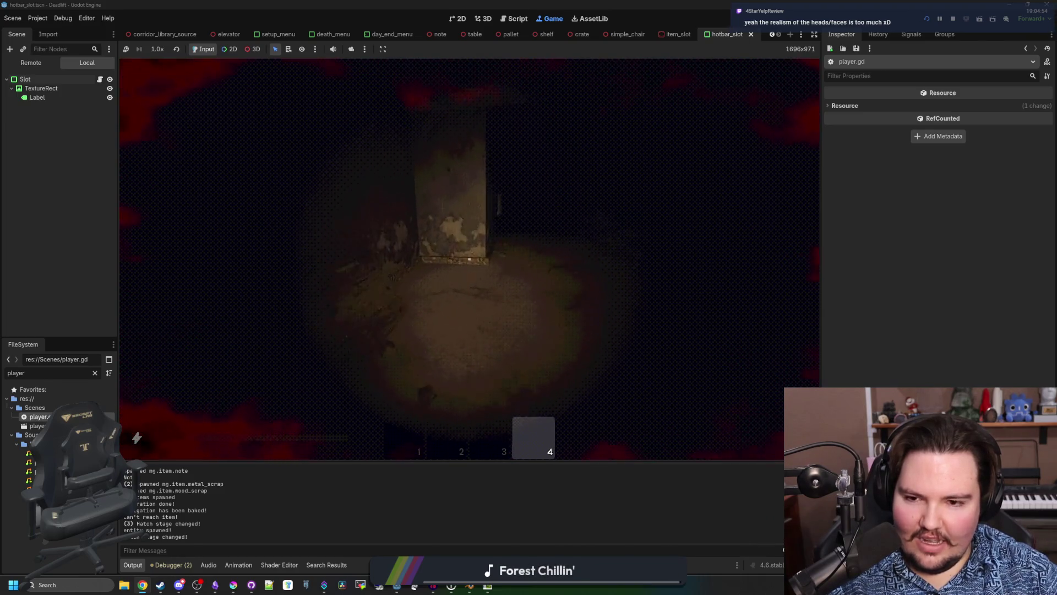
{"action": "key", "text": "w"}
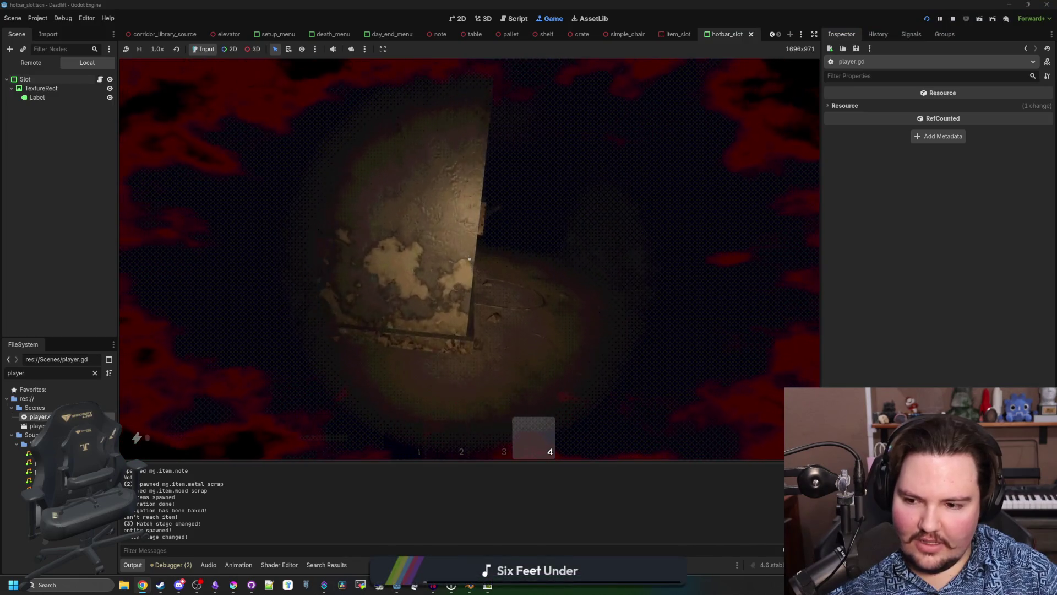
{"action": "key", "text": "w"}
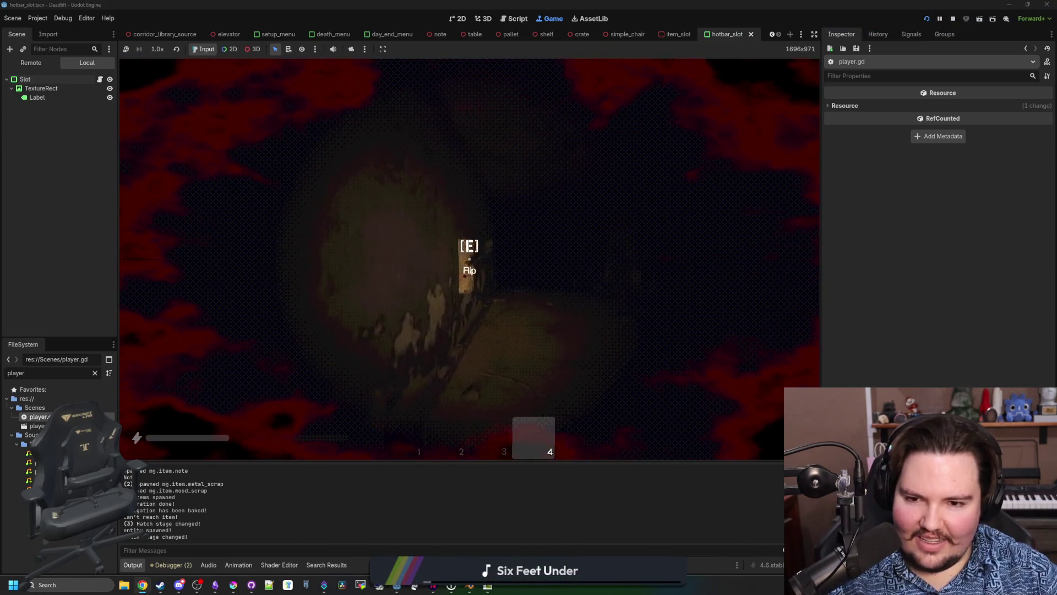
{"action": "key", "text": "w"}
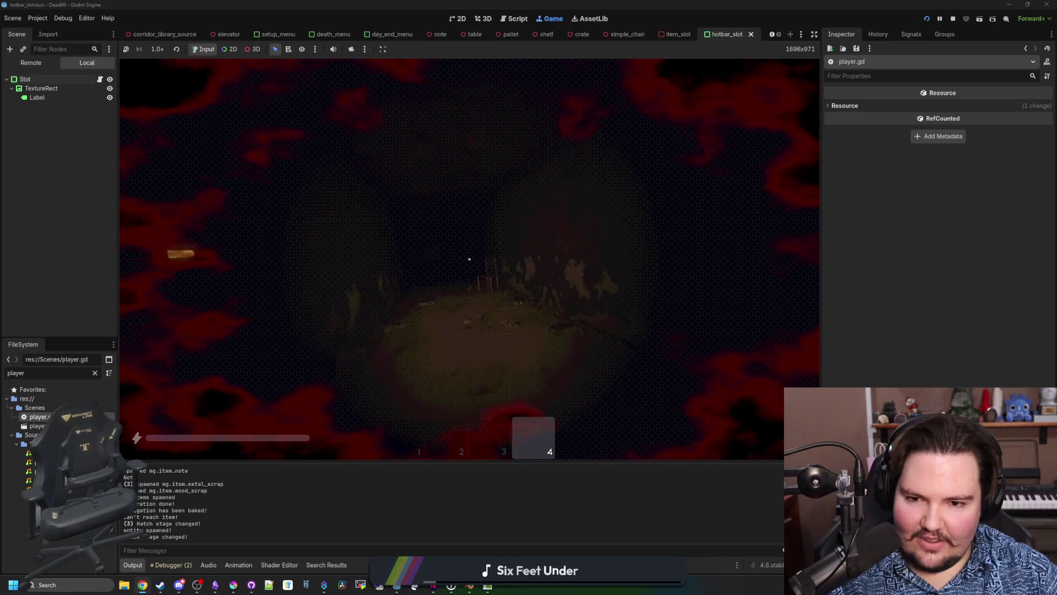
{"action": "key", "text": "w"}
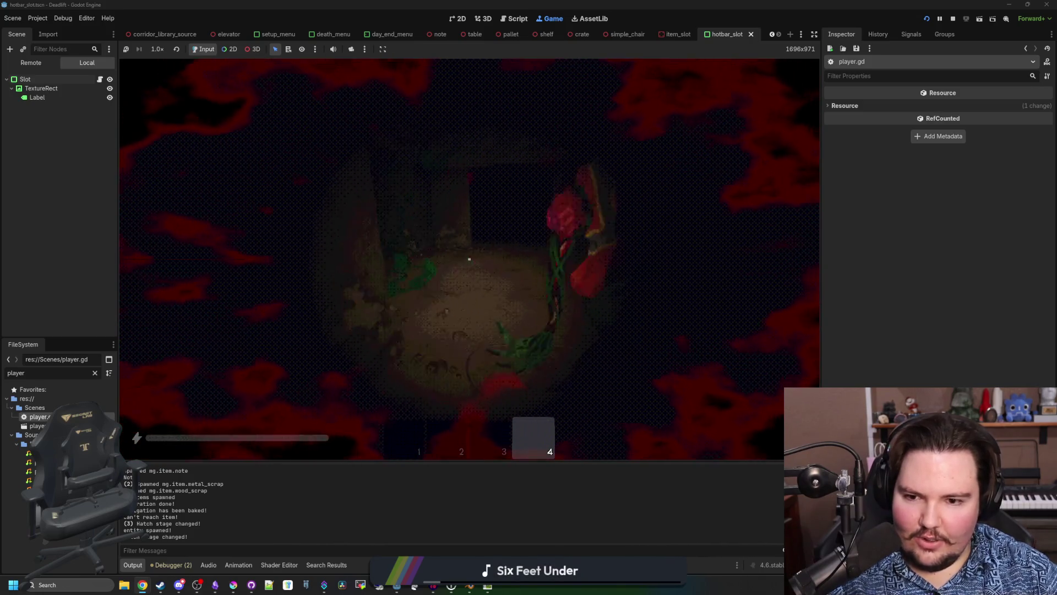
{"action": "key", "text": "w"}
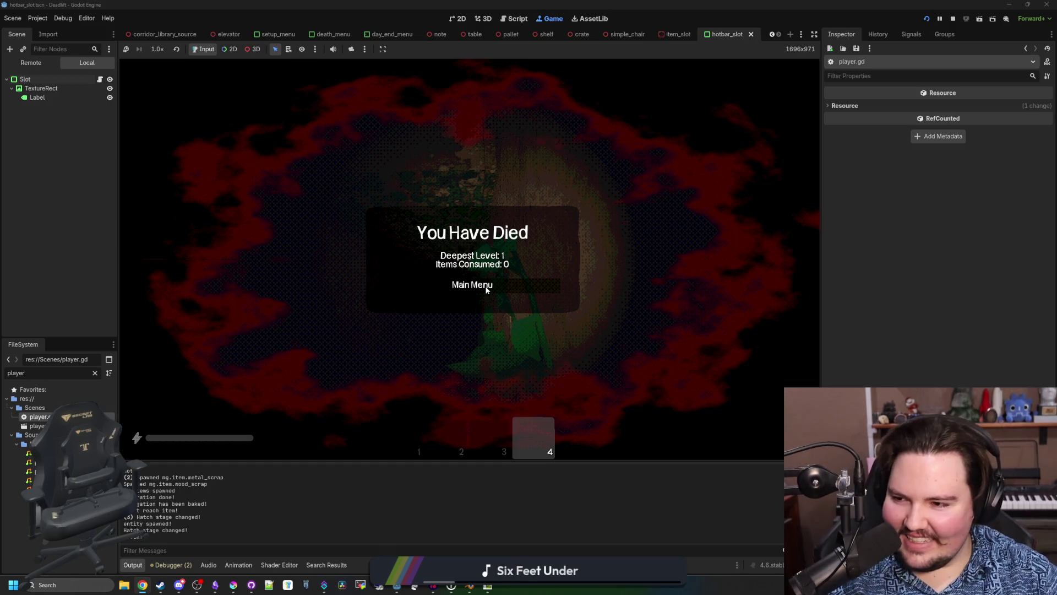
{"action": "left_click", "coordinate": [487, 290]}
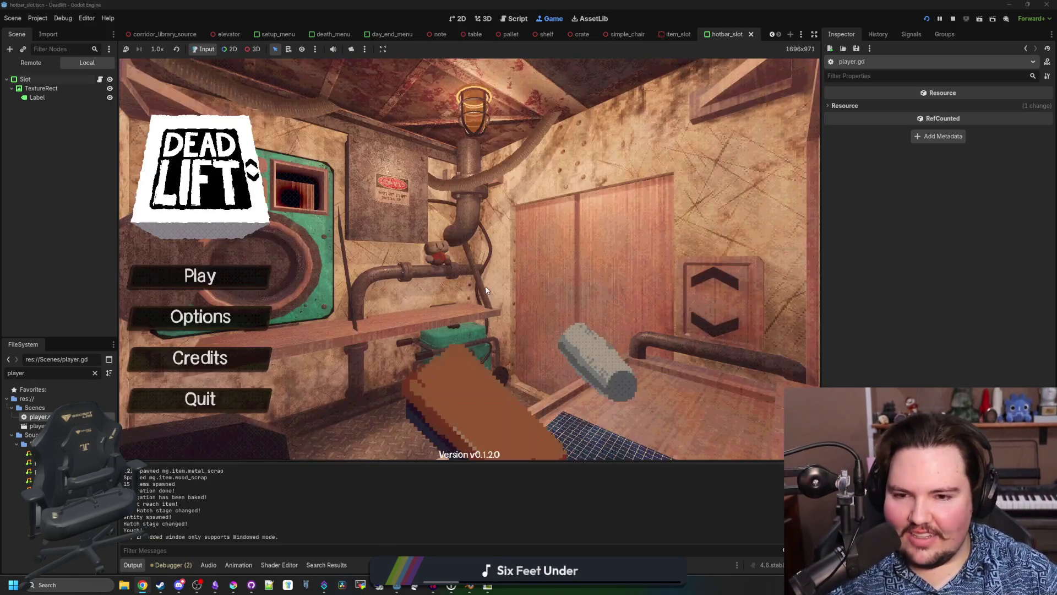
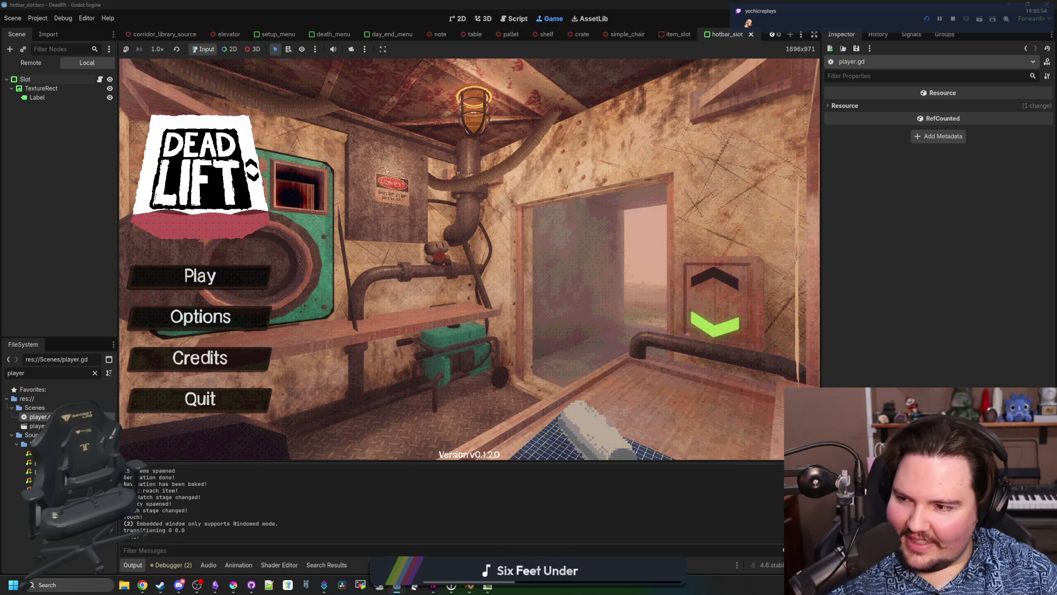
Step: Open the game's Options menu and set Camera Sensitivity to 0.5
{"action": "left_click", "coordinate": [215, 317]}
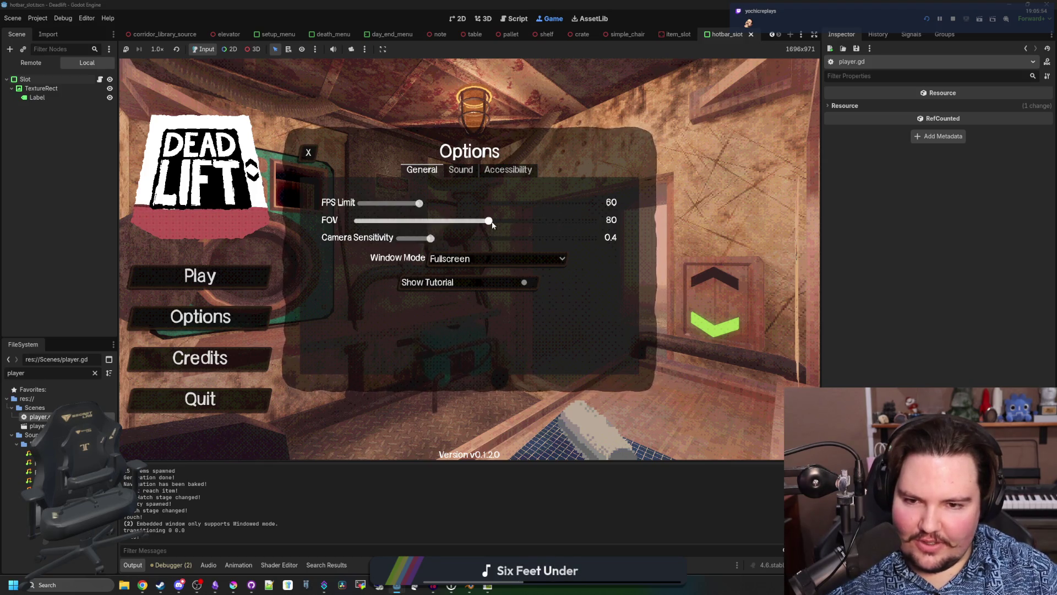
{"action": "mouse_move", "coordinate": [430, 238]}
{"action": "left_mouse_down"}
{"action": "mouse_move", "coordinate": [412, 239]}
{"action": "mouse_move", "coordinate": [518, 243]}
{"action": "mouse_move", "coordinate": [448, 247]}
{"action": "left_mouse_up"}
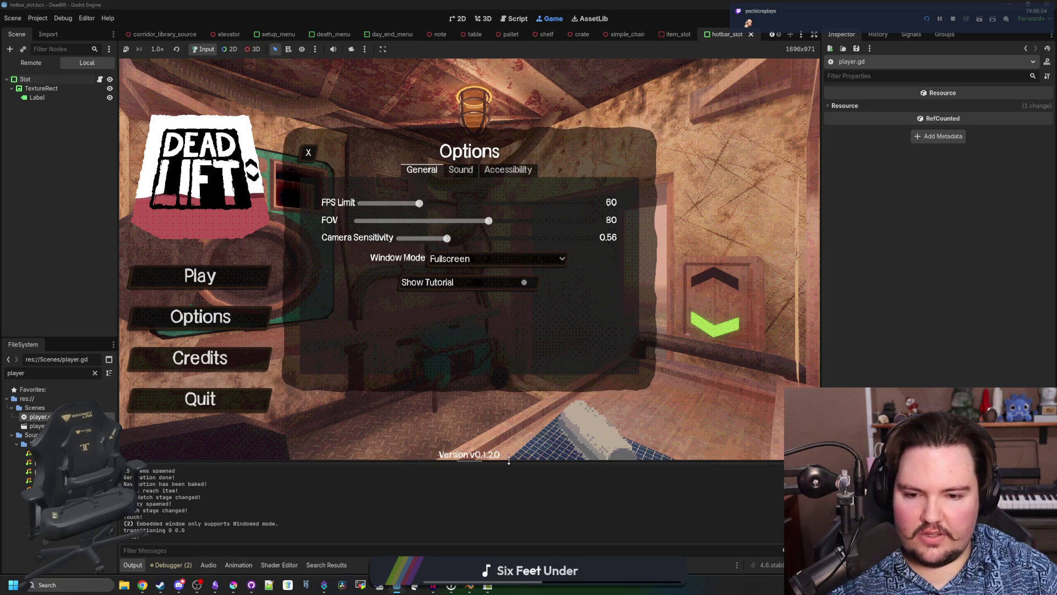
{"action": "left_click_drag", "start_coordinate": [509, 460], "coordinate": [507, 454]}
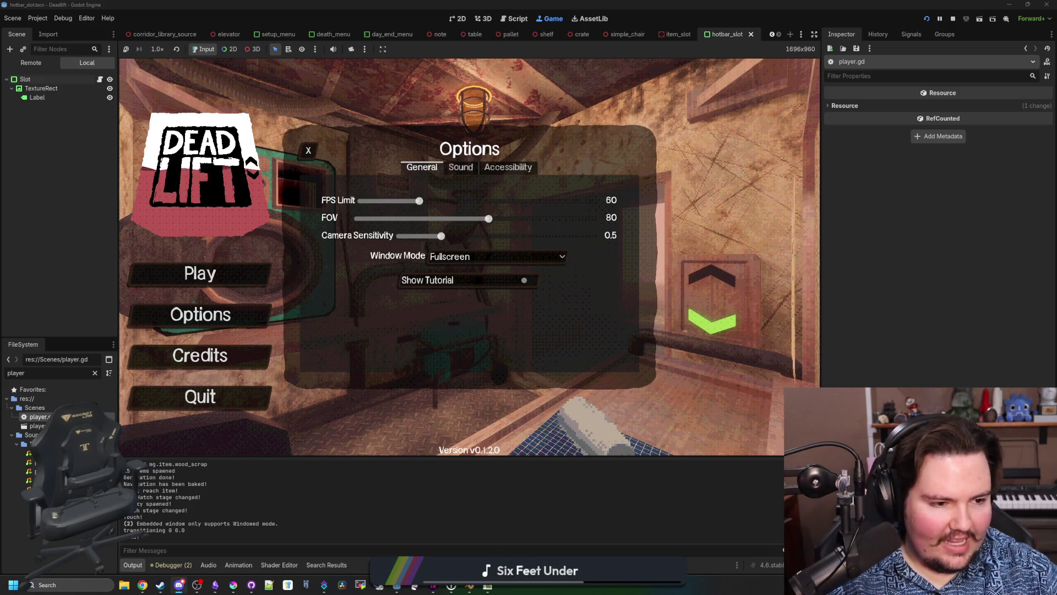
Step: Switch back to the Blender window and maximize it
{"action": "key", "text": "alt+Tab"}
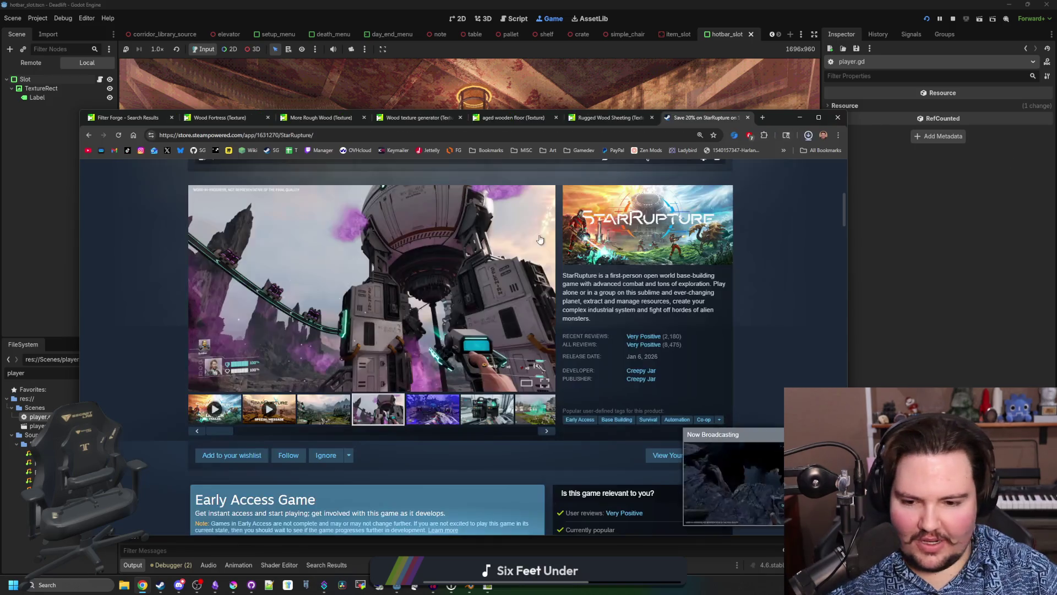
{"action": "key", "text": "alt+Tab"}
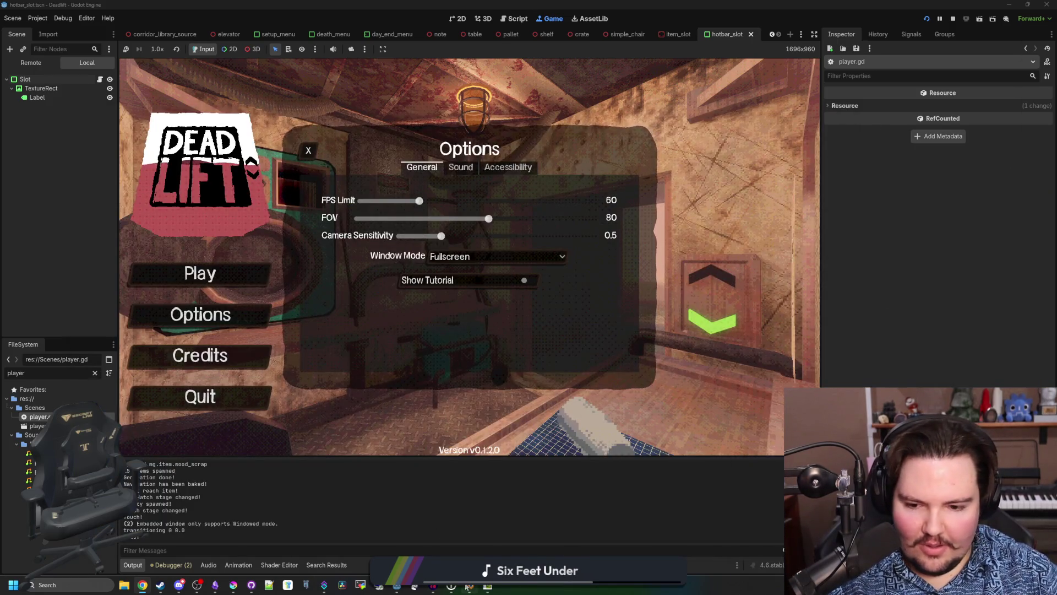
{"action": "key", "text": "alt+Tab"}
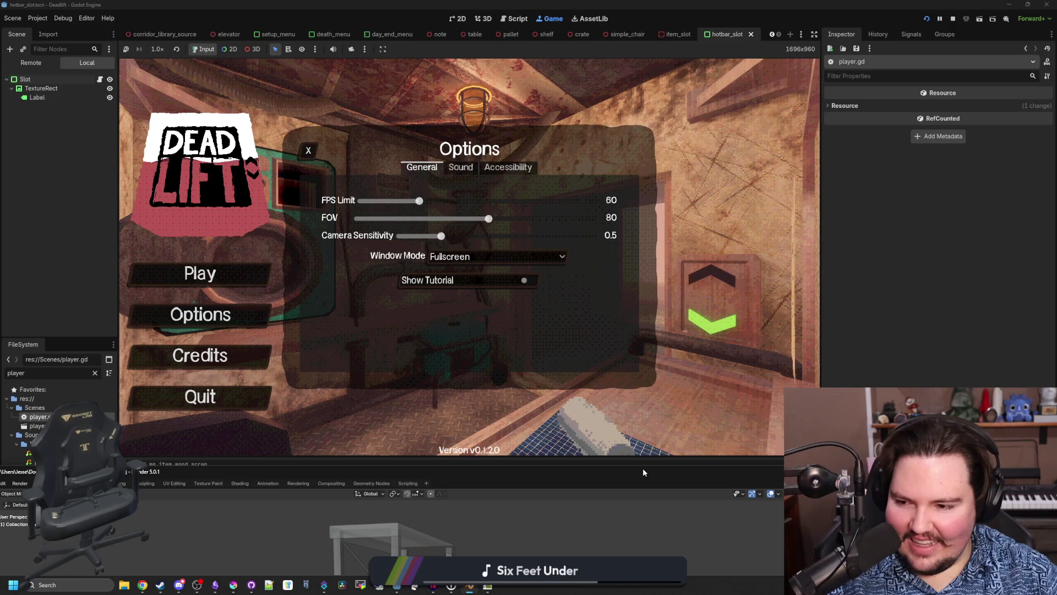
{"action": "double_click", "coordinate": [643, 468]}
Step: Open Frames.blend from recent files and look around the frames, selecting Cube.002
{"action": "key", "text": "shift+ctrl+o"}
{"action": "left_click", "coordinate": [655, 266]}
{"action": "mouse_move", "coordinate": [517, 364]}
{"action": "left_mouse_down"}
{"action": "mouse_move", "coordinate": [467, 395]}
{"action": "mouse_move", "coordinate": [590, 415]}
{"action": "mouse_move", "coordinate": [632, 327]}
{"action": "left_mouse_up"}
{"action": "scroll", "coordinate": [467, 395], "scroll_direction": "down", "scroll_amount": 4}
{"action": "left_click", "coordinate": [466, 264]}
{"action": "mouse_move", "coordinate": [465, 265]}
{"action": "left_mouse_down"}
{"action": "mouse_move", "coordinate": [496, 367]}
{"action": "mouse_move", "coordinate": [472, 382]}
{"action": "mouse_move", "coordinate": [489, 363]}
{"action": "mouse_move", "coordinate": [319, 311]}
{"action": "mouse_move", "coordinate": [394, 267]}
{"action": "left_mouse_up"}
{"action": "scroll", "coordinate": [416, 378], "scroll_direction": "up", "scroll_amount": 3}
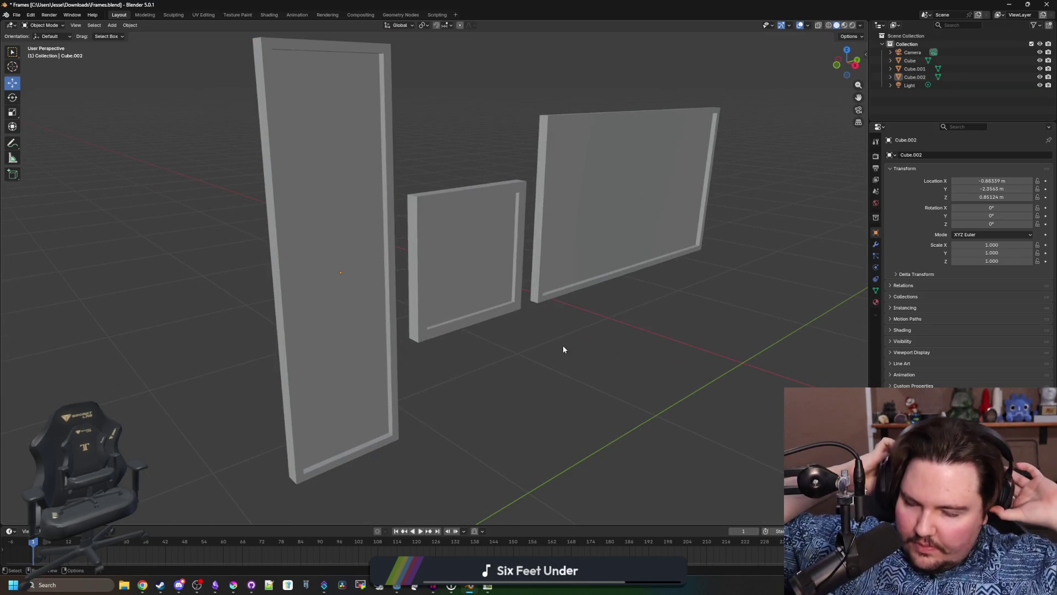
{"action": "scroll", "coordinate": [439, 362], "scroll_direction": "down", "scroll_amount": 3}
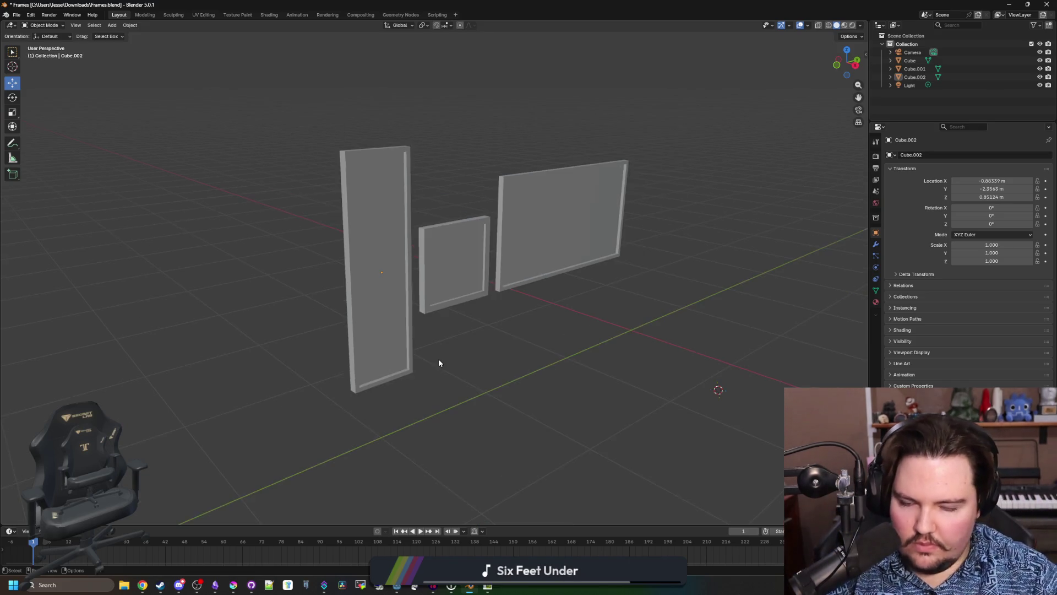
{"action": "scroll", "coordinate": [559, 253], "scroll_direction": "down", "scroll_amount": 2}
{"action": "mouse_move", "coordinate": [571, 345]}
{"action": "left_mouse_down"}
{"action": "mouse_move", "coordinate": [498, 312]}
{"action": "mouse_move", "coordinate": [510, 325]}
{"action": "mouse_move", "coordinate": [306, 282]}
{"action": "mouse_move", "coordinate": [434, 328]}
{"action": "mouse_move", "coordinate": [545, 313]}
{"action": "mouse_move", "coordinate": [543, 369]}
{"action": "mouse_move", "coordinate": [532, 270]}
{"action": "left_mouse_up"}
Step: Check the big frame Cube's material, then select the small frame Cube.001
{"action": "left_click", "coordinate": [532, 270]}
{"action": "left_click", "coordinate": [876, 303]}
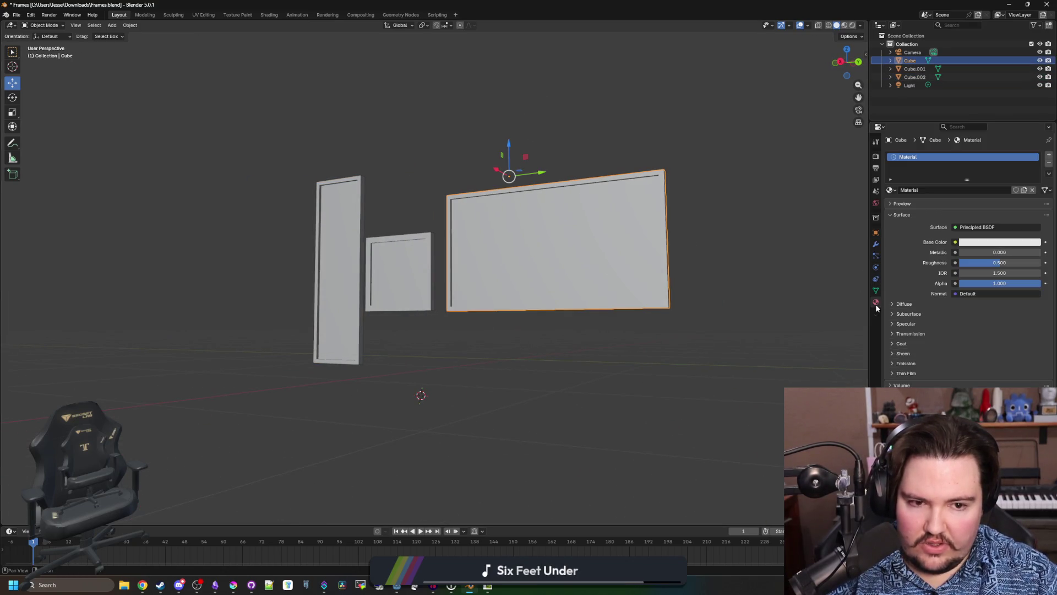
{"action": "mouse_move", "coordinate": [460, 212]}
{"action": "left_mouse_down"}
{"action": "mouse_move", "coordinate": [583, 342]}
{"action": "mouse_move", "coordinate": [484, 293]}
{"action": "mouse_move", "coordinate": [408, 271]}
{"action": "mouse_move", "coordinate": [473, 258]}
{"action": "left_mouse_up"}
{"action": "scroll", "coordinate": [585, 342], "scroll_direction": "up", "scroll_amount": 2}
{"action": "left_click", "coordinate": [585, 341]}
{"action": "left_click", "coordinate": [408, 271]}
{"action": "mouse_move", "coordinate": [557, 300]}
{"action": "left_mouse_down"}
{"action": "mouse_move", "coordinate": [441, 333]}
{"action": "mouse_move", "coordinate": [669, 423]}
{"action": "mouse_move", "coordinate": [562, 354]}
{"action": "mouse_move", "coordinate": [430, 314]}
{"action": "left_mouse_up"}
{"action": "scroll", "coordinate": [441, 333], "scroll_direction": "down", "scroll_amount": 3}
{"action": "scroll", "coordinate": [429, 314], "scroll_direction": "up", "scroll_amount": 3}
Step: Set Cube.001's location to X 0, Y 0, Z 0 in Object properties
{"action": "left_click", "coordinate": [878, 236]}
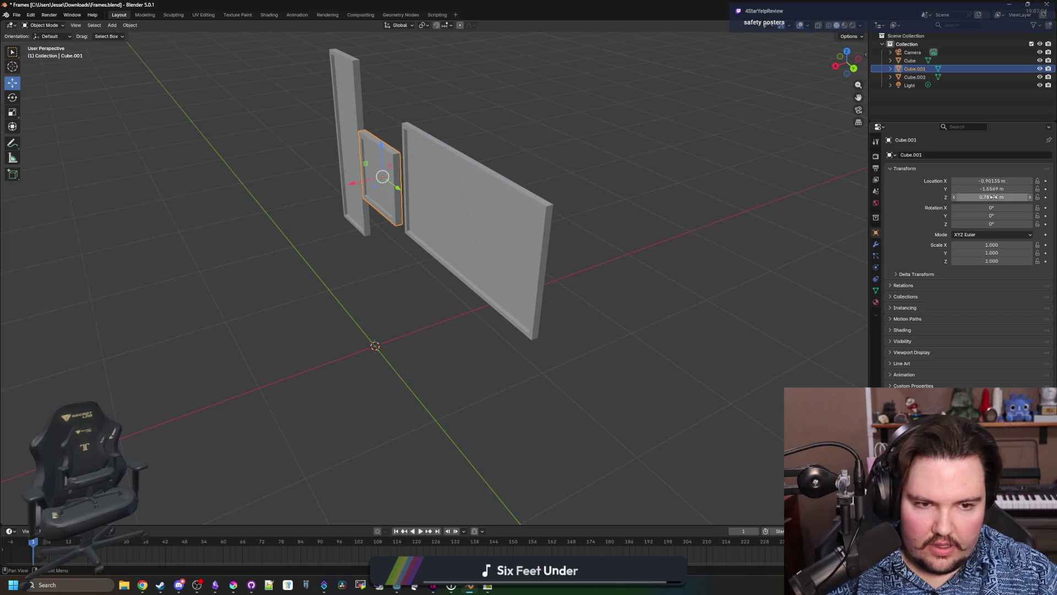
{"action": "left_click", "coordinate": [992, 197]}
{"action": "type", "text": "0"}
{"action": "key", "text": "Return"}
{"action": "left_click", "coordinate": [1001, 181]}
{"action": "type", "text": "0"}
{"action": "key", "text": "Tab"}
{"action": "type", "text": "0"}
{"action": "key", "text": "Return"}
Step: Enter Edit Mode on Cube.001 and clear the mesh selection
{"action": "mouse_move", "coordinate": [480, 278]}
{"action": "left_mouse_down"}
{"action": "mouse_move", "coordinate": [484, 255]}
{"action": "mouse_move", "coordinate": [468, 237]}
{"action": "left_mouse_up"}
{"action": "key", "text": "Tab"}
{"action": "left_click_drag", "start_coordinate": [483, 380], "coordinate": [363, 343]}
{"action": "key", "text": "alt+a"}
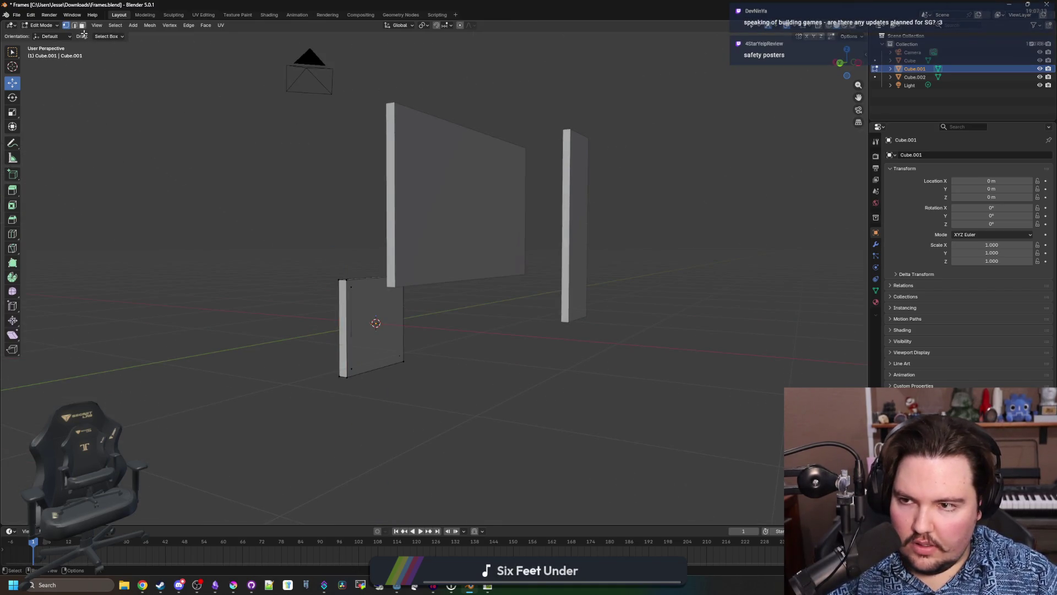
Step: Select the small frame's front face and snap the 3D cursor to it
{"action": "left_click", "coordinate": [82, 24]}
{"action": "left_click", "coordinate": [12, 51]}
{"action": "left_click", "coordinate": [366, 305]}
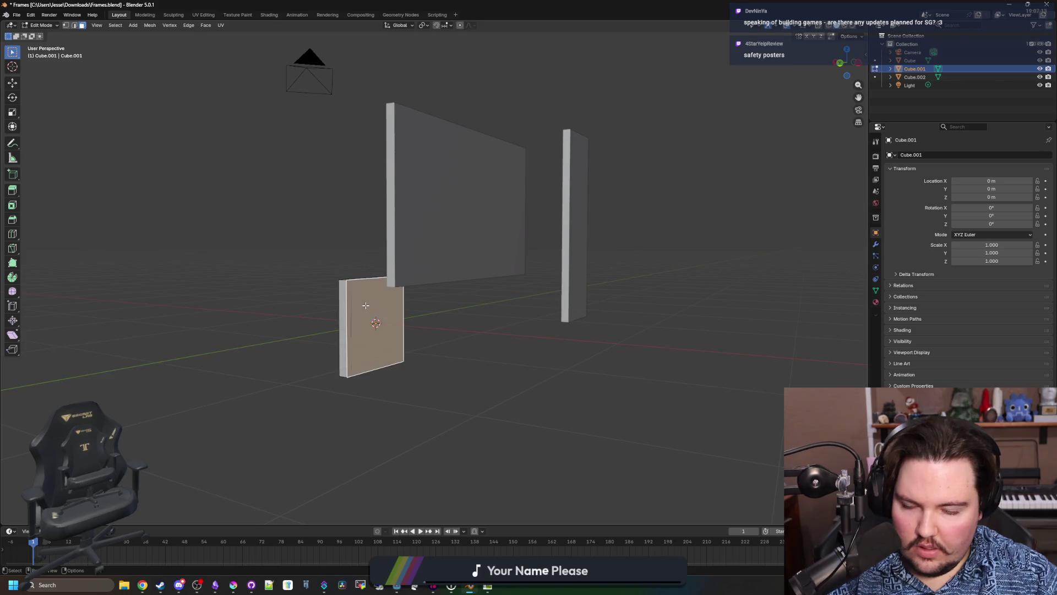
{"action": "key", "text": "shift+s"}
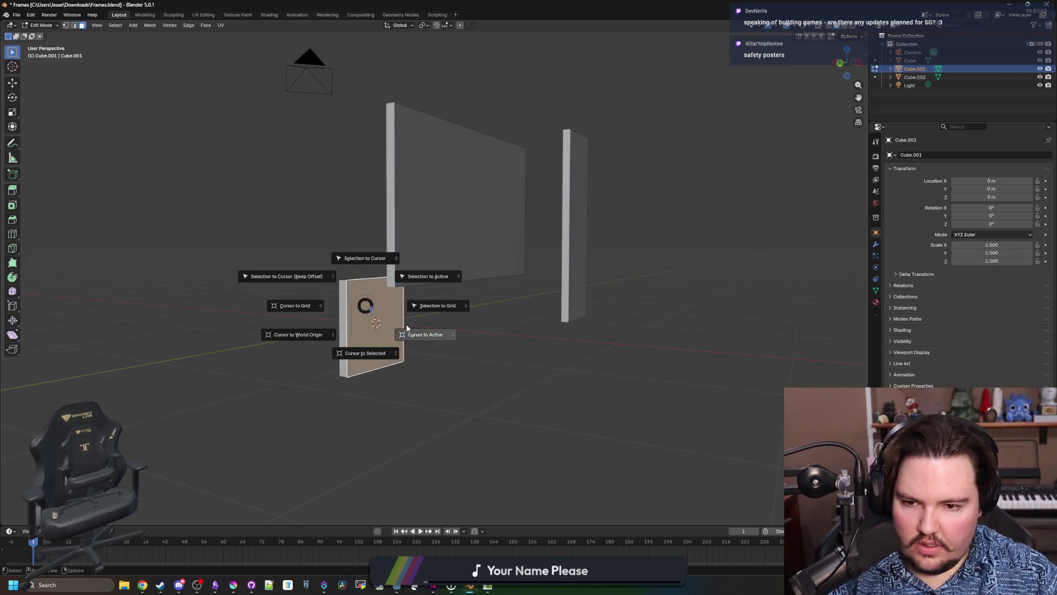
{"action": "left_click", "coordinate": [366, 353]}
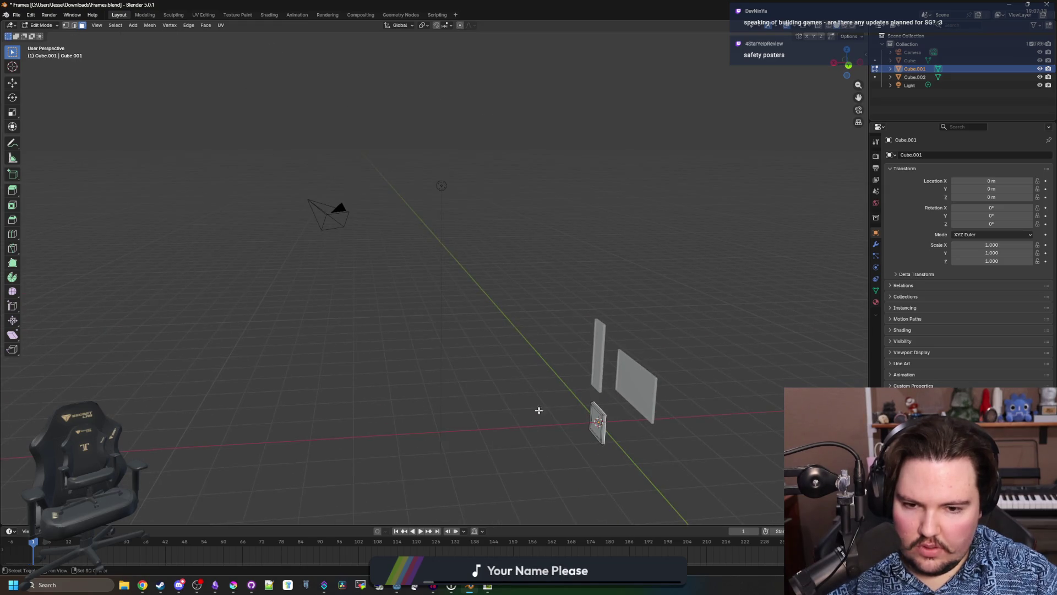
Step: Back in Object Mode, set the small frame's origin to its geometry
{"action": "key", "text": "Tab"}
{"action": "key", "text": "KP_Decimal"}
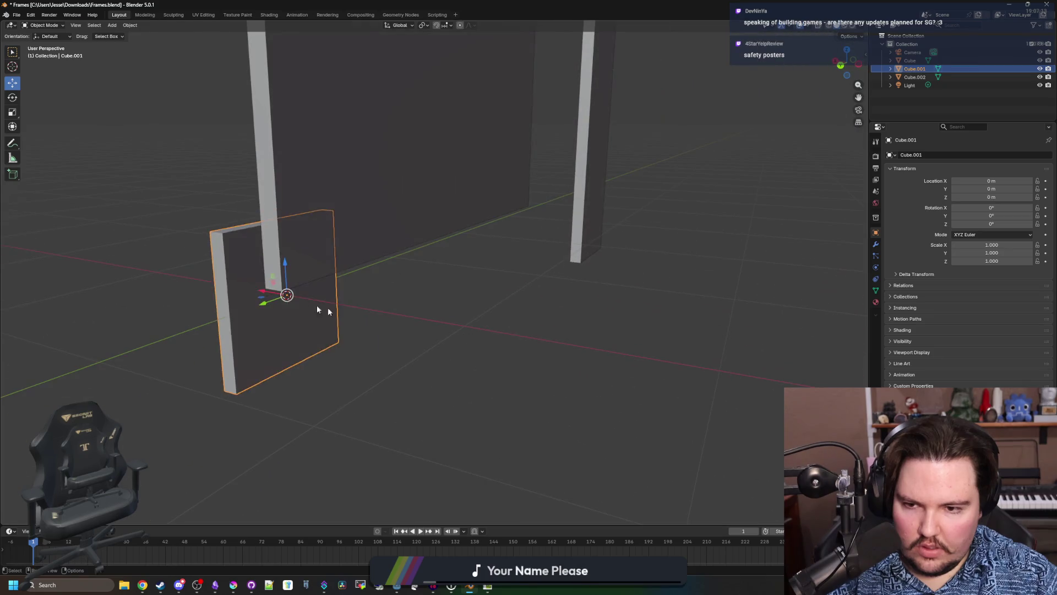
{"action": "key", "text": "Tab"}
{"action": "key", "text": "ctrl+Tab"}
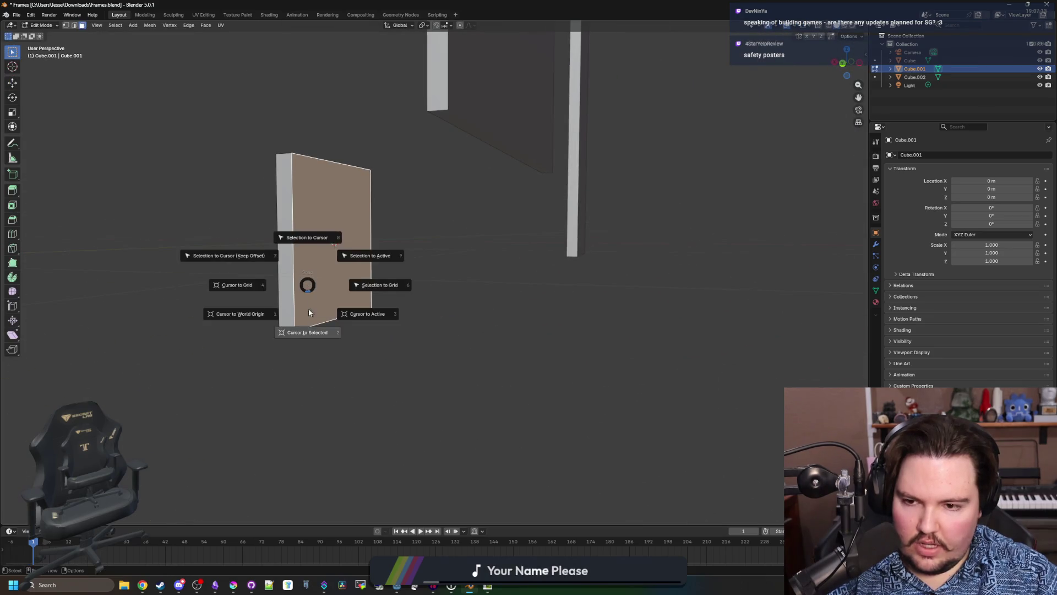
{"action": "left_click", "coordinate": [306, 330]}
{"action": "right_click", "coordinate": [342, 273]}
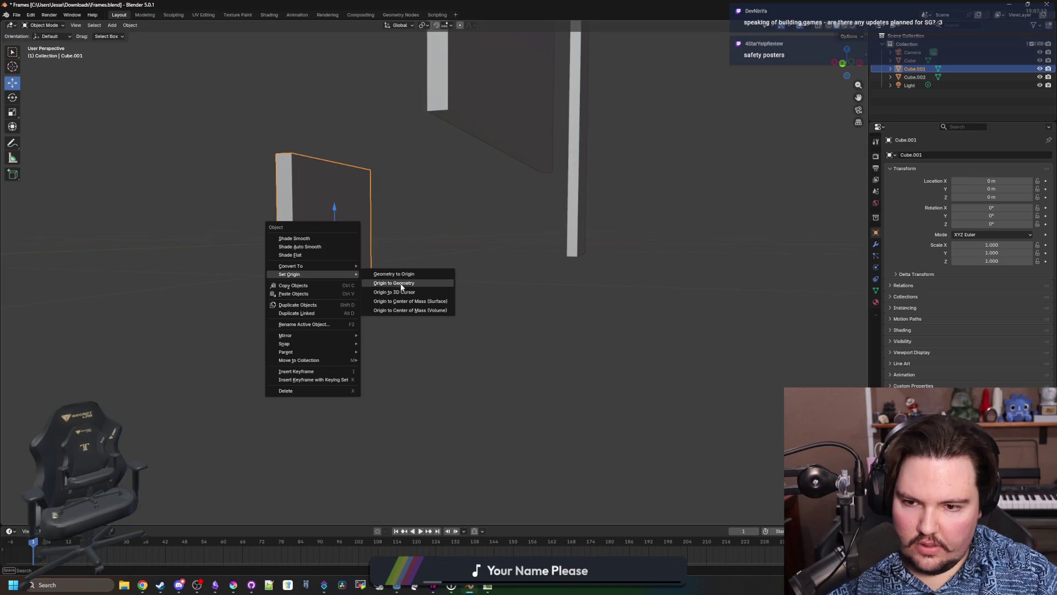
{"action": "left_click", "coordinate": [378, 281]}
Step: Clear the small frame's location with Alt+G so it sits at the world origin
{"action": "scroll", "coordinate": [378, 280], "scroll_direction": "down", "scroll_amount": 5}
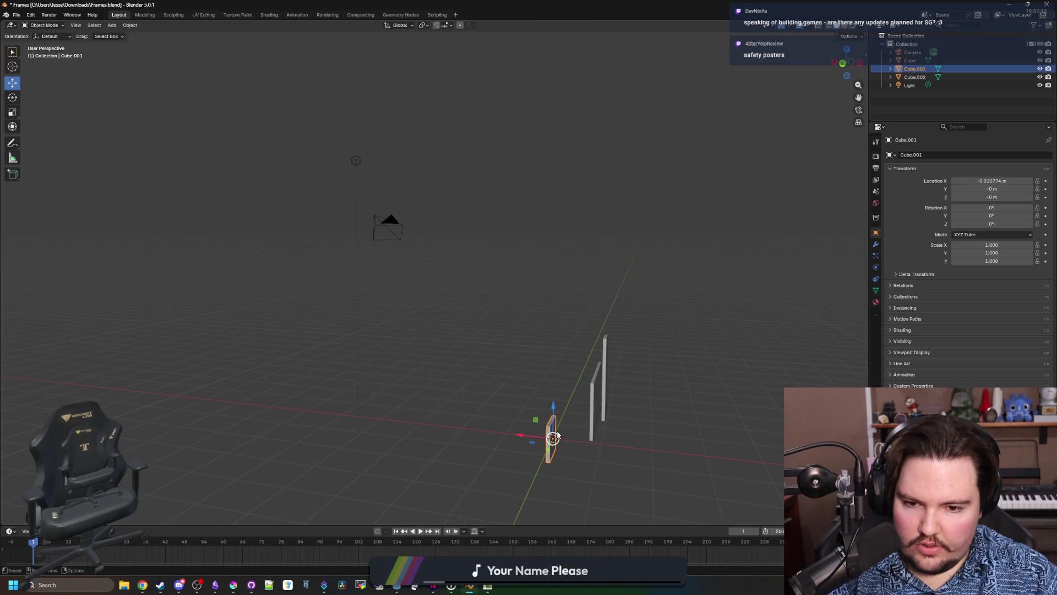
{"action": "scroll", "coordinate": [494, 401], "scroll_direction": "up", "scroll_amount": 3}
{"action": "scroll", "coordinate": [494, 401], "scroll_direction": "up", "scroll_amount": 2}
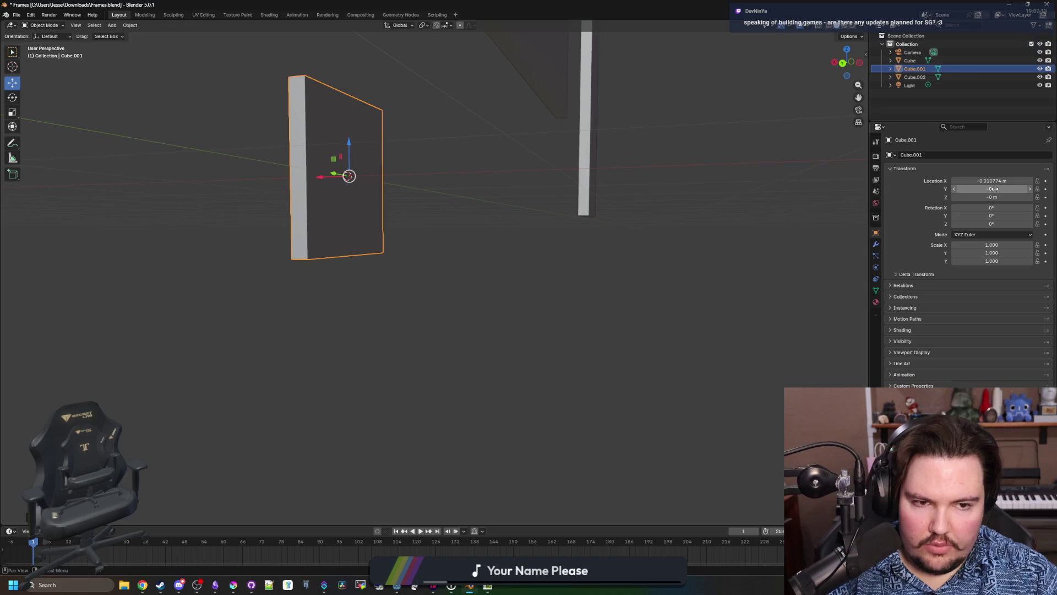
{"action": "key", "text": "alt+g"}
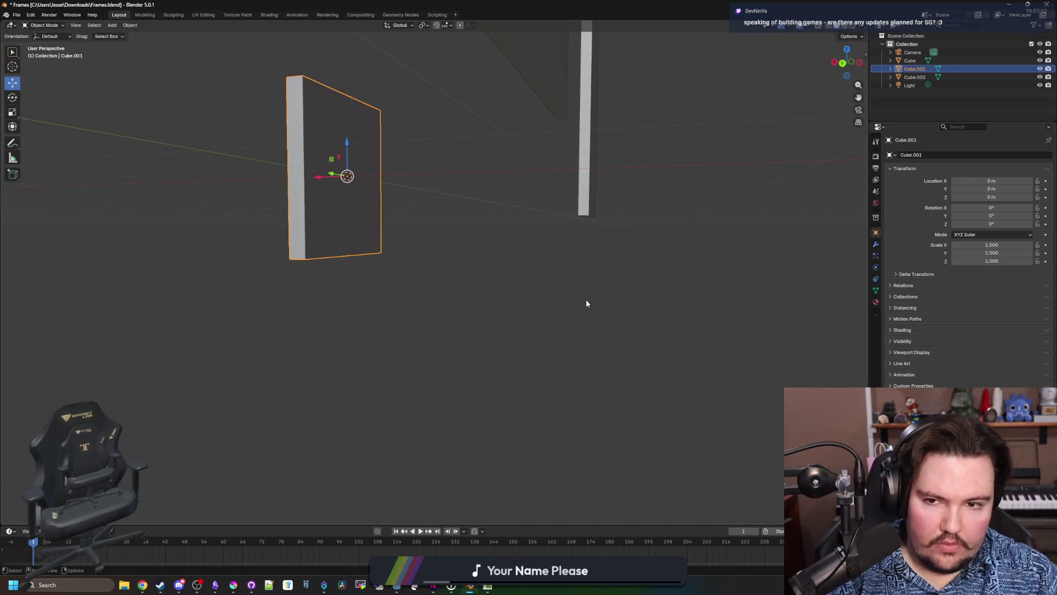
Step: Select the big frame Cube and snap the 3D cursor to its face in Edit Mode
{"action": "left_click", "coordinate": [470, 297]}
{"action": "left_click", "coordinate": [406, 323]}
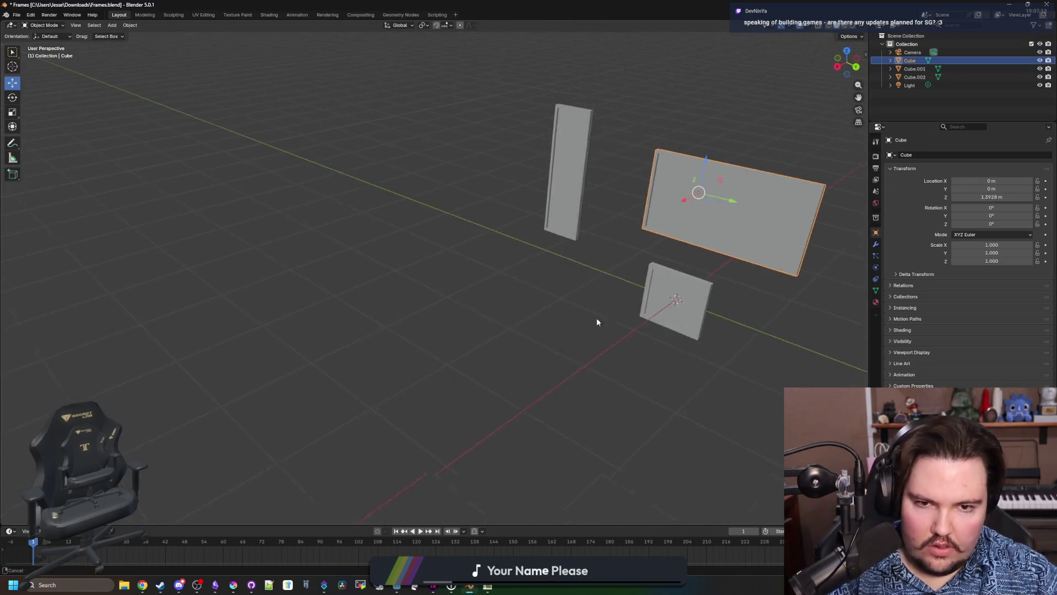
{"action": "scroll", "coordinate": [417, 354], "scroll_direction": "up", "scroll_amount": 4}
{"action": "key", "text": "KP_Decimal"}
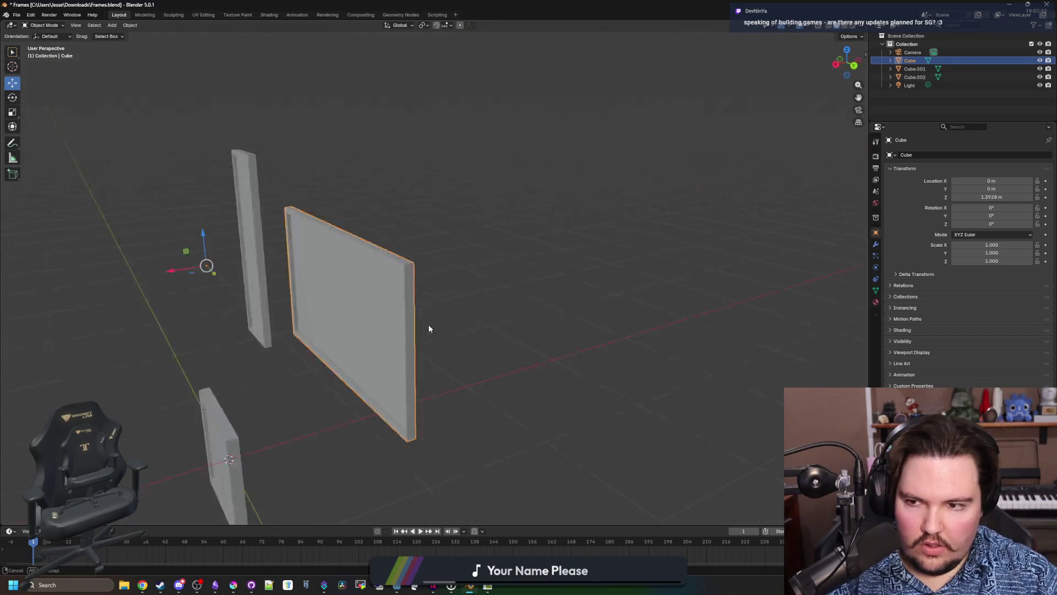
{"action": "key", "text": "Tab"}
{"action": "key", "text": "shift+s"}
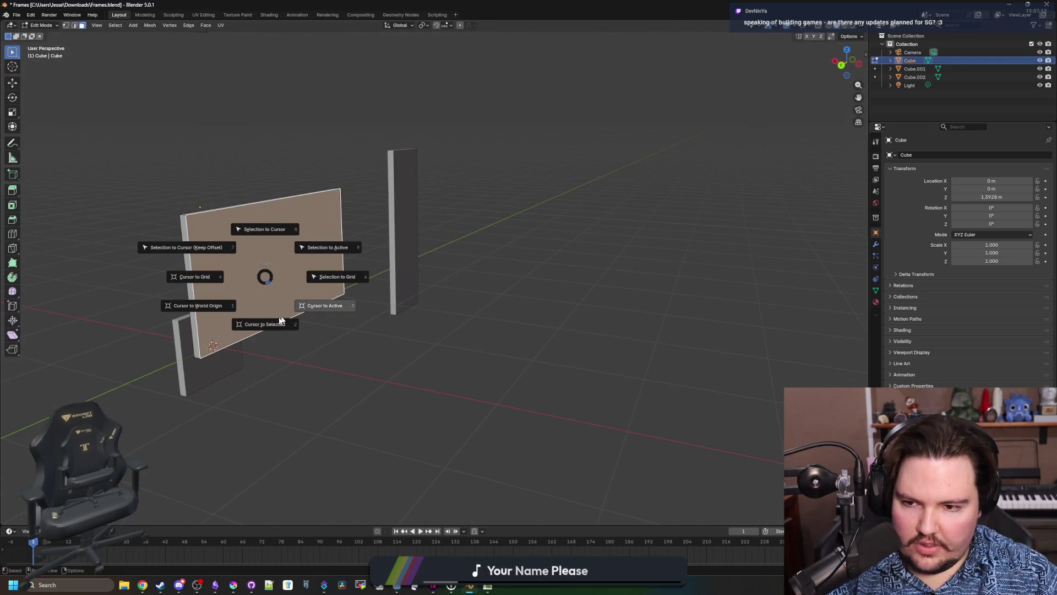
{"action": "left_click", "coordinate": [276, 323]}
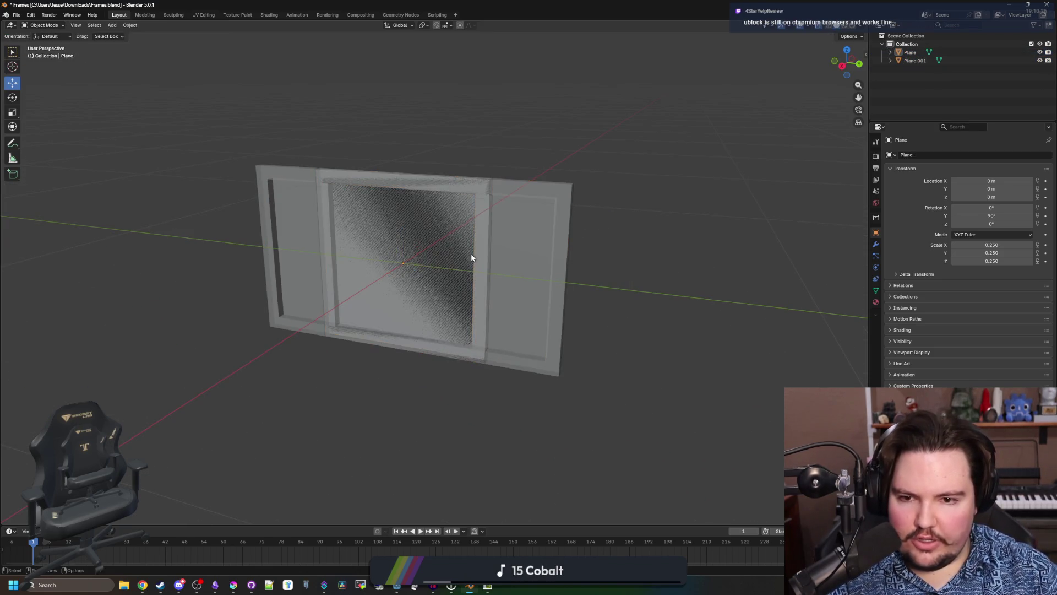
Step: Enter Edit Mode on Plane.002, select its top strip and move it
{"action": "key", "text": "ctrl+shift+z"}
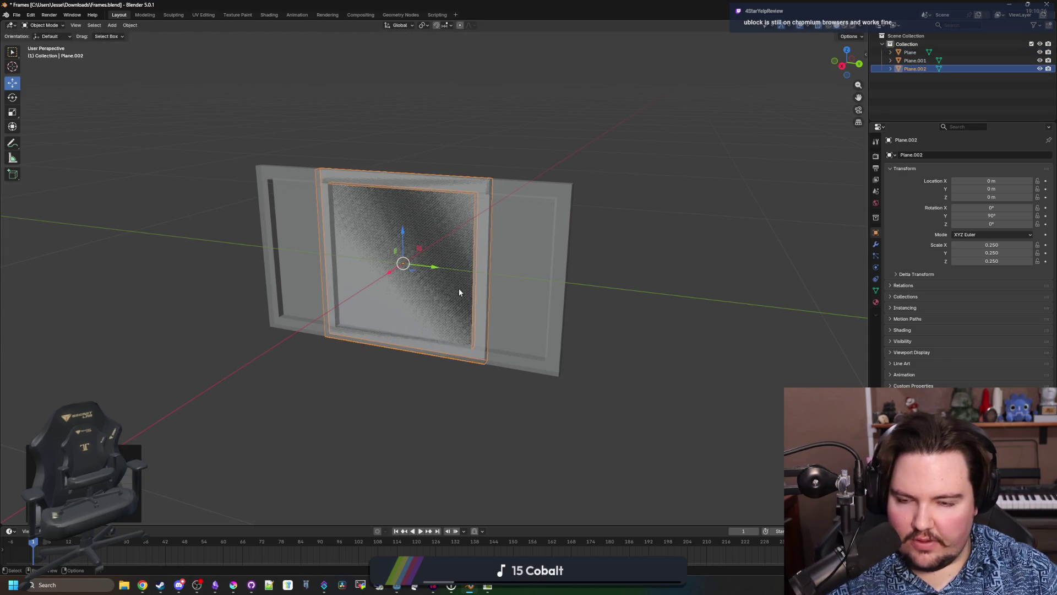
{"action": "key", "text": "Tab"}
{"action": "left_click", "coordinate": [402, 176]}
{"action": "key", "text": "g"}
{"action": "key", "text": "z"}
{"action": "left_click", "coordinate": [360, 257]}
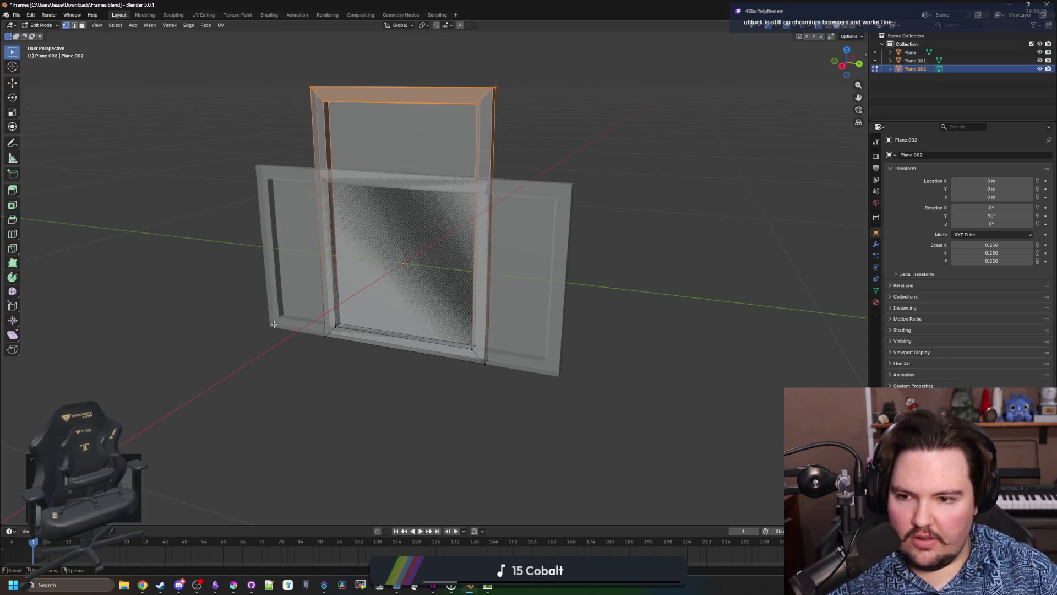
{"action": "key", "text": "g"}
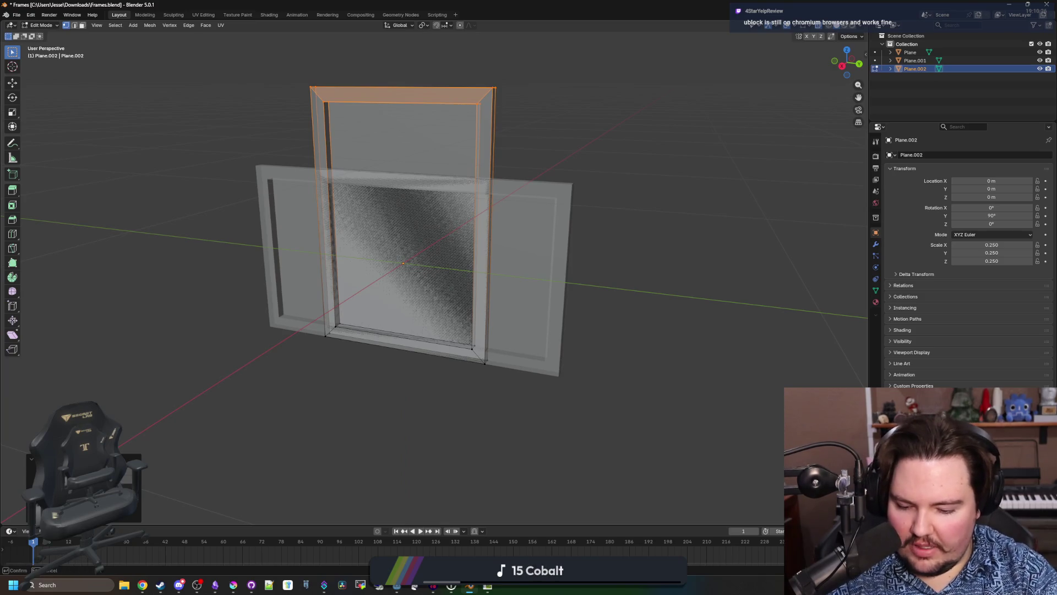
{"action": "left_click", "coordinate": [391, 375]}
Step: Undo that move and raise the top strip along Z instead
{"action": "scroll", "coordinate": [391, 375], "scroll_direction": "down", "scroll_amount": 2}
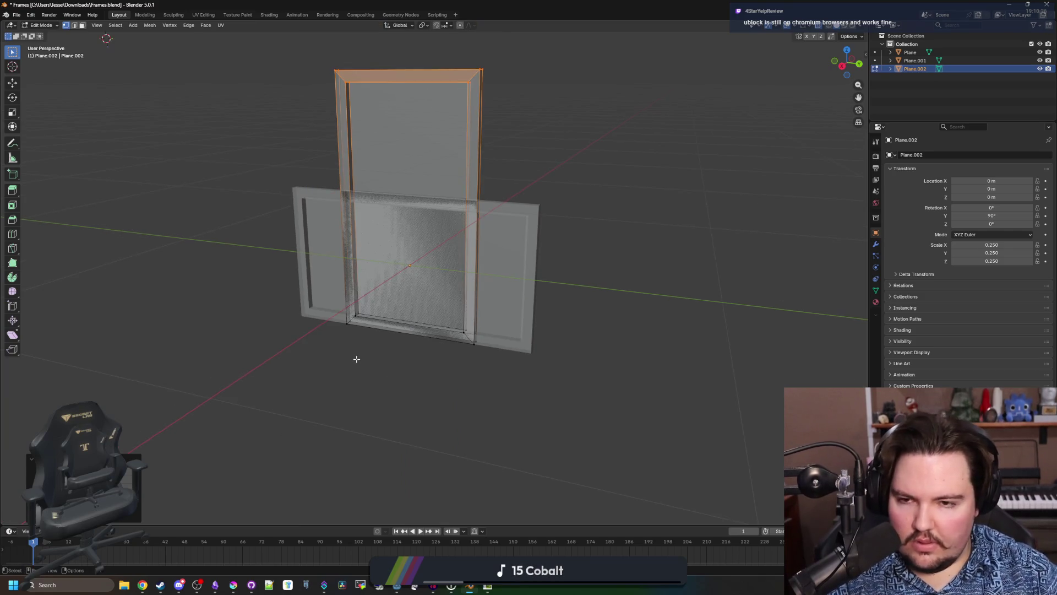
{"action": "scroll", "coordinate": [357, 359], "scroll_direction": "up", "scroll_amount": 2}
{"action": "key", "text": "ctrl+z"}
{"action": "key", "text": "g"}
{"action": "key", "text": "z"}
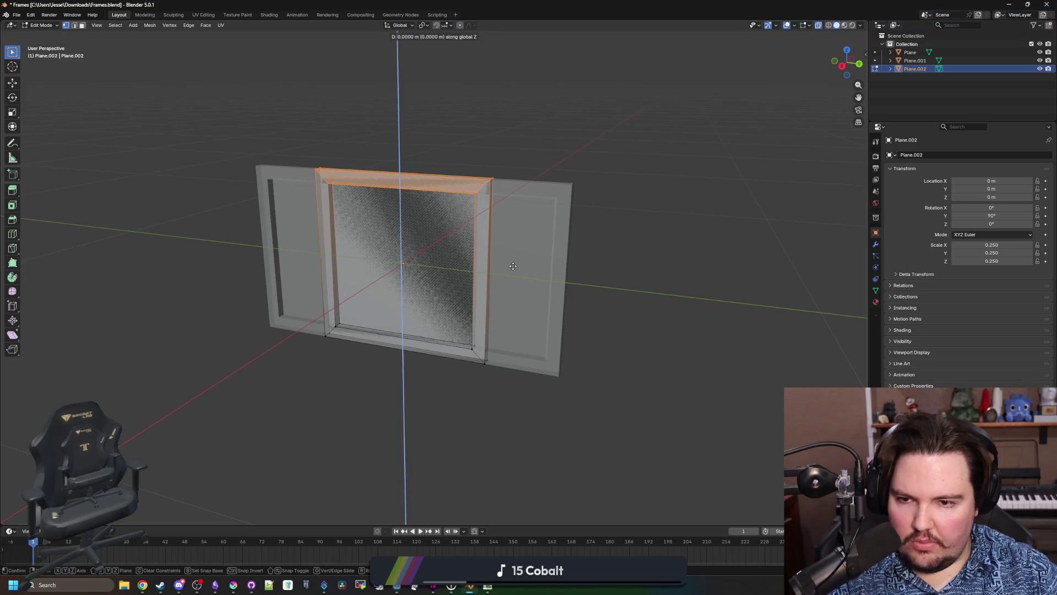
{"action": "left_click", "coordinate": [516, 229]}
{"action": "key", "text": "g"}
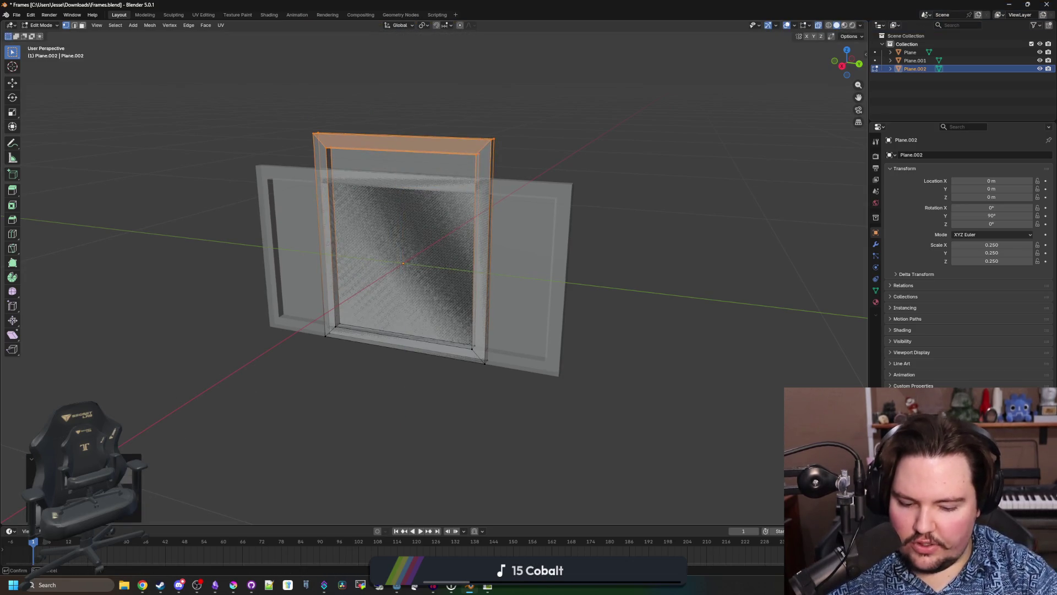
{"action": "key", "text": "Return"}
Step: Box-select the bottom strip and lower it along Z
{"action": "left_click_drag", "start_coordinate": [583, 485], "coordinate": [232, 331]}
{"action": "left_click_drag", "start_coordinate": [647, 485], "coordinate": [231, 307]}
{"action": "key", "text": "g"}
{"action": "key", "text": "z"}
{"action": "left_click", "coordinate": [218, 347]}
{"action": "key", "text": "g"}
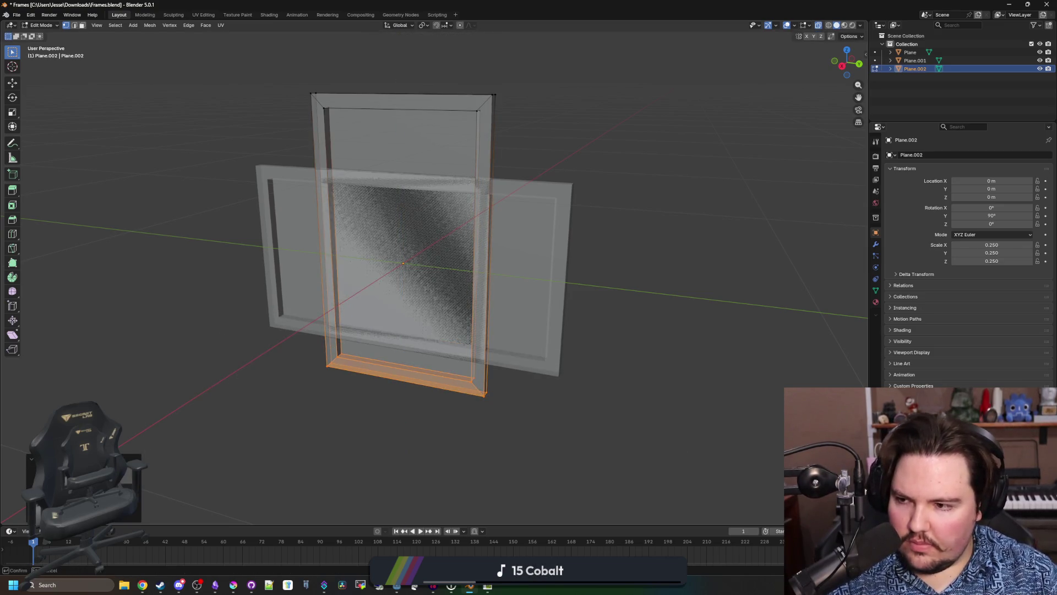
{"action": "key", "text": "Return"}
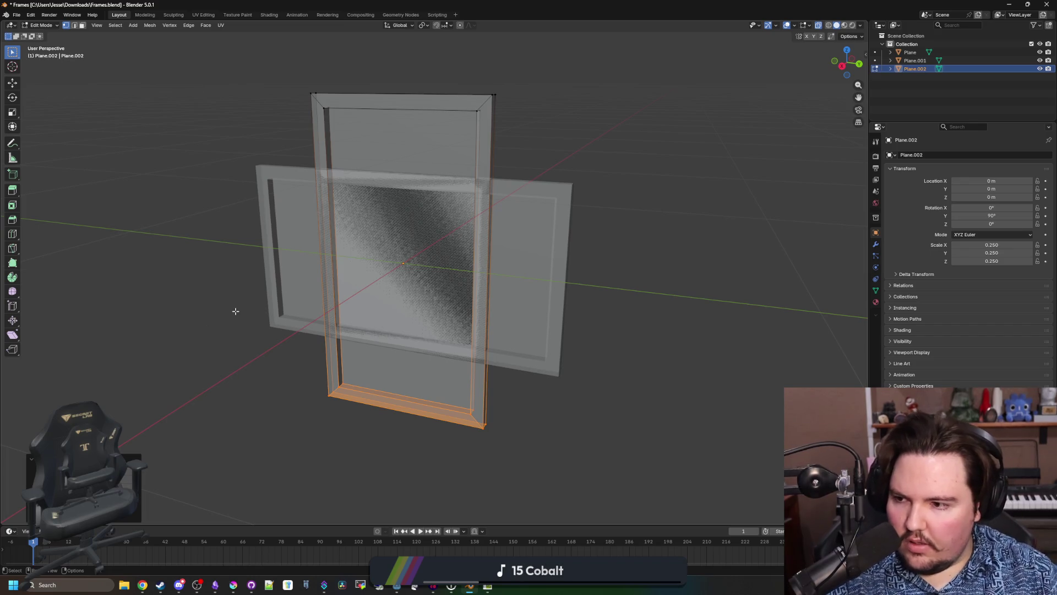
Step: Return to Object Mode with nothing selected and switch over to the web browser
{"action": "scroll", "coordinate": [236, 311], "scroll_direction": "down", "scroll_amount": 2}
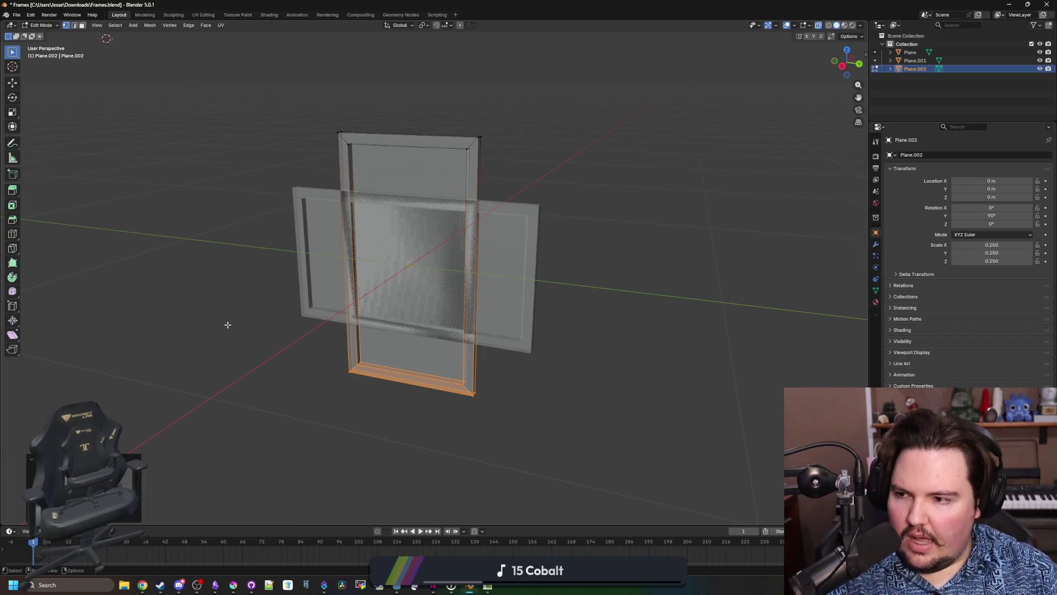
{"action": "left_click", "coordinate": [227, 325]}
{"action": "key", "text": "Tab"}
{"action": "left_click", "coordinate": [310, 363]}
{"action": "left_click_drag", "start_coordinate": [309, 362], "coordinate": [281, 364]}
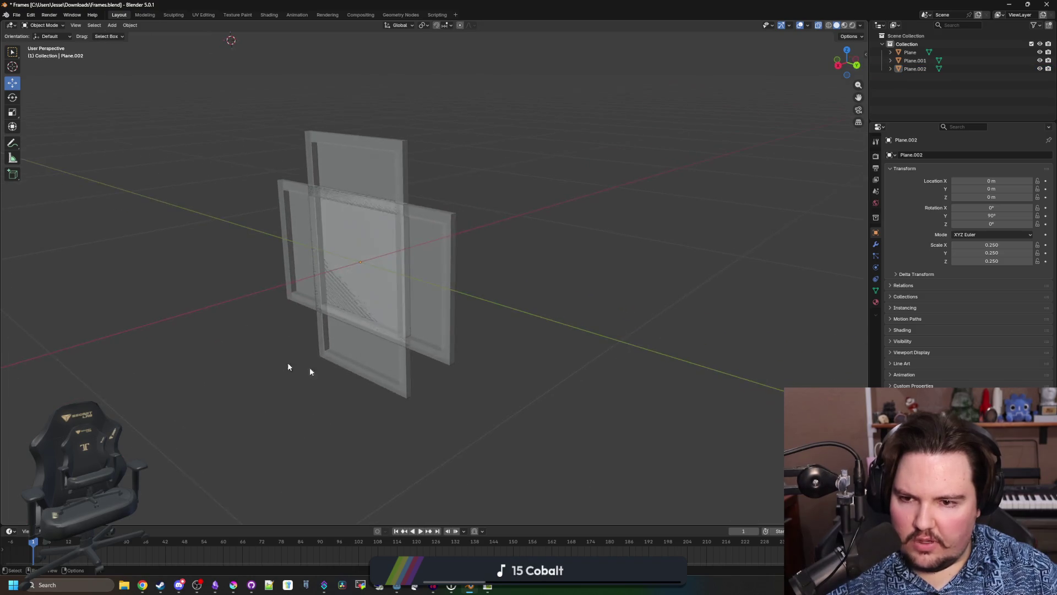
{"action": "key", "text": "alt+Tab"}
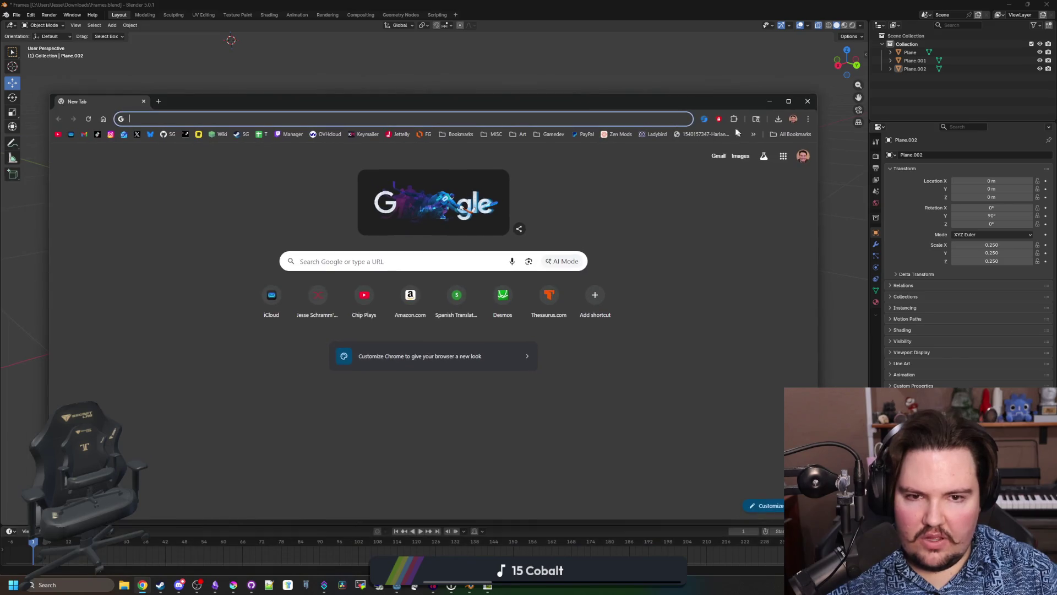
{"action": "left_click", "coordinate": [720, 120]}
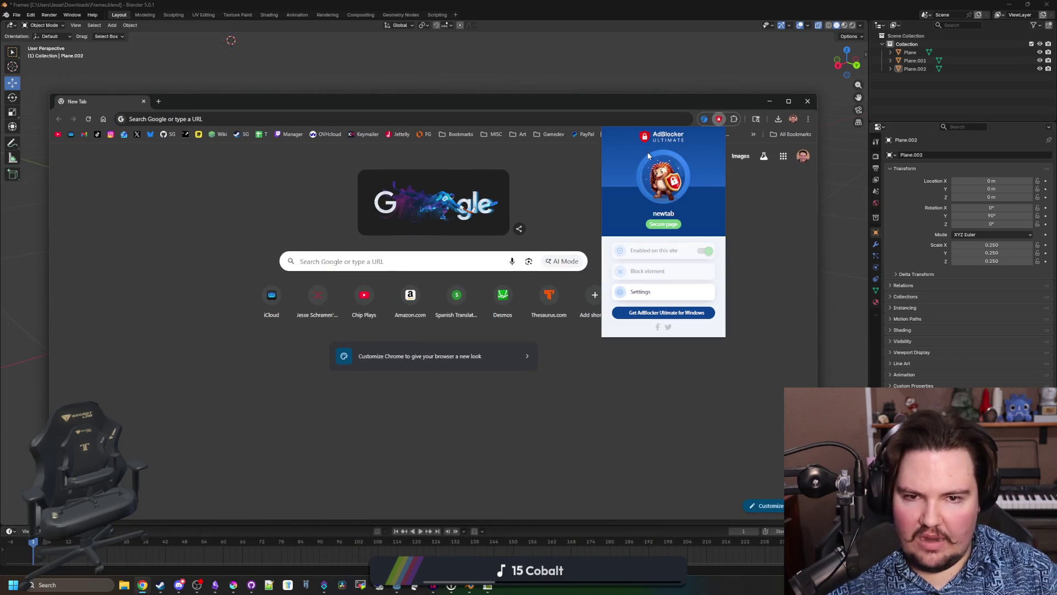
{"action": "left_click", "coordinate": [631, 391]}
{"action": "key", "text": "alt+Tab"}
{"action": "mouse_move", "coordinate": [286, 281]}
{"action": "left_mouse_down"}
{"action": "mouse_move", "coordinate": [243, 262]}
{"action": "mouse_move", "coordinate": [228, 241]}
{"action": "mouse_move", "coordinate": [242, 237]}
{"action": "left_mouse_up"}
{"action": "scroll", "coordinate": [443, 300], "scroll_direction": "up", "scroll_amount": 4}
Step: Select Plane, Plane.002 and Plane.001 in turn to check the three frame planes
{"action": "left_click", "coordinate": [444, 299]}
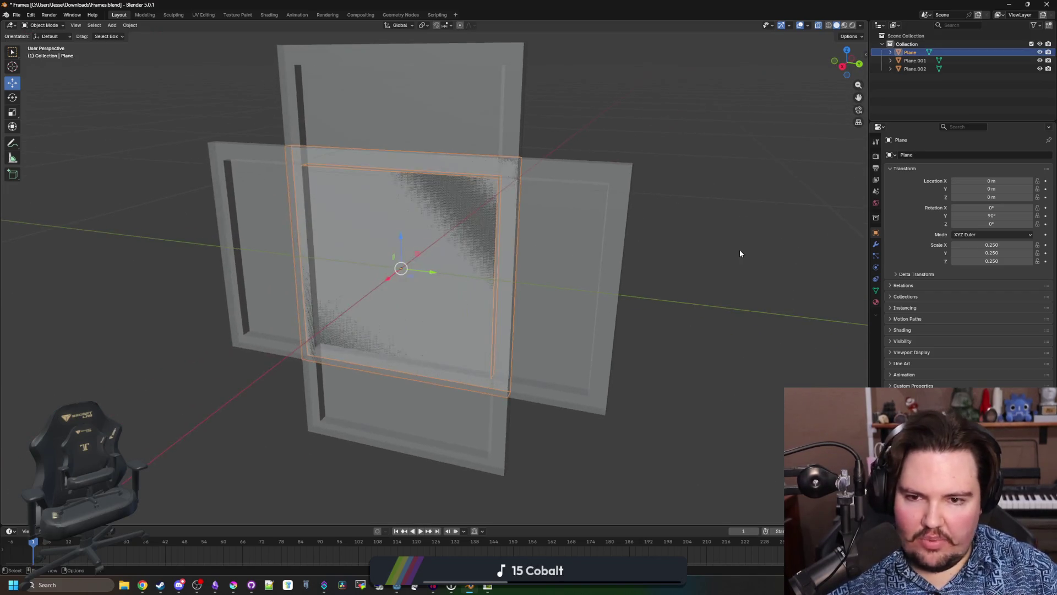
{"action": "left_click", "coordinate": [740, 253]}
{"action": "scroll", "coordinate": [497, 230], "scroll_direction": "down", "scroll_amount": 2}
{"action": "left_click", "coordinate": [496, 230]}
{"action": "left_click", "coordinate": [654, 214]}
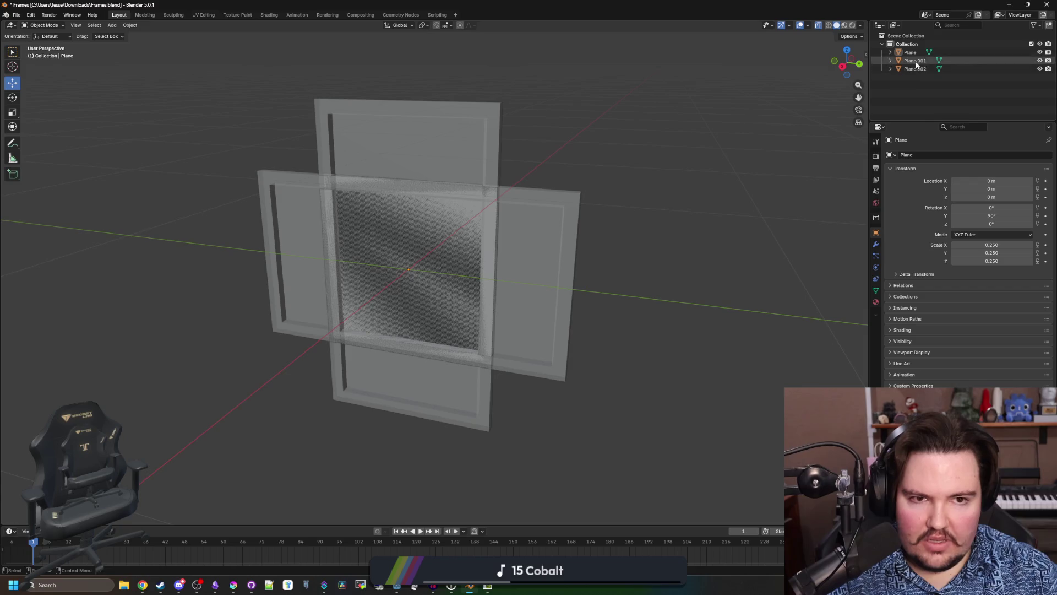
{"action": "left_click", "coordinate": [915, 52]}
{"action": "left_click", "coordinate": [423, 159]}
{"action": "left_click", "coordinate": [583, 220]}
Step: Rename Plane.001 in the Outliner, toggle its Edit Mode, then open a new browser window
{"action": "double_click", "coordinate": [935, 60]}
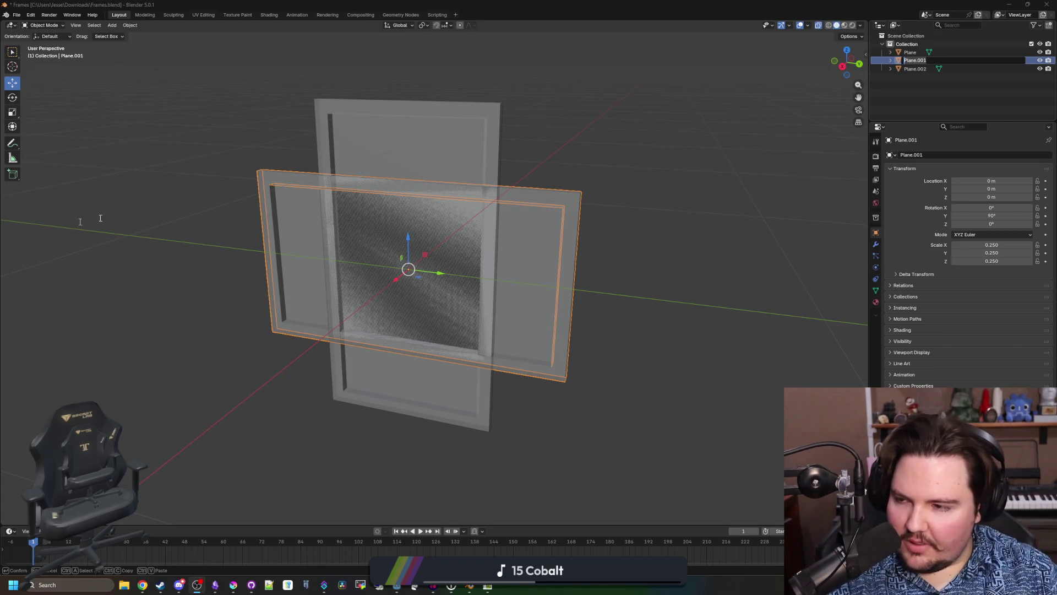
{"action": "left_click", "coordinate": [632, 207]}
{"action": "key", "text": "Tab"}
{"action": "key", "text": "Tab"}
{"action": "left_click", "coordinate": [668, 252]}
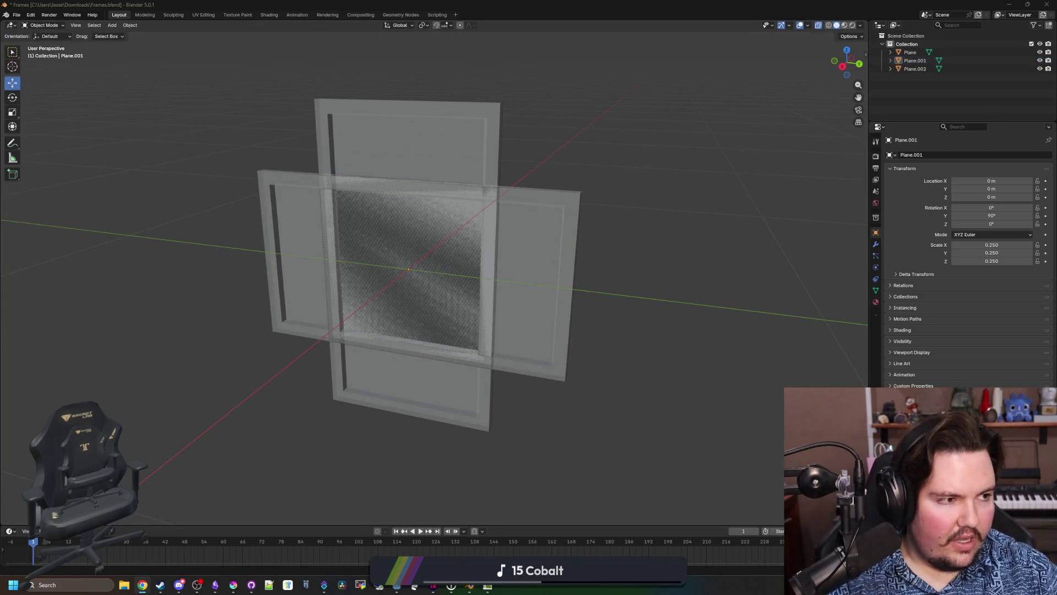
{"action": "key", "text": "super+2"}
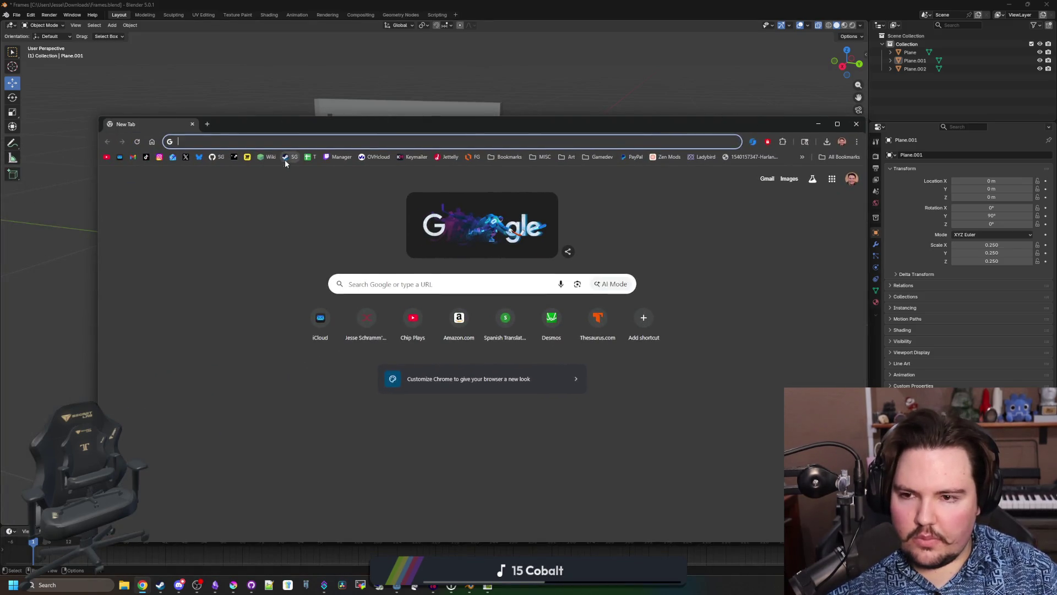
Step: Open the Starground Steam store page from bookmarks, maximize the browser and scroll down
{"action": "left_click", "coordinate": [294, 159]}
{"action": "left_click_drag", "start_coordinate": [360, 123], "coordinate": [361, 16]}
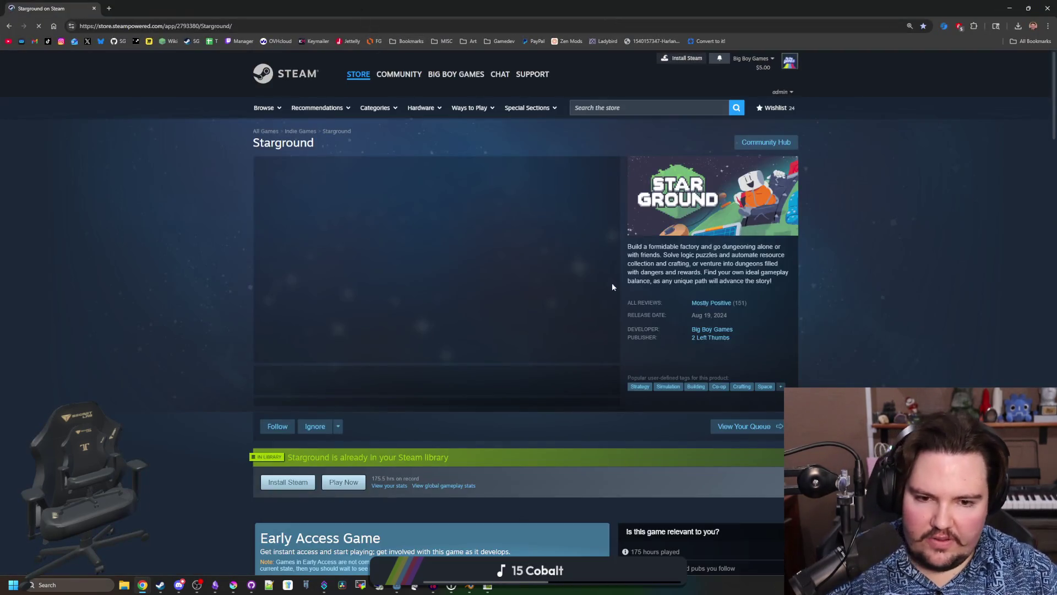
{"action": "scroll", "coordinate": [642, 286], "scroll_direction": "down", "scroll_amount": 6}
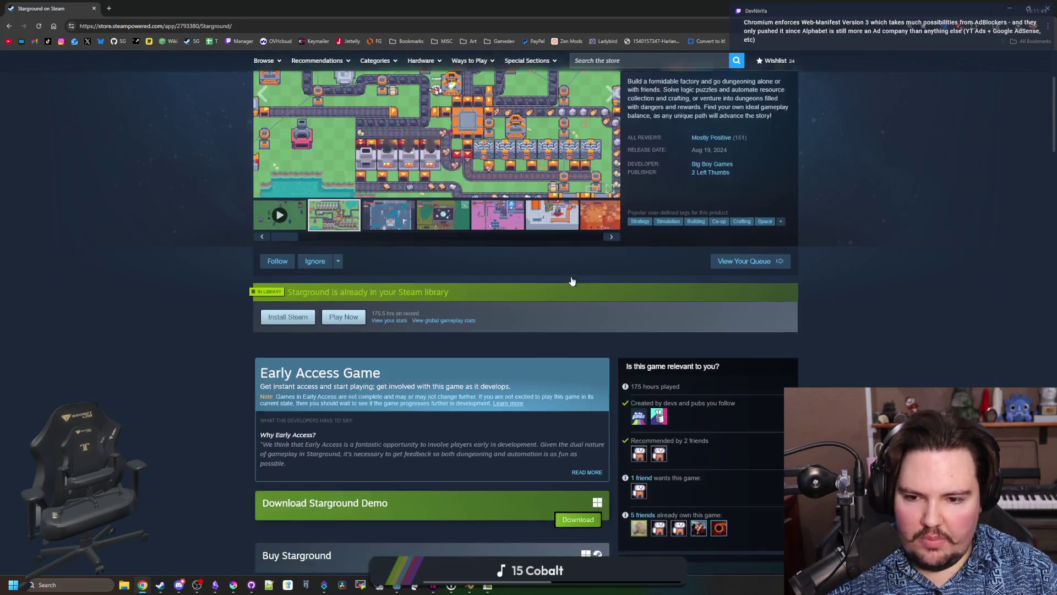
{"action": "scroll", "coordinate": [481, 300], "scroll_direction": "down", "scroll_amount": 3}
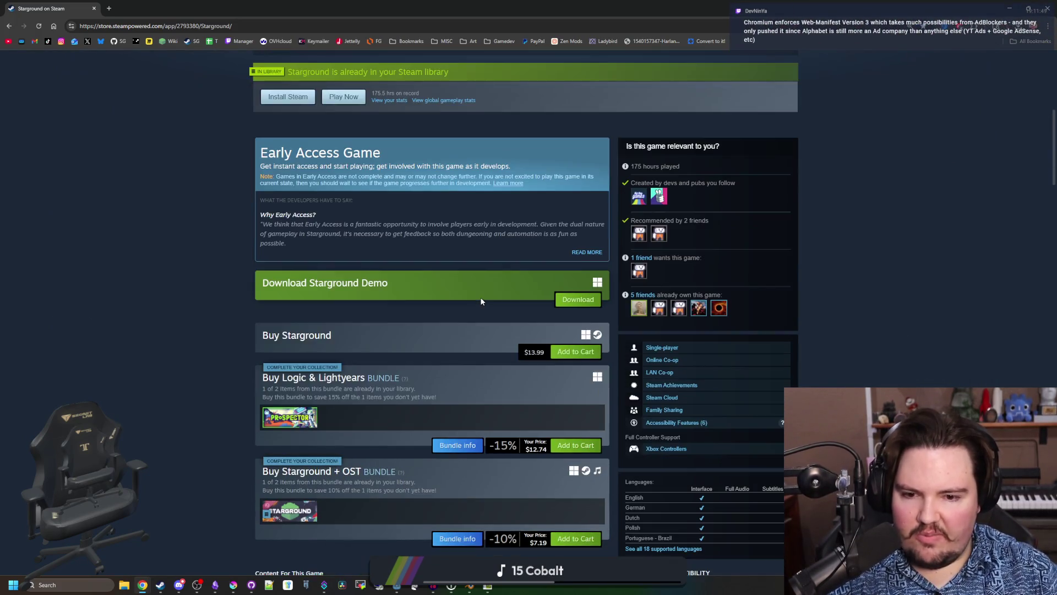
{"action": "scroll", "coordinate": [481, 301], "scroll_direction": "up", "scroll_amount": 9}
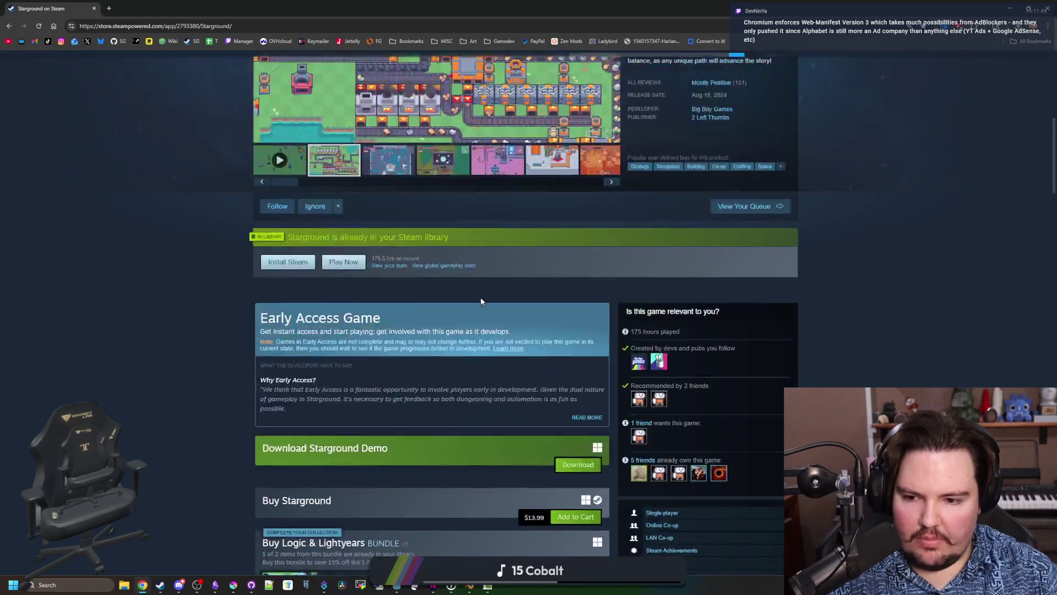
{"action": "scroll", "coordinate": [481, 301], "scroll_direction": "down", "scroll_amount": 4}
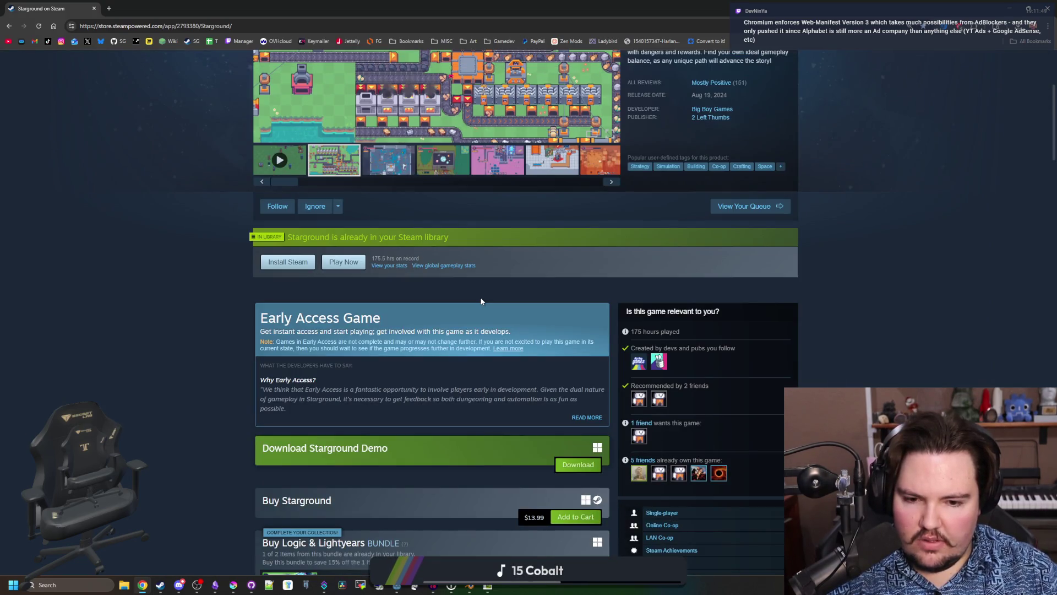
{"action": "scroll", "coordinate": [480, 301], "scroll_direction": "down", "scroll_amount": 12}
{"action": "scroll", "coordinate": [528, 385], "scroll_direction": "down", "scroll_amount": 12}
{"action": "scroll", "coordinate": [527, 366], "scroll_direction": "down", "scroll_amount": 6}
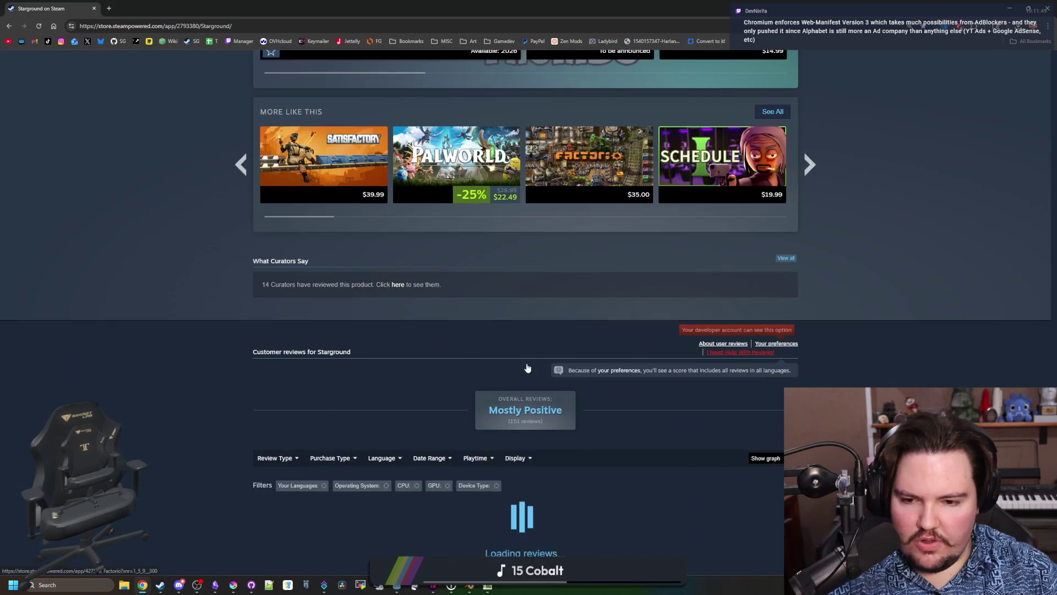
{"action": "scroll", "coordinate": [495, 361], "scroll_direction": "down", "scroll_amount": 3}
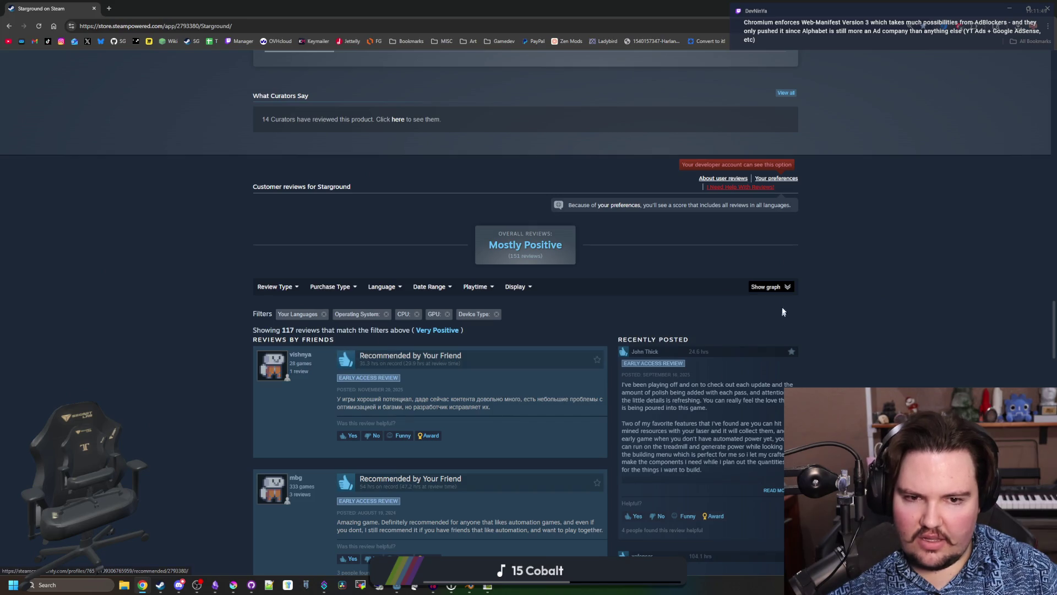
Step: Show the review history graph, then scroll back up to the screenshots
{"action": "left_click", "coordinate": [787, 288]}
{"action": "scroll", "coordinate": [788, 293], "scroll_direction": "down", "scroll_amount": 7}
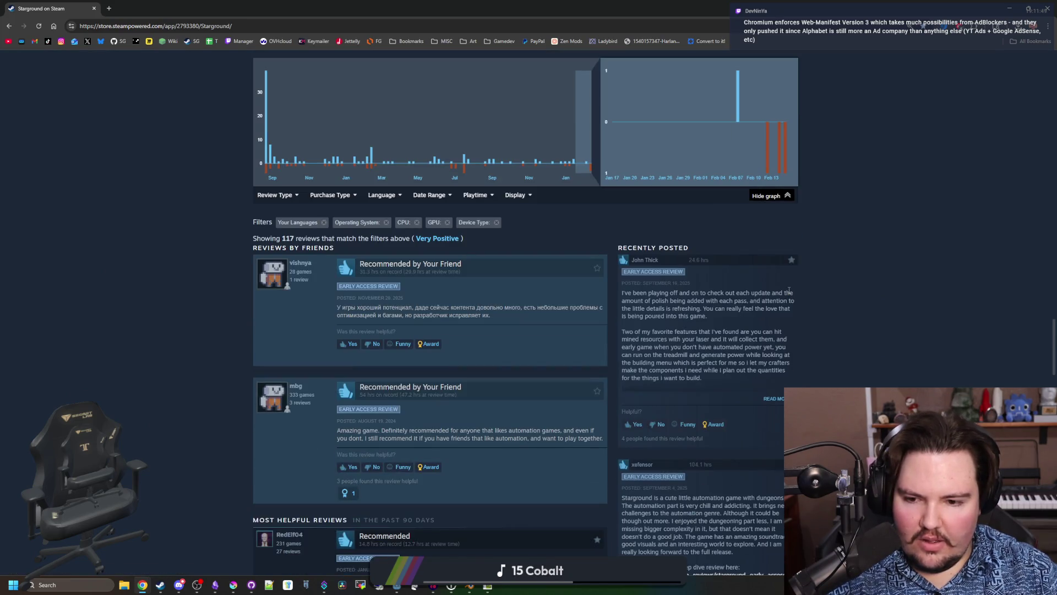
{"action": "scroll", "coordinate": [462, 445], "scroll_direction": "up", "scroll_amount": 6}
{"action": "scroll", "coordinate": [452, 424], "scroll_direction": "up", "scroll_amount": 10}
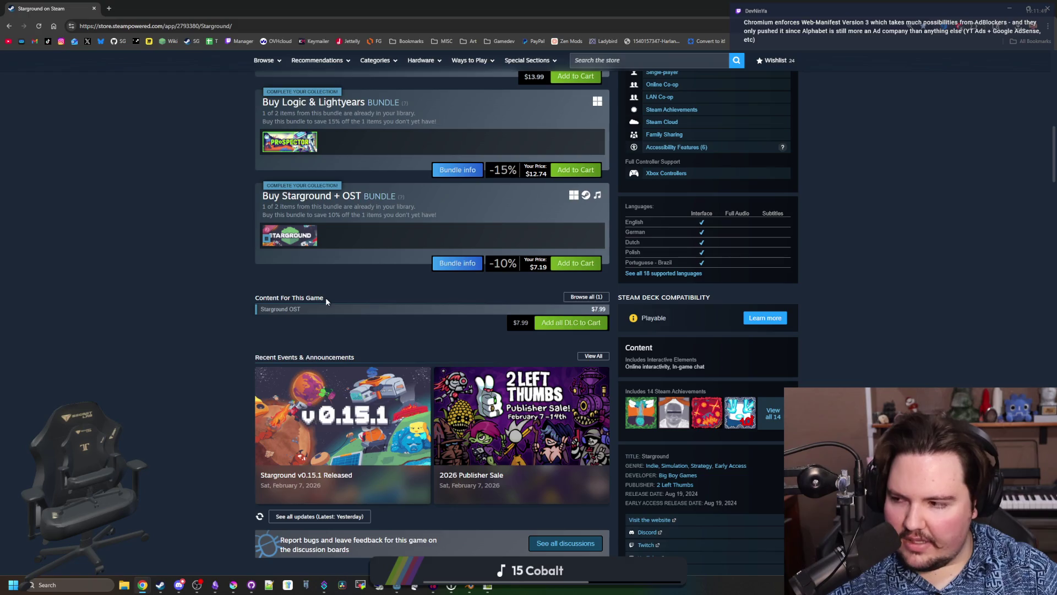
{"action": "scroll", "coordinate": [203, 355], "scroll_direction": "up", "scroll_amount": 10}
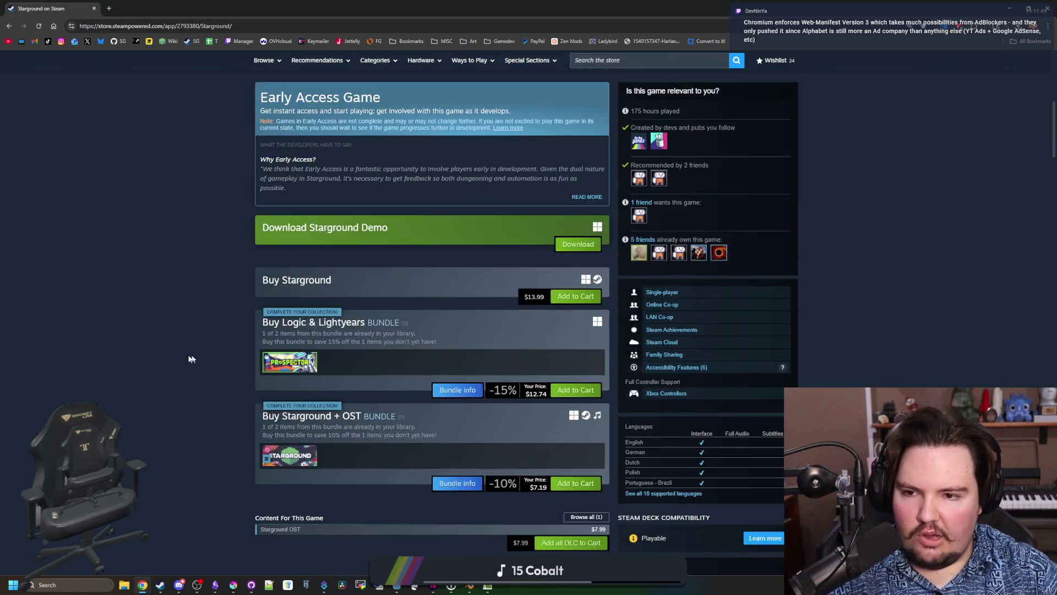
{"action": "scroll", "coordinate": [179, 349], "scroll_direction": "up", "scroll_amount": 1}
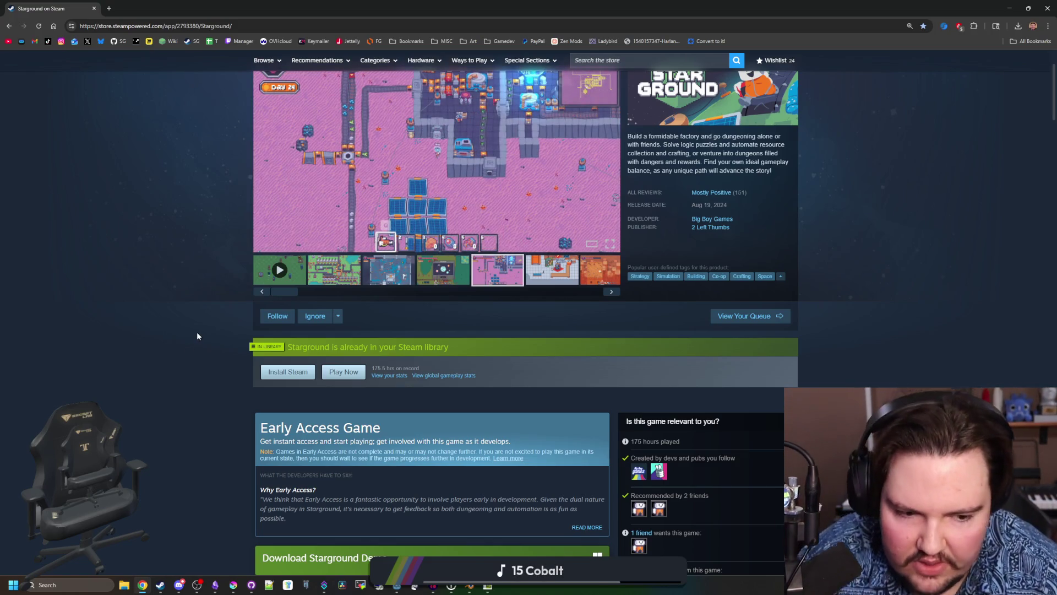
{"action": "scroll", "coordinate": [401, 302], "scroll_direction": "up", "scroll_amount": 2}
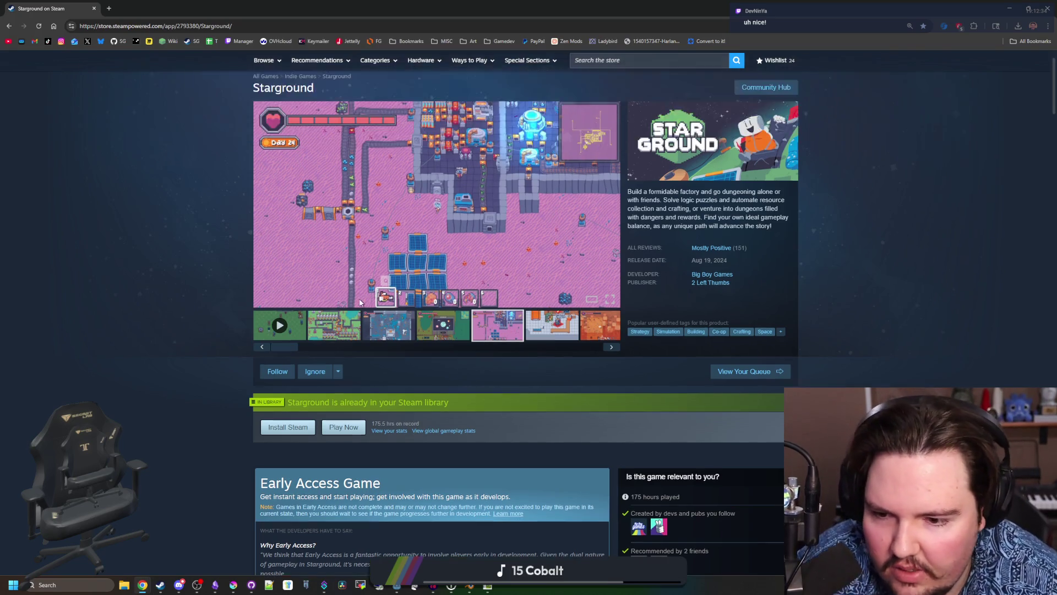
Step: View the green factory and blue water screenshots, then open the Steamworks dashboard in a new tab
{"action": "left_click", "coordinate": [585, 389]}
{"action": "left_click", "coordinate": [554, 392]}
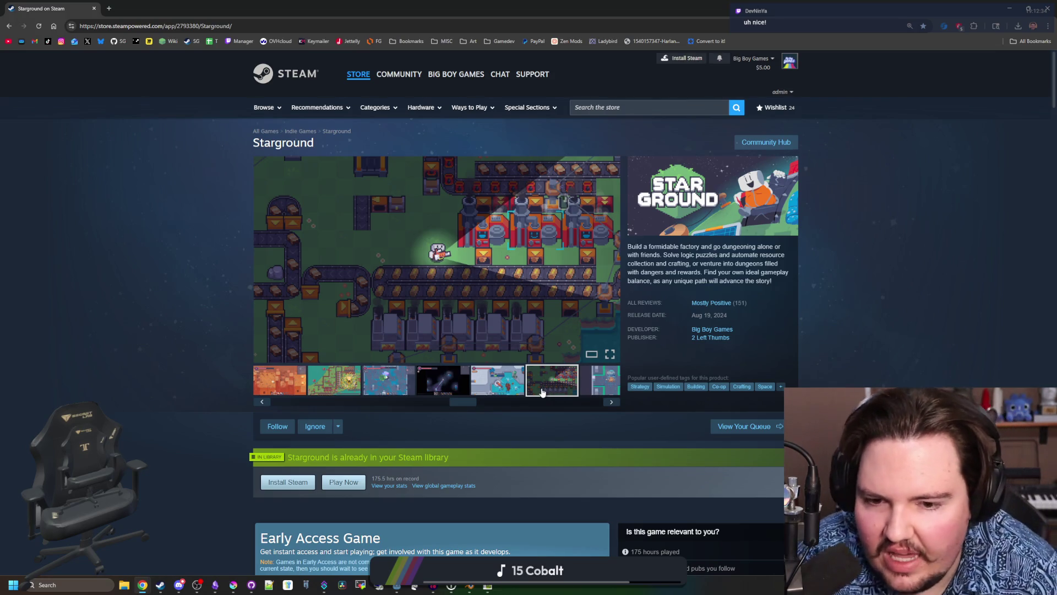
{"action": "left_click", "coordinate": [497, 380]}
{"action": "key", "text": "ctrl+t"}
{"action": "left_click", "coordinate": [120, 42]}
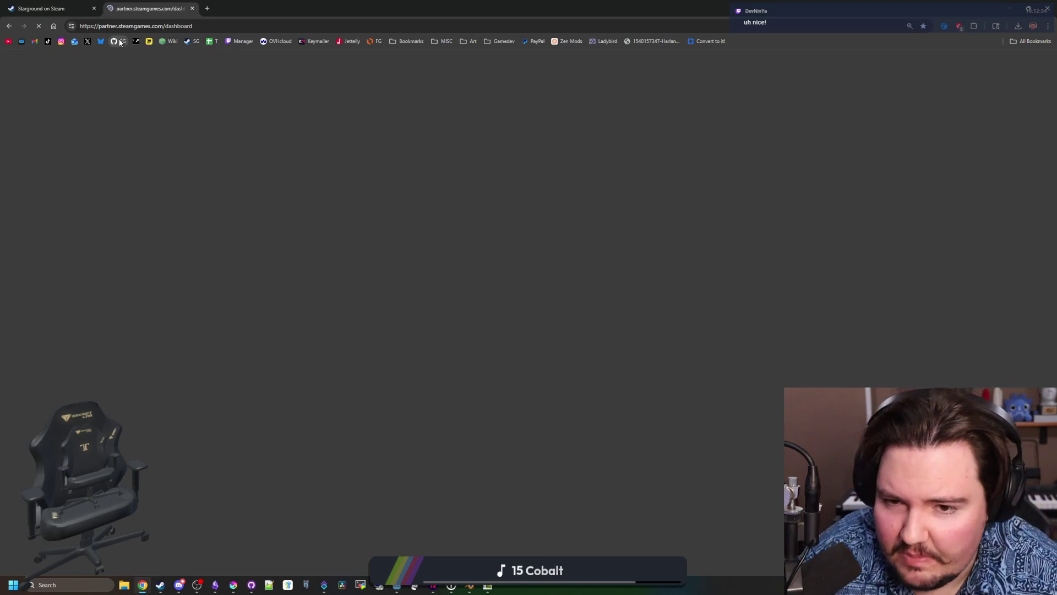
Step: Return to the Steamworks dashboard and expand Events & Deadlines with Show More
{"action": "key", "text": "ctrl+Tab"}
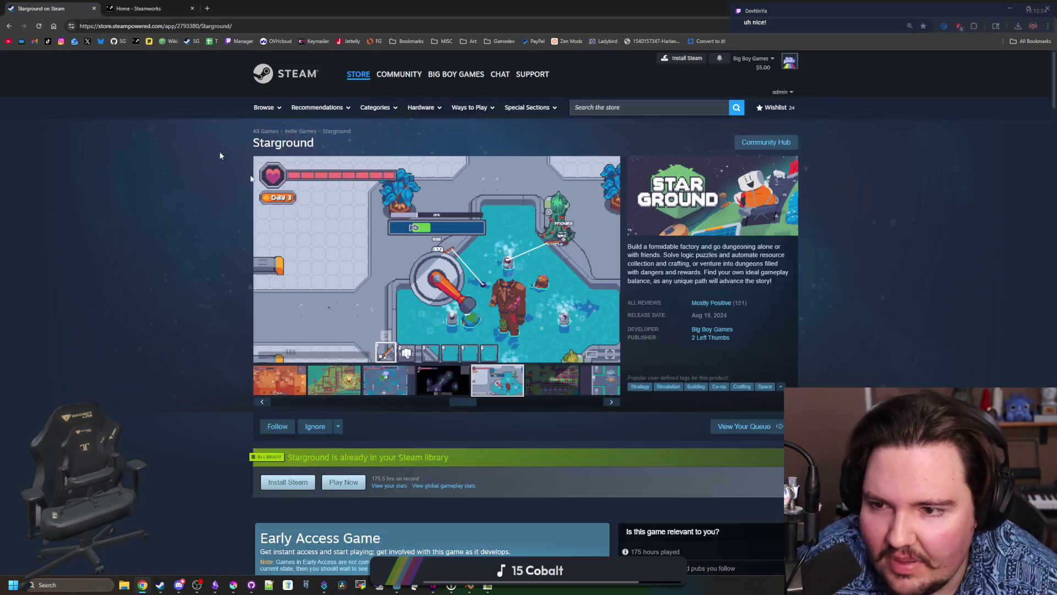
{"action": "left_click", "coordinate": [162, 6]}
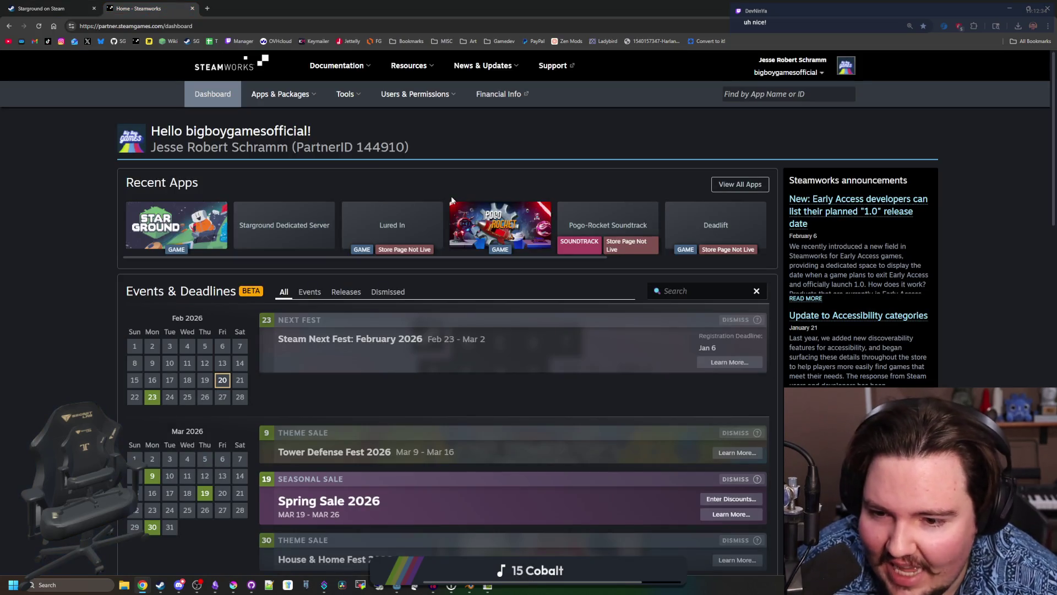
{"action": "scroll", "coordinate": [414, 359], "scroll_direction": "down", "scroll_amount": 2}
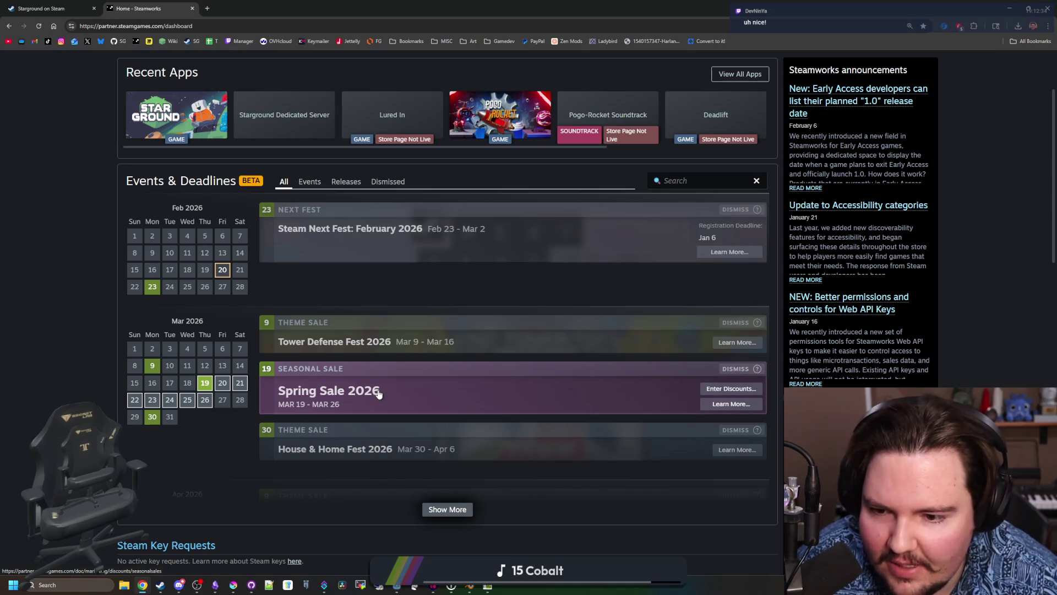
{"action": "left_click", "coordinate": [442, 508]}
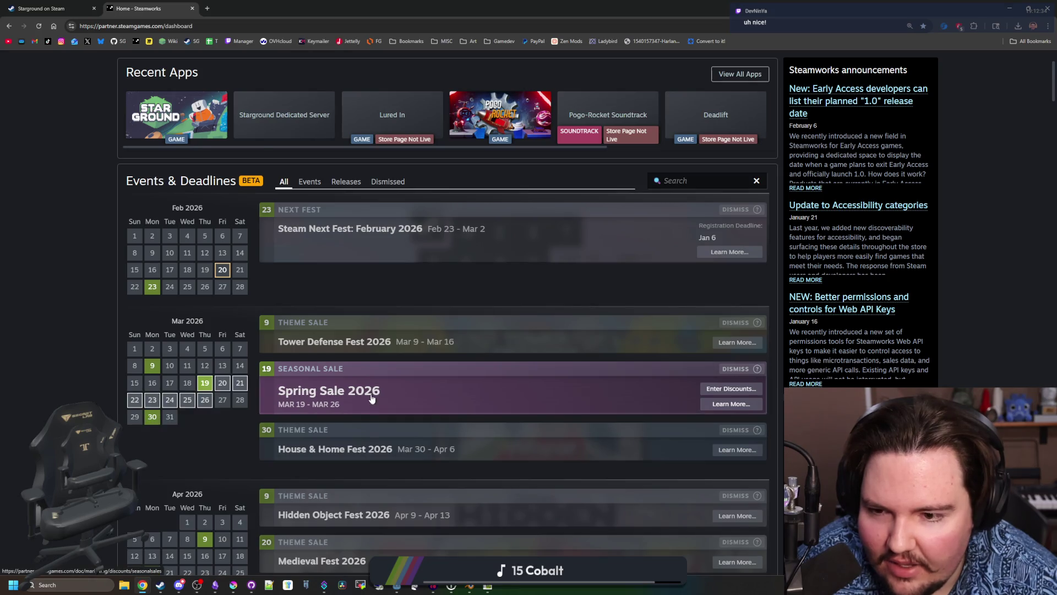
{"action": "scroll", "coordinate": [372, 399], "scroll_direction": "down", "scroll_amount": 4}
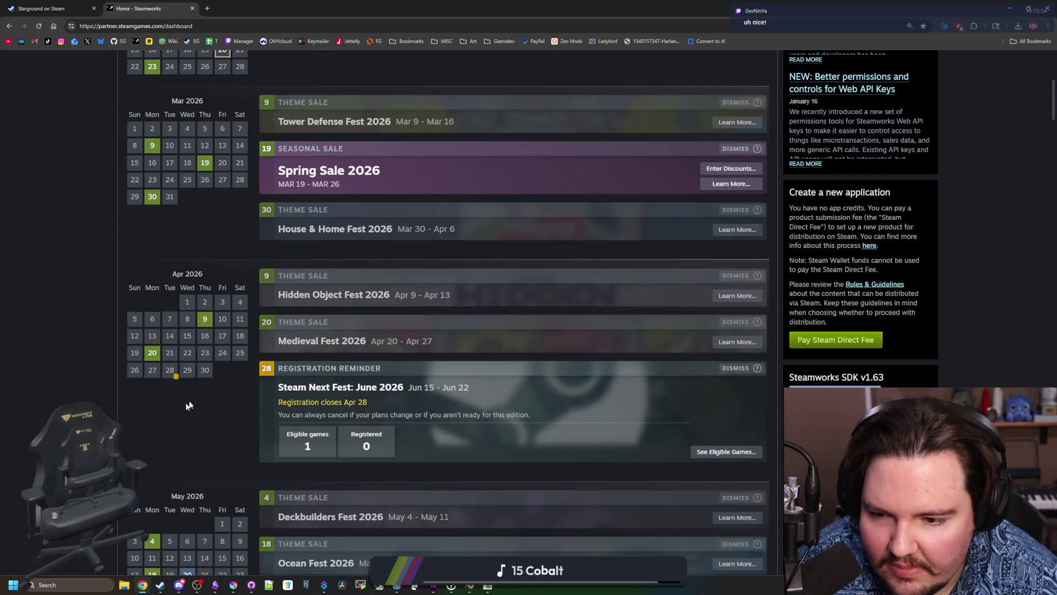
{"action": "scroll", "coordinate": [176, 408], "scroll_direction": "up", "scroll_amount": 1}
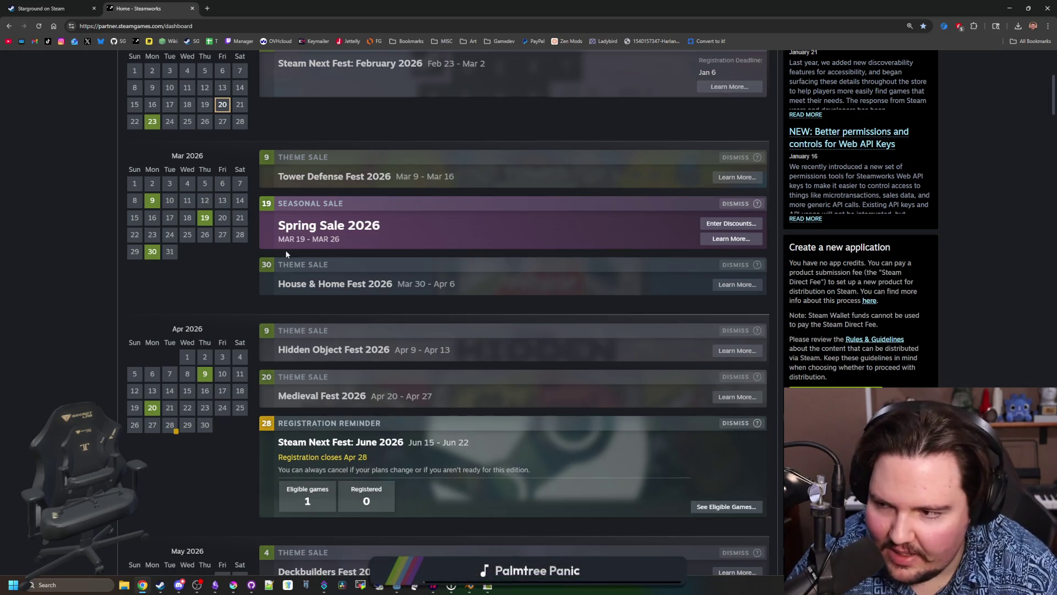
Step: Check the Lured In release date in the 2026 calendar, then shrink the browser window
{"action": "scroll", "coordinate": [435, 342], "scroll_direction": "down", "scroll_amount": 5}
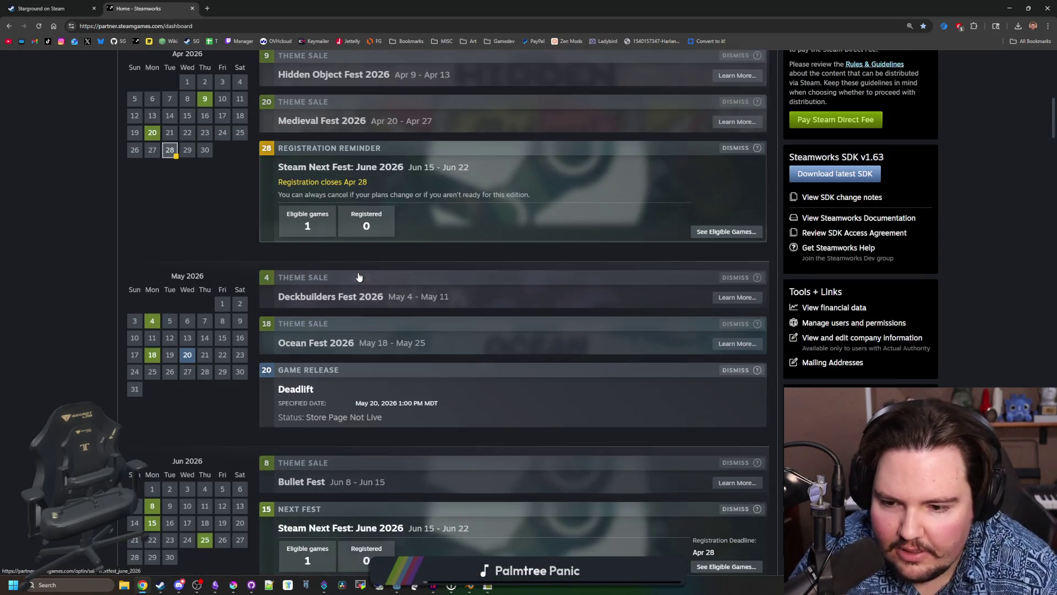
{"action": "scroll", "coordinate": [437, 347], "scroll_direction": "down", "scroll_amount": 3}
{"action": "scroll", "coordinate": [393, 385], "scroll_direction": "down", "scroll_amount": 3}
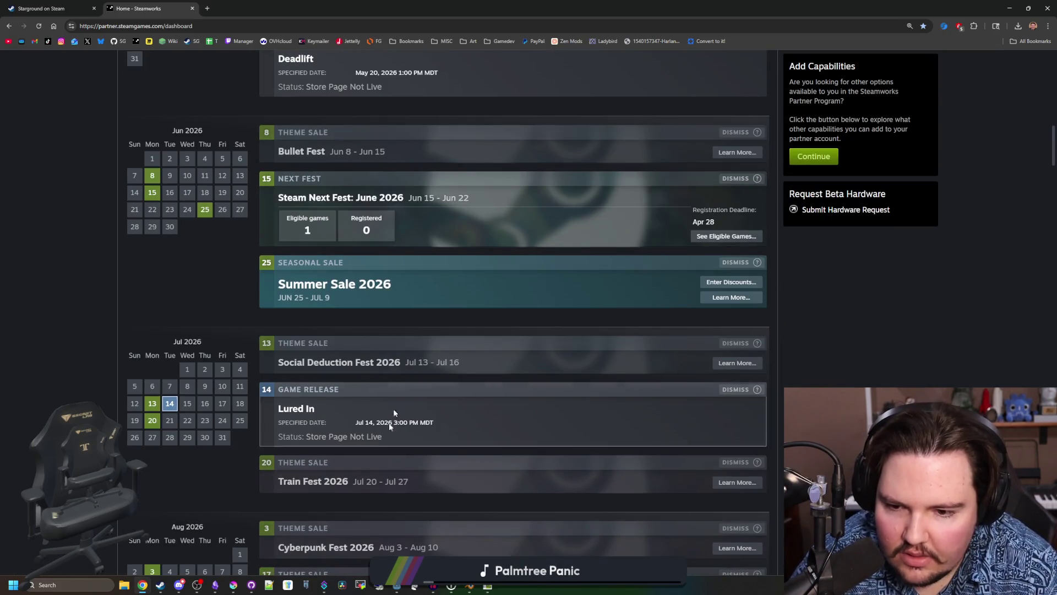
{"action": "mouse_move", "coordinate": [282, 422]}
{"action": "left_mouse_down"}
{"action": "mouse_move", "coordinate": [443, 422]}
{"action": "mouse_move", "coordinate": [279, 422]}
{"action": "left_mouse_up"}
{"action": "left_click", "coordinate": [292, 421]}
{"action": "scroll", "coordinate": [311, 421], "scroll_direction": "up", "scroll_amount": 20}
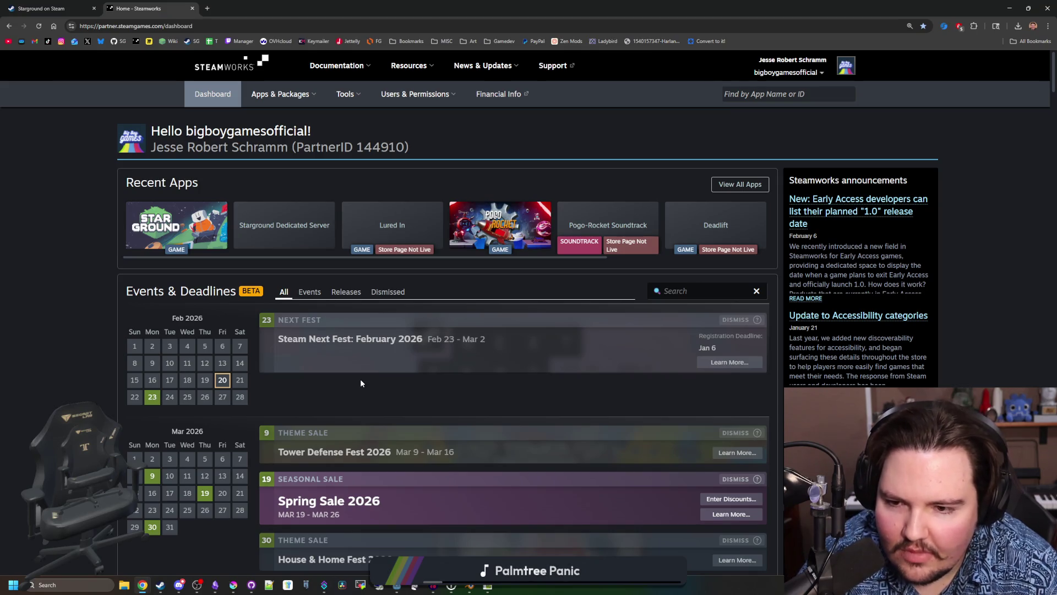
{"action": "scroll", "coordinate": [361, 383], "scroll_direction": "down", "scroll_amount": 2}
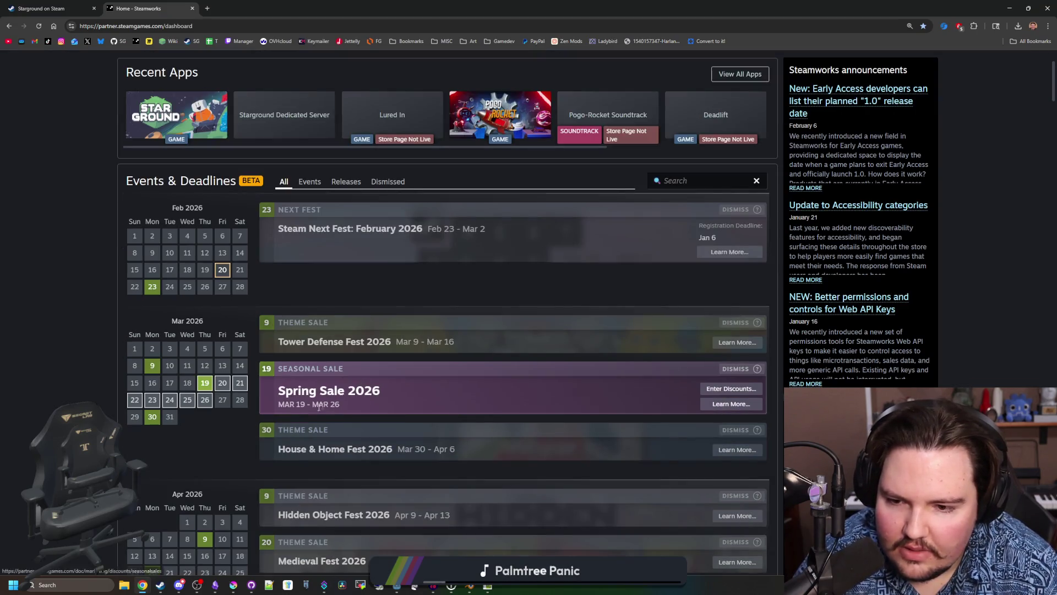
{"action": "scroll", "coordinate": [291, 386], "scroll_direction": "up", "scroll_amount": 3}
{"action": "key", "text": "super+Down"}
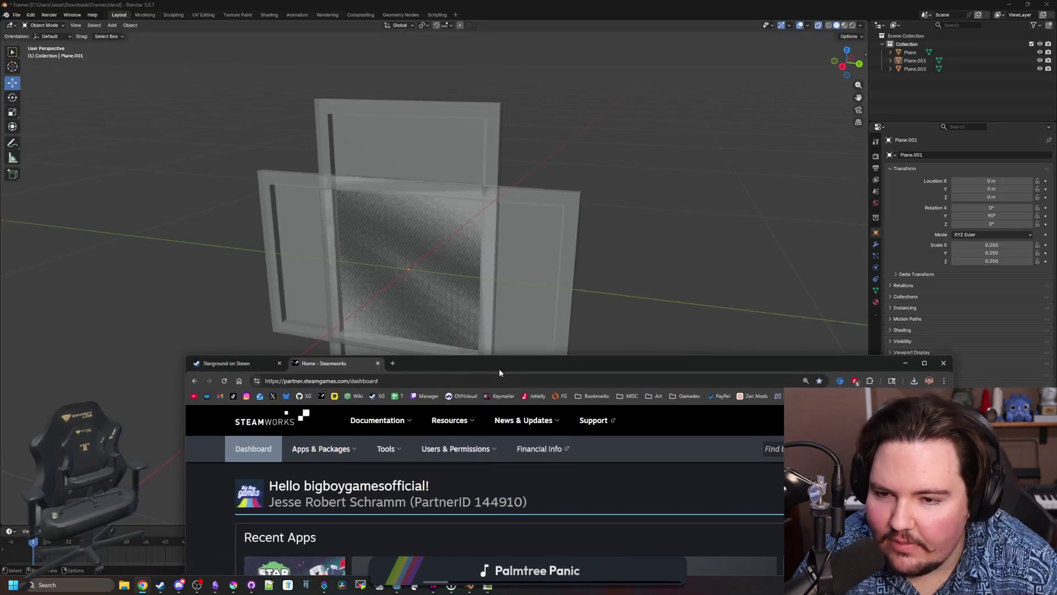
Step: Close the Starground and Steamworks tabs and orbit to view the frame planes from the side
{"action": "left_click", "coordinate": [281, 364]}
{"action": "left_click", "coordinate": [280, 363]}
{"action": "mouse_move", "coordinate": [668, 378]}
{"action": "left_mouse_down"}
{"action": "mouse_move", "coordinate": [465, 383]}
{"action": "mouse_move", "coordinate": [510, 368]}
{"action": "mouse_move", "coordinate": [510, 345]}
{"action": "left_mouse_up"}
{"action": "left_click", "coordinate": [510, 344]}
{"action": "left_click", "coordinate": [594, 337]}
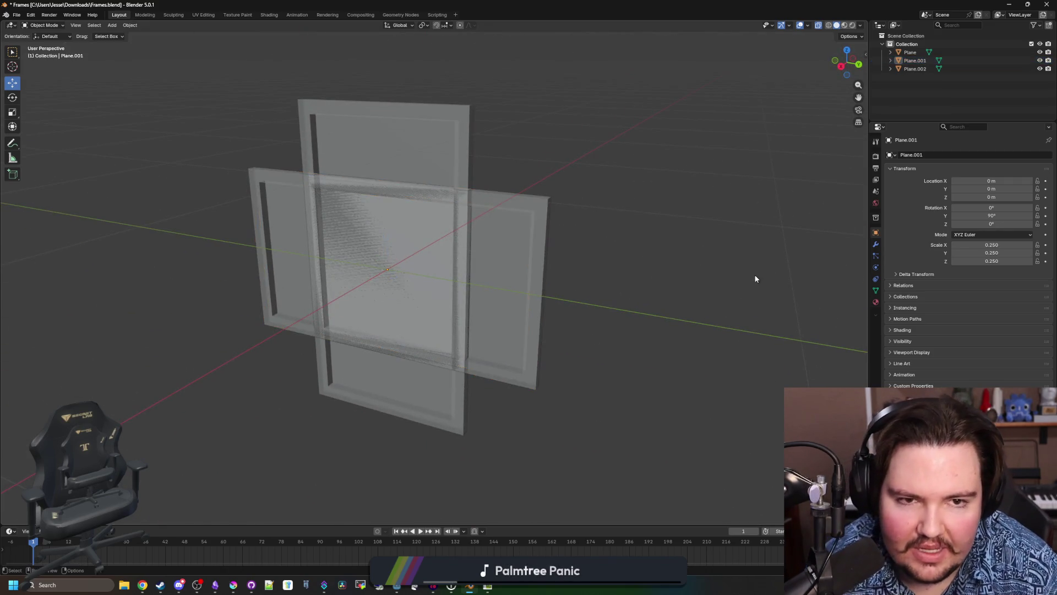
Step: Toggle Edit Mode on Plane.001, turn off X-ray, and check Face Orientation from the front
{"action": "left_click", "coordinate": [807, 26]}
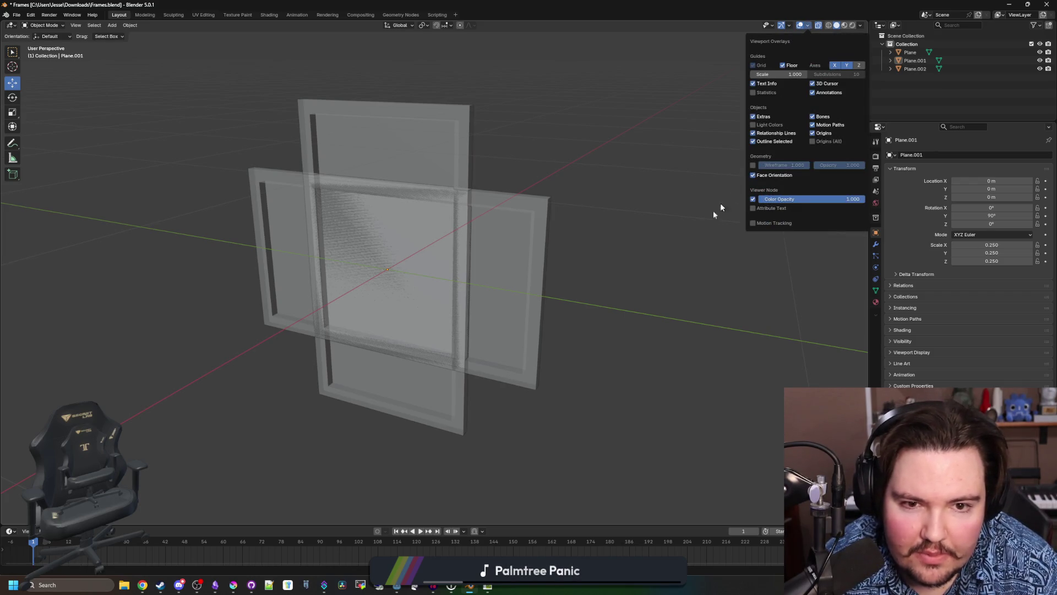
{"action": "left_click_drag", "start_coordinate": [620, 250], "coordinate": [574, 203]}
{"action": "key", "text": "Tab"}
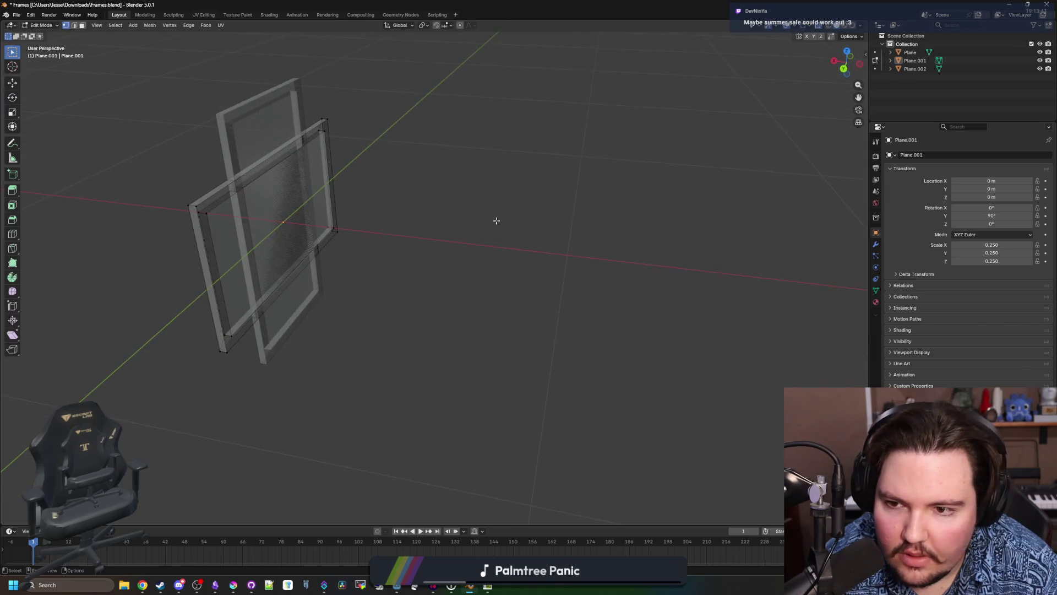
{"action": "key", "text": "alt+z"}
{"action": "key", "text": "Tab"}
{"action": "mouse_move", "coordinate": [504, 217]}
{"action": "left_mouse_down"}
{"action": "mouse_move", "coordinate": [563, 234]}
{"action": "mouse_move", "coordinate": [516, 225]}
{"action": "mouse_move", "coordinate": [412, 239]}
{"action": "left_mouse_up"}
{"action": "left_click_drag", "start_coordinate": [357, 259], "coordinate": [578, 232]}
{"action": "left_click", "coordinate": [805, 25]}
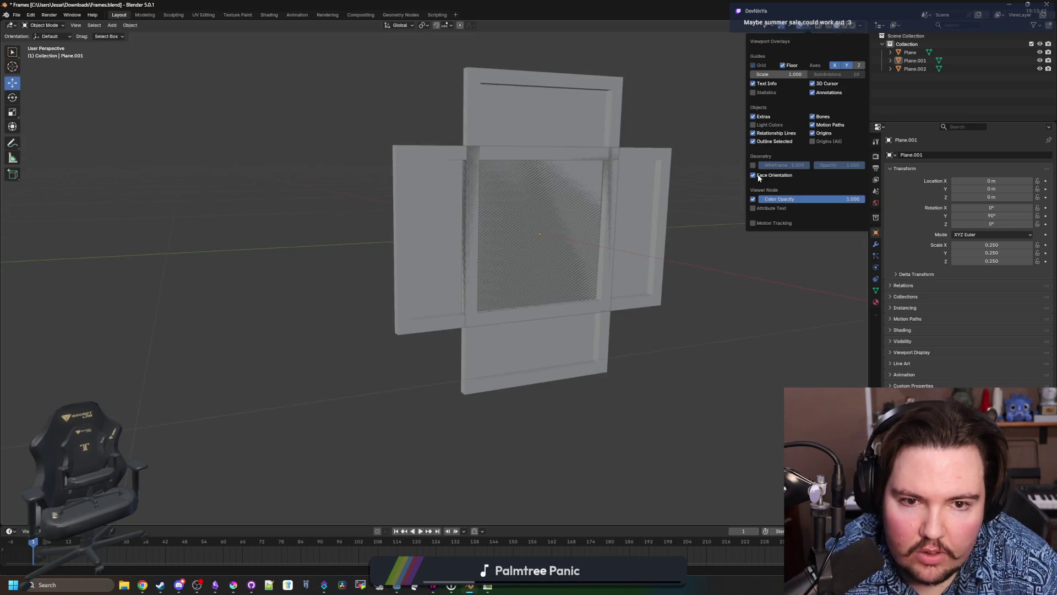
{"action": "left_click_drag", "start_coordinate": [731, 338], "coordinate": [668, 345]}
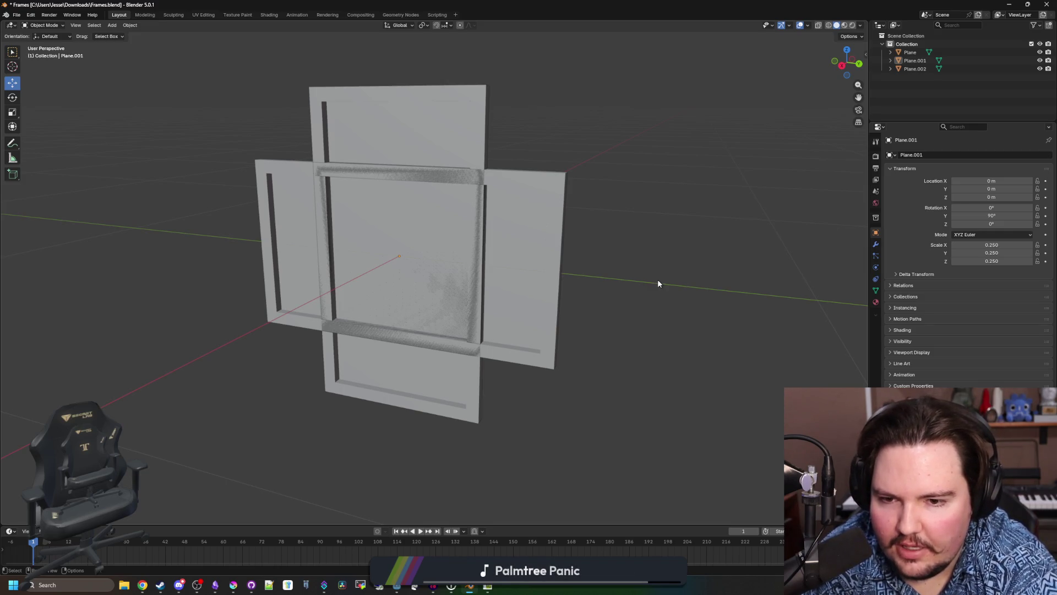
Step: Inspect Plane.001 and Plane.002, then rename the Plane object to 'Frame_small' in the Outliner
{"action": "left_click", "coordinate": [521, 228]}
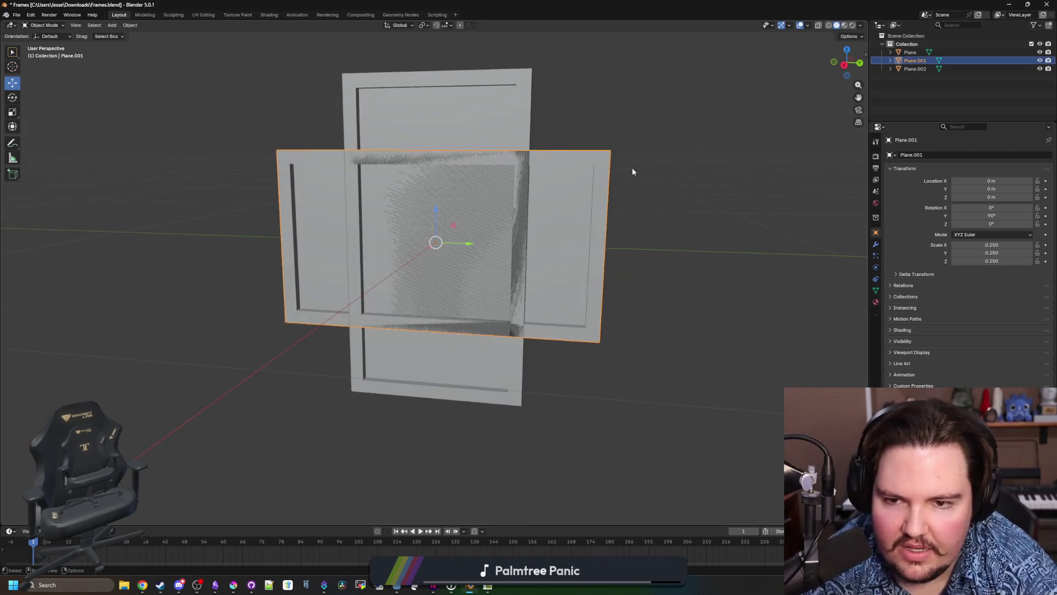
{"action": "left_click", "coordinate": [661, 271]}
{"action": "left_click", "coordinate": [550, 287]}
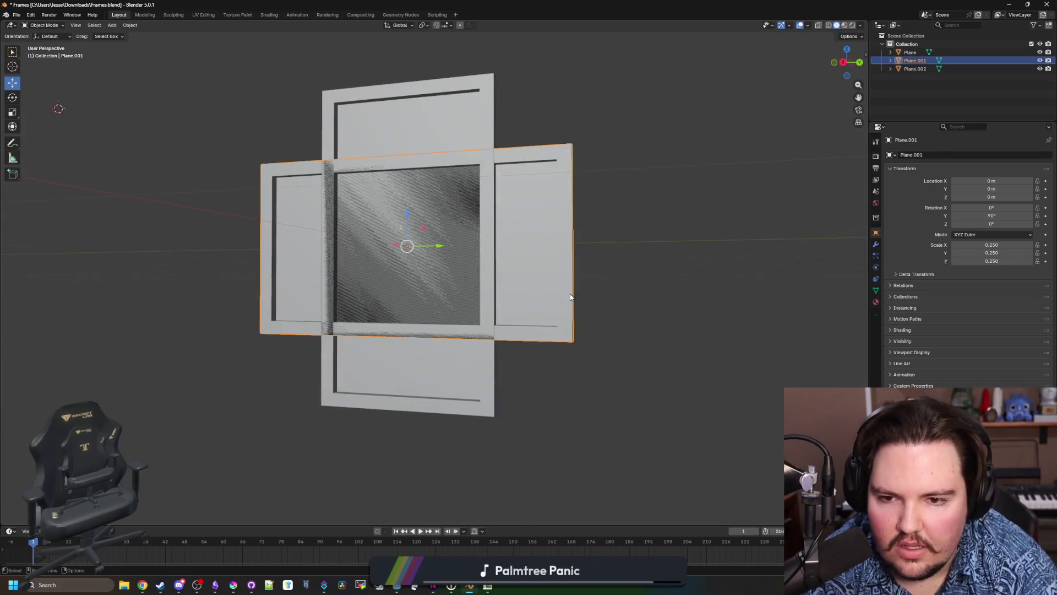
{"action": "scroll", "coordinate": [518, 296], "scroll_direction": "down", "scroll_amount": 3}
{"action": "scroll", "coordinate": [501, 318], "scroll_direction": "down", "scroll_amount": 3}
{"action": "scroll", "coordinate": [514, 350], "scroll_direction": "up", "scroll_amount": 5}
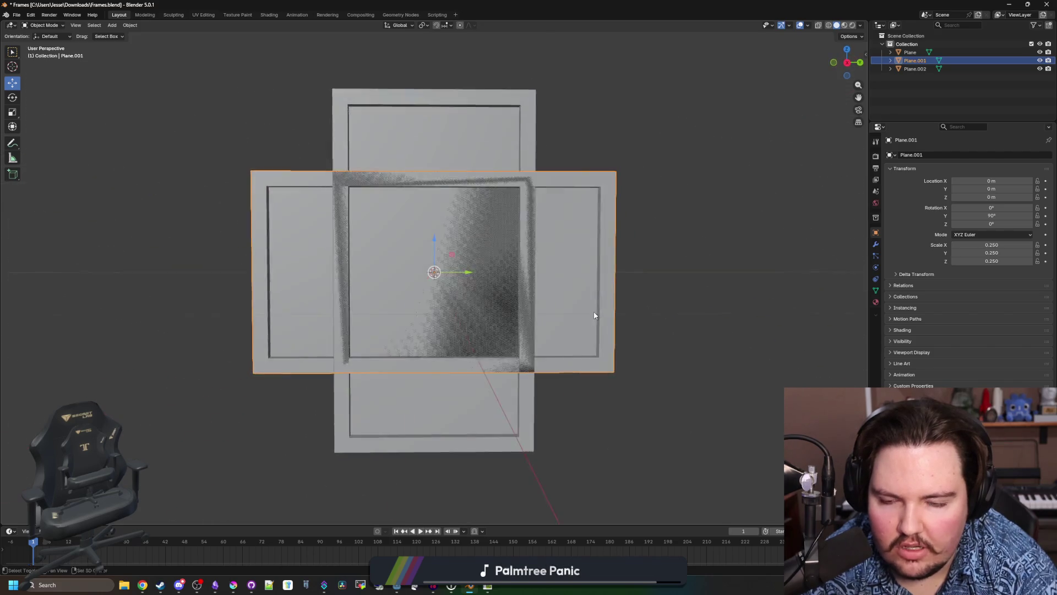
{"action": "left_click", "coordinate": [623, 311]}
{"action": "left_click", "coordinate": [461, 268]}
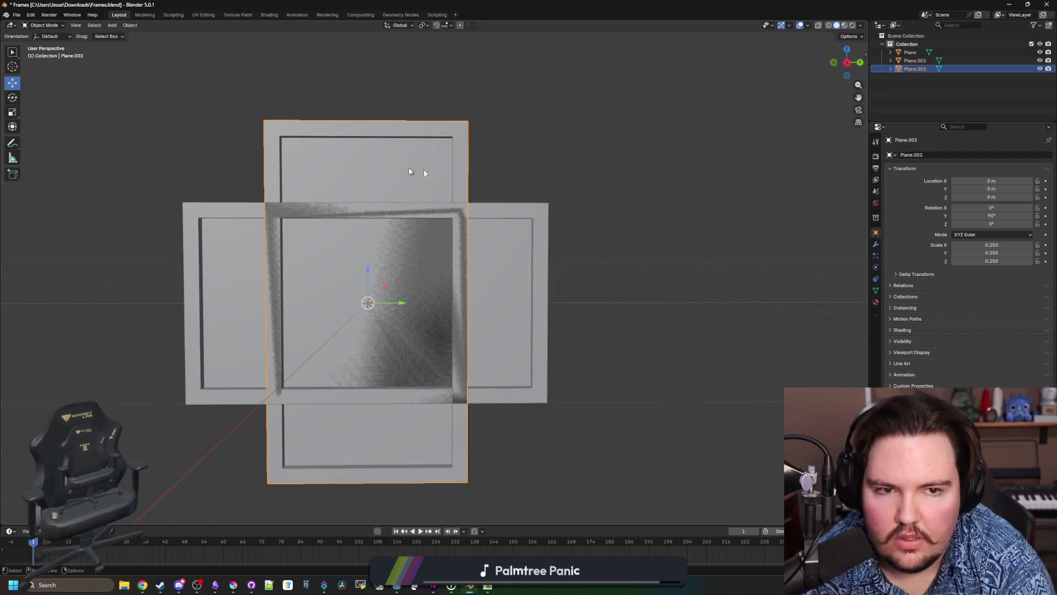
{"action": "double_click", "coordinate": [936, 52]}
{"action": "type", "text": "Frame_small"}
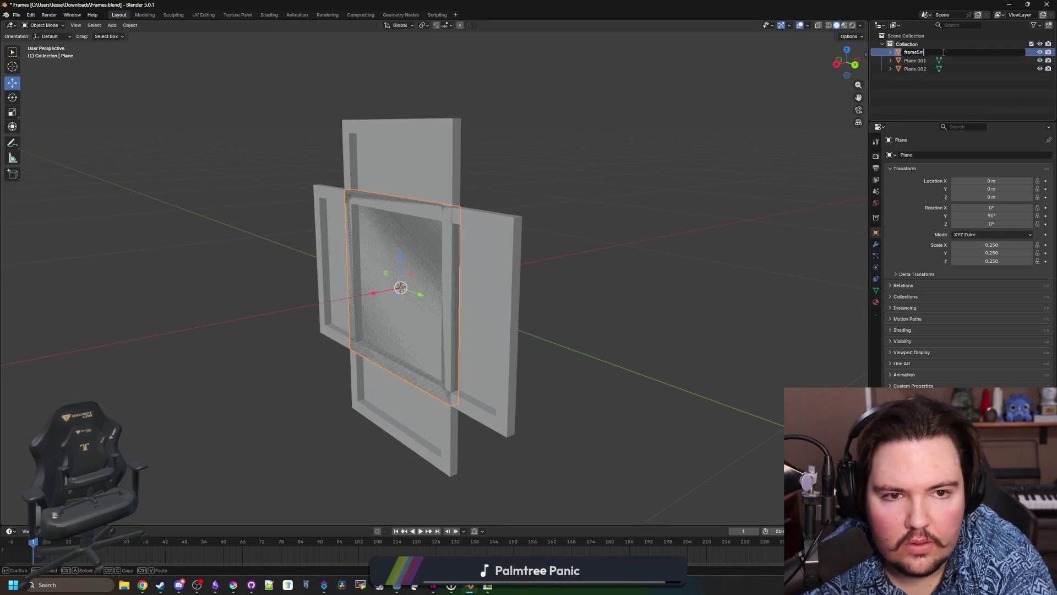